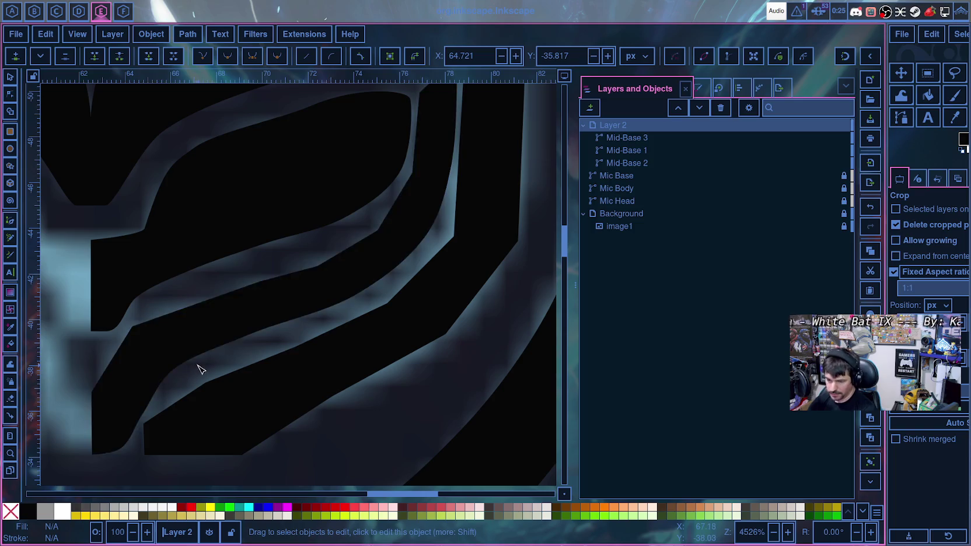
- Drag the Mid-Base 2 stripe's nodes onto the curved reference edge
left_click(139, 332)
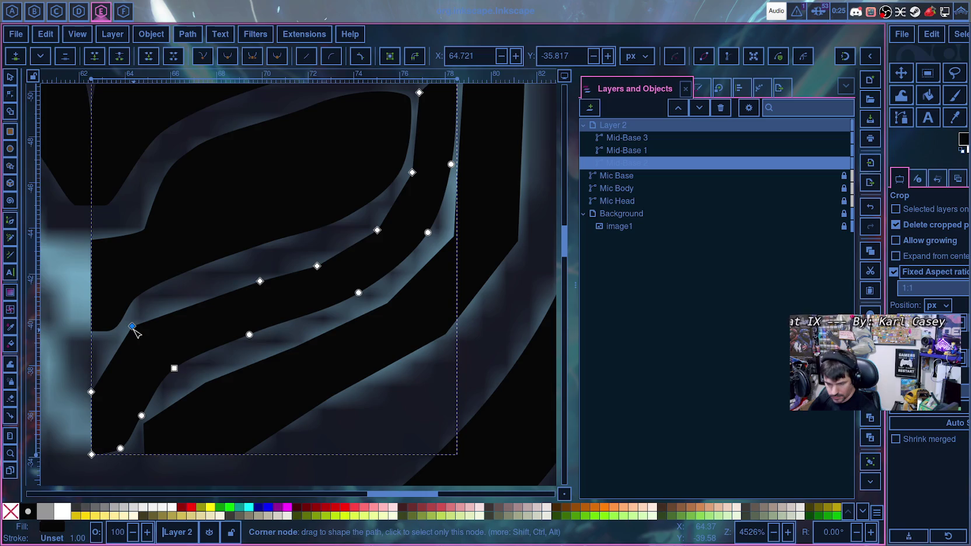
left_click_drag(133, 327, 133, 331)
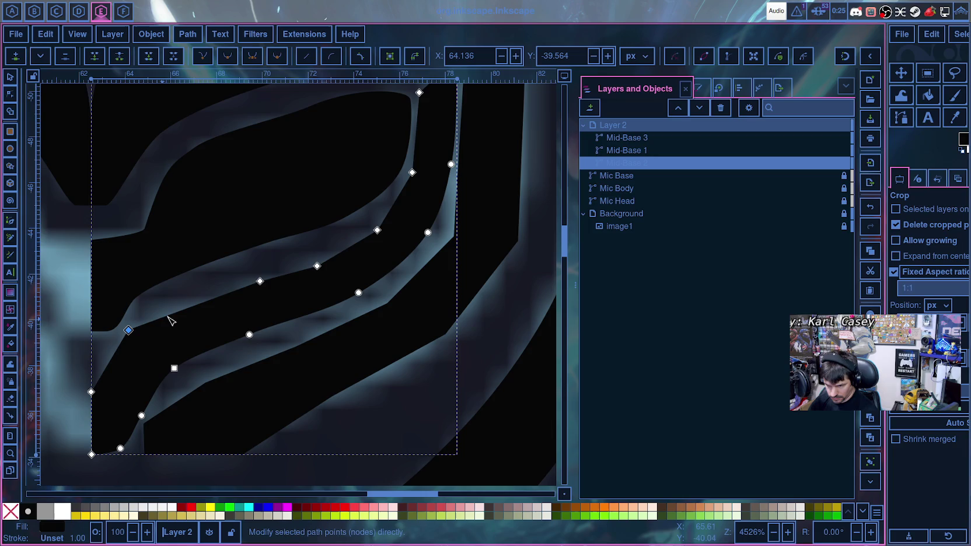
left_click_drag(259, 281, 202, 297)
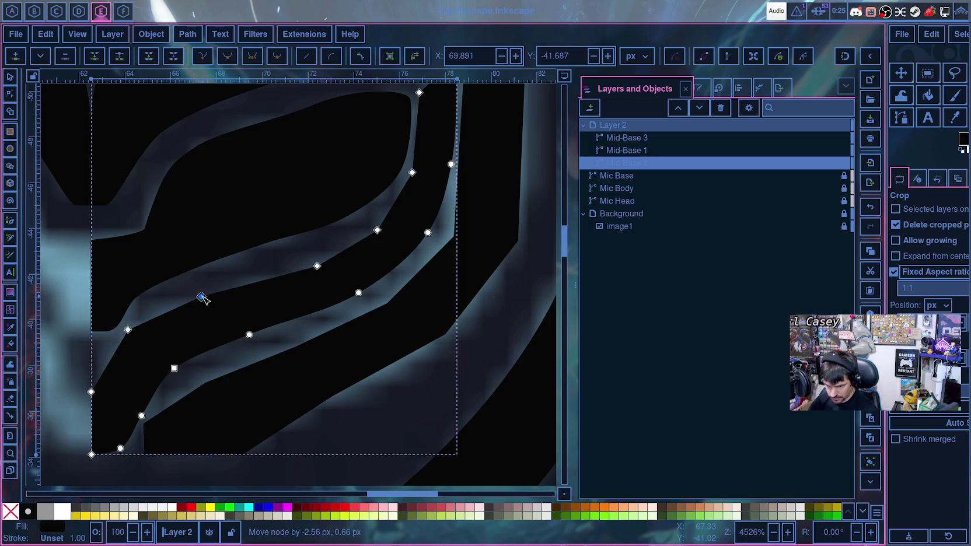
left_click_drag(317, 267, 289, 271)
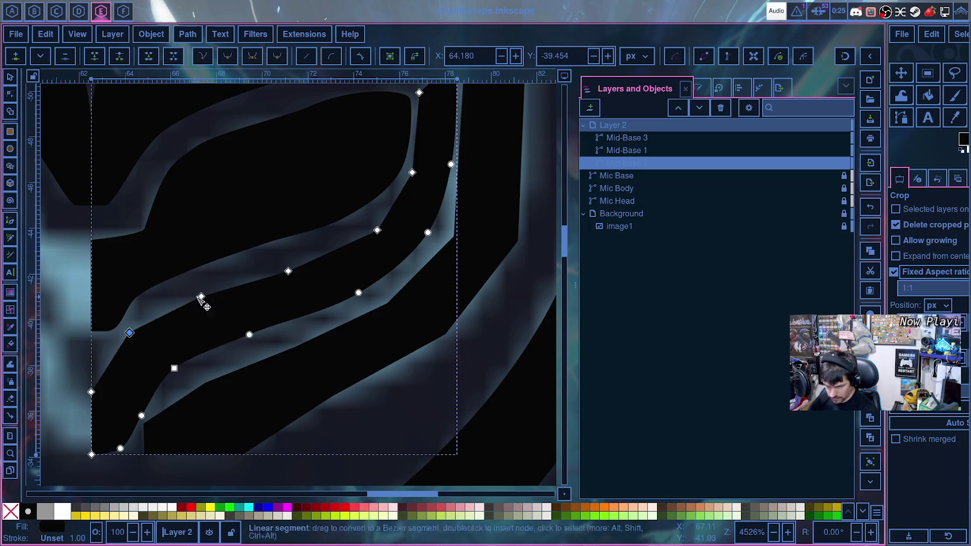
left_click_drag(201, 297, 197, 300)
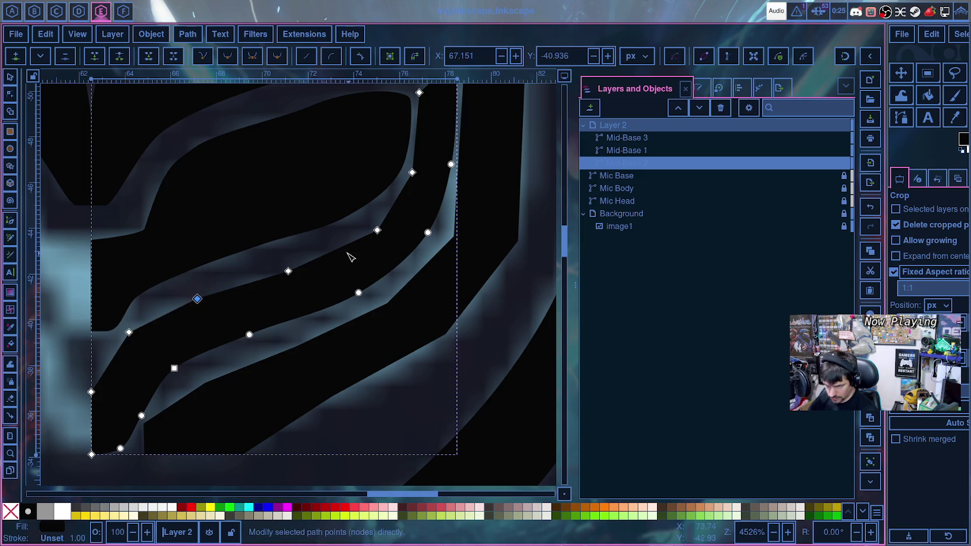
left_click_drag(288, 271, 292, 269)
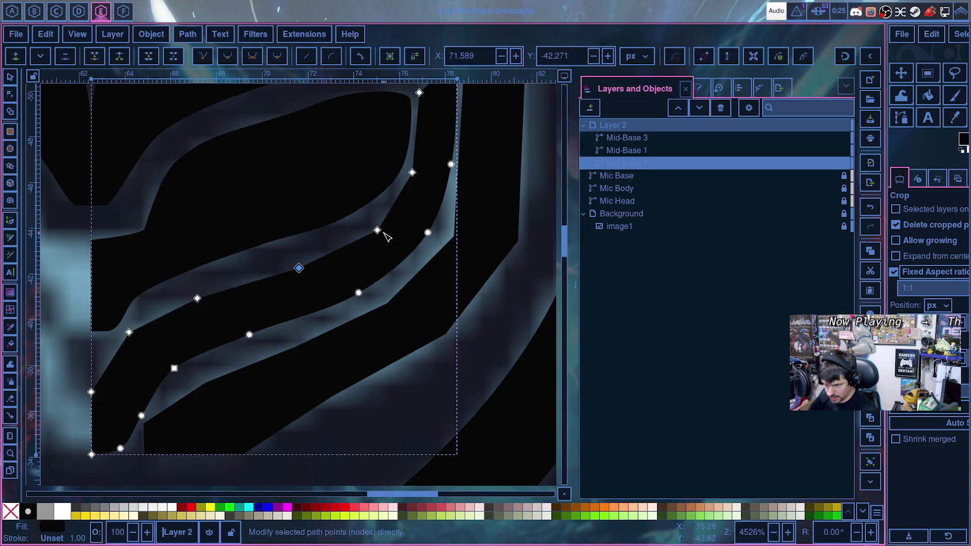
left_click_drag(380, 231, 395, 218)
left_click_drag(412, 173, 418, 171)
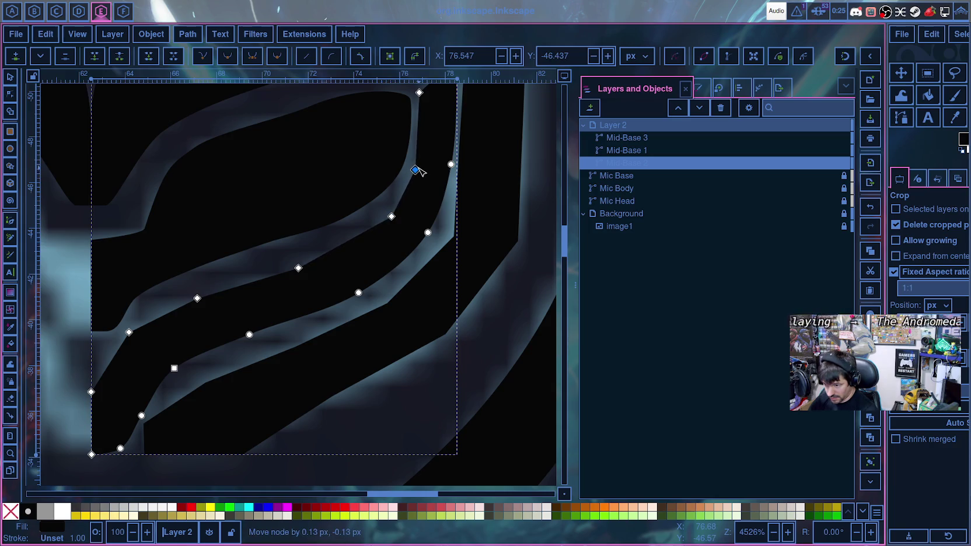
- Make the stripe's middle nodes auto-smooth so the edge rounds smoothly
left_click(392, 217, "shift")
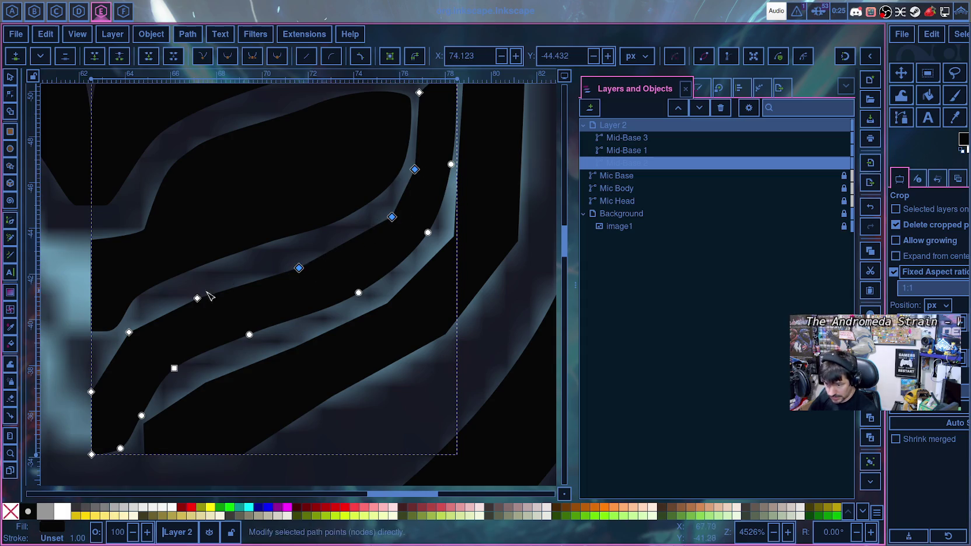
left_click_drag(213, 289, 130, 348)
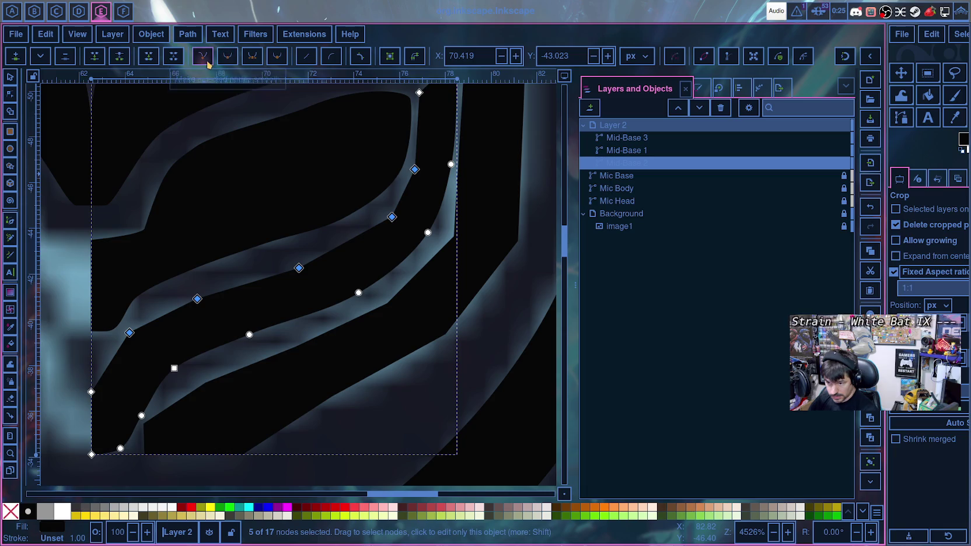
left_click(275, 57)
key("Escape")
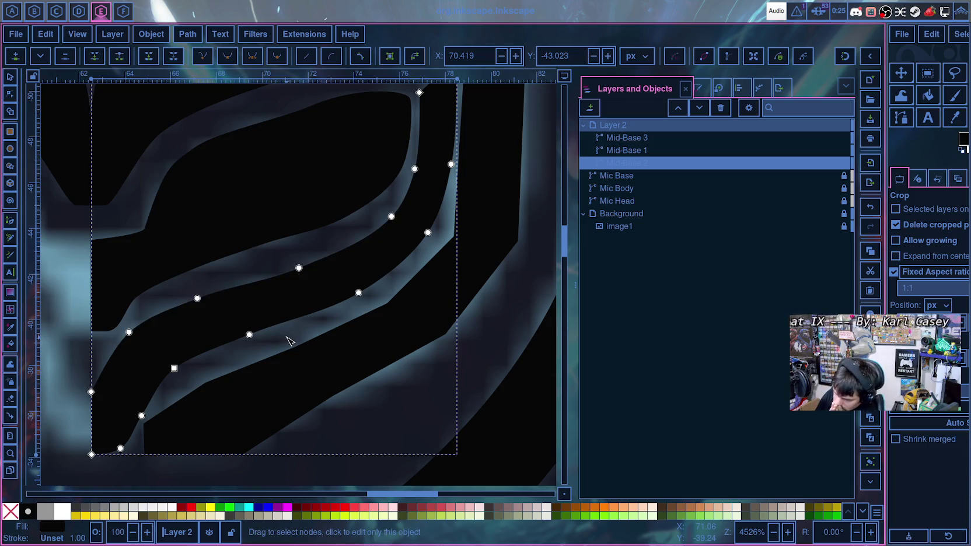
- Move Mid-Base 2's left-end and upper-edge nodes onto the reference curve
scroll(286, 340, "down", 1)
scroll(287, 341, "down", 4)
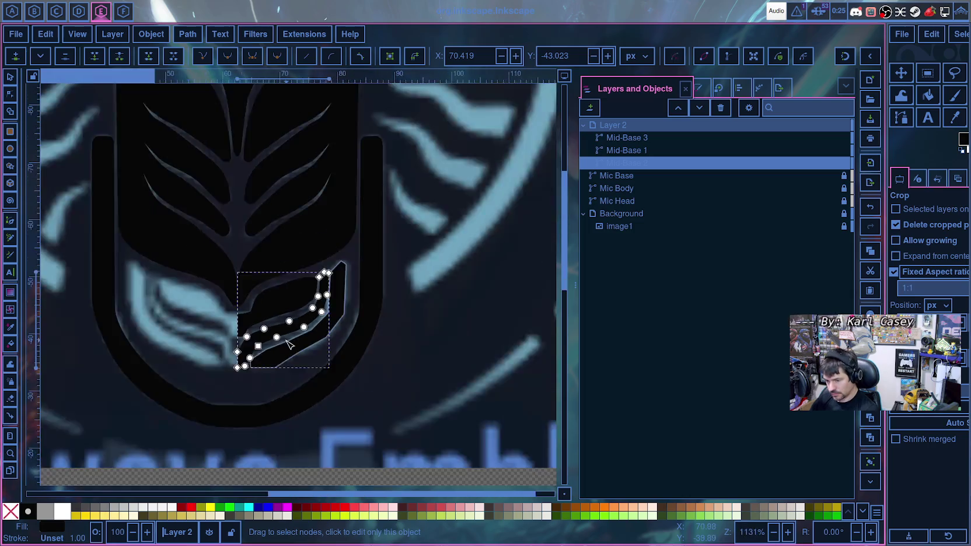
key("Escape")
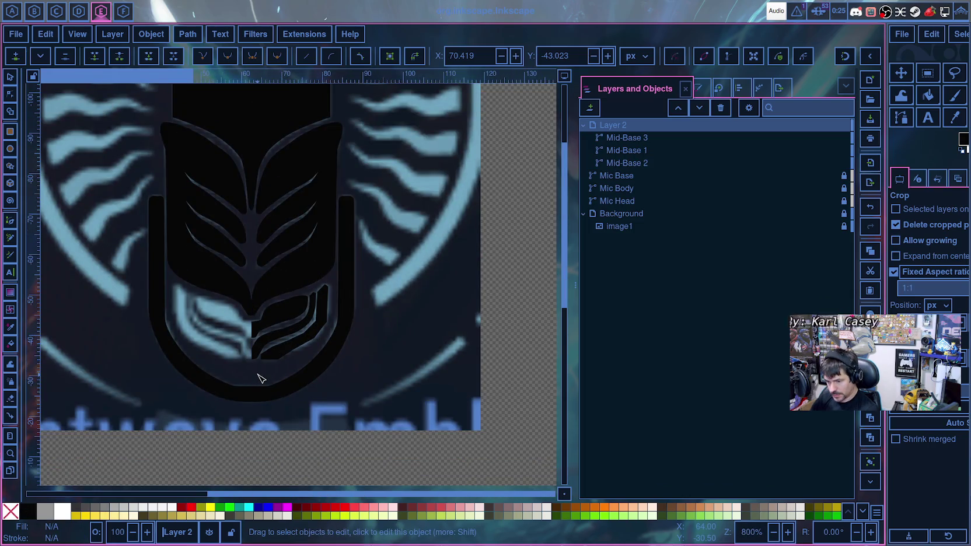
scroll(261, 380, "up", 2)
scroll(258, 365, "up", 2)
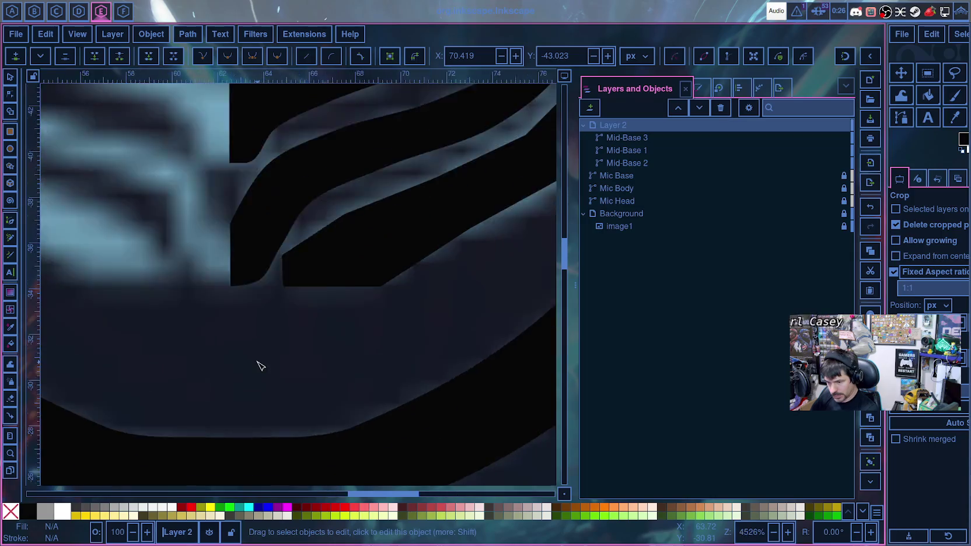
scroll(275, 362, "up", 2)
scroll(286, 362, "up", 5)
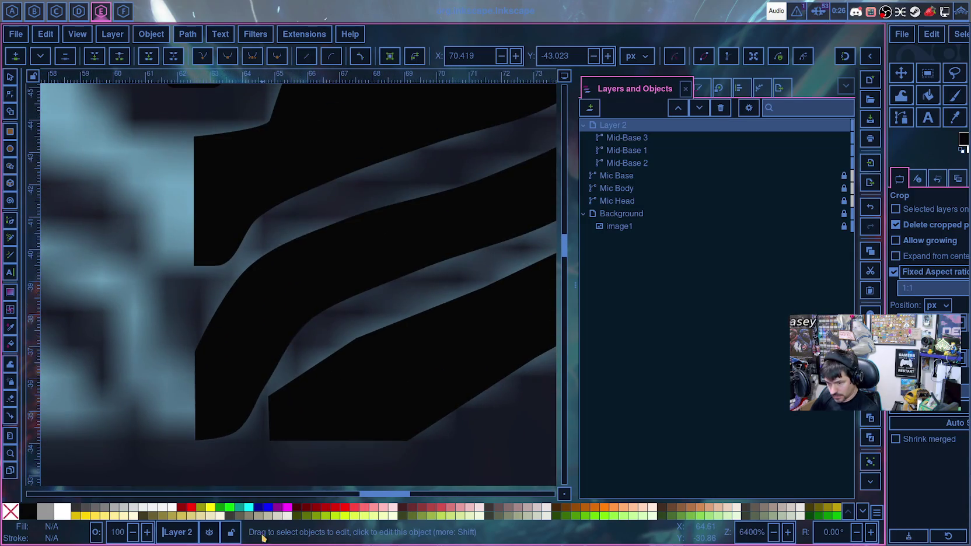
left_click(241, 294)
left_click_drag(248, 269, 225, 285)
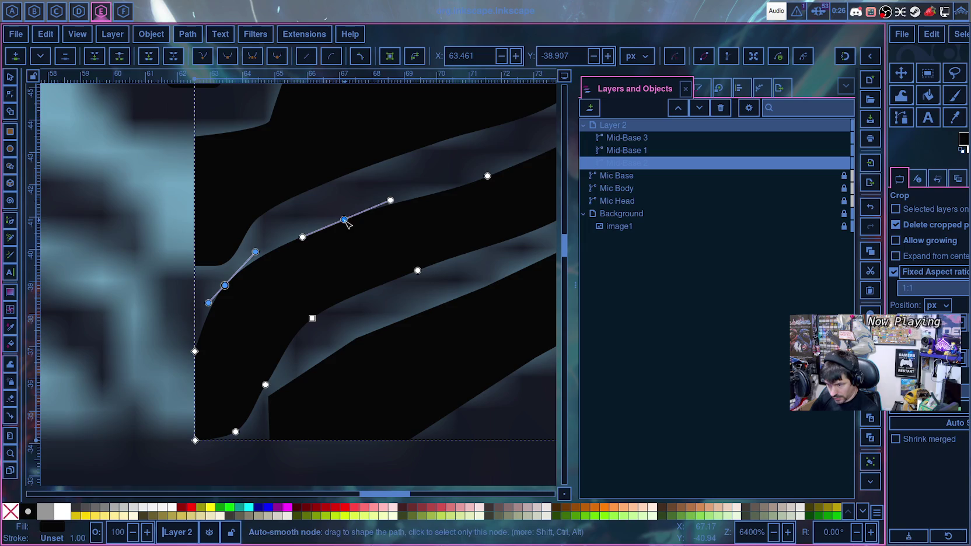
left_click_drag(343, 220, 341, 222)
- Deselect, zoom out to check the stripe, and reselect Mid-Base 2
left_click(366, 310)
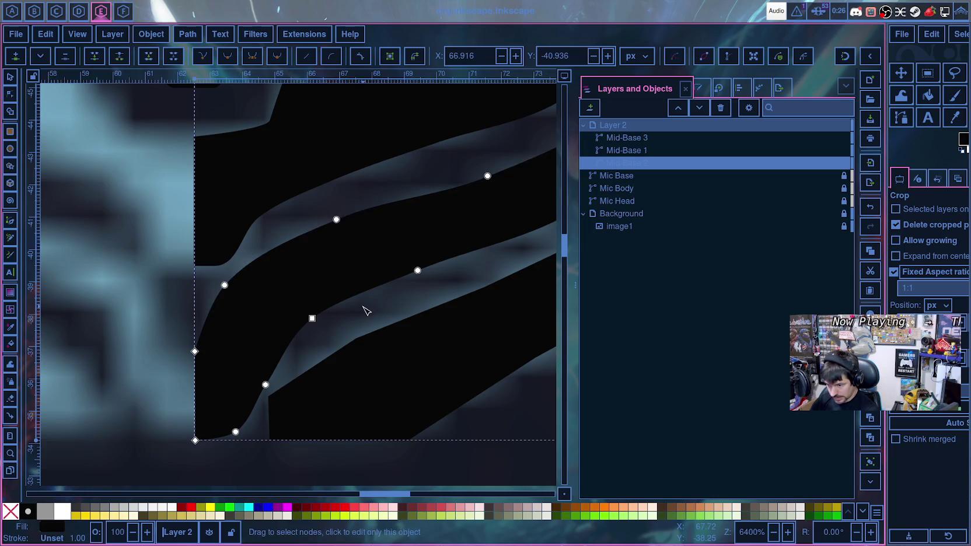
scroll(365, 312, "down", 2)
scroll(365, 313, "down", 1)
left_click(319, 365)
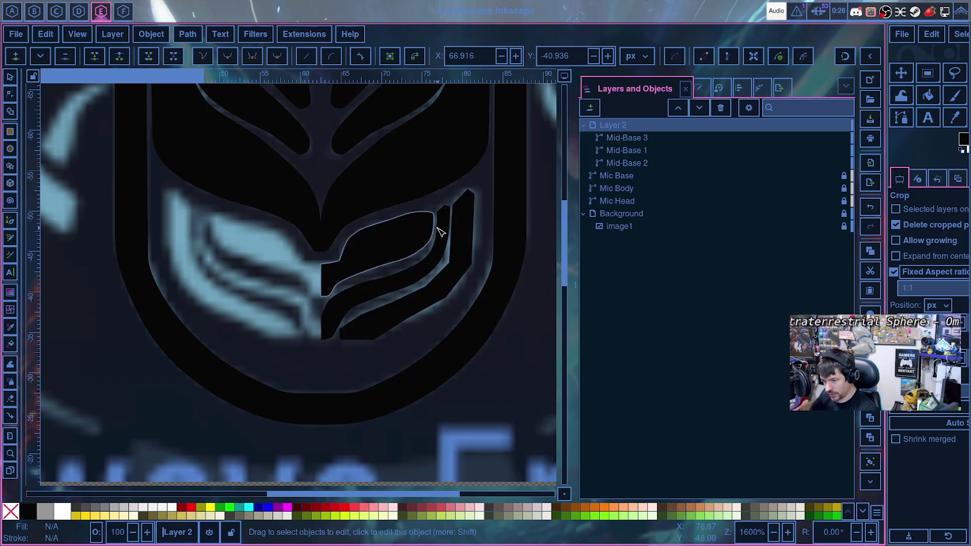
left_click(444, 220)
- Set Mid-Base 2's top node type, undoing a stray corner conversion
key("Escape")
scroll(481, 249, "up", 2, "ctrl")
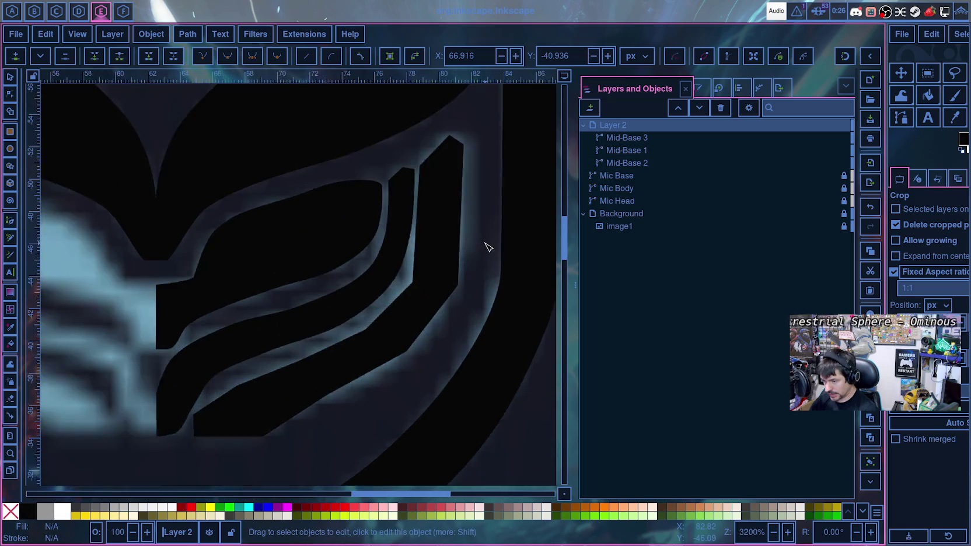
scroll(470, 230, "up", 1, "ctrl")
scroll(444, 274, "up", 1, "ctrl")
left_click(329, 256)
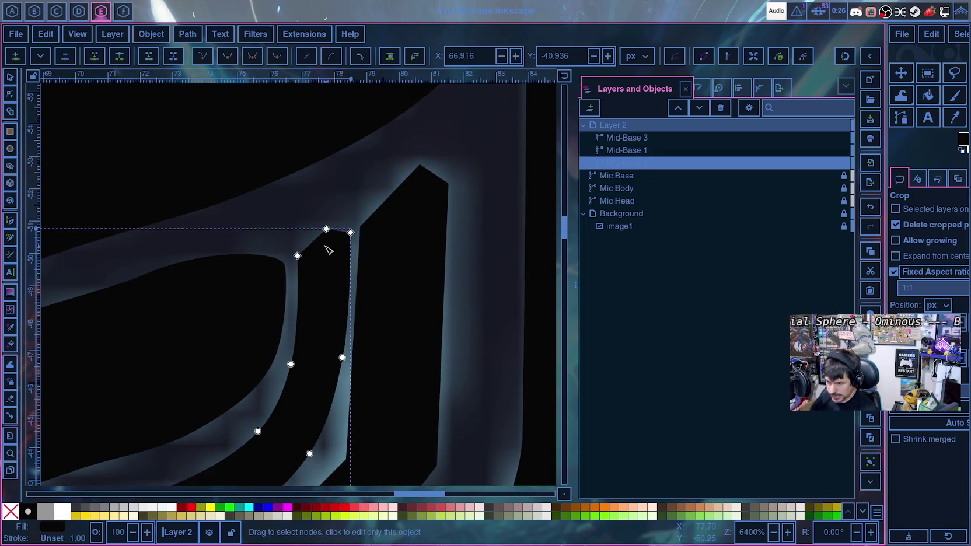
left_click(326, 230)
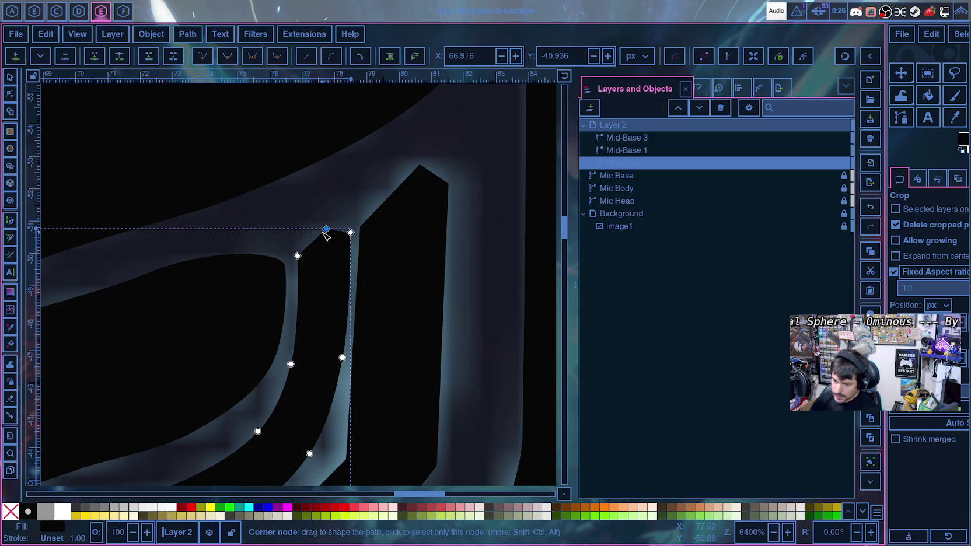
left_click(297, 256, "ctrl")
left_click(351, 233, "ctrl")
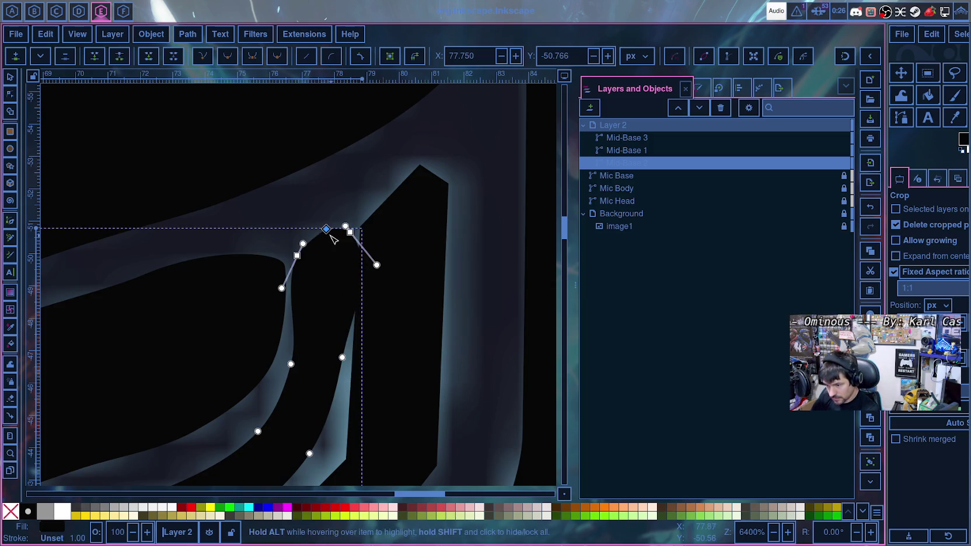
key("ctrl+z")
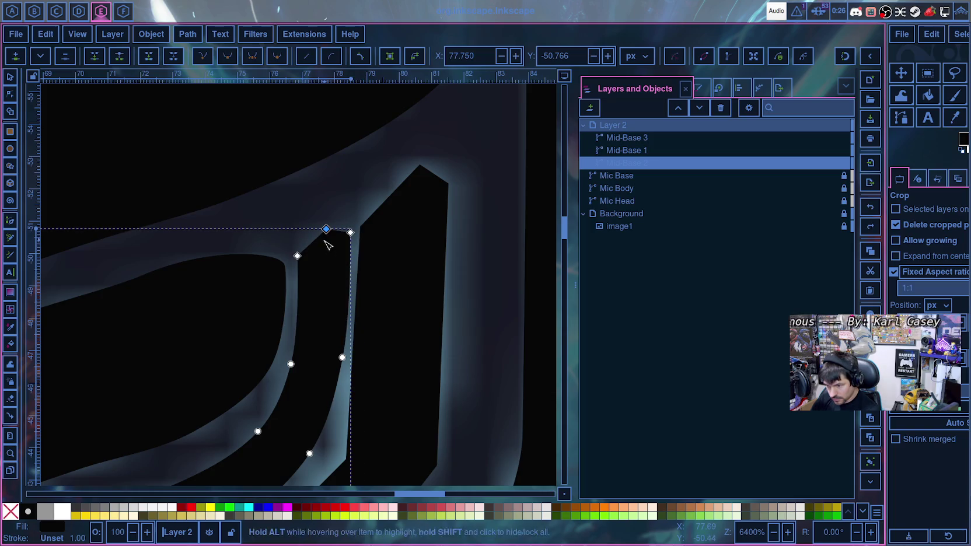
left_click(298, 257, "ctrl")
- Make the three top nodes smooth and round the bar's top corner
left_click(326, 230, "shift")
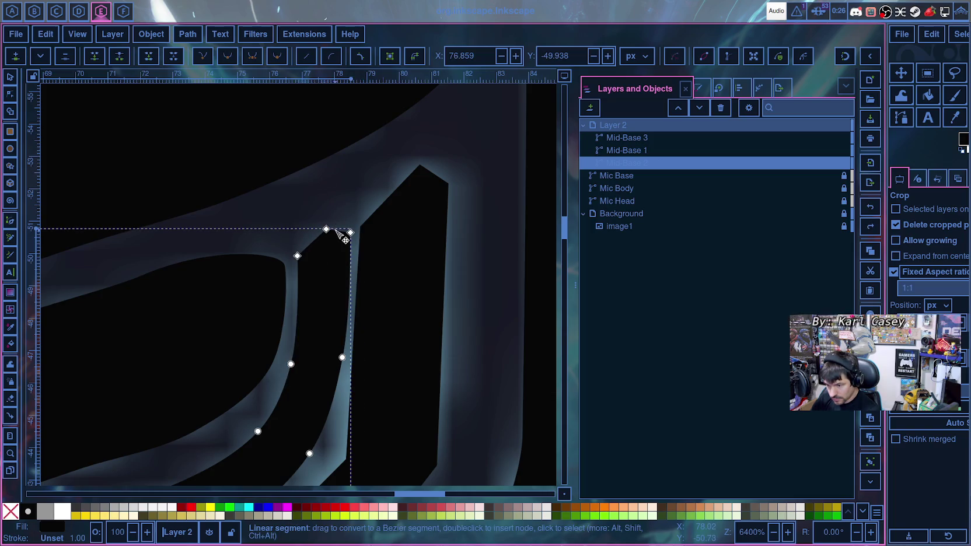
left_click(350, 233, "shift")
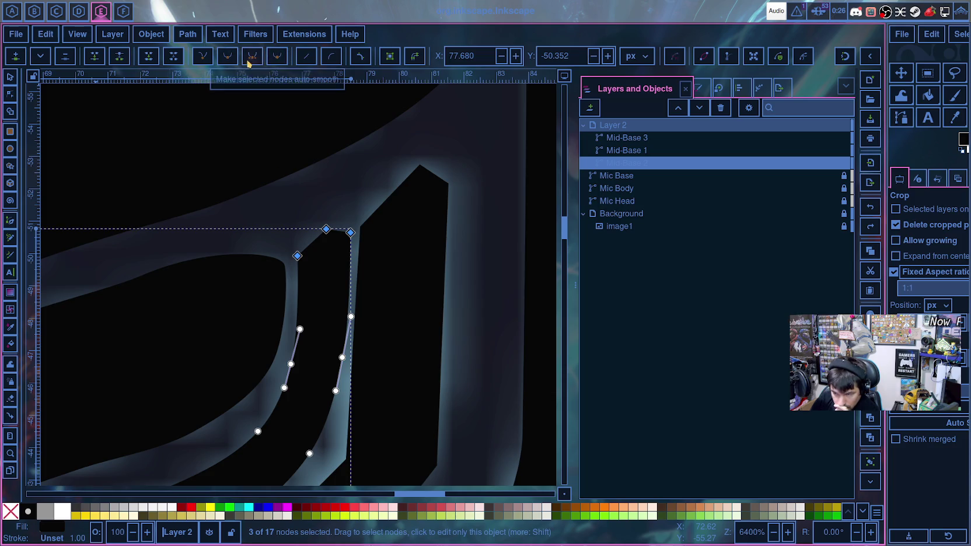
left_click(229, 60)
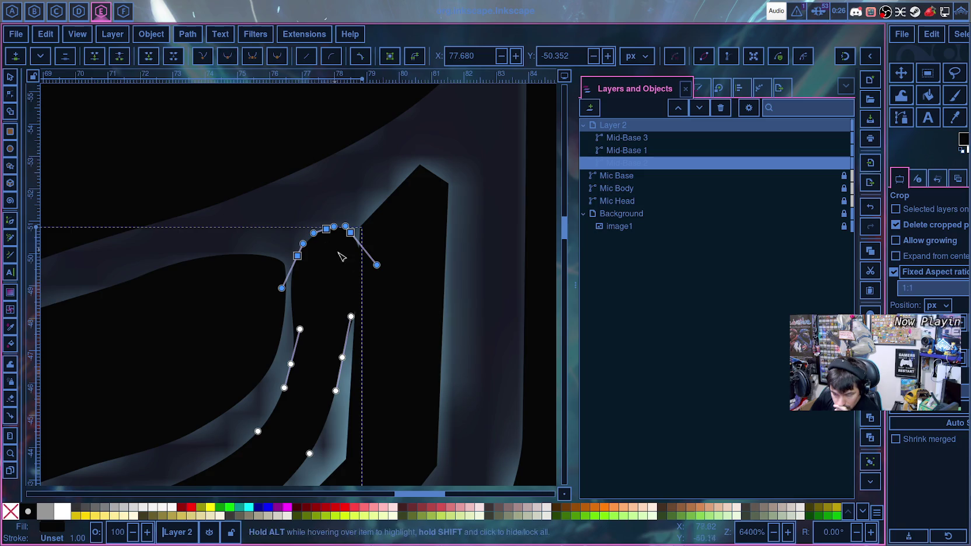
left_click_drag(377, 265, 356, 259)
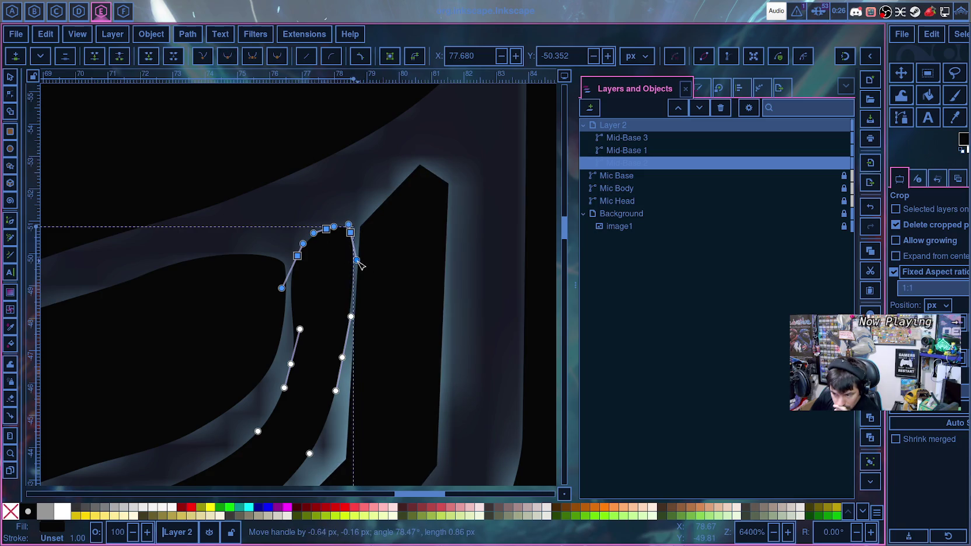
key("ctrl+z")
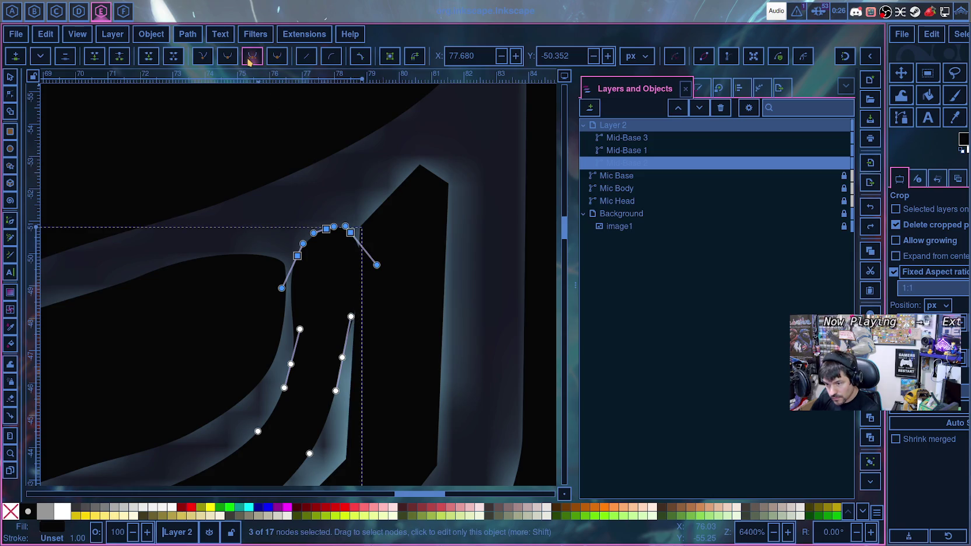
left_click_drag(376, 265, 355, 272)
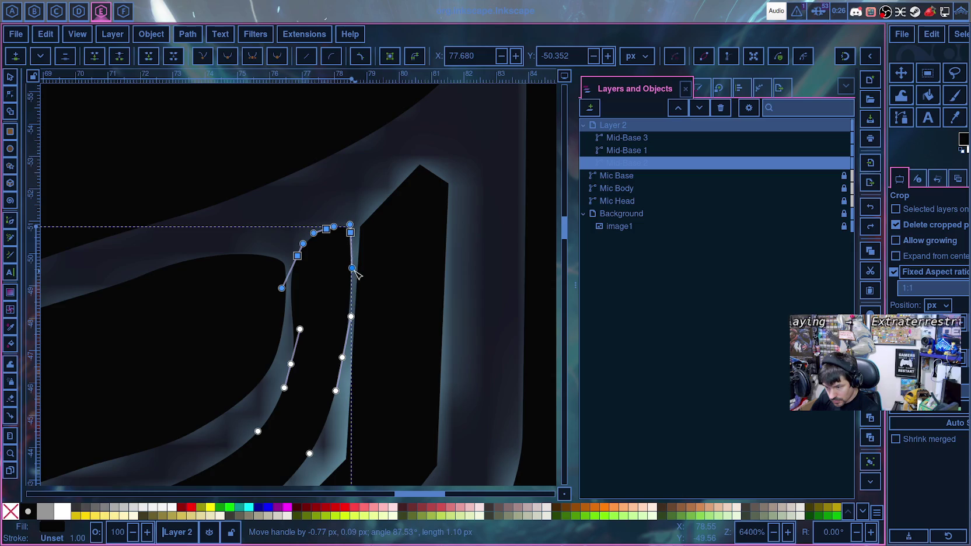
- Fine-tune the top corner curve, undoing an accidental node move
scroll(355, 272, "up", 2)
scroll(345, 222, "up", 2)
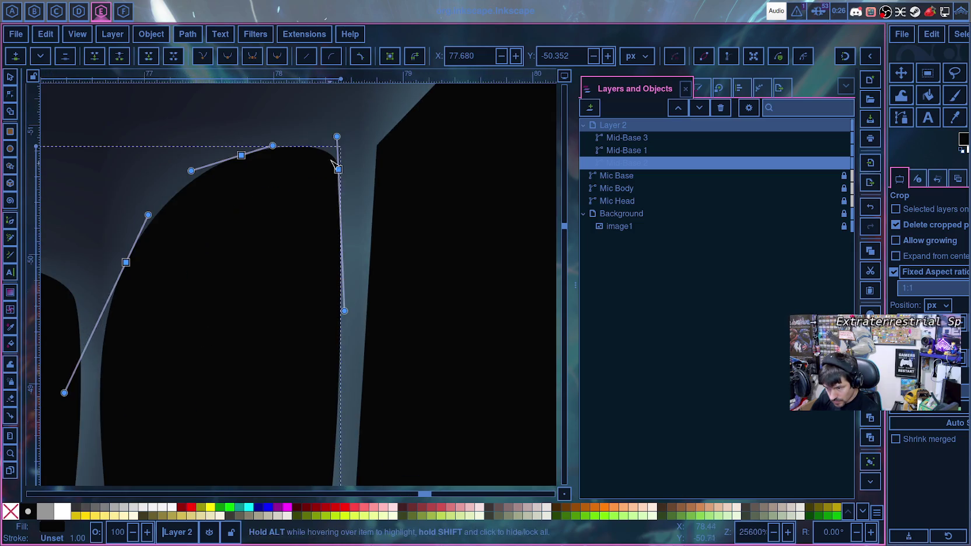
left_click_drag(337, 136, 338, 144)
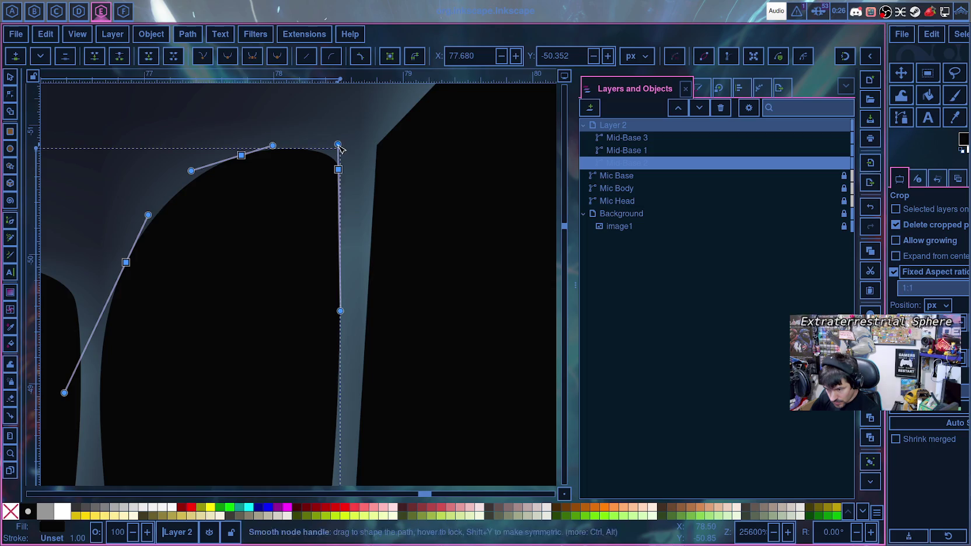
left_click_drag(340, 312, 341, 315)
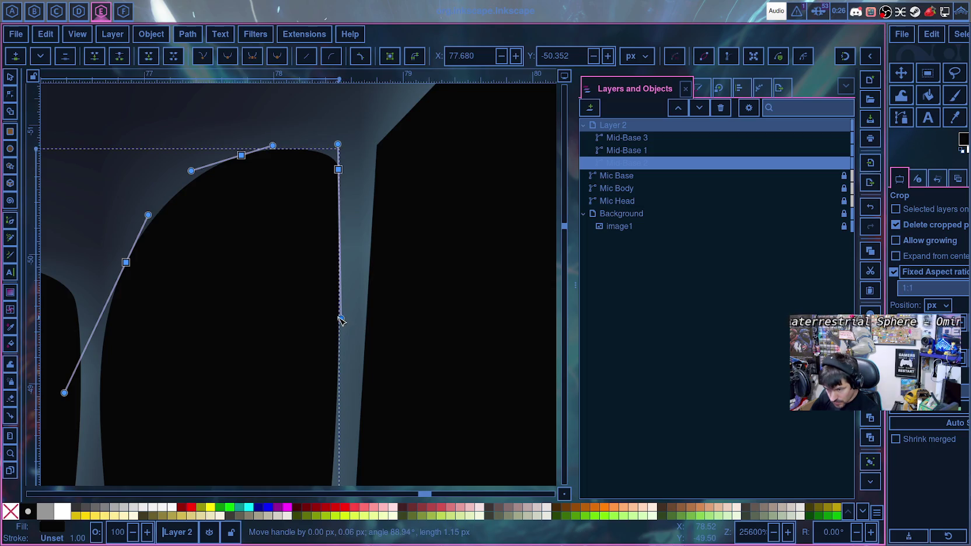
left_click_drag(242, 157, 233, 162)
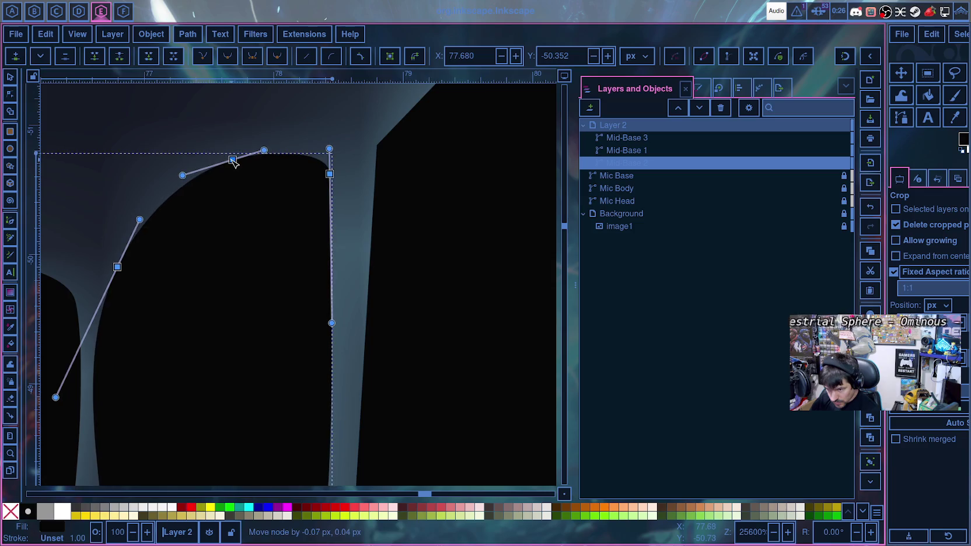
key("ctrl+z")
key("Escape")
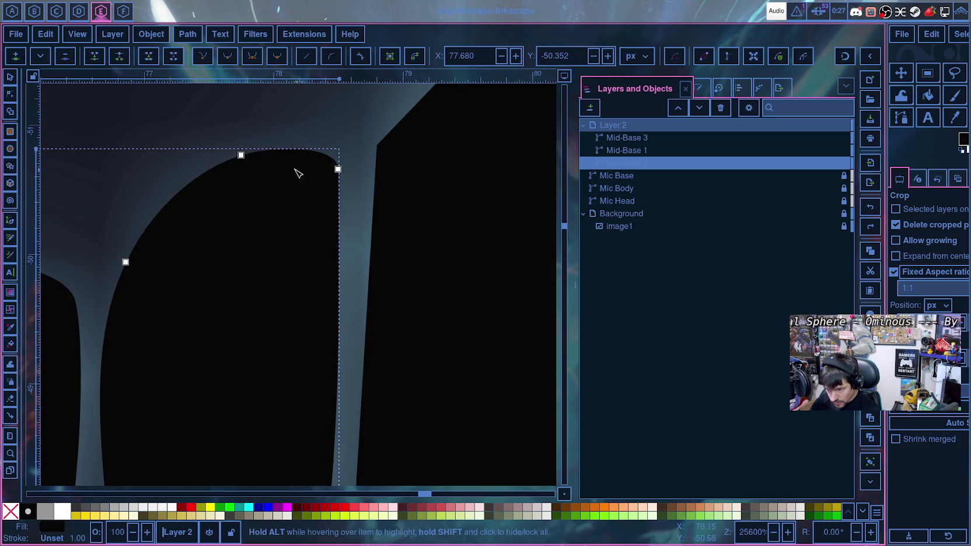
- Drag the top node's Bézier handles and bend the lower curve along the reference
left_click(241, 156)
left_click_drag(271, 147, 287, 145)
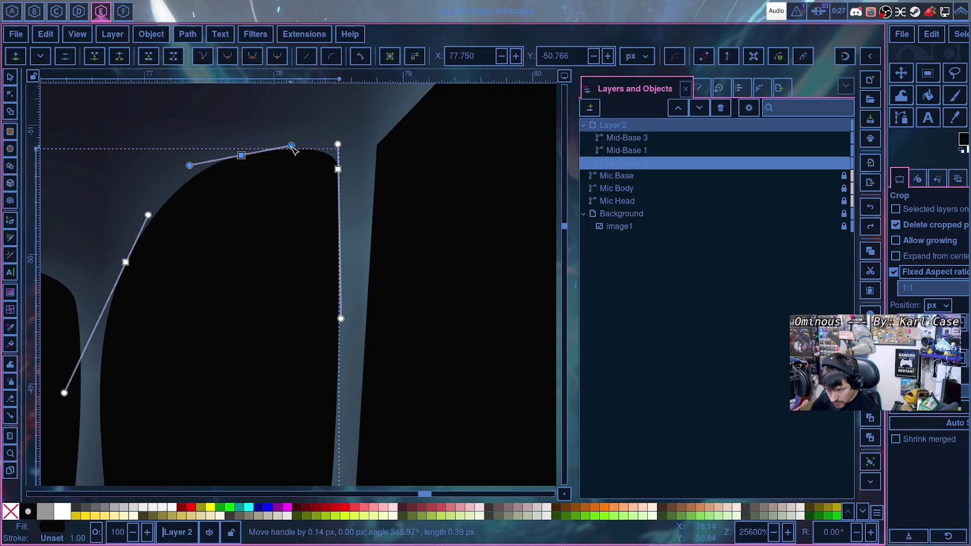
left_click_drag(293, 147, 292, 155)
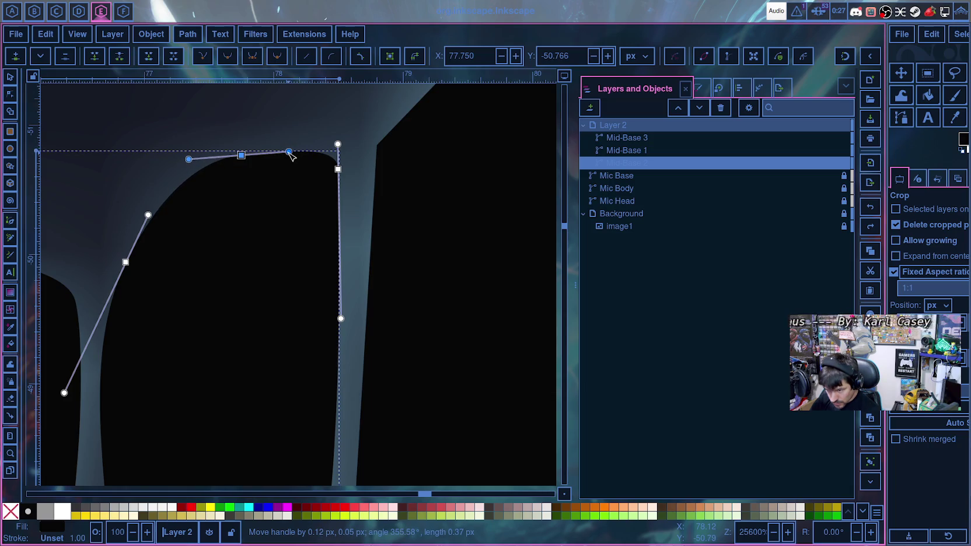
mouse_move(189, 160)
left_mouse_down()
mouse_move(162, 162)
mouse_move(173, 162)
left_mouse_up()
left_click_drag(77, 256, 166, 163)
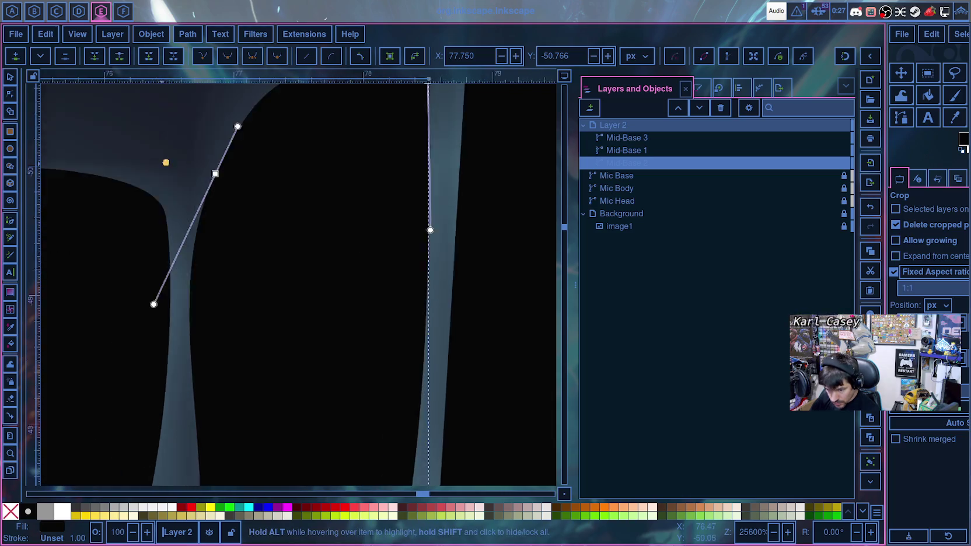
scroll(177, 356, "down", 3)
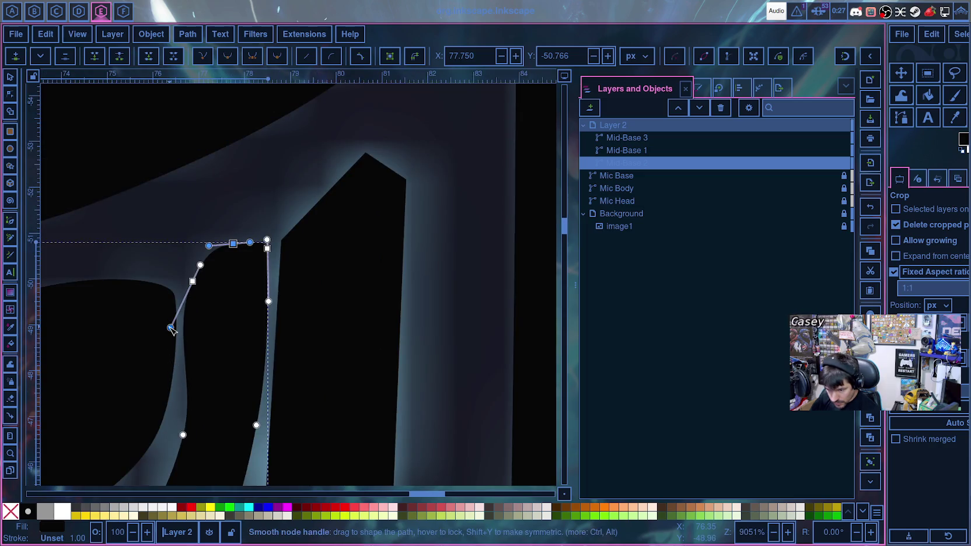
mouse_move(171, 328)
left_mouse_down()
mouse_move(191, 284)
mouse_move(190, 311)
left_mouse_up()
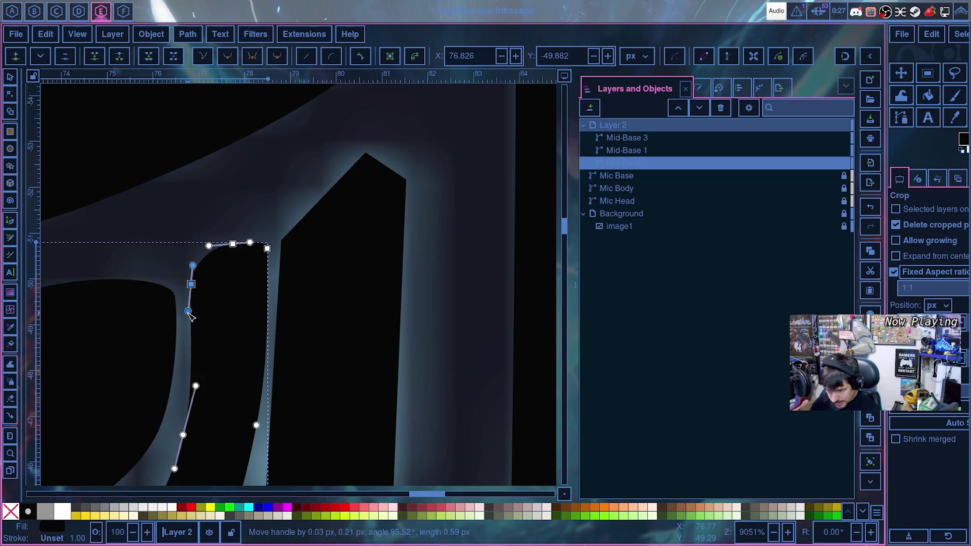
left_click_drag(188, 311, 191, 315)
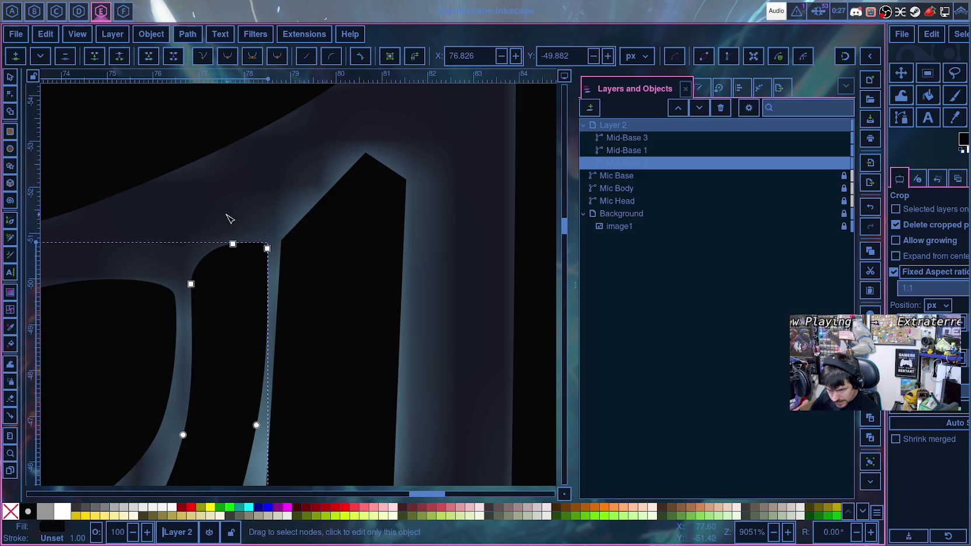
- Lower Mid-Base 2's top-right corner node slightly to match the reference
key("Escape")
scroll(254, 403, "down", 3)
scroll(254, 403, "down", 1)
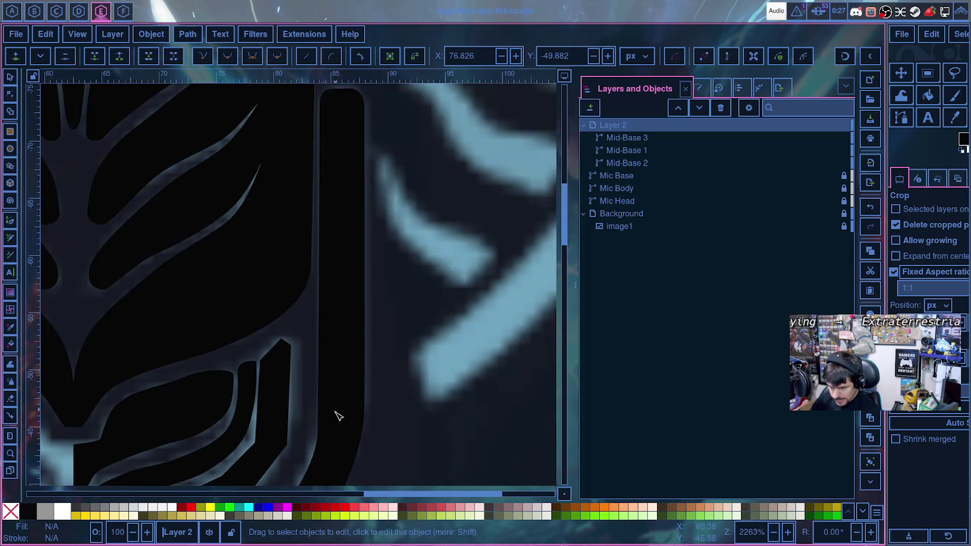
left_click_drag(383, 471, 420, 359)
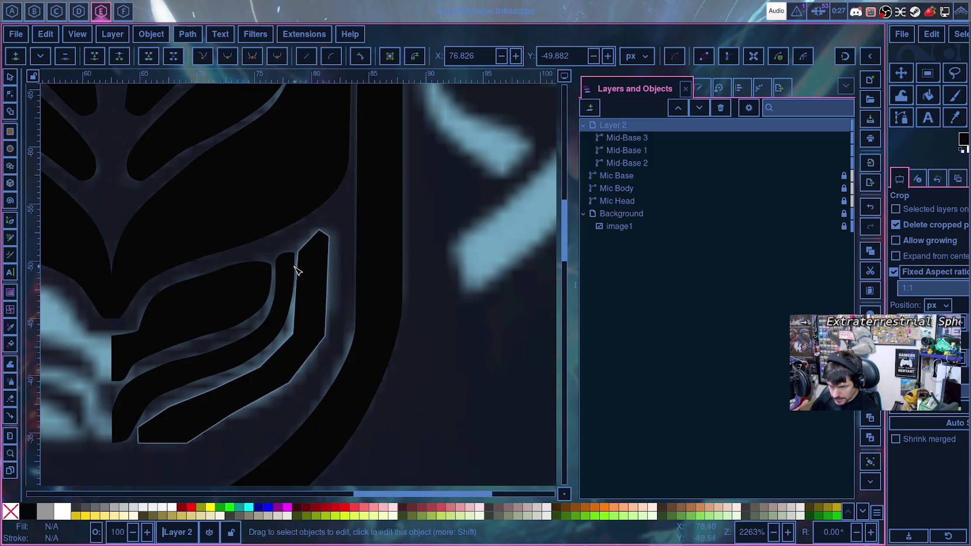
scroll(289, 310, "up", 4)
scroll(325, 385, "up", 2)
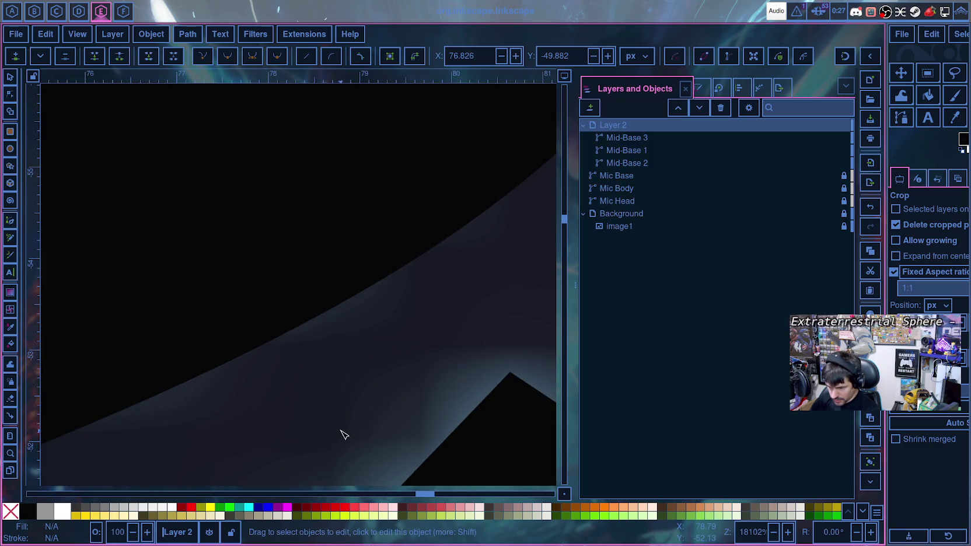
scroll(344, 435, "down", 5)
scroll(340, 407, "down", 3)
left_click(311, 213)
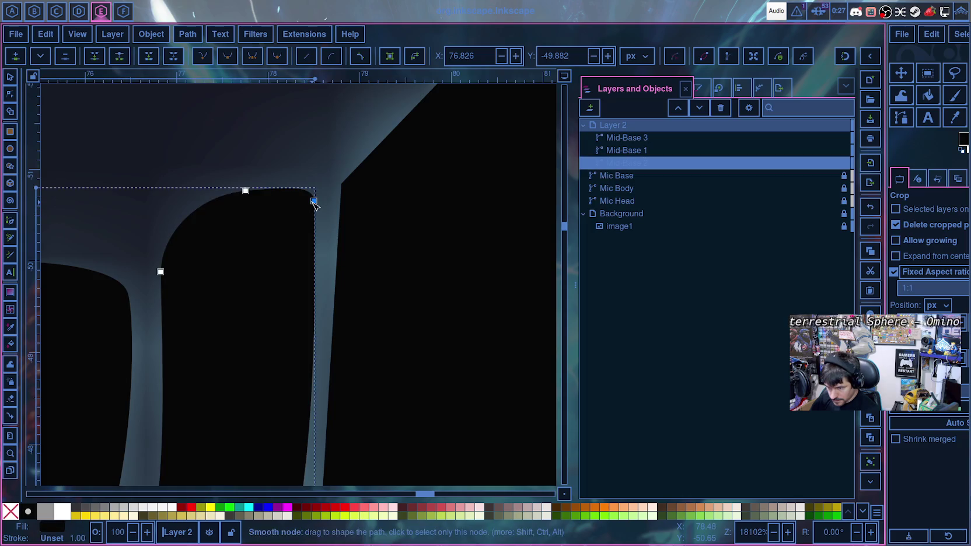
left_click(314, 201)
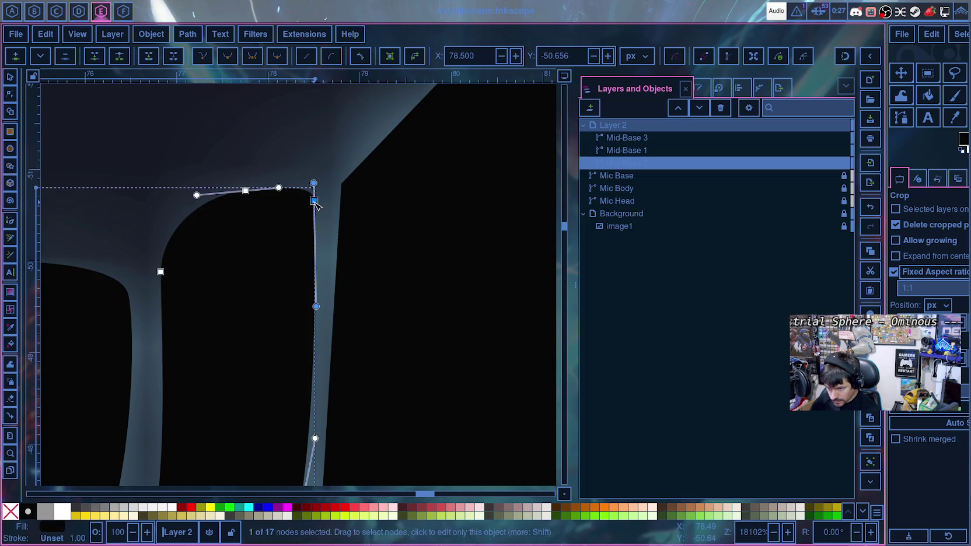
left_click_drag(315, 202, 315, 230)
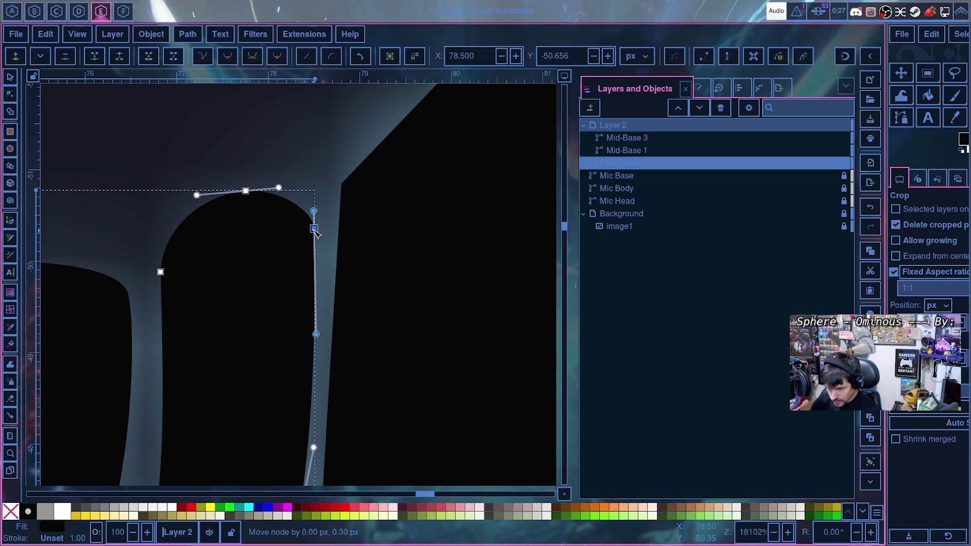
left_click(321, 196)
- Select Mid-Base 3 and save the drawing as microphone.svg
scroll(324, 204, "down", 3)
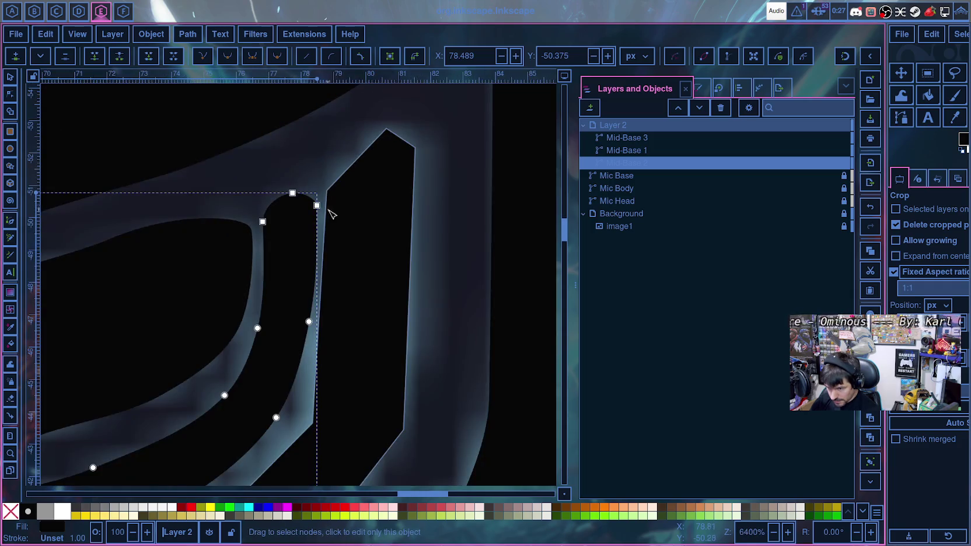
left_click(455, 307)
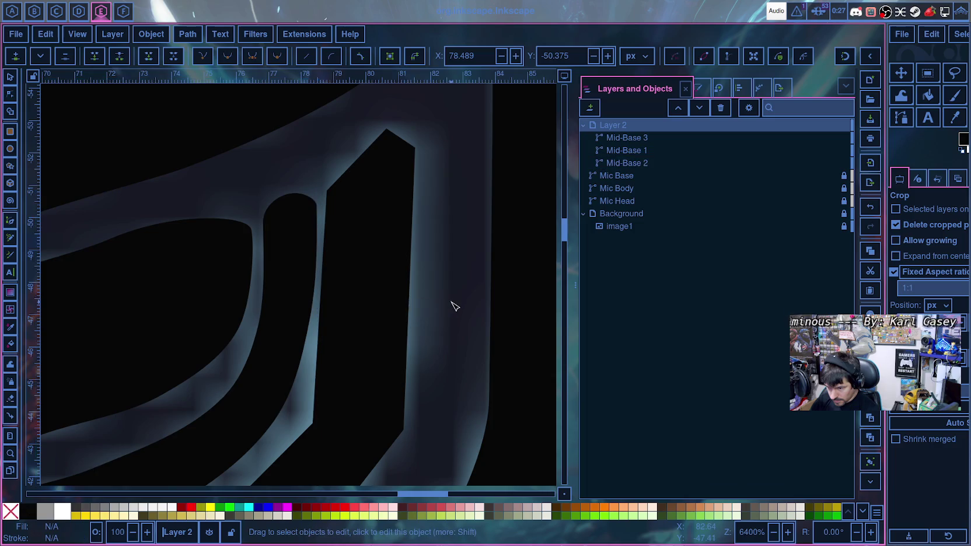
scroll(433, 365, "down", 2)
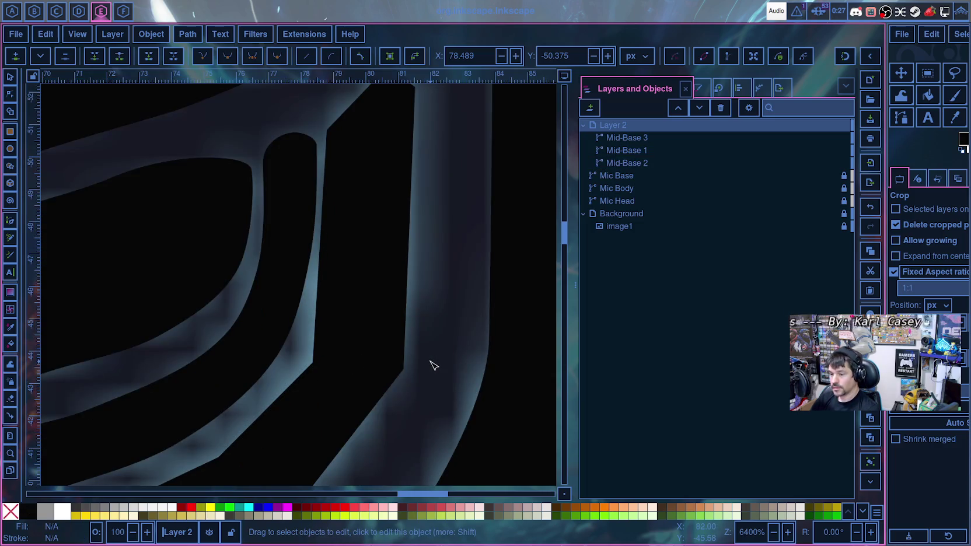
scroll(433, 365, "down", 2)
scroll(434, 365, "down", 3)
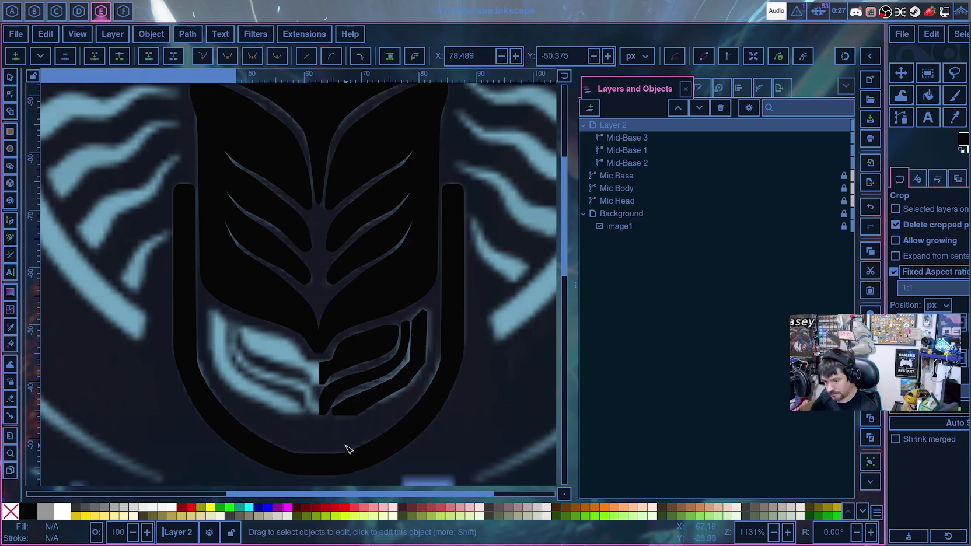
left_click(358, 416)
key("ctrl+s")
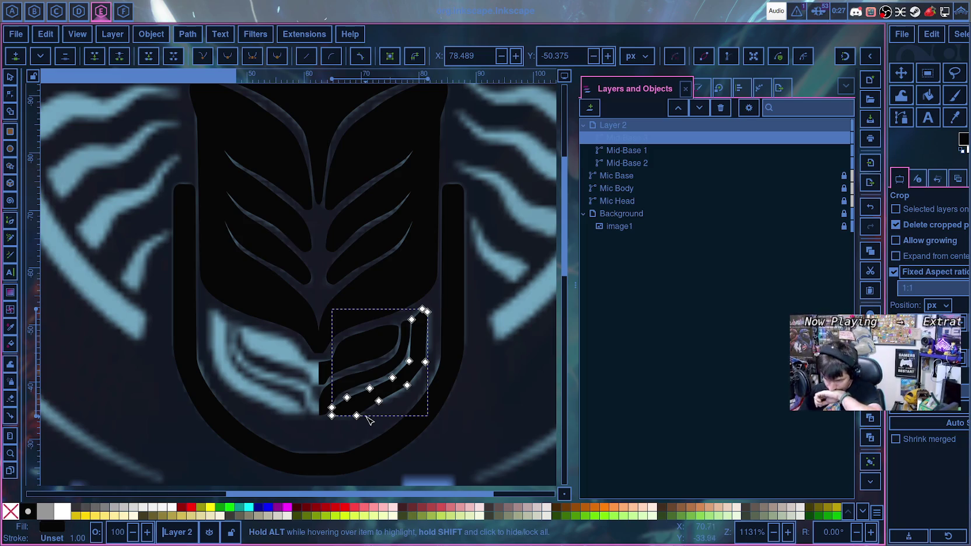
- Select the lower-edge nodes of the Mid-Base 3 stripe
scroll(385, 429, "up", 3)
scroll(385, 436, "up", 1)
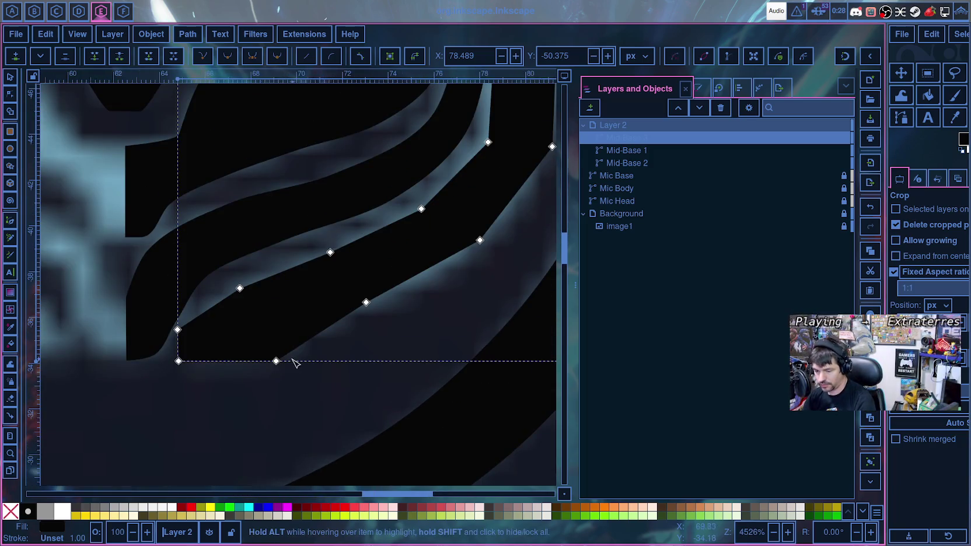
left_click(276, 362)
left_click(366, 302, "shift")
left_click(480, 240, "shift")
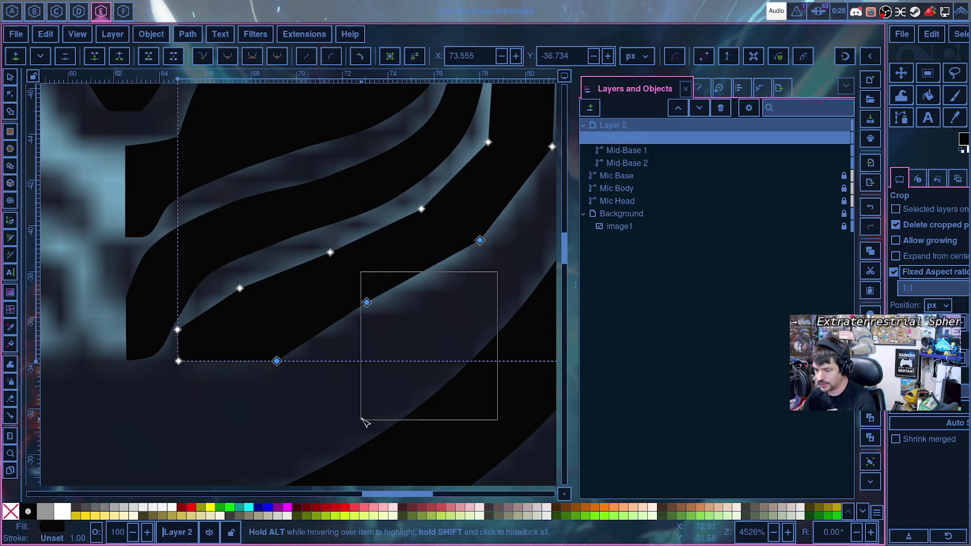
left_click_drag(413, 388, 365, 421)
scroll(231, 244, "down", 2)
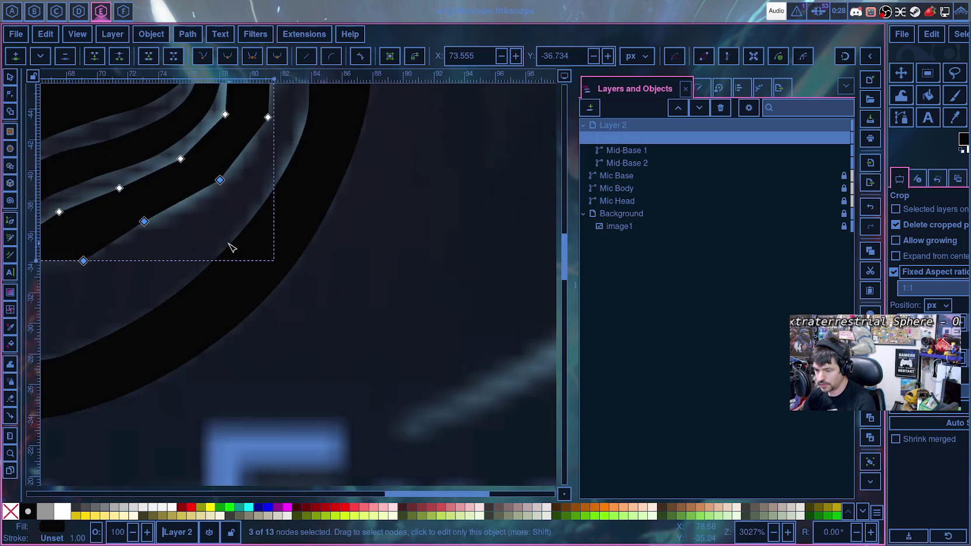
scroll(222, 252, "down", 1)
scroll(222, 256, "down", 2)
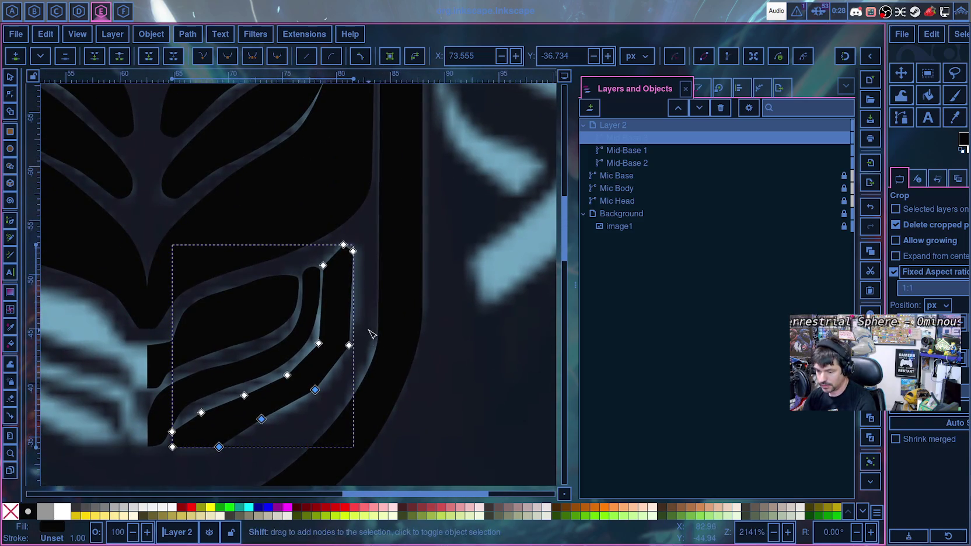
left_click_drag(369, 330, 341, 394)
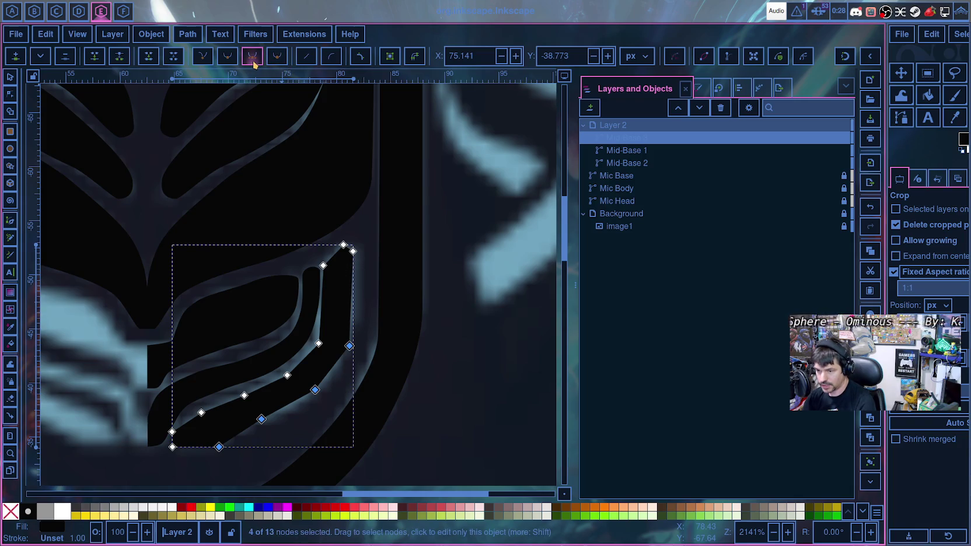
scroll(275, 449, "up", 1)
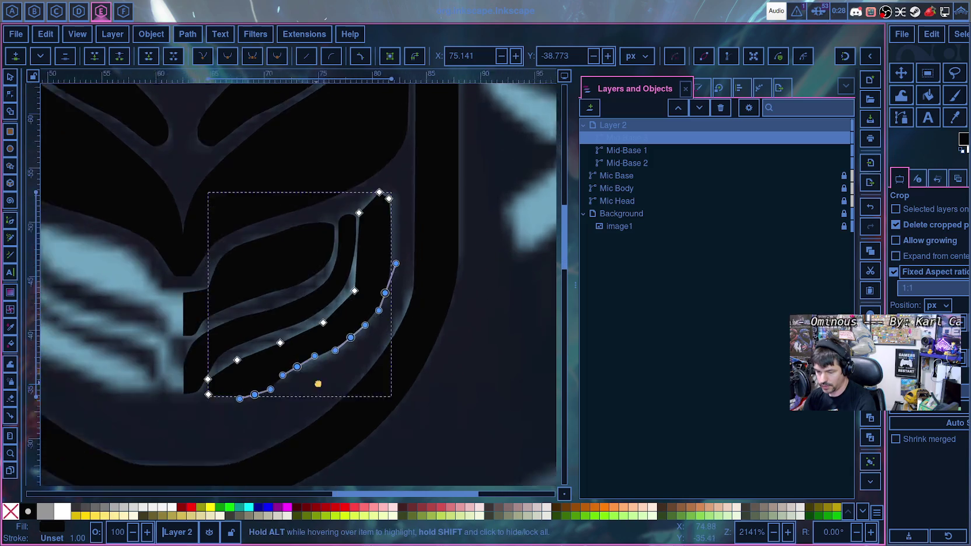
scroll(294, 419, "up", 1)
scroll(293, 420, "up", 2)
scroll(199, 271, "up", 3)
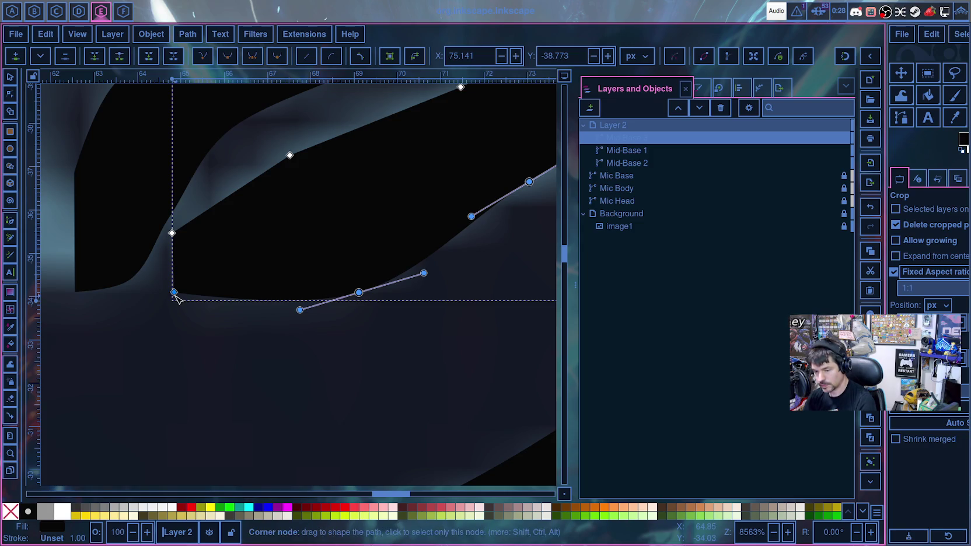
- Move Mid-Base 3's bottom-left corner node down and pick the upper left-end node
left_click_drag(175, 293, 176, 314)
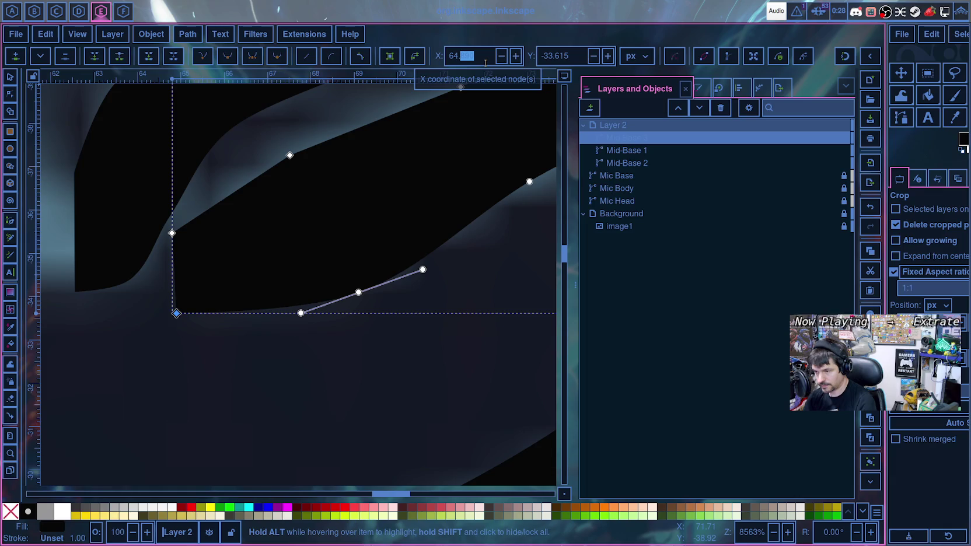
key("Home")
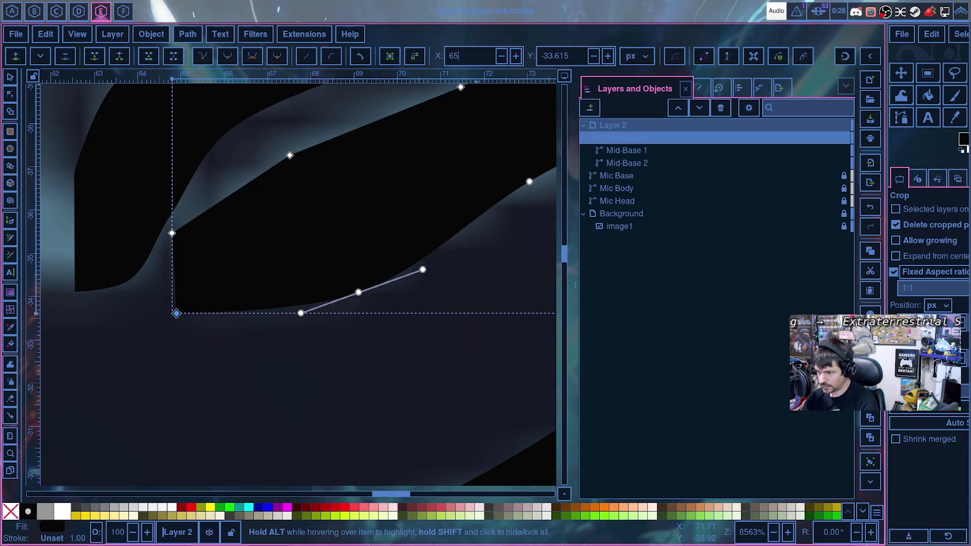
left_click(173, 233)
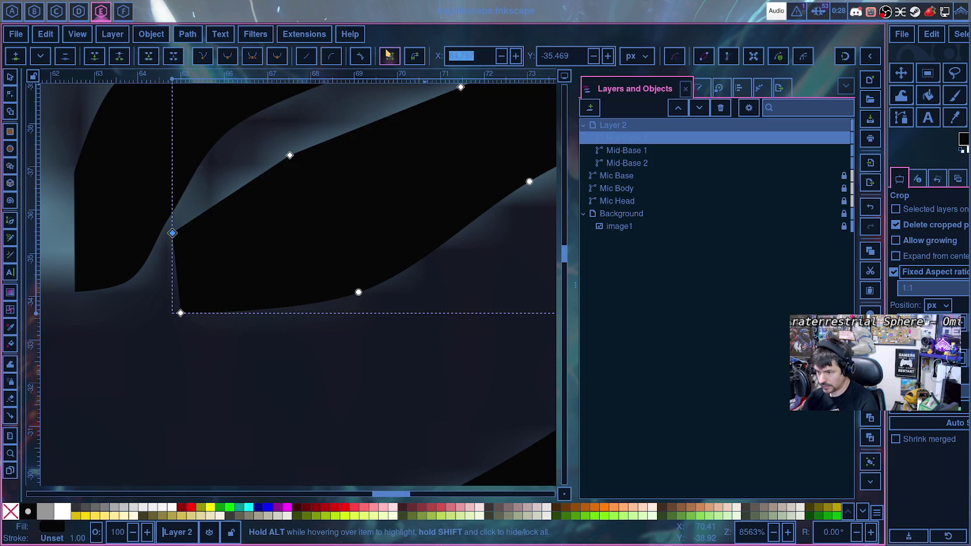
- Set the left-end node's X position to 65
type("65")
key("Return")
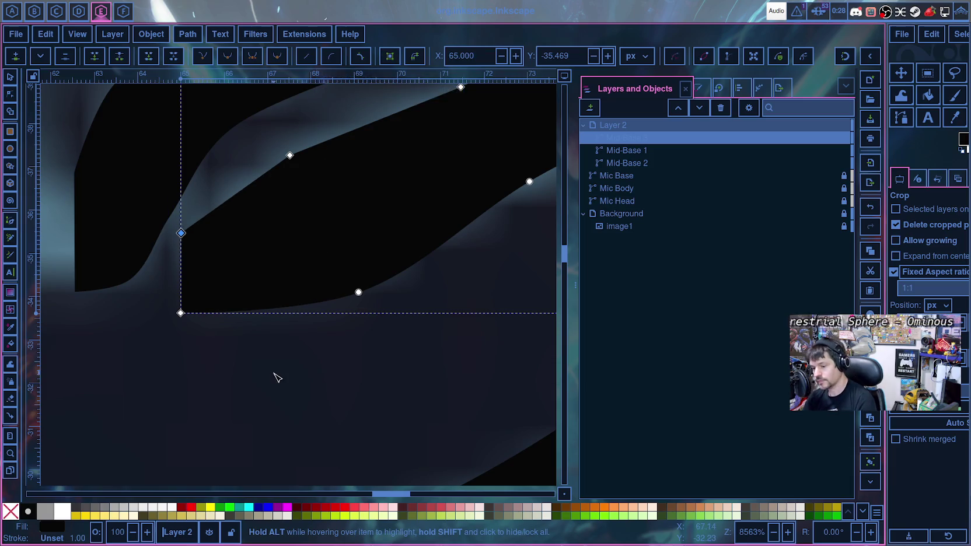
scroll(390, 364, "up", 5)
scroll(390, 364, "right", 8)
scroll(386, 366, "left", 3)
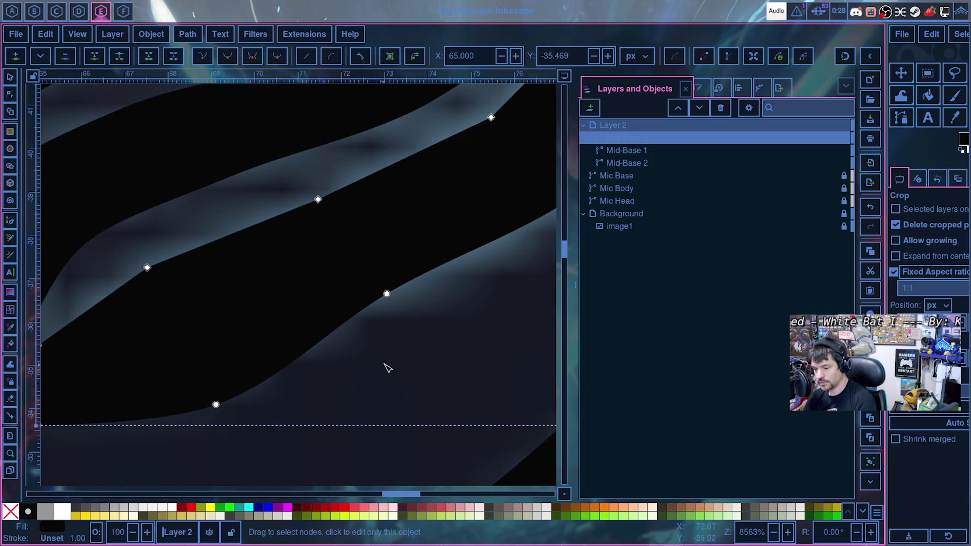
scroll(386, 366, "down", 3)
scroll(104, 418, "left", 7)
scroll(314, 399, "left", 1)
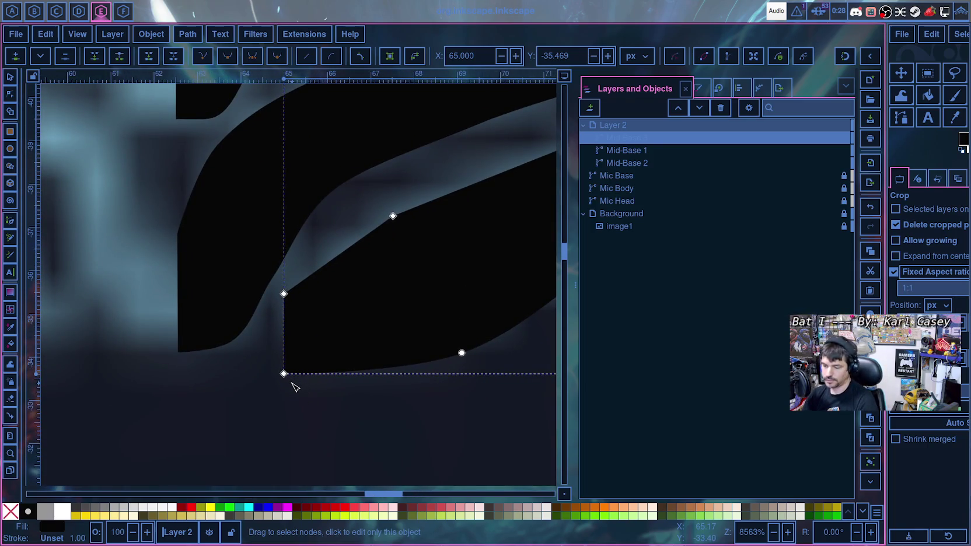
scroll(309, 382, "down", 5)
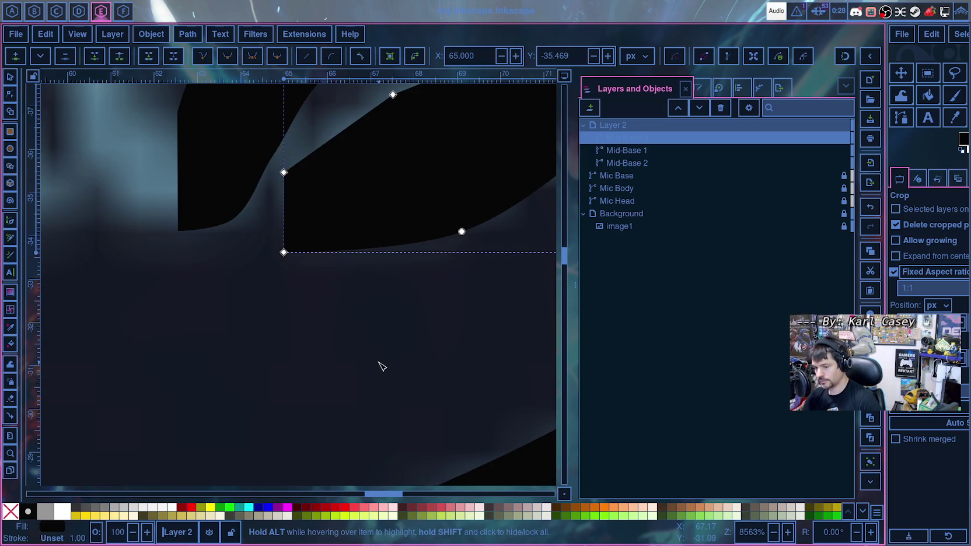
- Pan along the traced shape and nudge lower path nodes onto the reference edge
left_click_drag(382, 366, 328, 431)
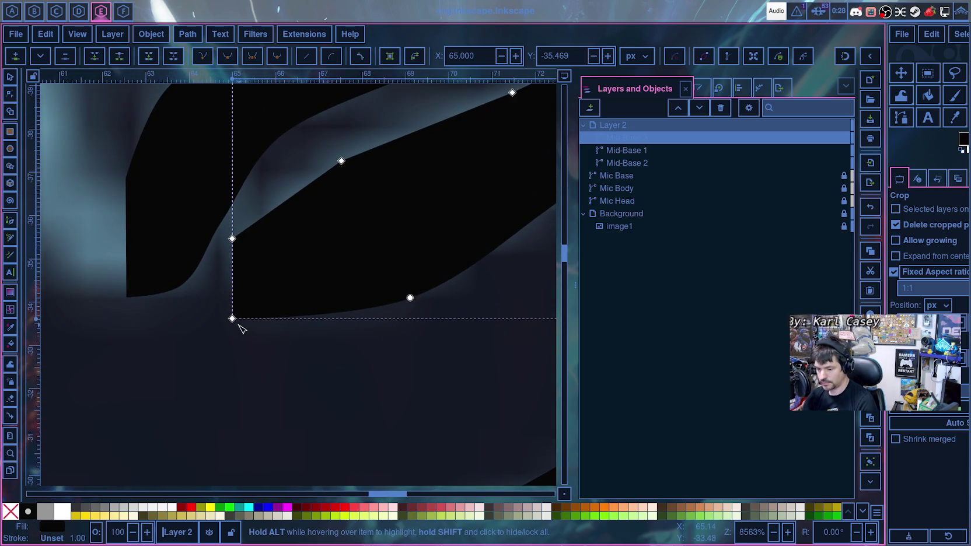
scroll(290, 370, "down", 5)
scroll(290, 369, "up", 5)
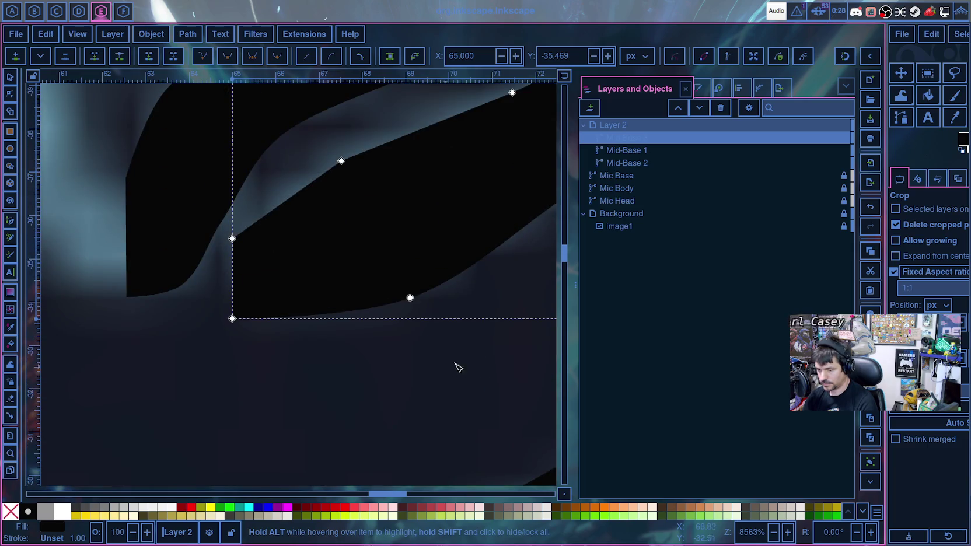
left_click_drag(458, 367, 474, 365)
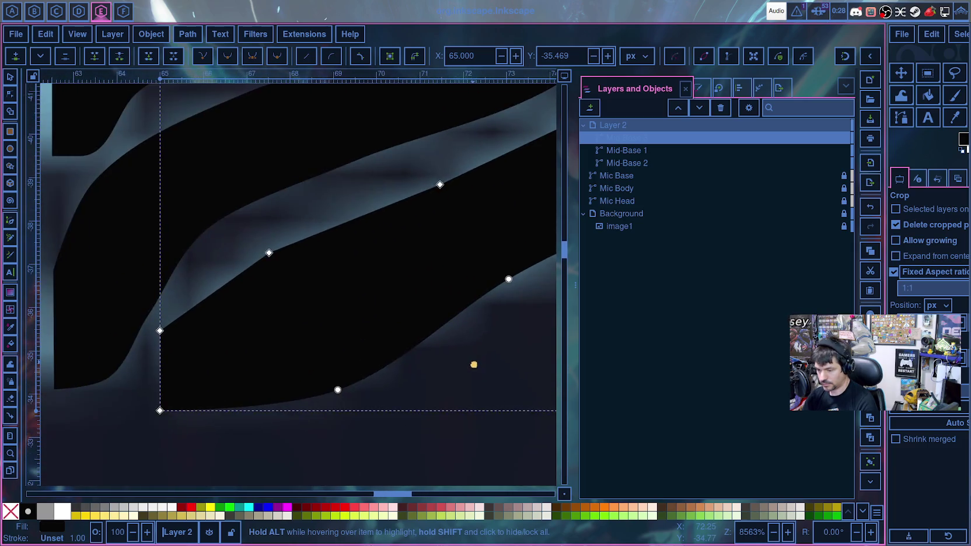
scroll(456, 349, "down", 5)
left_click_drag(487, 268, 430, 303)
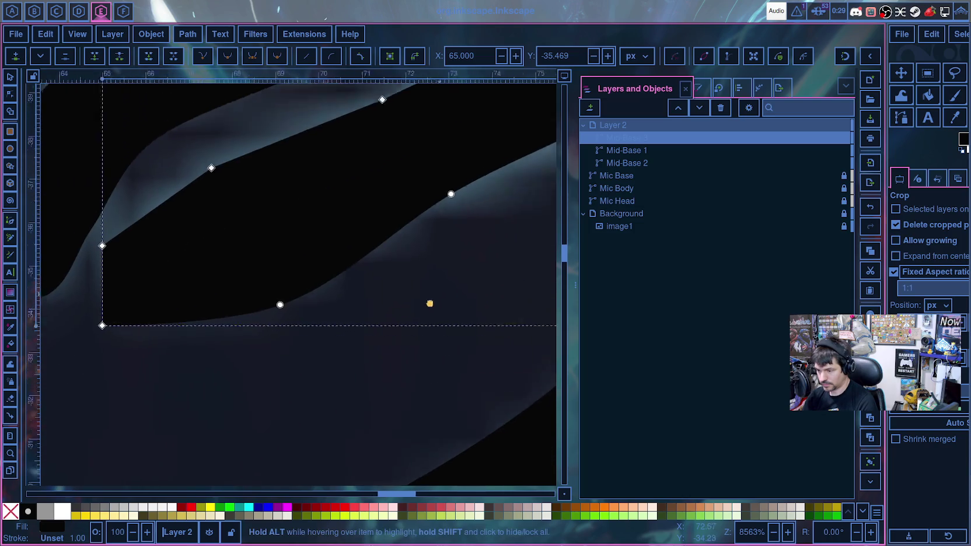
scroll(350, 351, "down", 2)
scroll(309, 367, "down", 1)
scroll(331, 358, "up", 1)
scroll(335, 347, "up", 1)
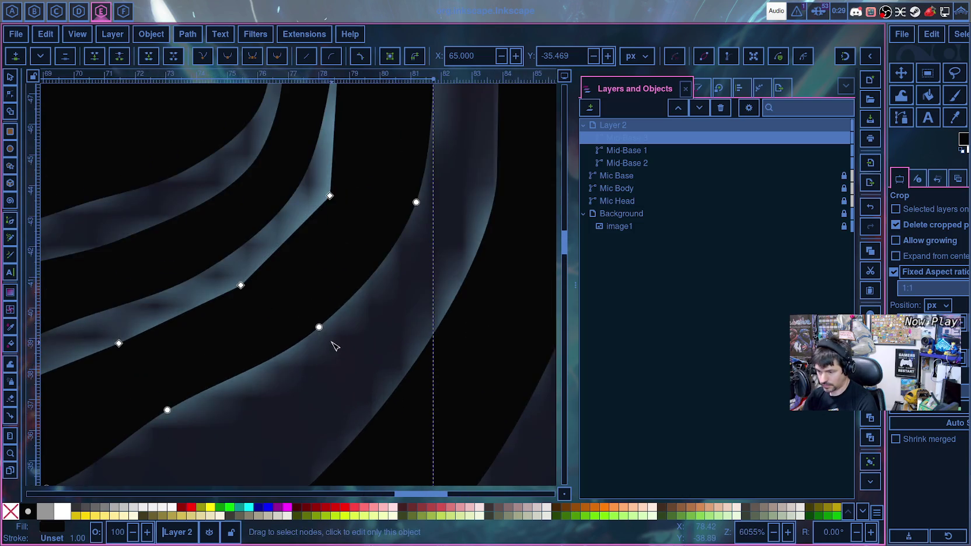
left_click_drag(319, 327, 330, 334)
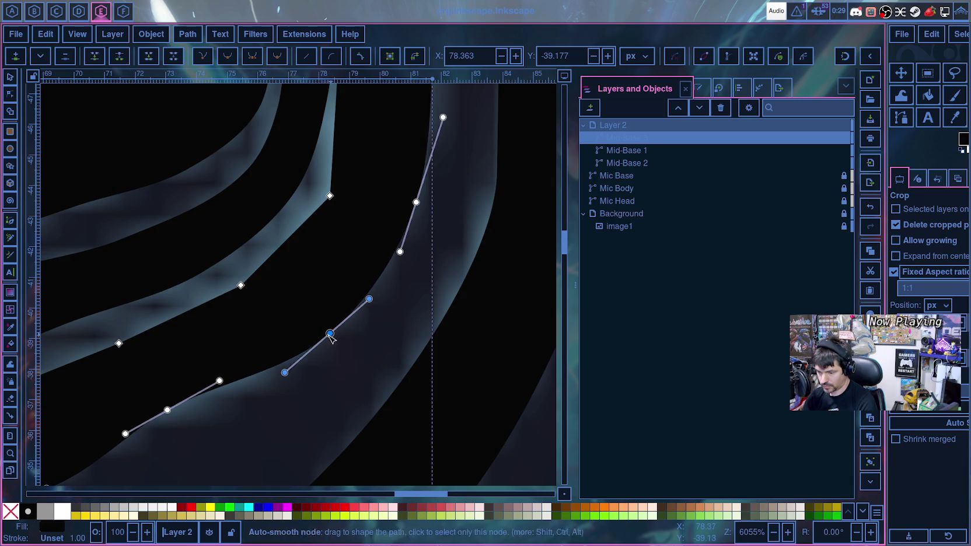
left_click_drag(168, 410, 166, 428)
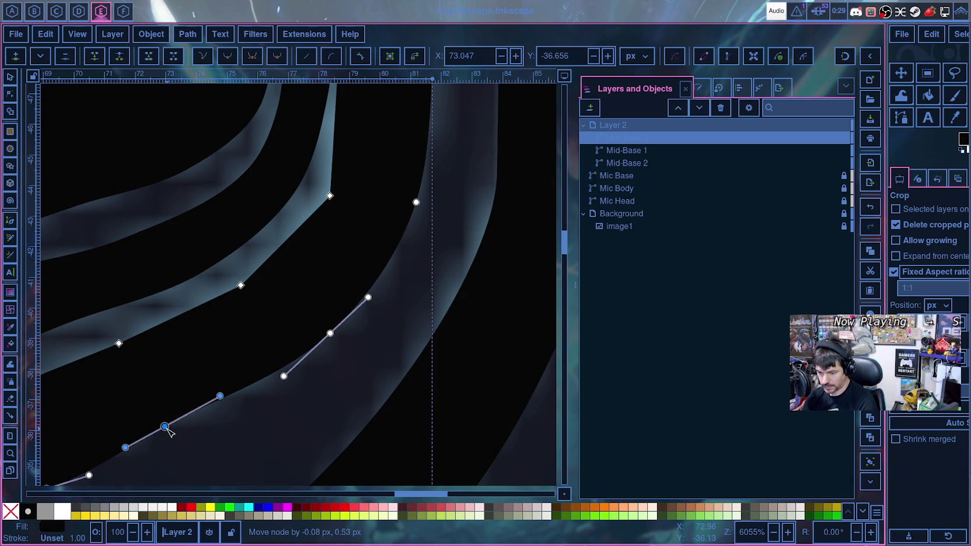
- Reshape the lower curve's handles and nodes so it follows the reference band
scroll(314, 342, "down", 4)
scroll(313, 341, "left", 5)
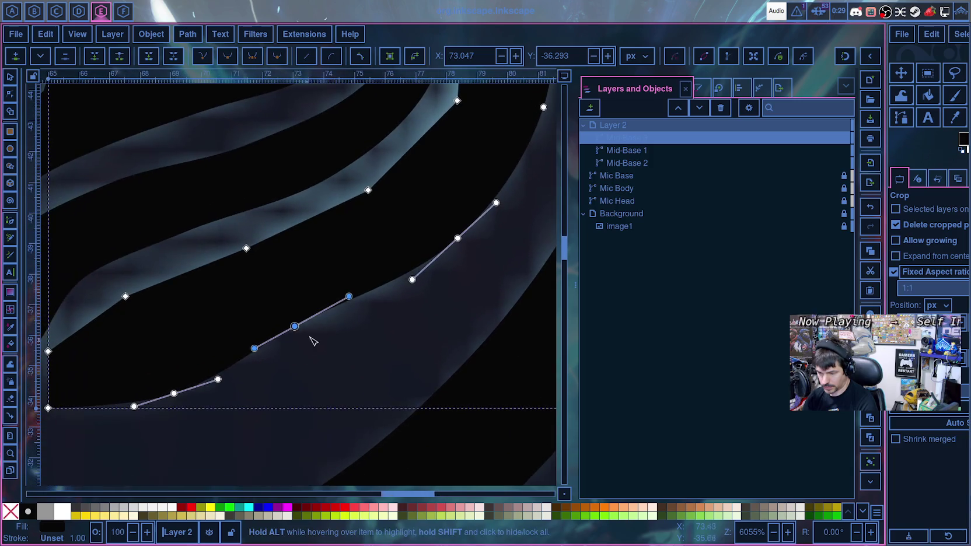
mouse_move(349, 297)
left_mouse_down()
mouse_move(353, 309)
mouse_move(363, 304)
left_mouse_up()
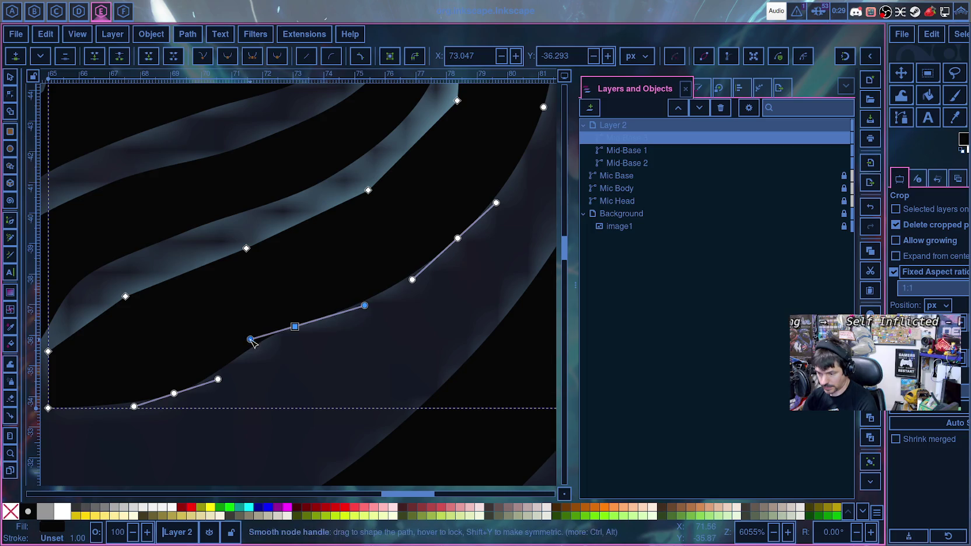
left_click_drag(251, 340, 269, 335)
mouse_move(217, 380)
left_mouse_down()
mouse_move(232, 376)
mouse_move(224, 381)
left_mouse_up()
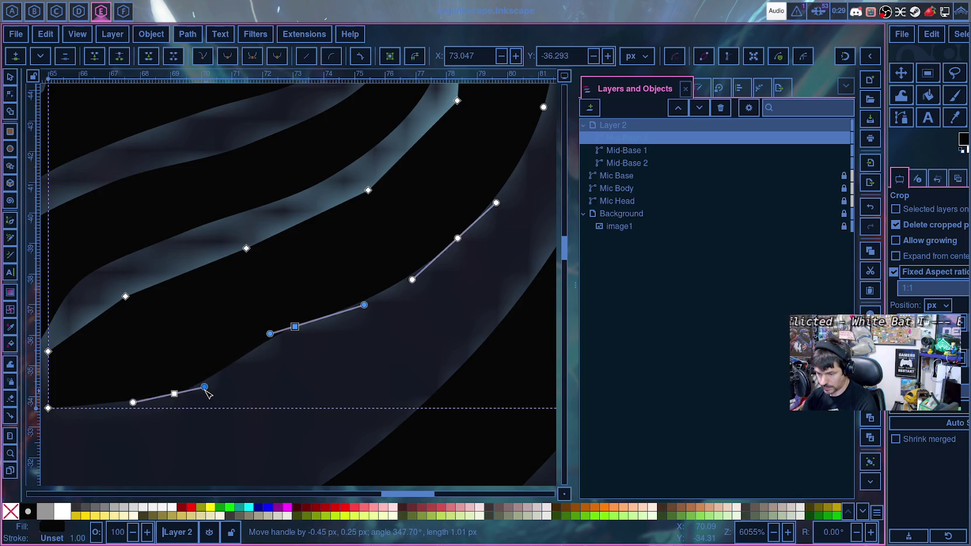
left_click_drag(205, 390, 205, 390)
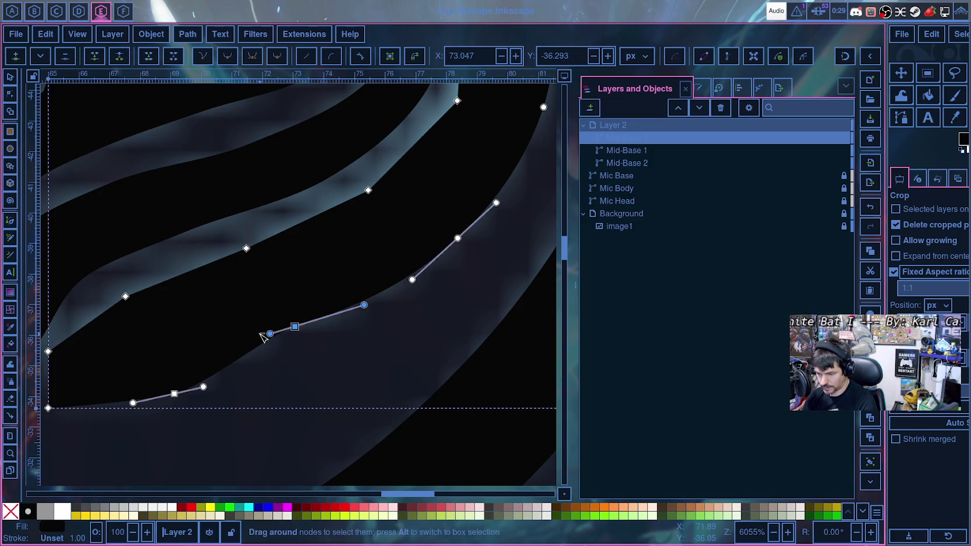
left_click_drag(295, 329, 286, 340)
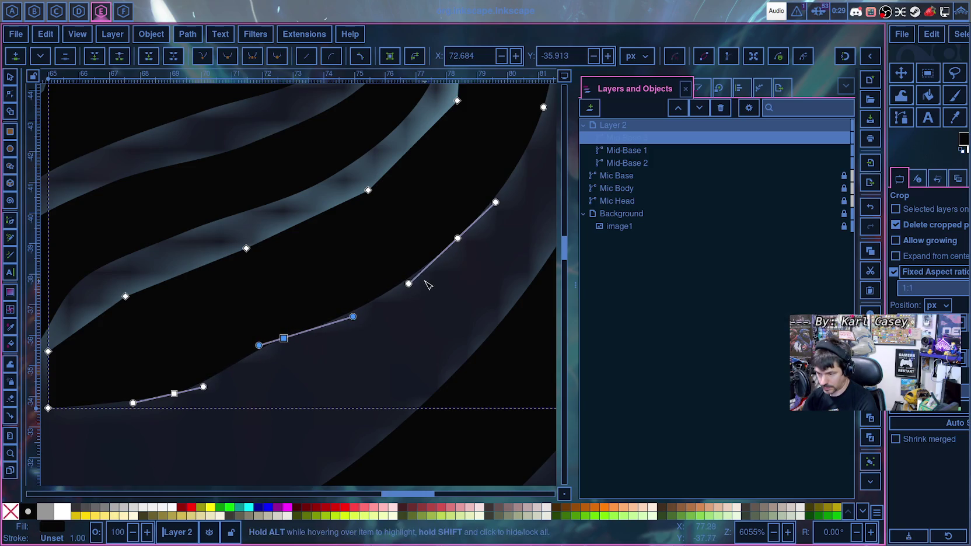
left_click_drag(409, 284, 397, 304)
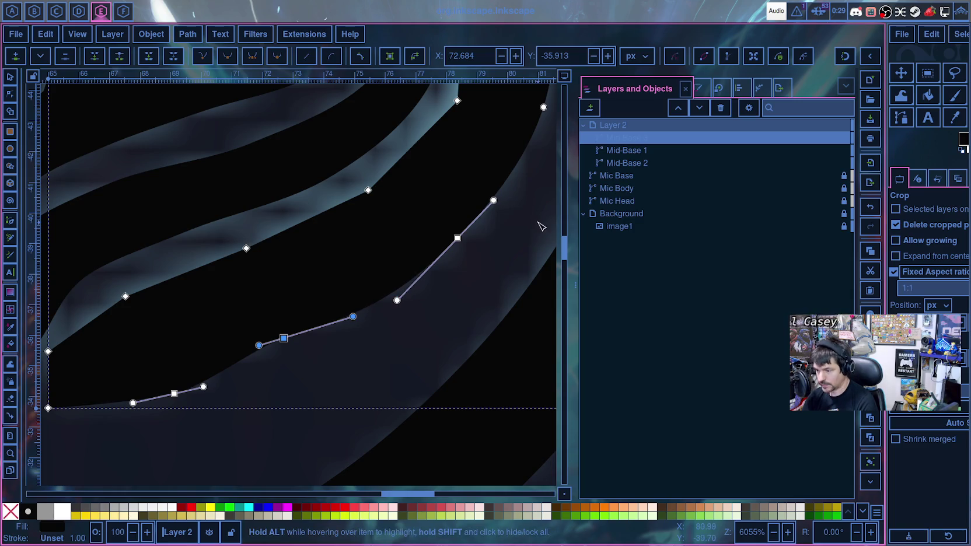
scroll(388, 322, "up", 5)
scroll(388, 322, "right", 5)
- Bend the right-side curve of Mid-Base 3 along the reference outline
left_click_drag(388, 322, 410, 289)
left_click(429, 225)
scroll(476, 230, "up", 8)
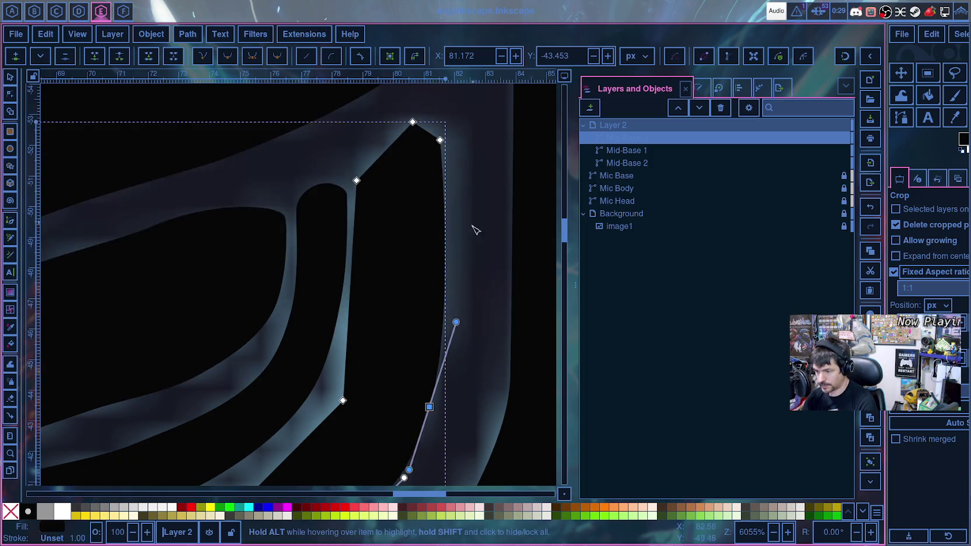
left_click_drag(456, 323, 466, 287)
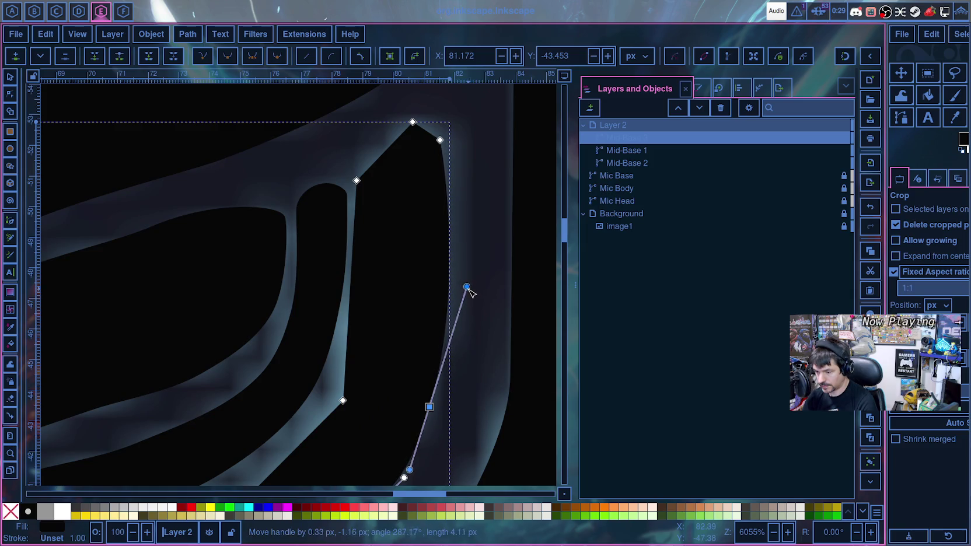
- Move the upper-right corner and inner corner nodes onto the reference edges
mouse_move(440, 140)
left_mouse_down()
mouse_move(460, 136)
mouse_move(461, 146)
left_mouse_up()
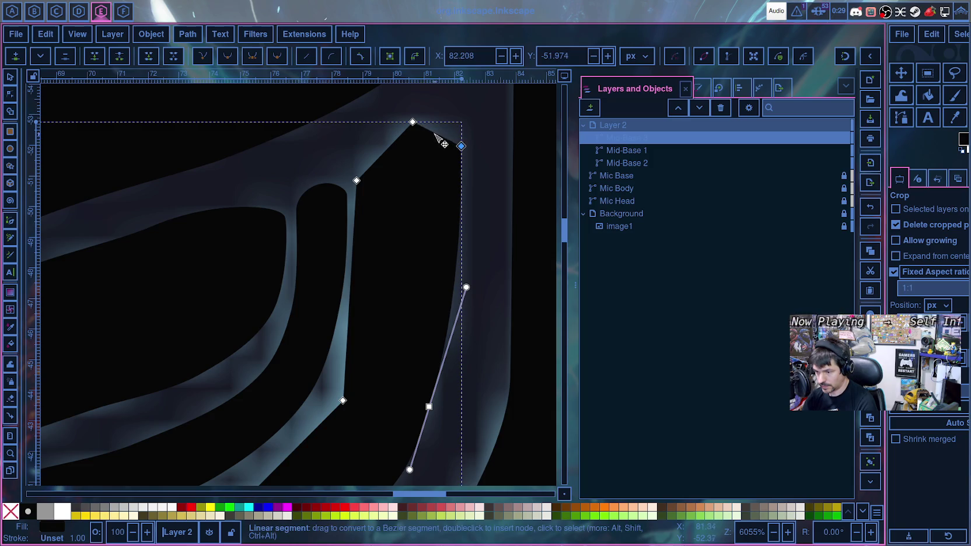
left_click(357, 182)
left_click_drag(357, 181, 358, 177)
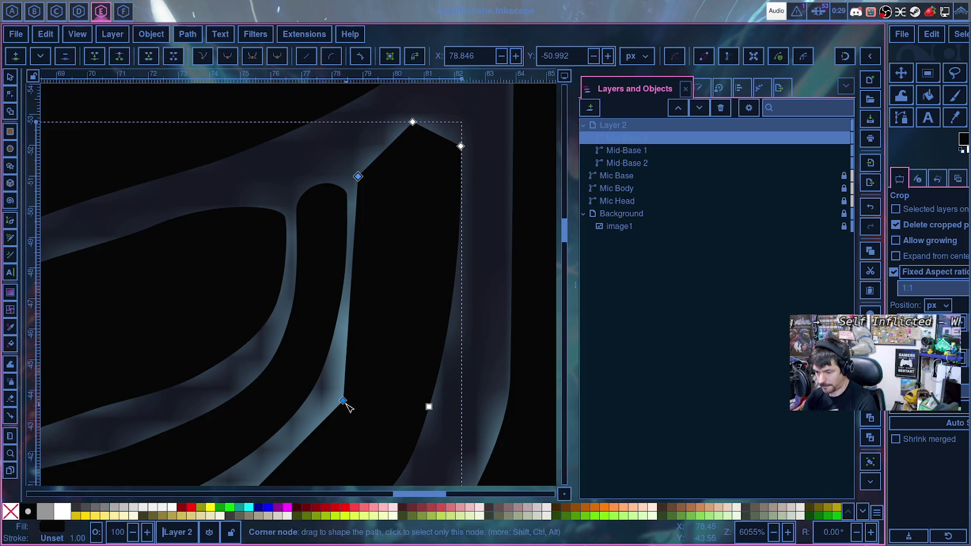
left_click_drag(343, 401, 348, 403)
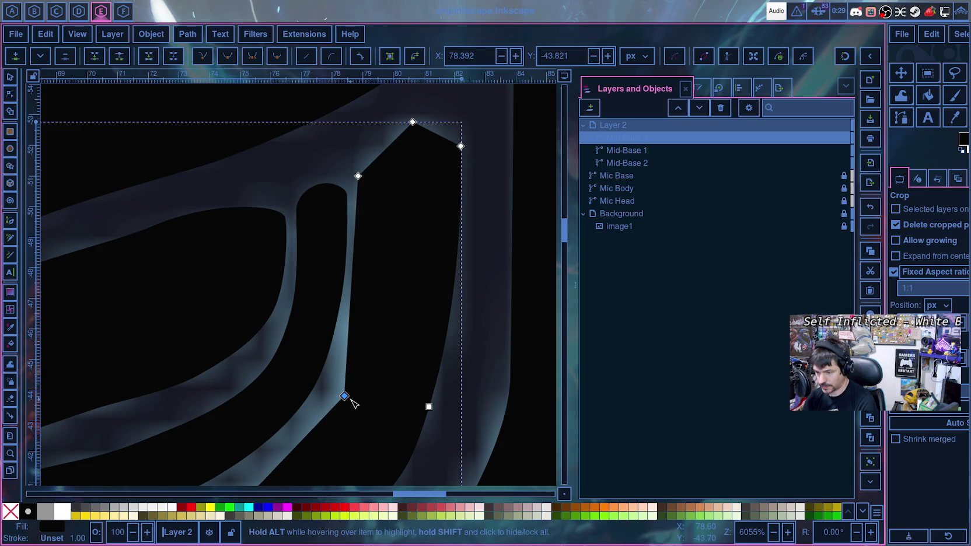
scroll(348, 403, "down", 8)
scroll(348, 404, "left", 4)
scroll(379, 397, "down", 1)
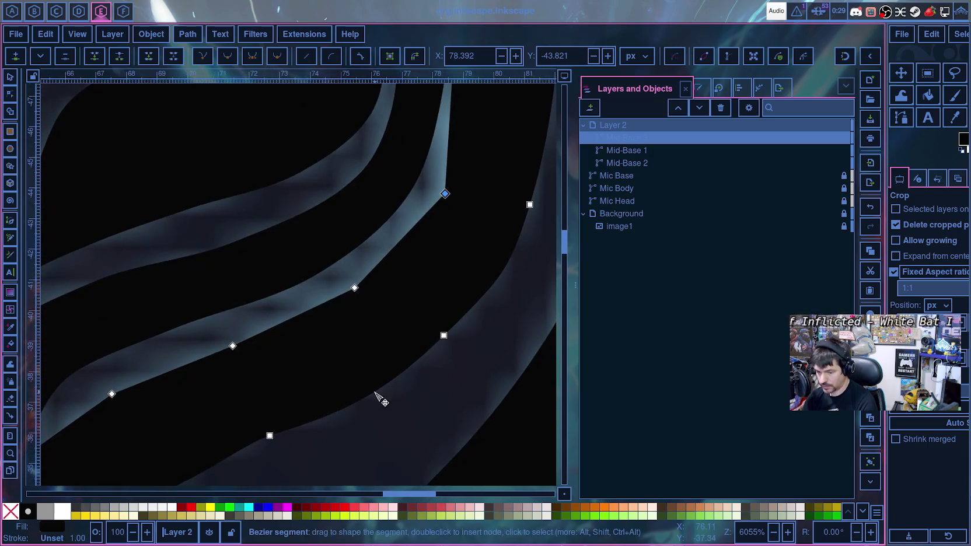
scroll(388, 394, "down", 1)
- Make Mid-Base 3's lower curve nodes smooth and nudge them onto the reference swoosh
left_click(193, 392)
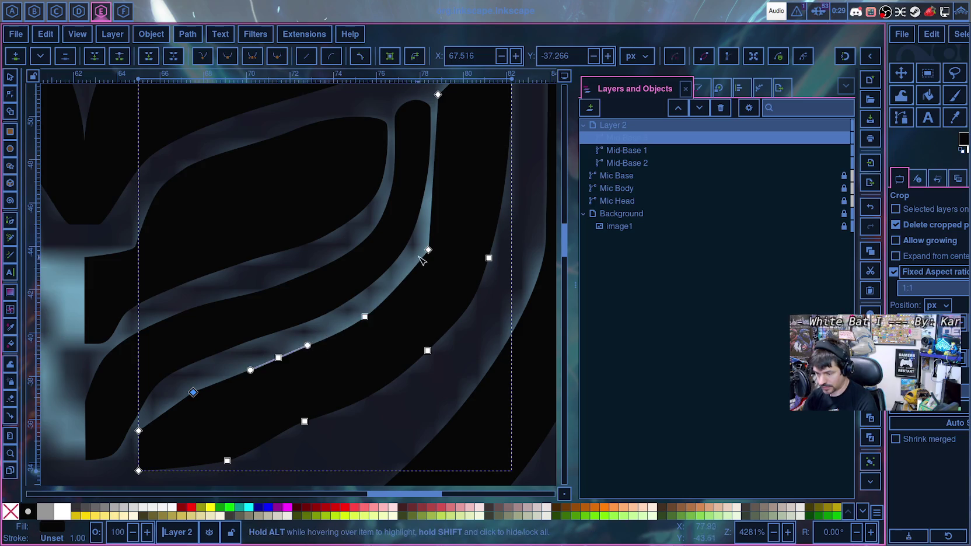
key("ctrl+z")
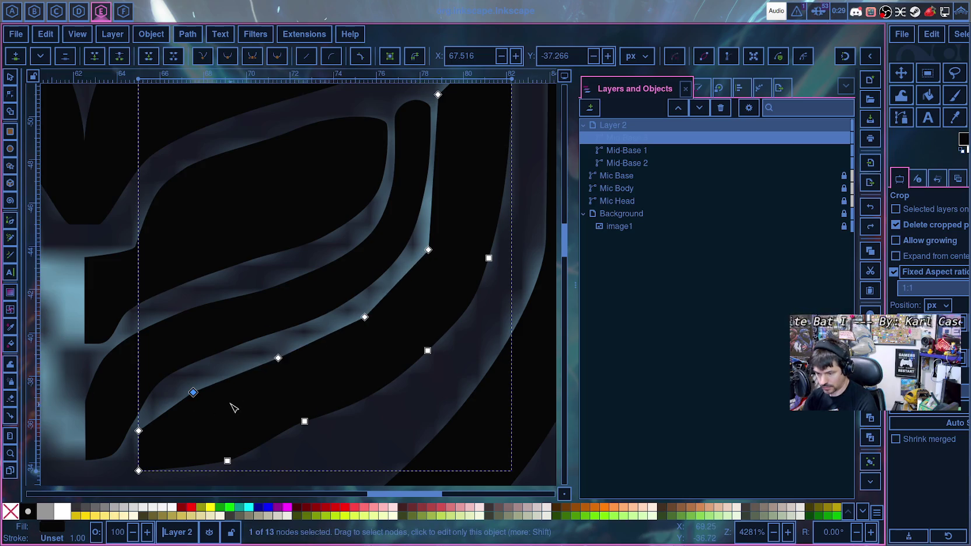
left_click(279, 358, "shift")
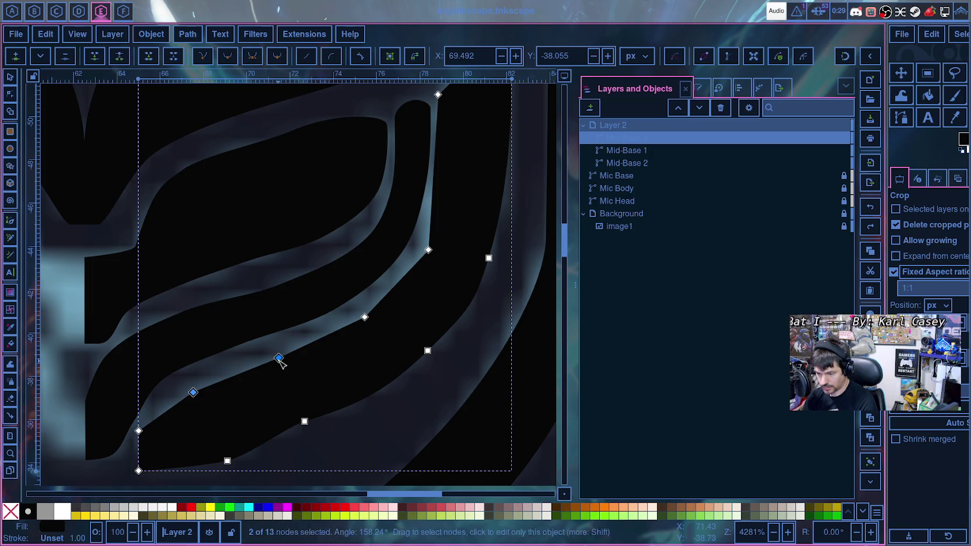
scroll(368, 328, "left", 2)
scroll(367, 329, "right", 2)
left_click(364, 317, "shift")
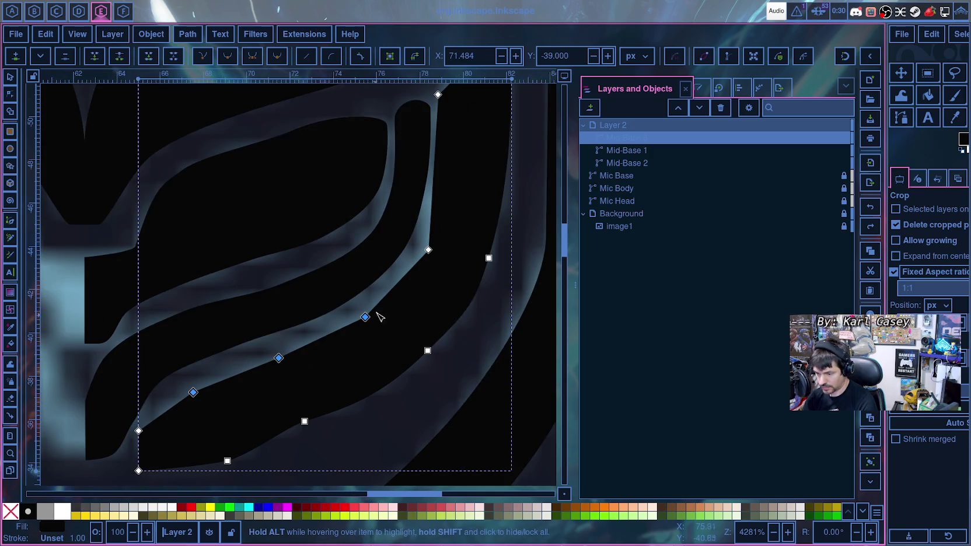
left_click(428, 251, "shift")
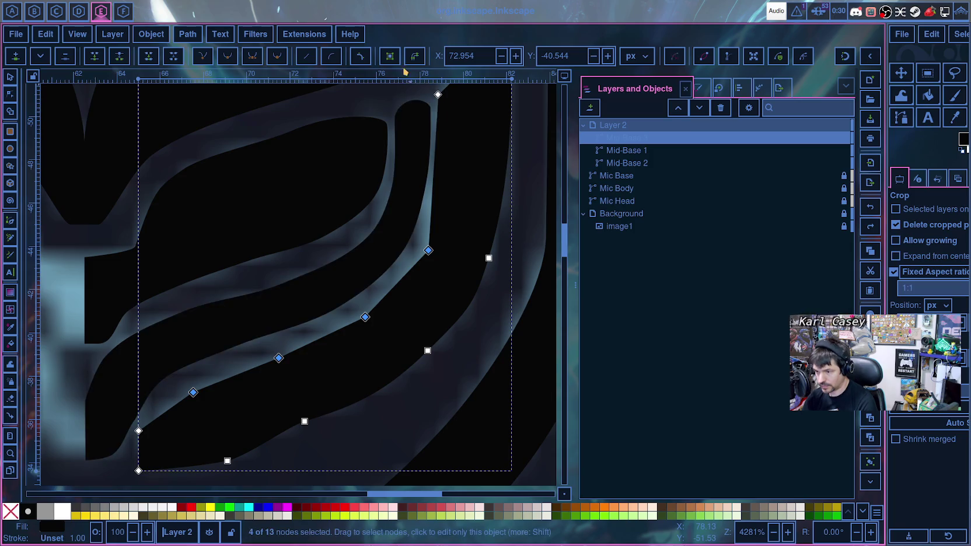
left_click(277, 56)
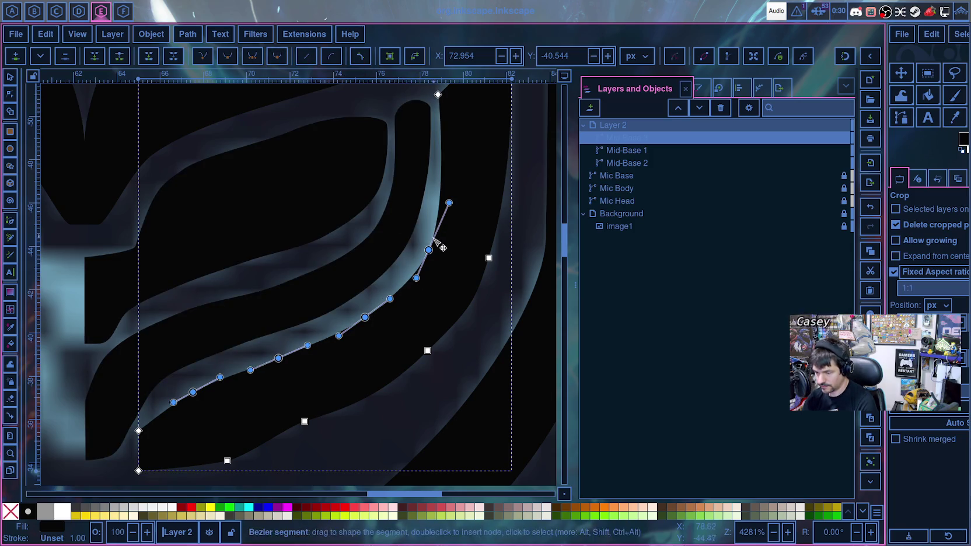
left_click_drag(429, 250, 422, 251)
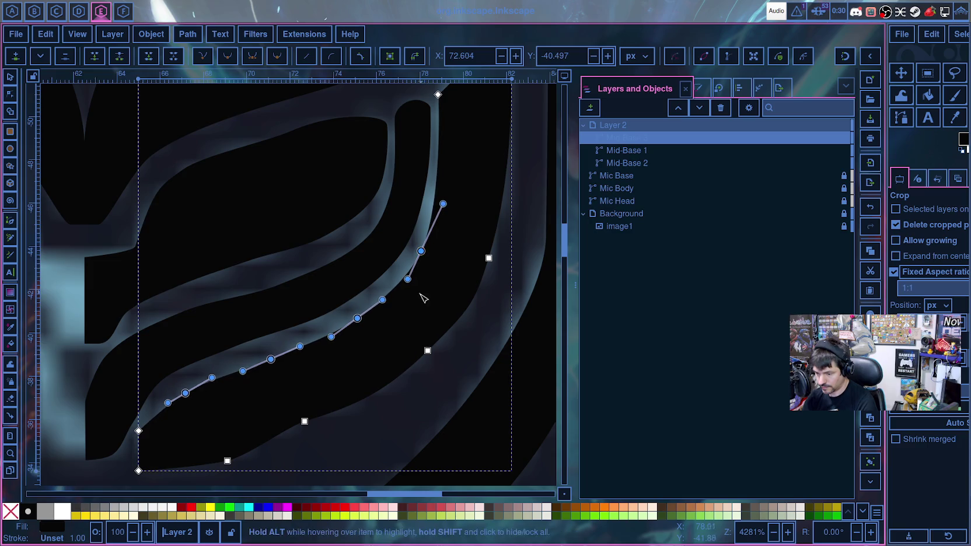
left_click(399, 402)
- Insert a node on the lower curve and adjust its handles to fit the reference edge
double_click(195, 389)
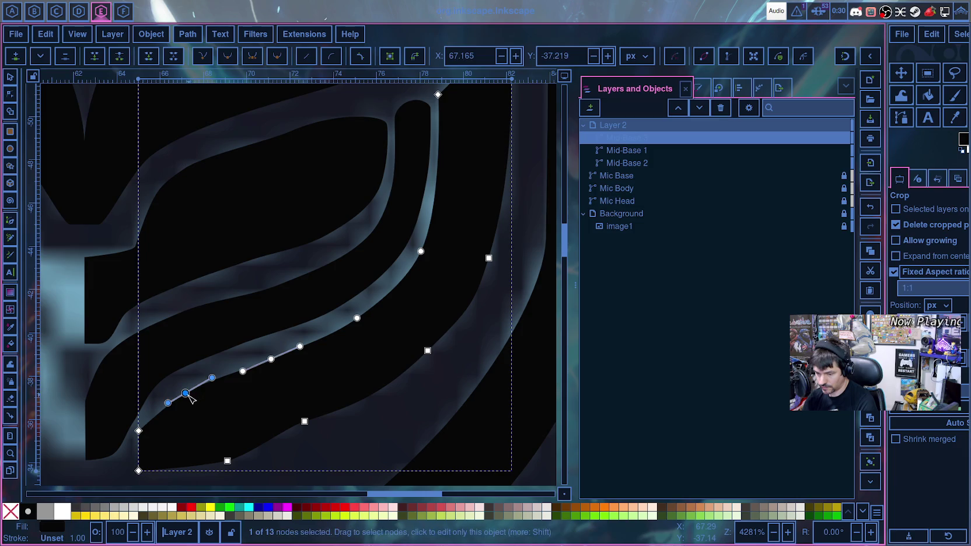
left_click(216, 385)
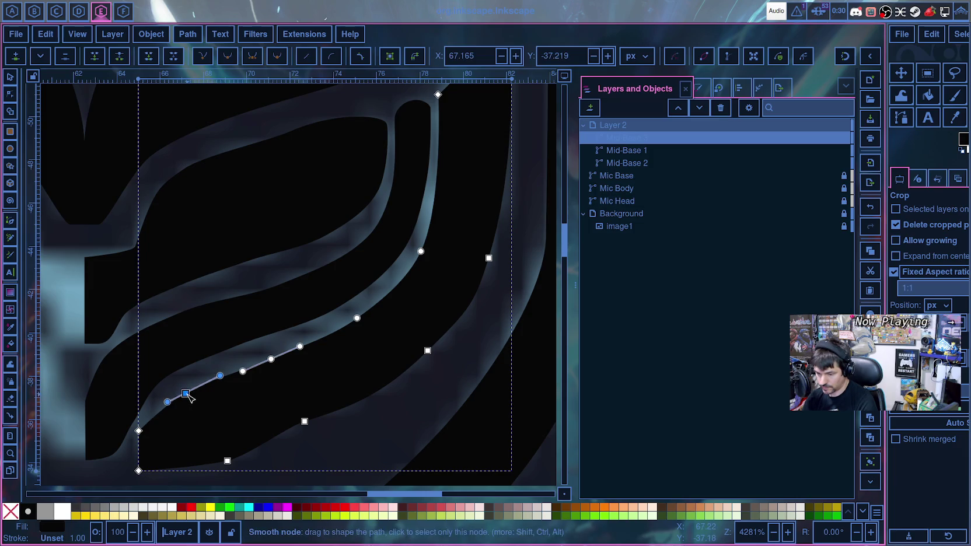
left_click_drag(186, 394, 169, 398)
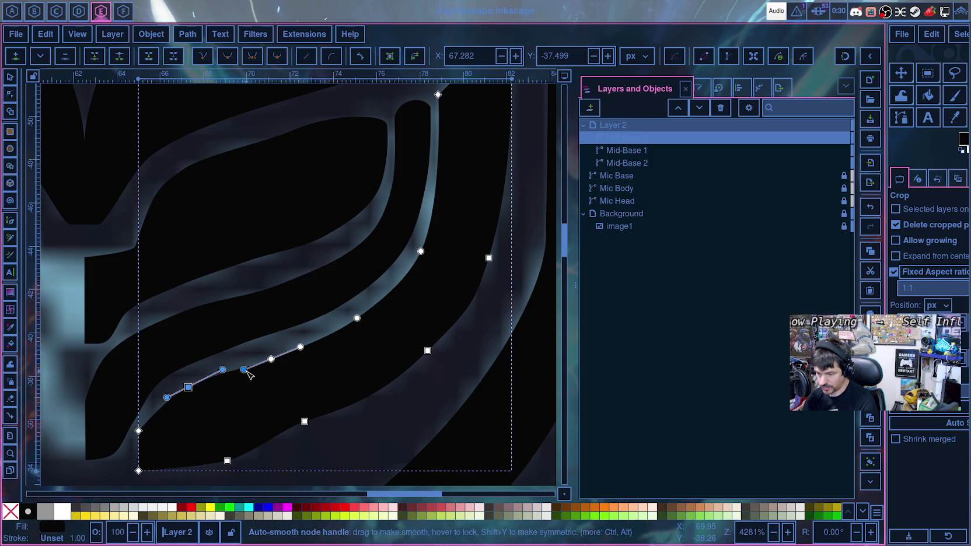
left_click_drag(247, 372, 244, 373)
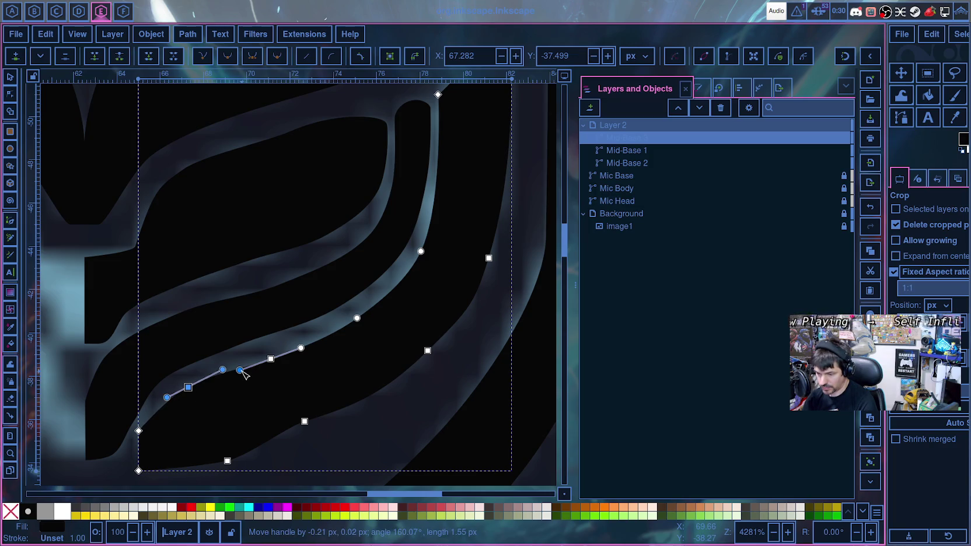
left_click(358, 318)
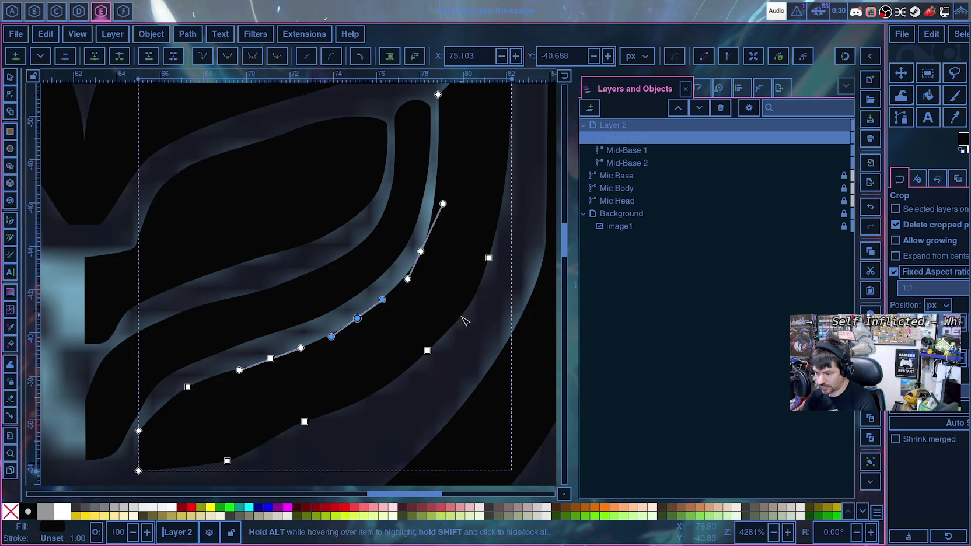
left_click(470, 346)
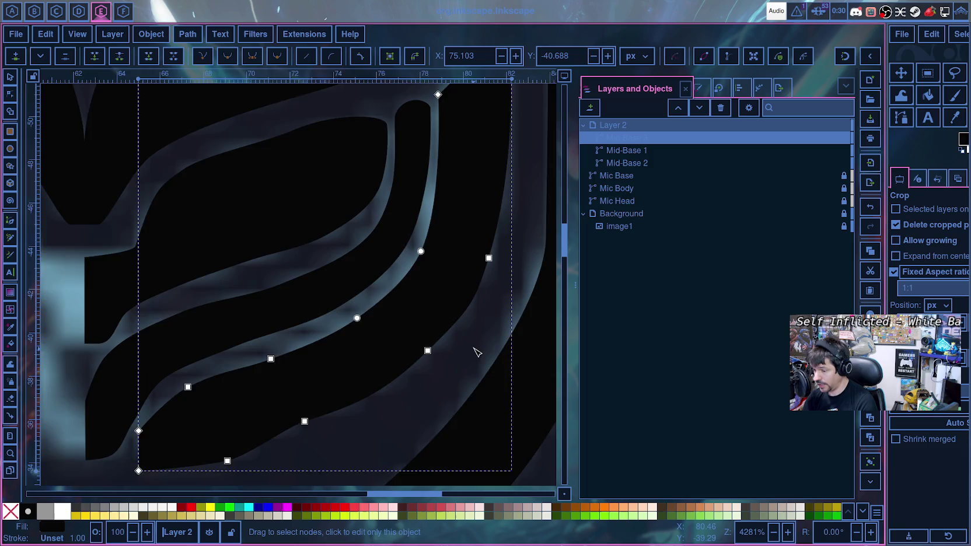
scroll(477, 353, "down", 5)
scroll(380, 321, "left", 5)
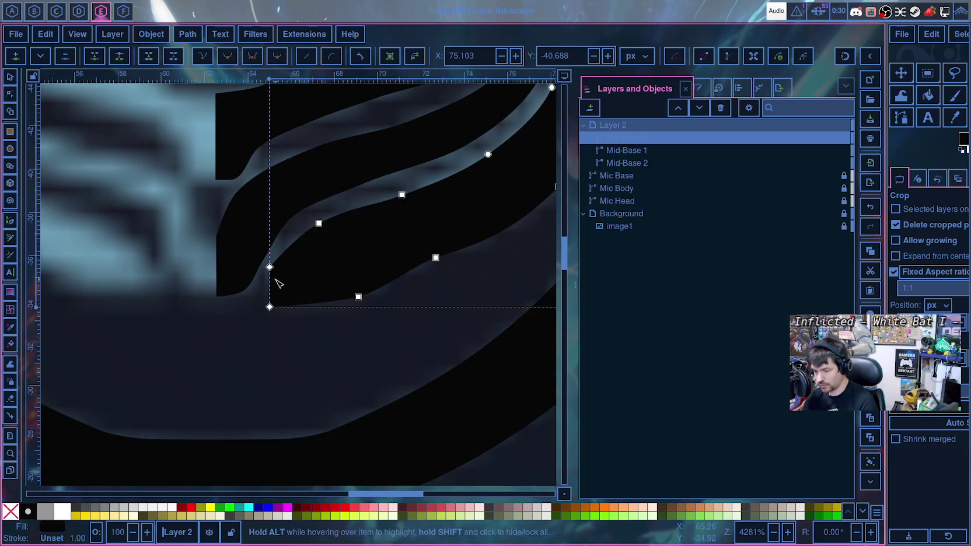
left_click(283, 332)
- Auto-smooth the stripe's lower-left corner nodes and tighten the bottom-left curve to the reference
left_click(271, 271)
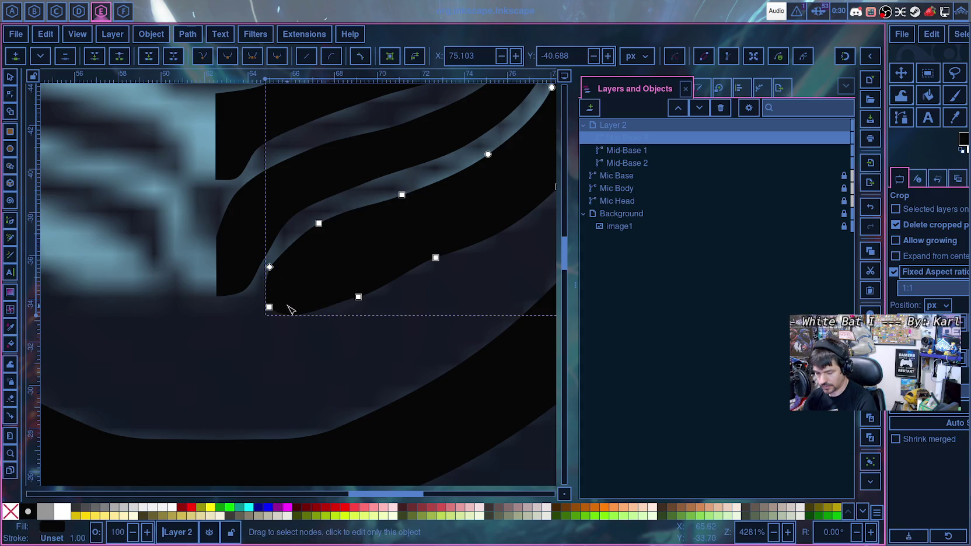
key("ctrl+z")
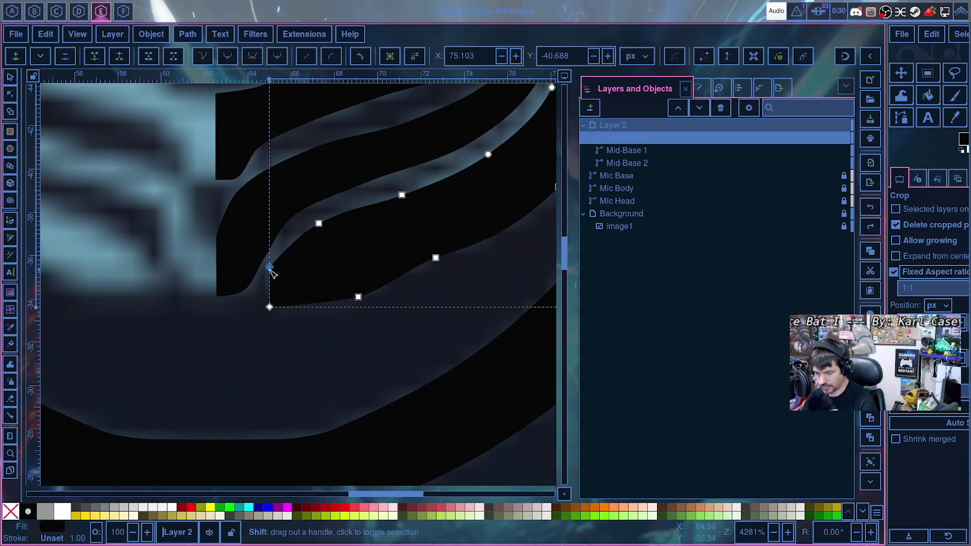
left_click(269, 267)
left_click(270, 307, "shift")
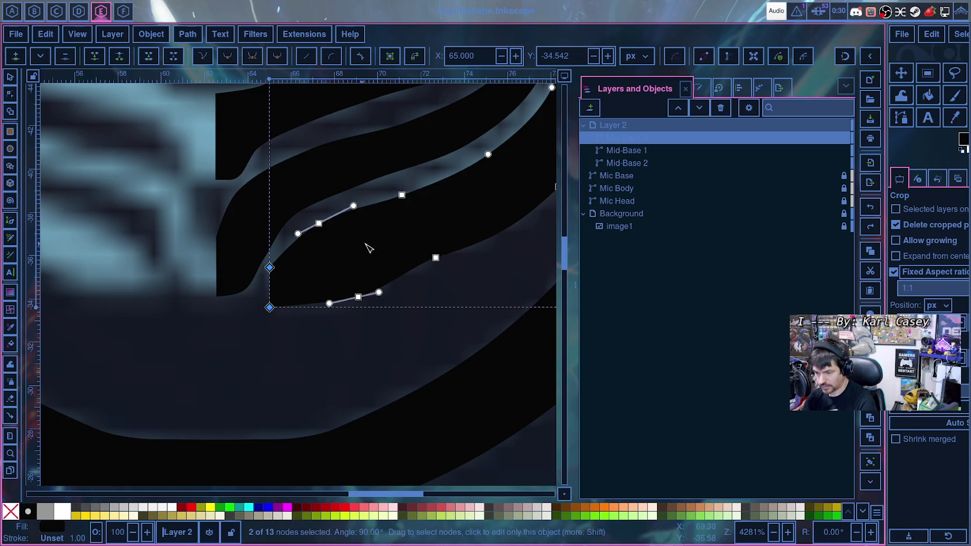
left_click(277, 59)
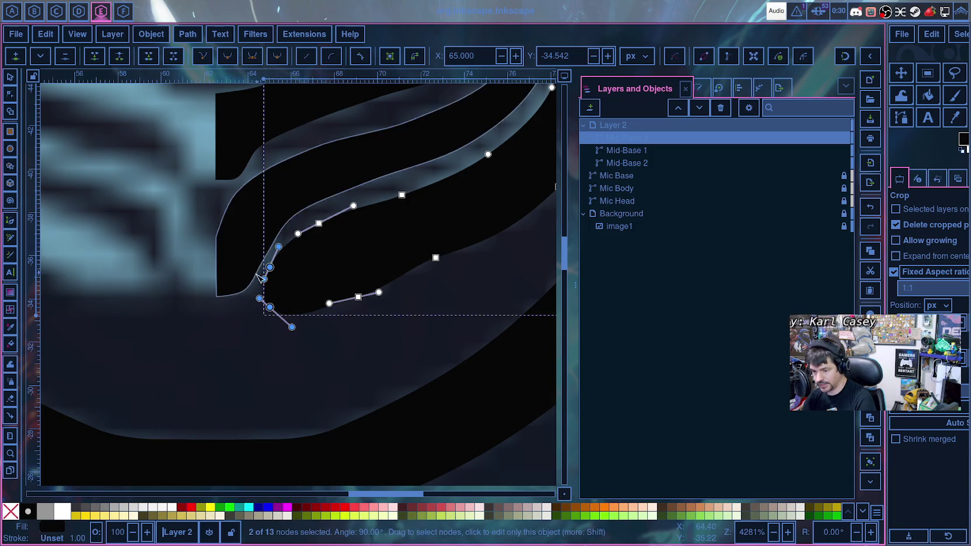
left_click(229, 365)
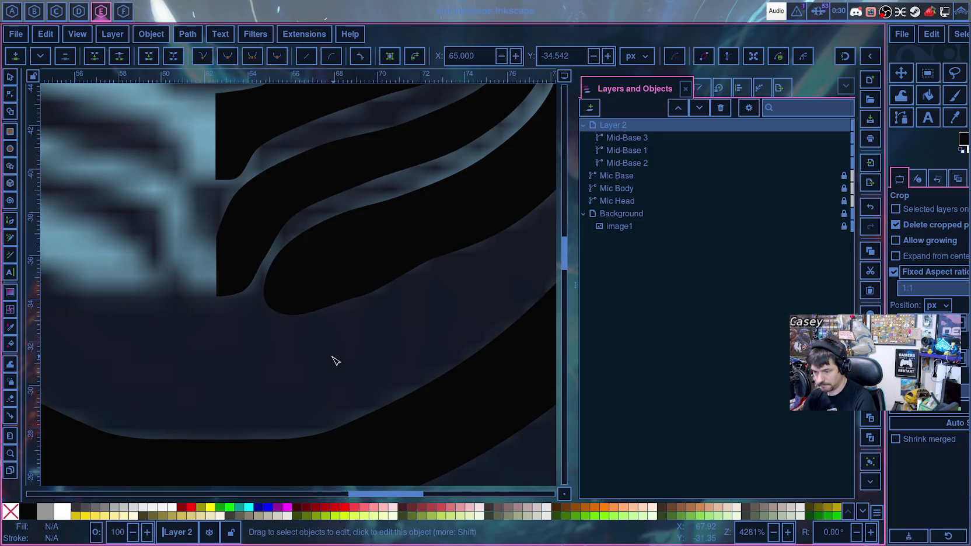
left_click(295, 316)
left_click(270, 307)
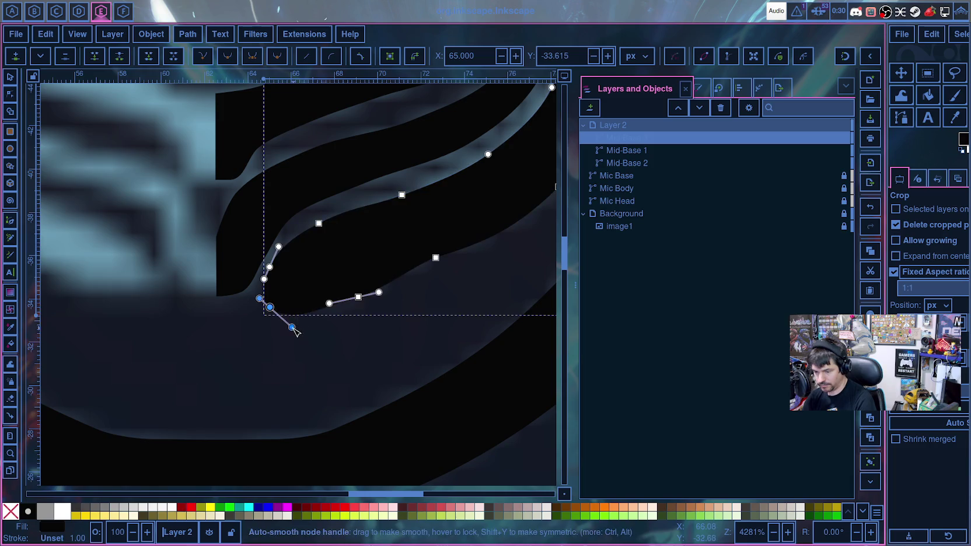
mouse_move(294, 329)
left_mouse_down()
mouse_move(263, 300)
mouse_move(268, 277)
left_mouse_up()
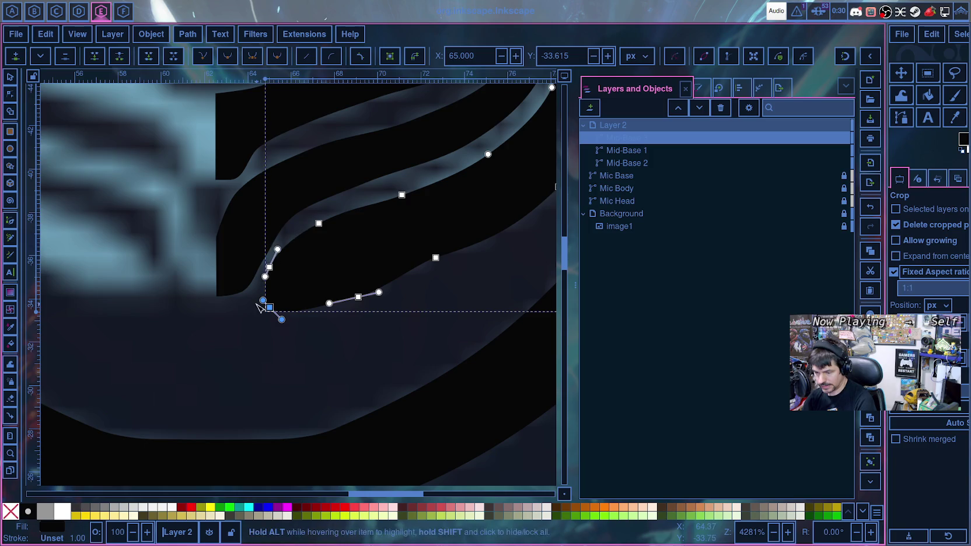
- Zoom around to check the rounded lower-left end against the reference
scroll(250, 301, "up", 3)
scroll(249, 301, "up", 2)
scroll(249, 302, "down", 2)
scroll(249, 301, "down", 3)
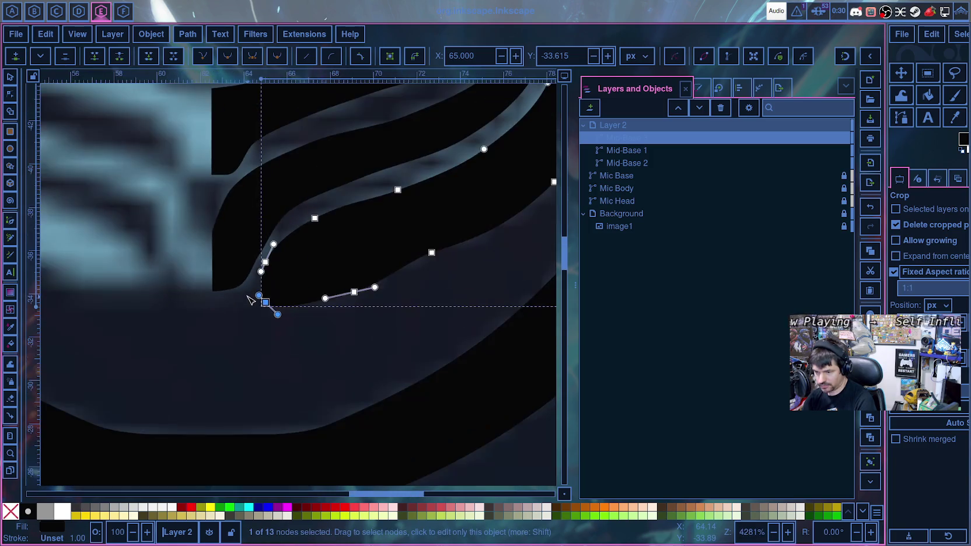
left_click(334, 353)
scroll(334, 353, "up", 6)
scroll(334, 353, "right", 10)
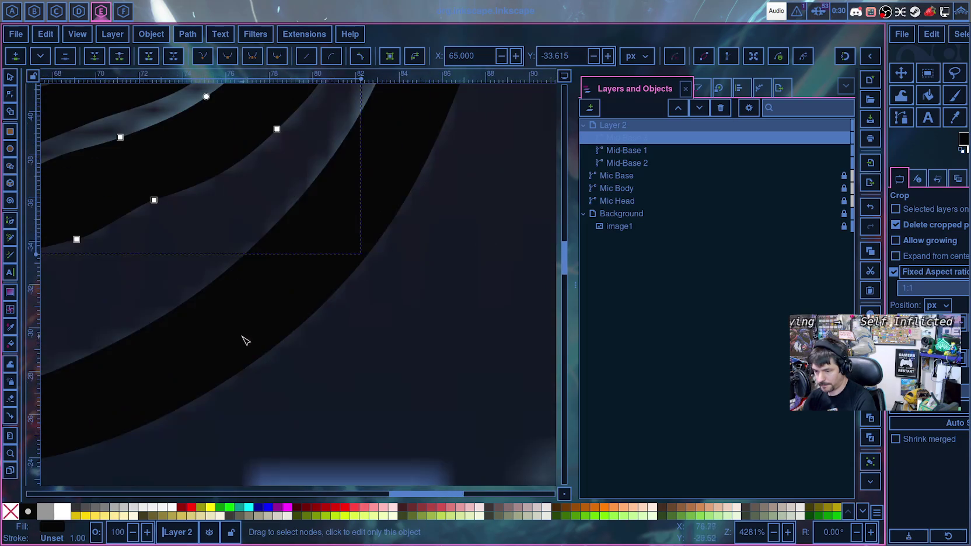
scroll(444, 327, "down", 3)
scroll(473, 320, "down", 1)
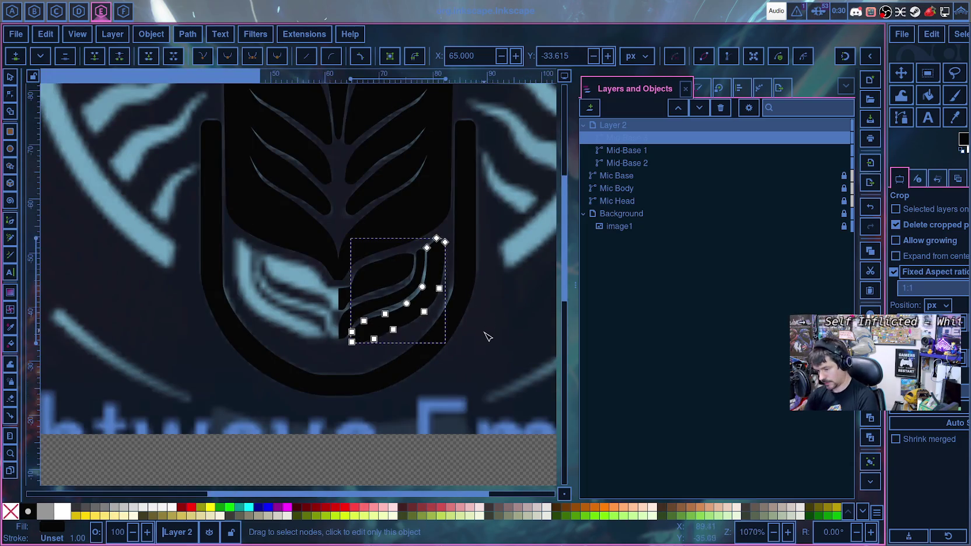
- Select Mid-Base 3's top corner nodes and smooth them to round the pointed top
left_click(487, 343)
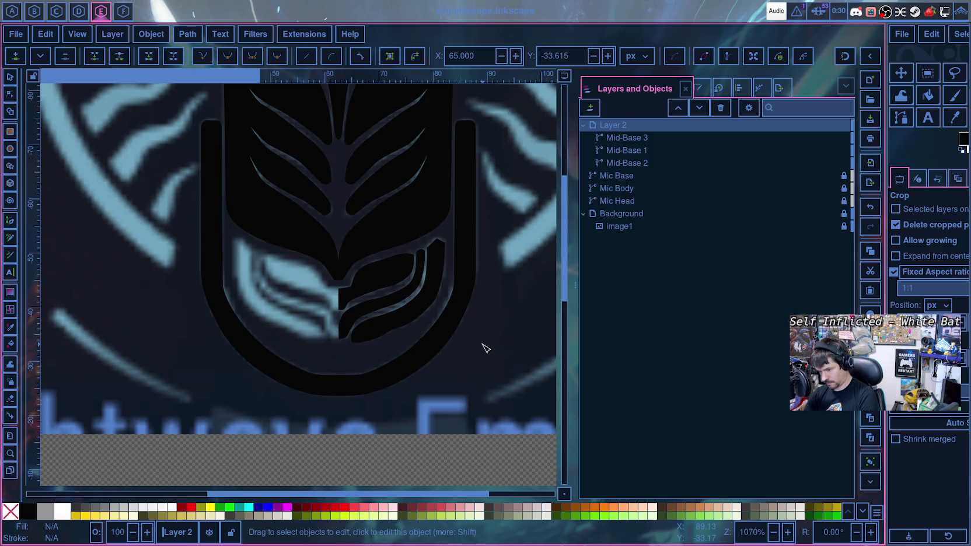
scroll(491, 335, "up", 2)
scroll(490, 327, "up", 1)
scroll(489, 327, "up", 1)
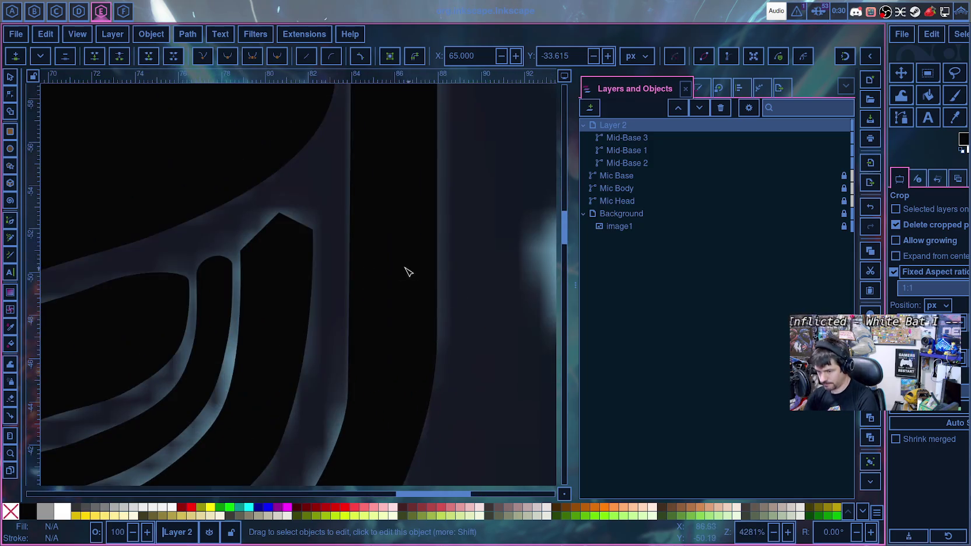
left_click(286, 242)
left_click(279, 212)
left_click(313, 228, "shift")
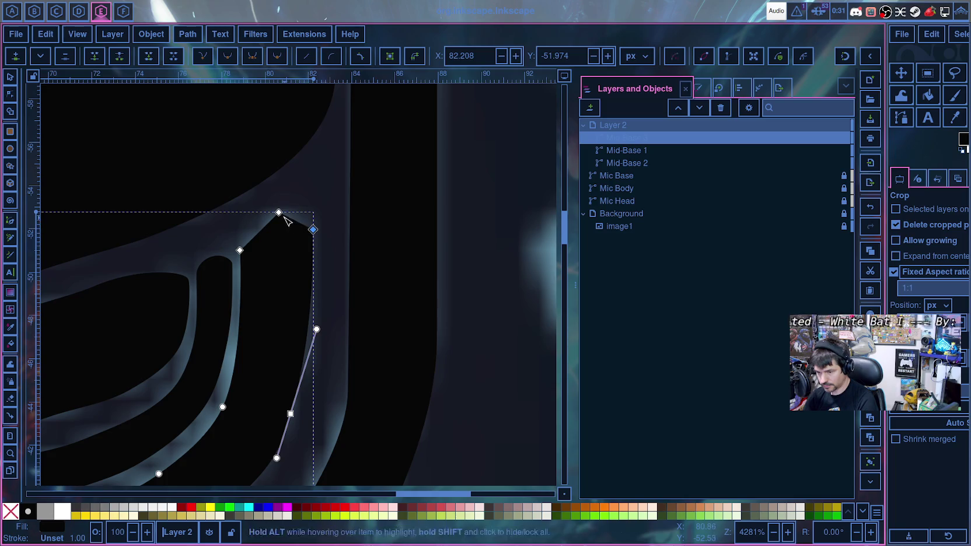
left_click(239, 250, "shift")
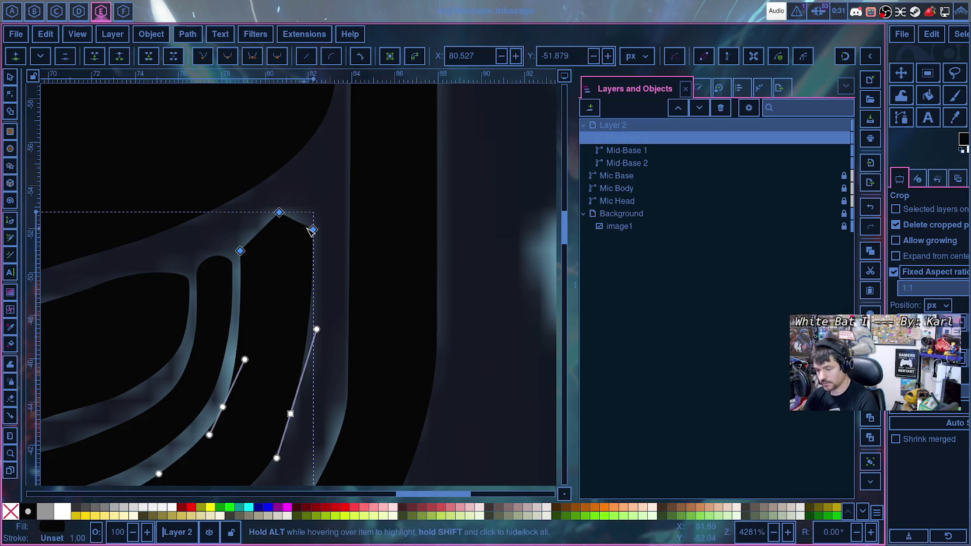
left_click(279, 60)
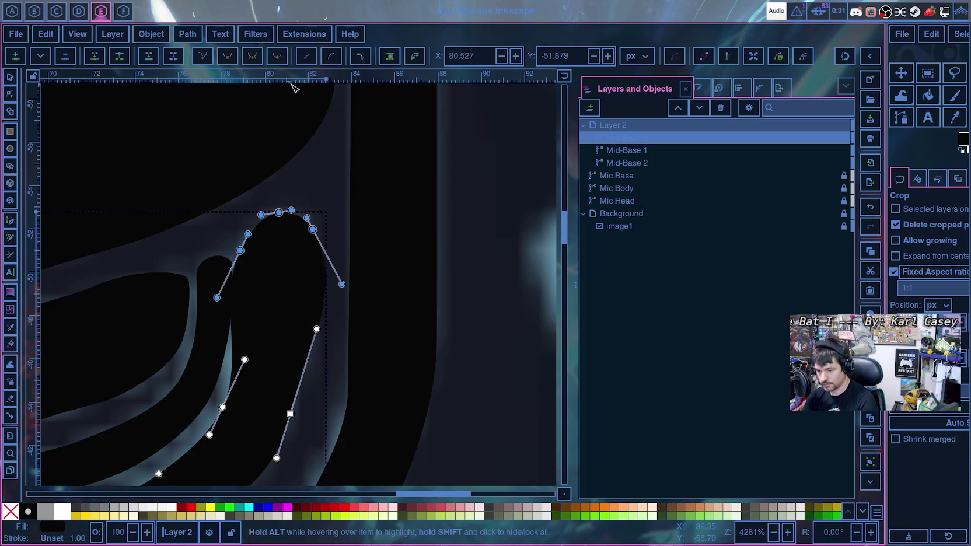
left_click_drag(312, 229, 318, 226)
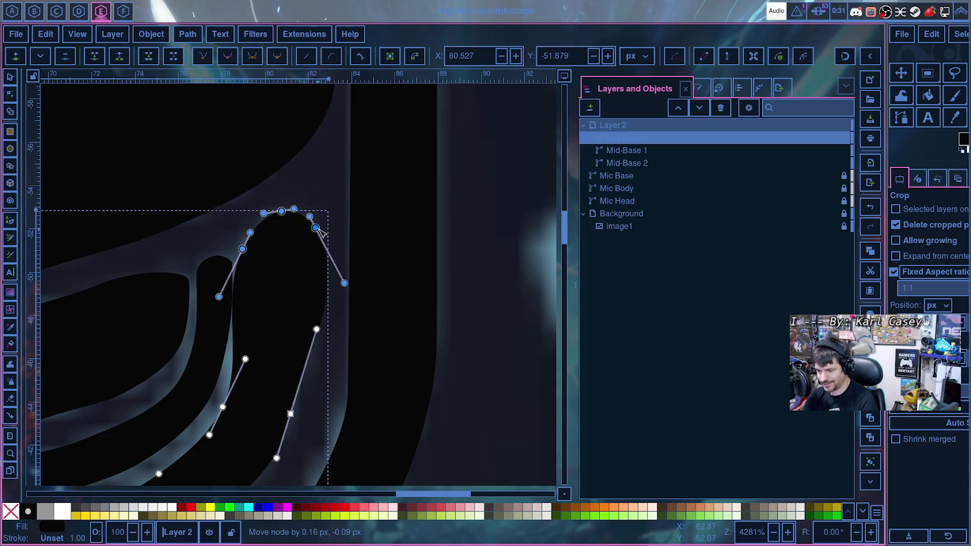
key("Delete")
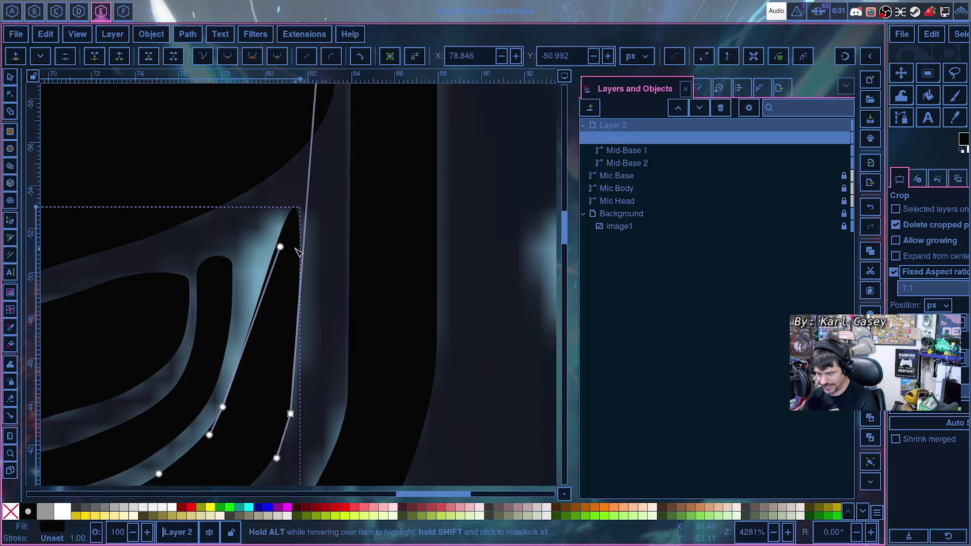
key("ctrl+z")
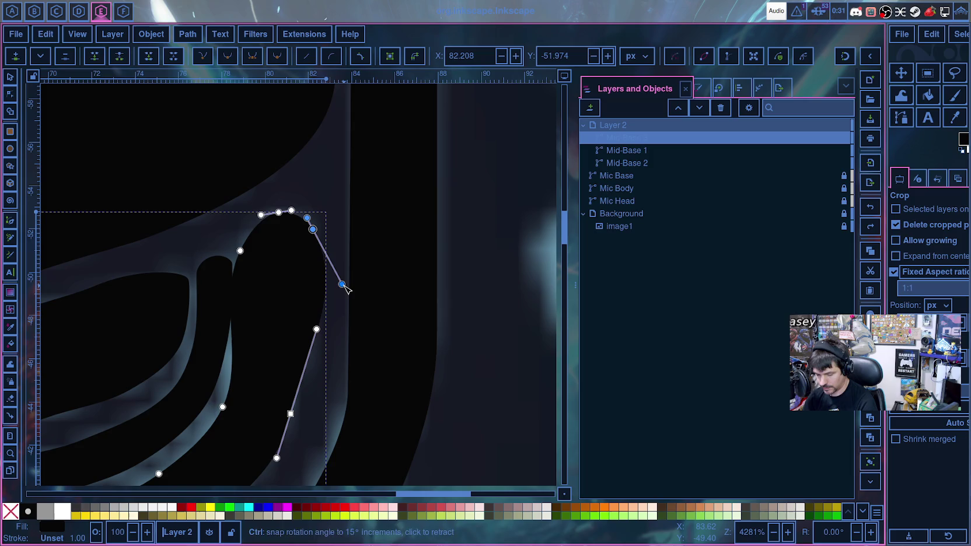
- Reshape the tip's top curve and the stripe's left edge to match the reference
left_click_drag(345, 285, 319, 299)
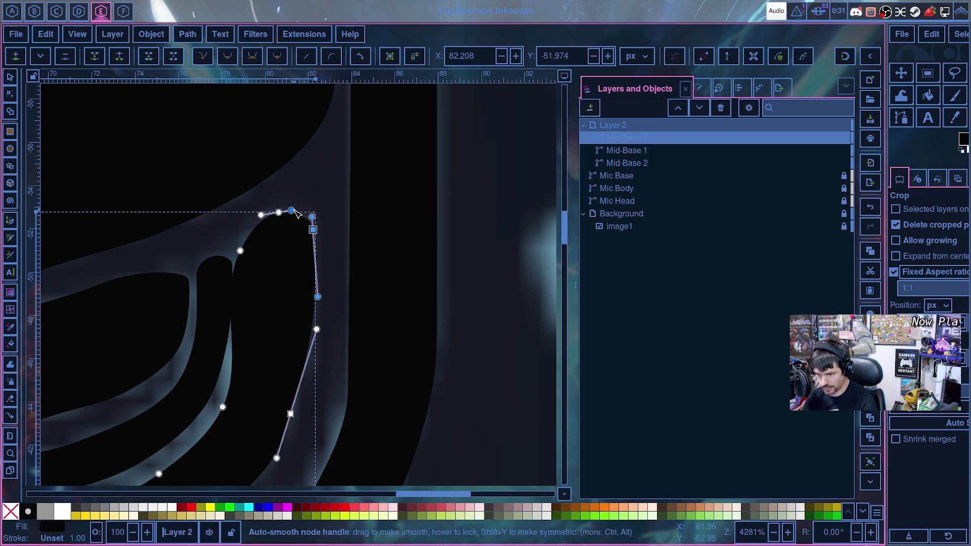
left_click_drag(292, 211, 247, 214)
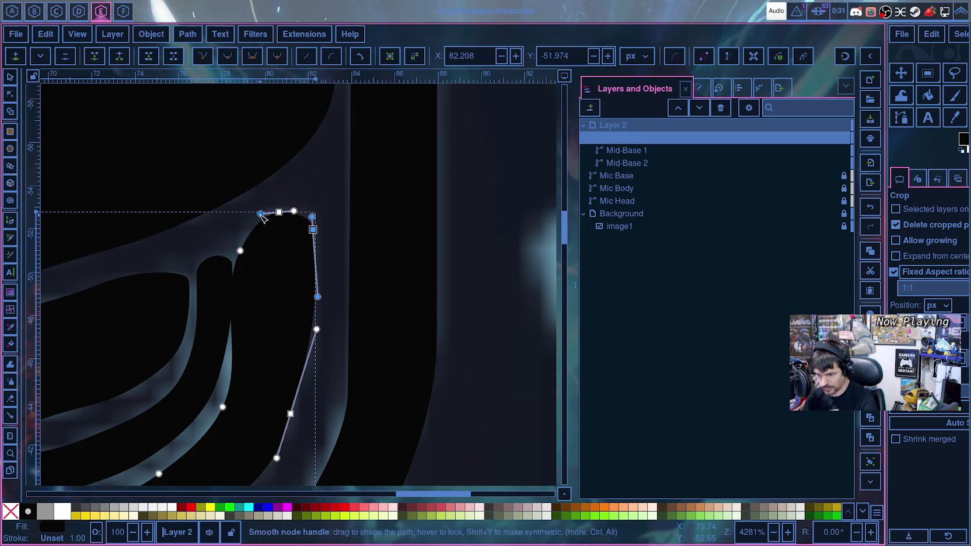
left_click(247, 249)
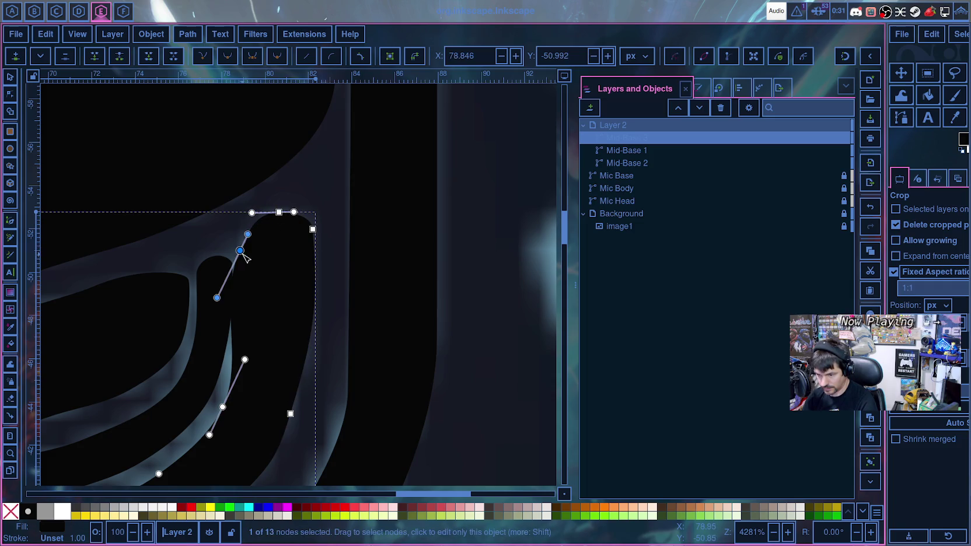
left_click_drag(225, 296, 241, 306)
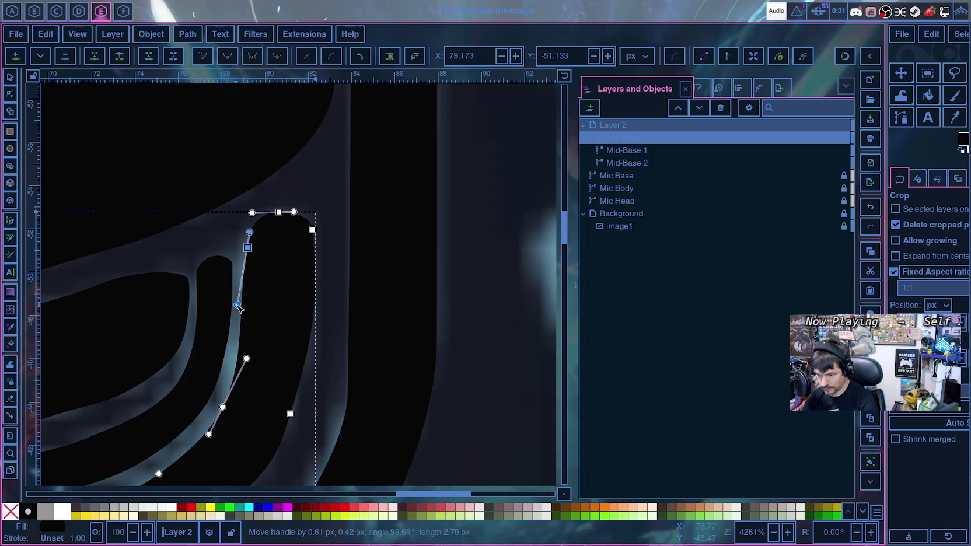
left_click_drag(248, 248, 245, 260)
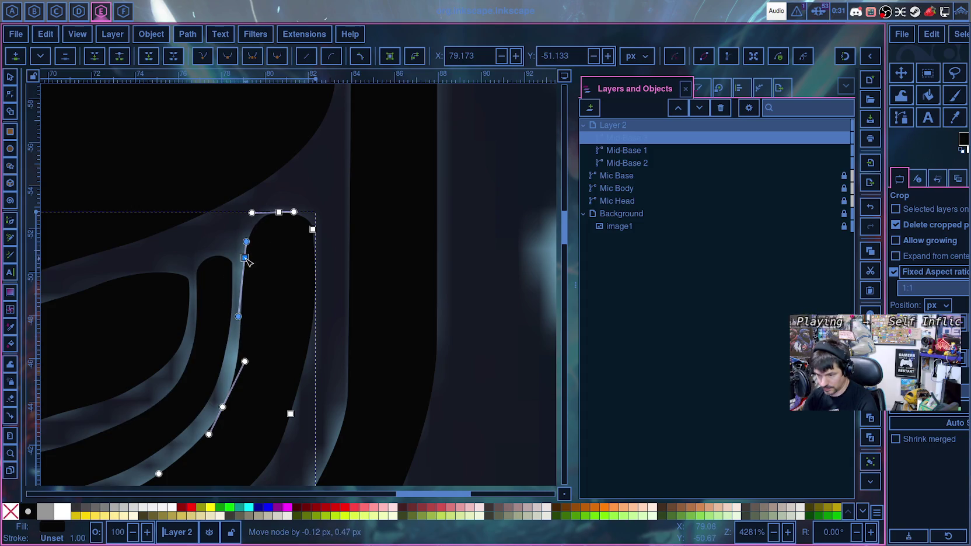
left_click_drag(239, 319, 244, 312)
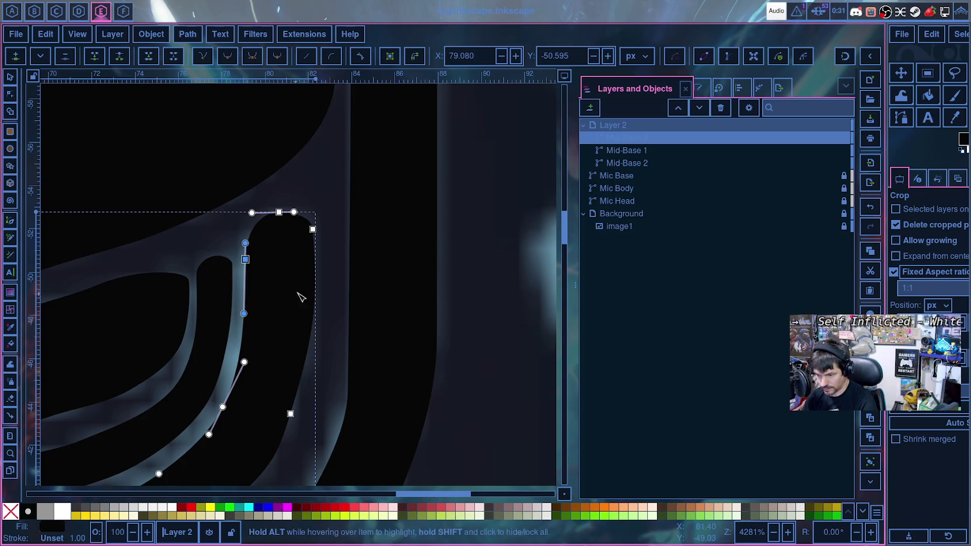
scroll(325, 295, "down", 3)
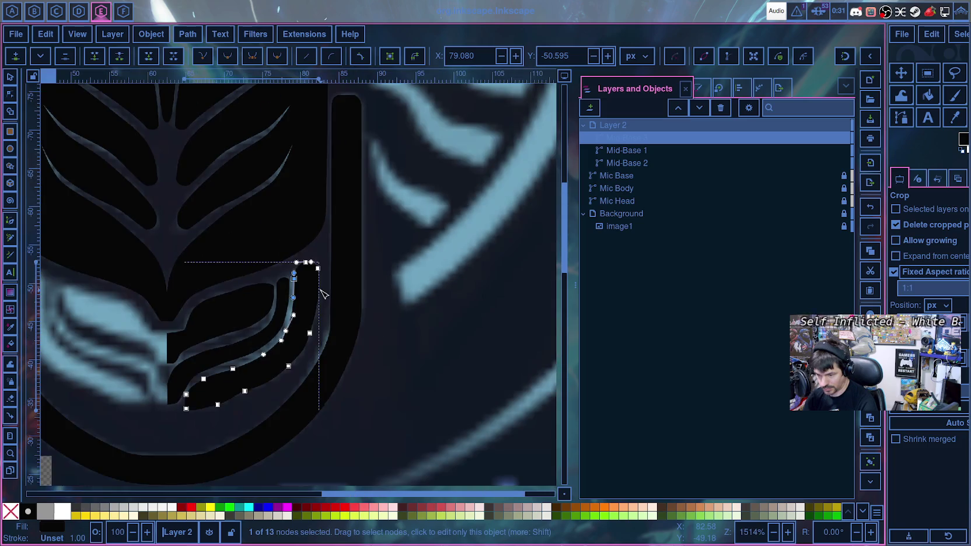
left_click(399, 338)
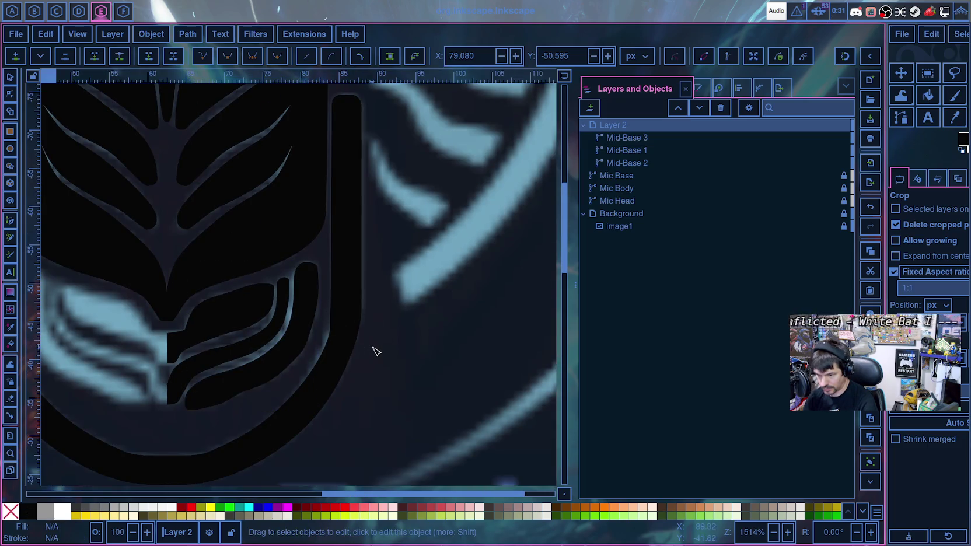
- Move the top-right corner node to X 82.307, Y -51.594 so the right edge runs straight down
left_click(316, 272)
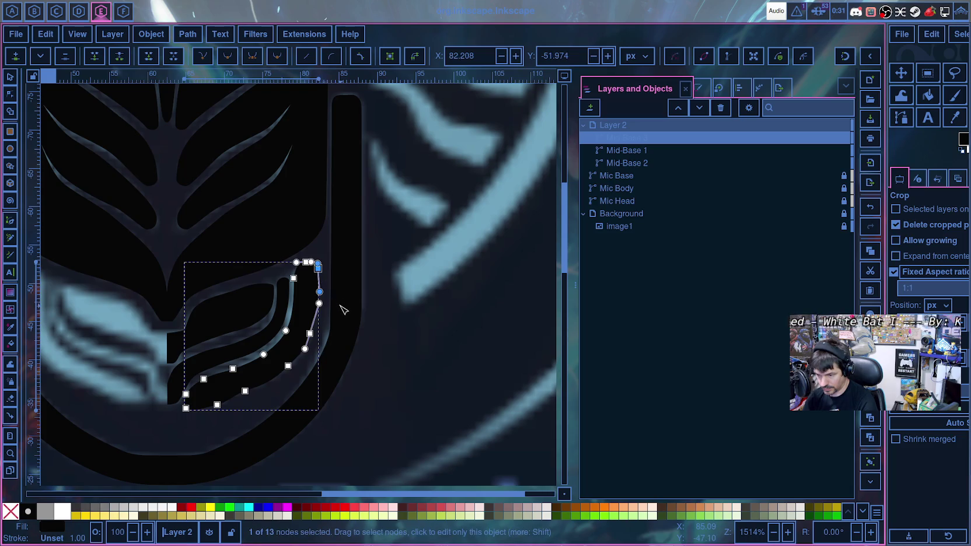
scroll(341, 307, "up", 4)
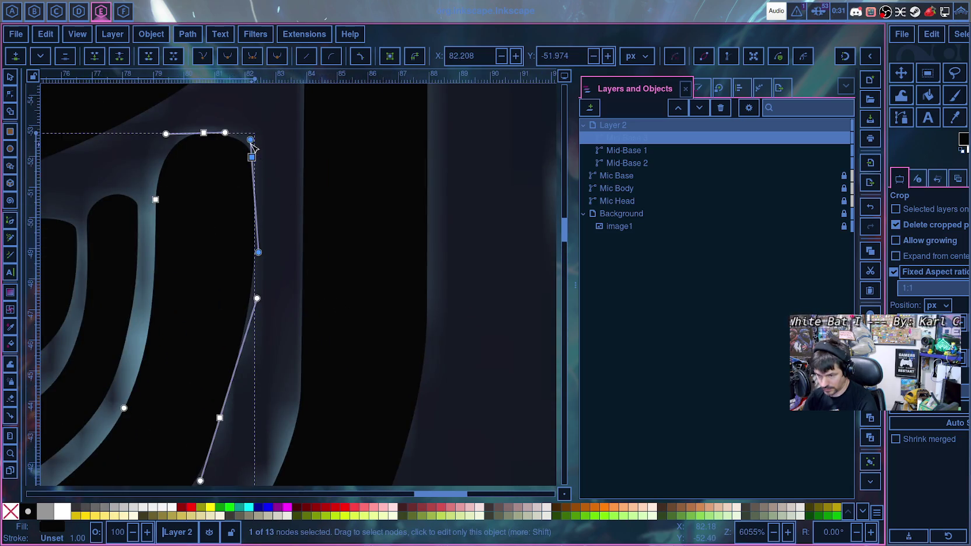
mouse_move(252, 156)
left_mouse_down()
mouse_move(255, 171)
mouse_move(254, 146)
left_mouse_up()
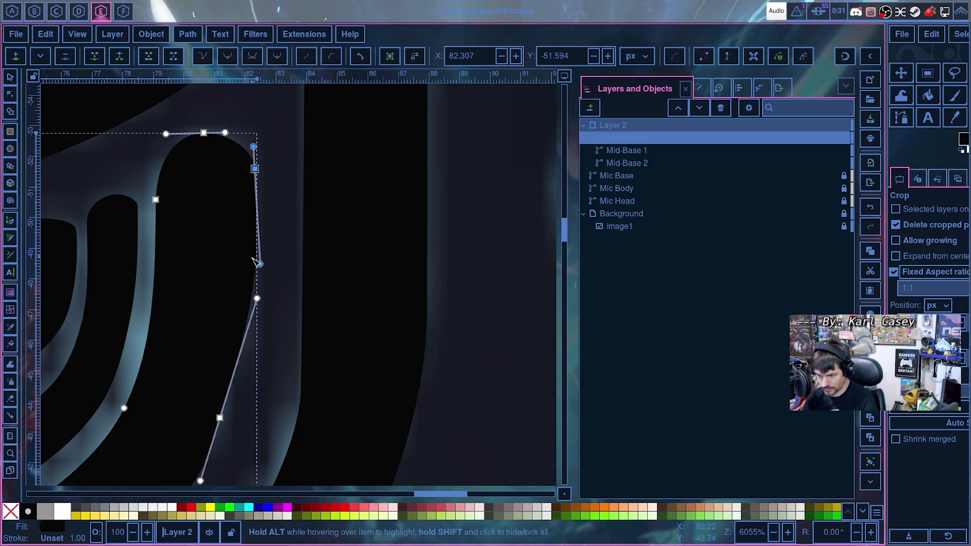
left_click_drag(261, 265, 257, 266)
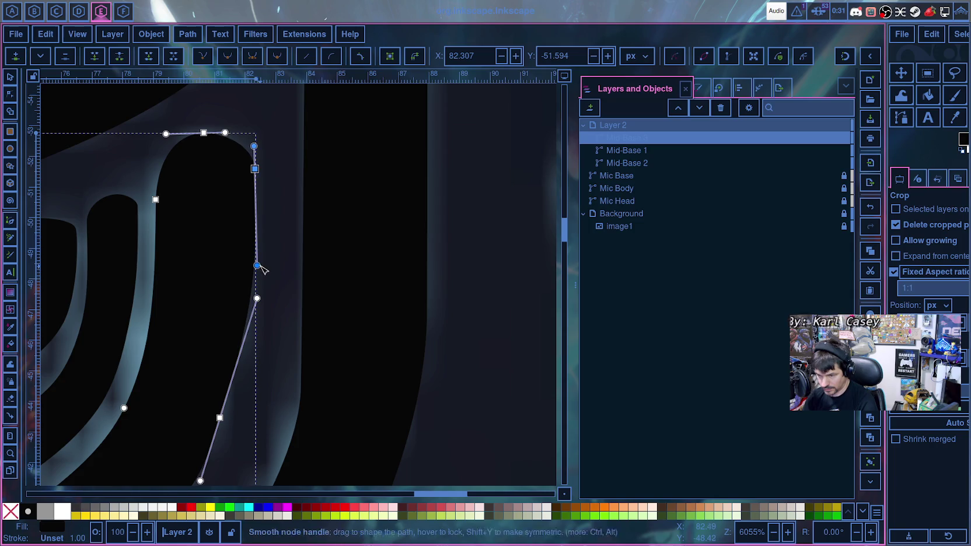
key("Escape")
scroll(301, 320, "down", 3)
scroll(293, 271, "down", 4)
key("Escape")
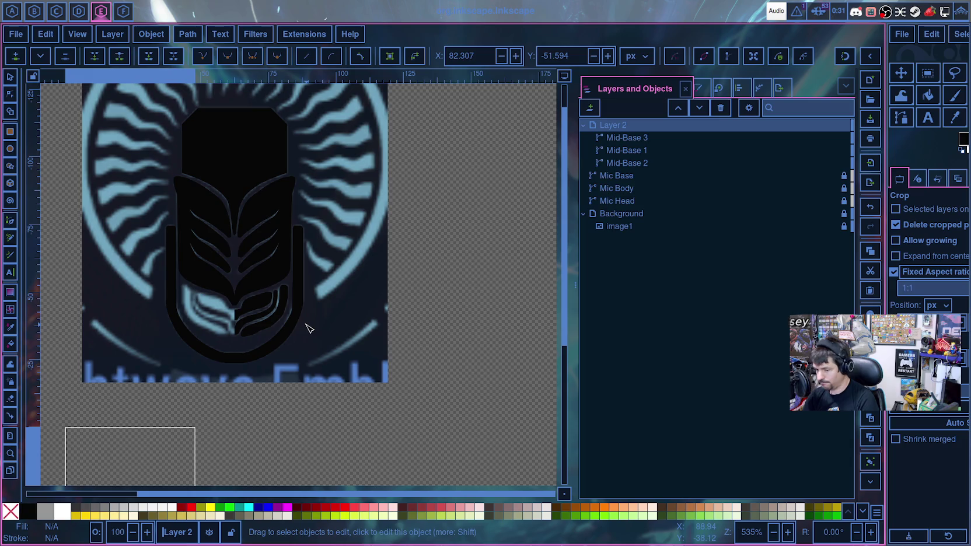
- Select the Layer 2 group holding Mid-Base 1–3 and show its Path Effects
left_click(623, 139)
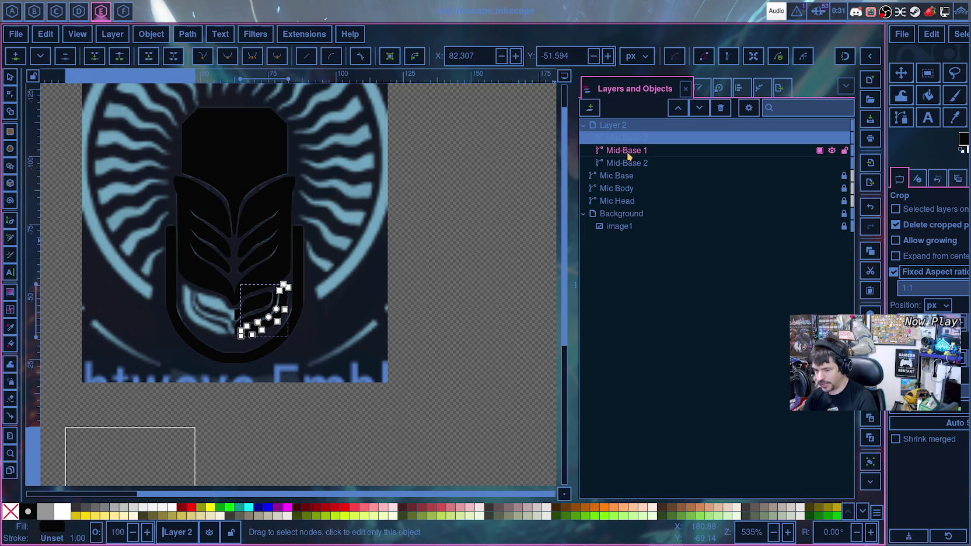
left_click(629, 151, "ctrl")
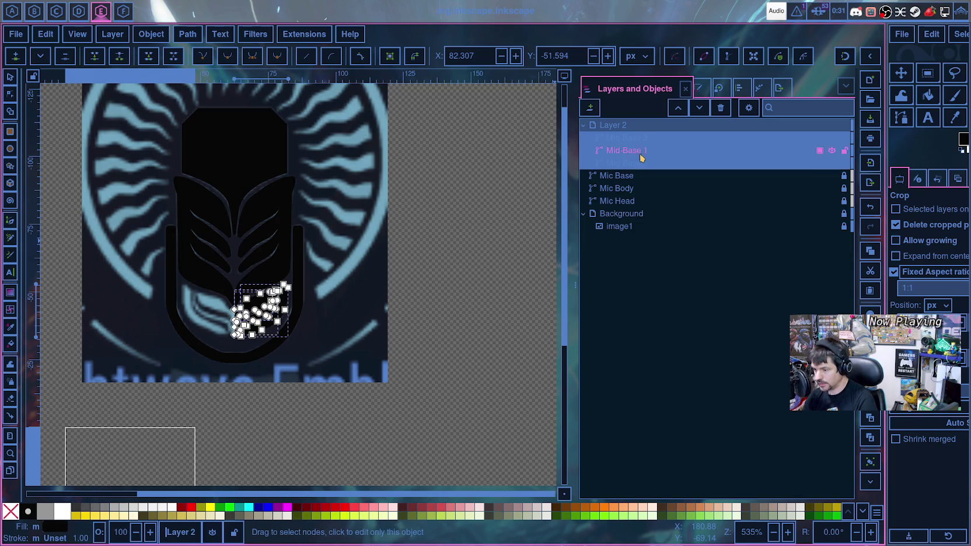
left_click(760, 89)
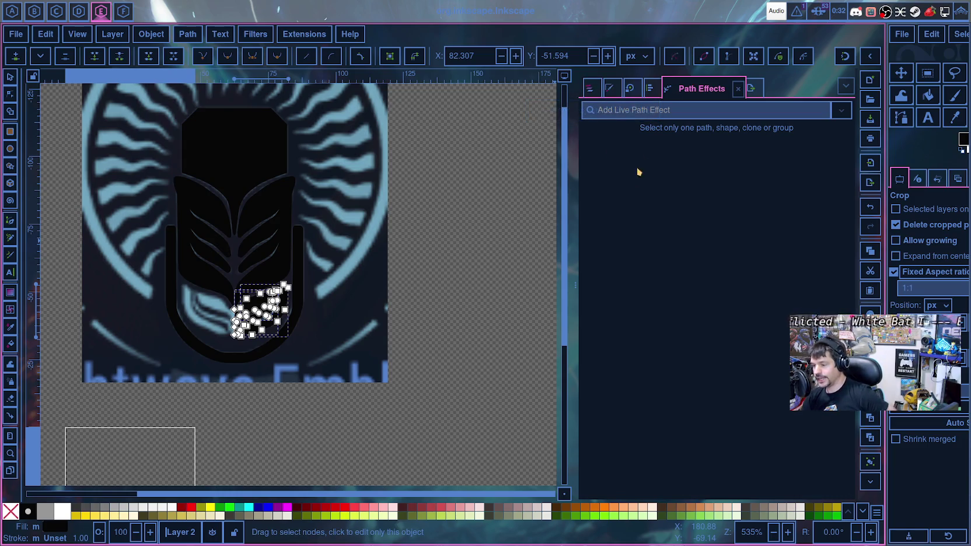
left_click(590, 87)
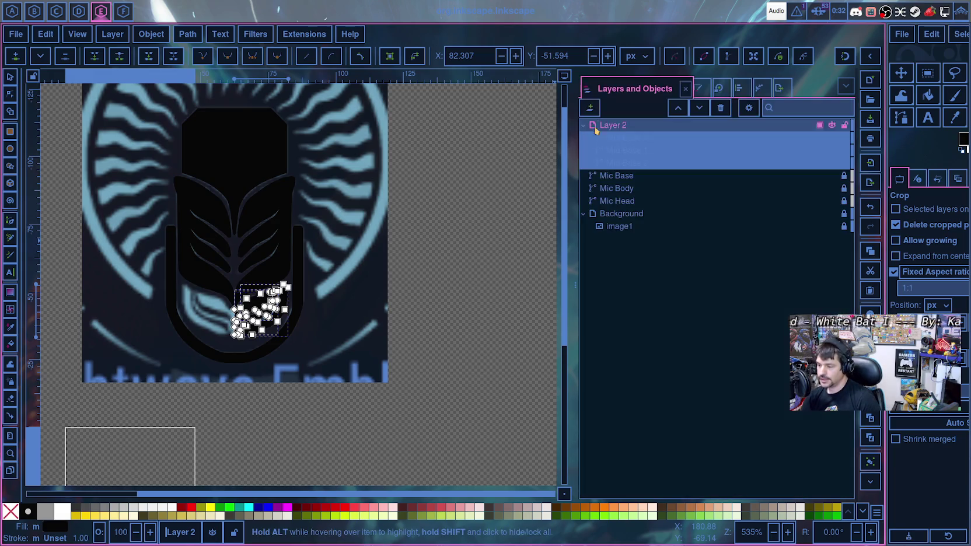
left_click(601, 140)
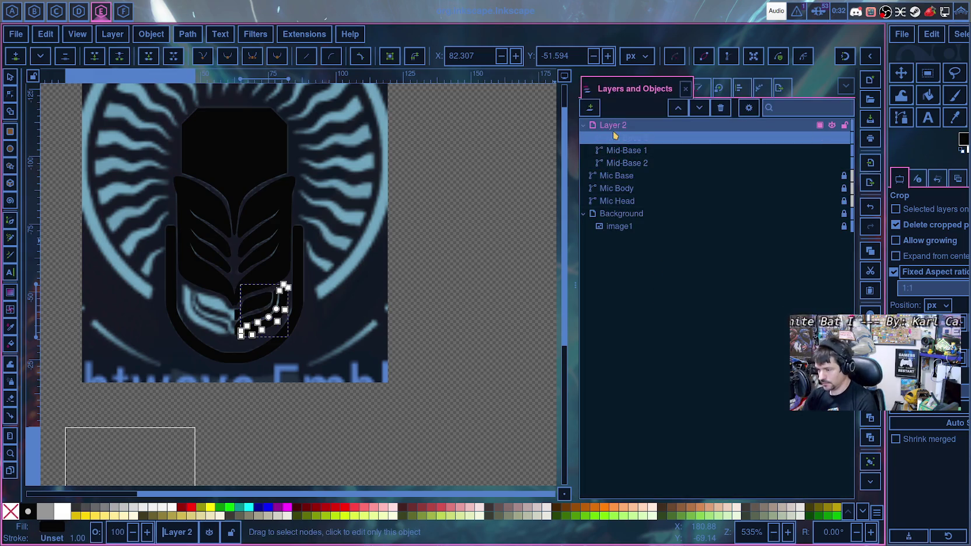
left_click(613, 129)
mouse_move(627, 163)
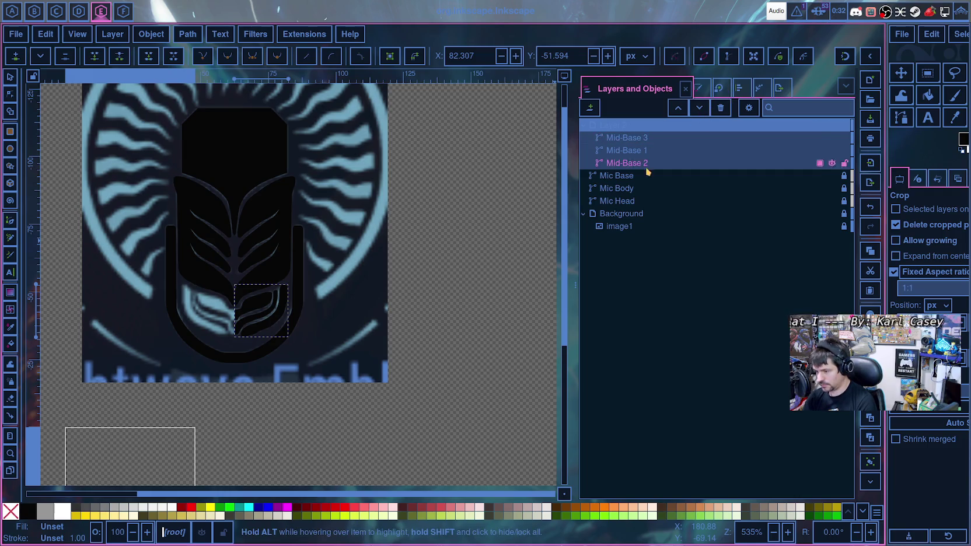
left_click(759, 89)
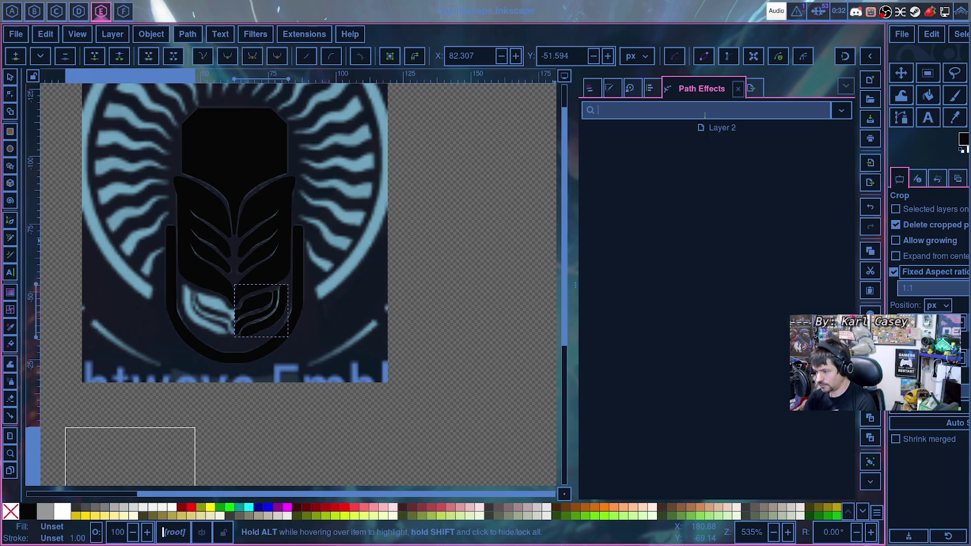
- Add a Mirror symmetry effect to Layer 2 with the mirror line at X 62.5
type("Mirror symmetry")
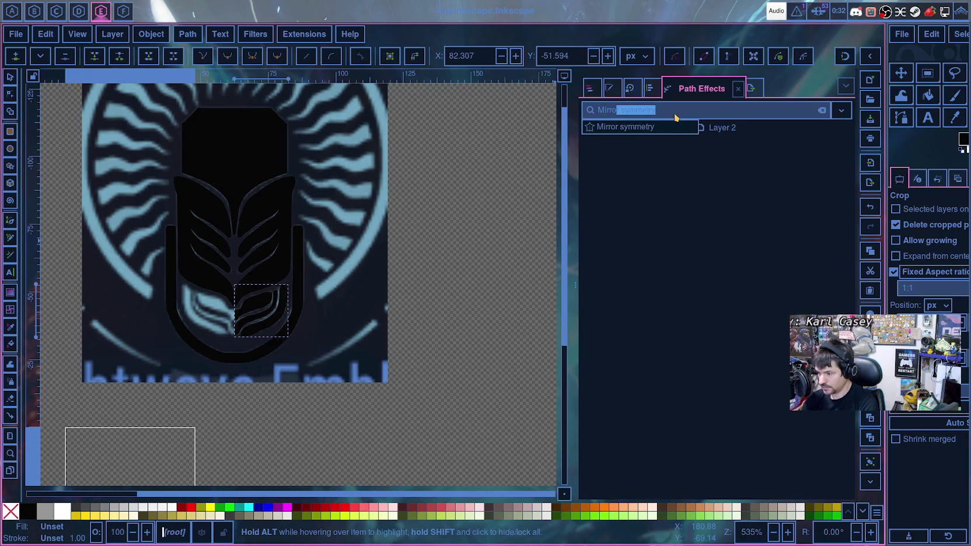
left_click(660, 127)
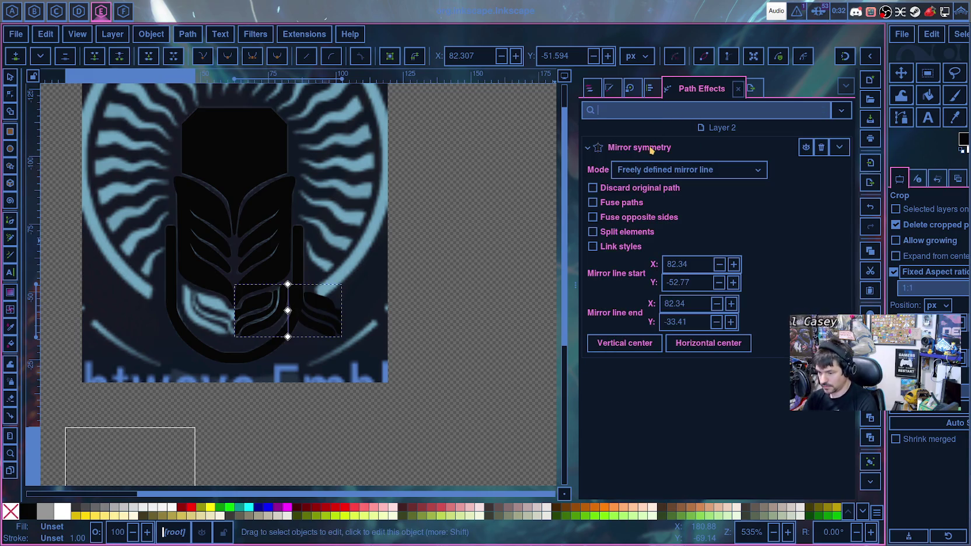
double_click(697, 265)
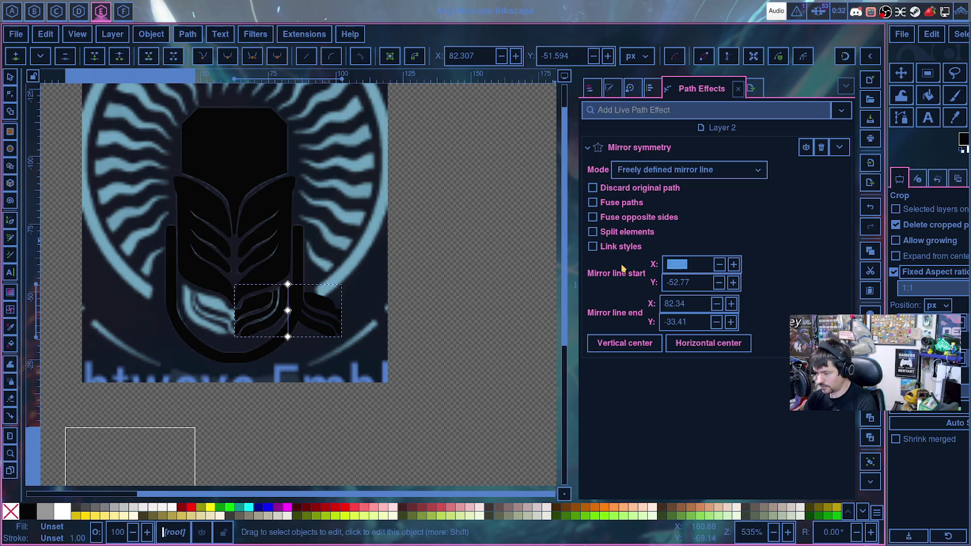
type("62.5")
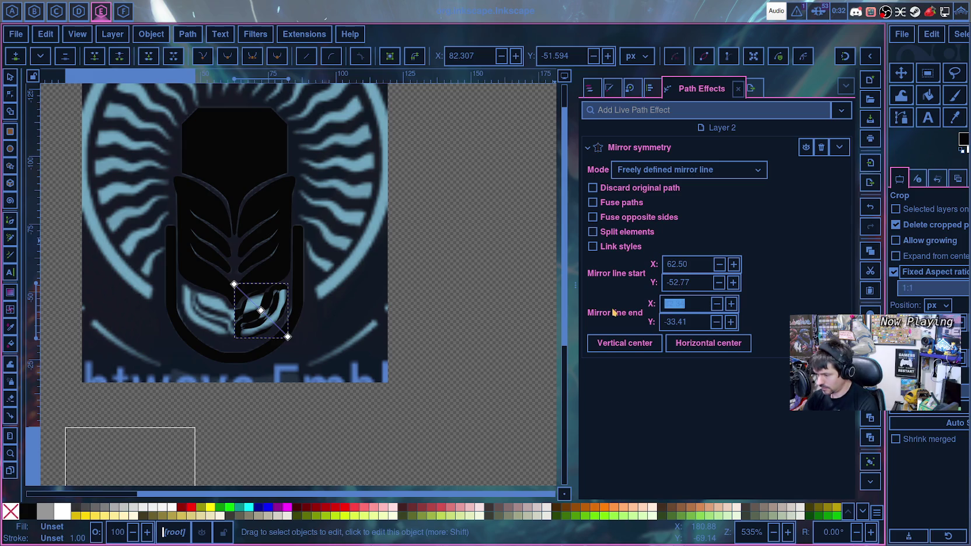
type("62.50")
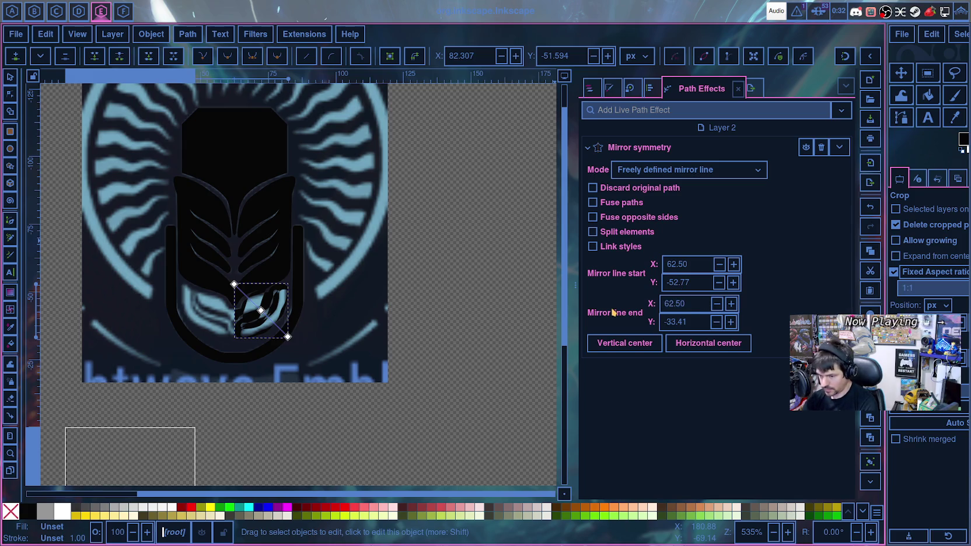
scroll(249, 366, "up", 2)
- Zoom into the centre seam, select the black grille path, and restore Layers and Objects
scroll(249, 364, "up", 2)
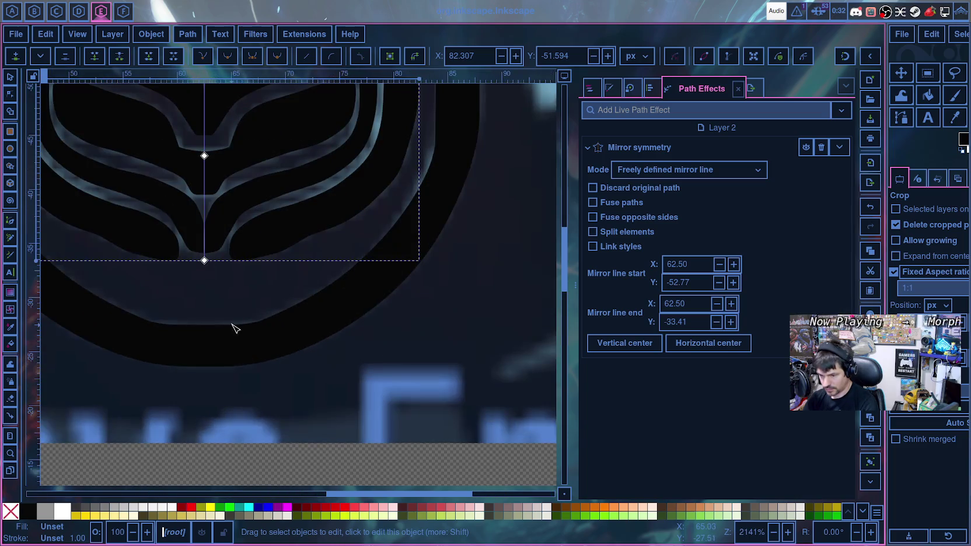
key("Escape")
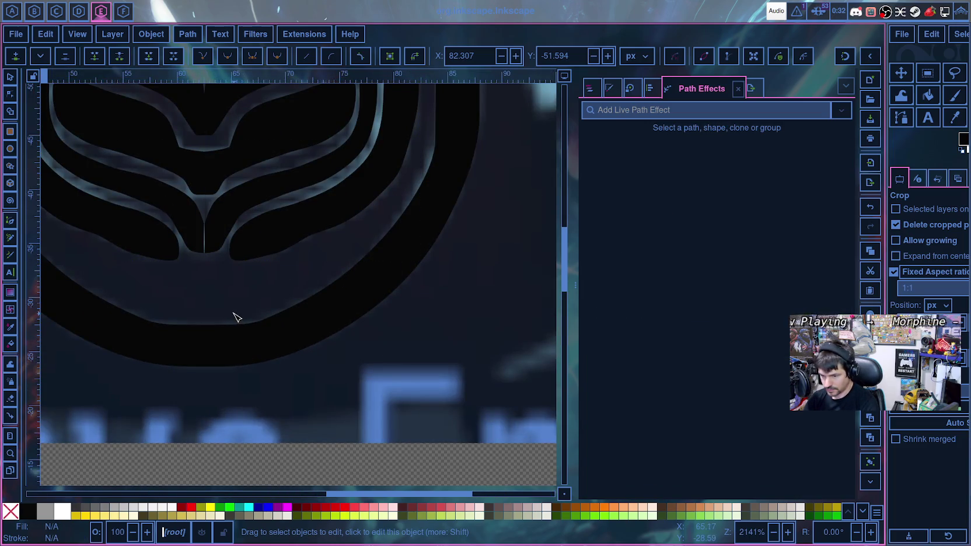
scroll(225, 315, "up", 3)
scroll(222, 312, "up", 1)
scroll(199, 348, "up", 2)
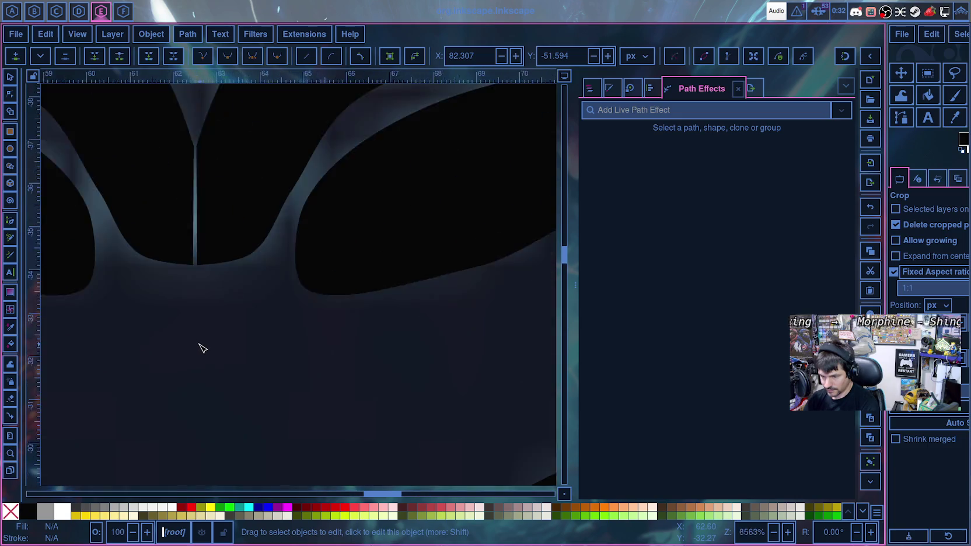
scroll(200, 348, "up", 3)
scroll(206, 318, "down", 4)
scroll(206, 321, "down", 3)
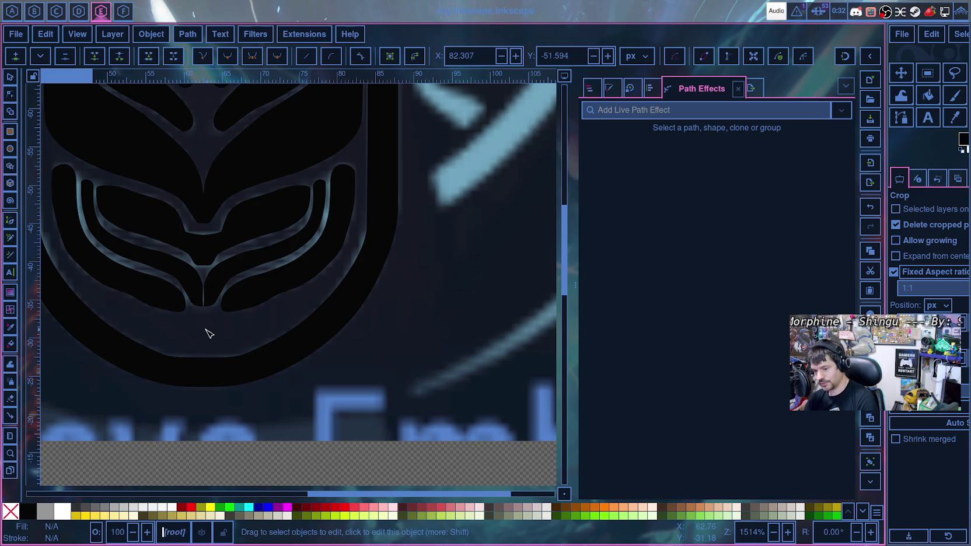
scroll(208, 322, "up", 6)
scroll(208, 319, "up", 8)
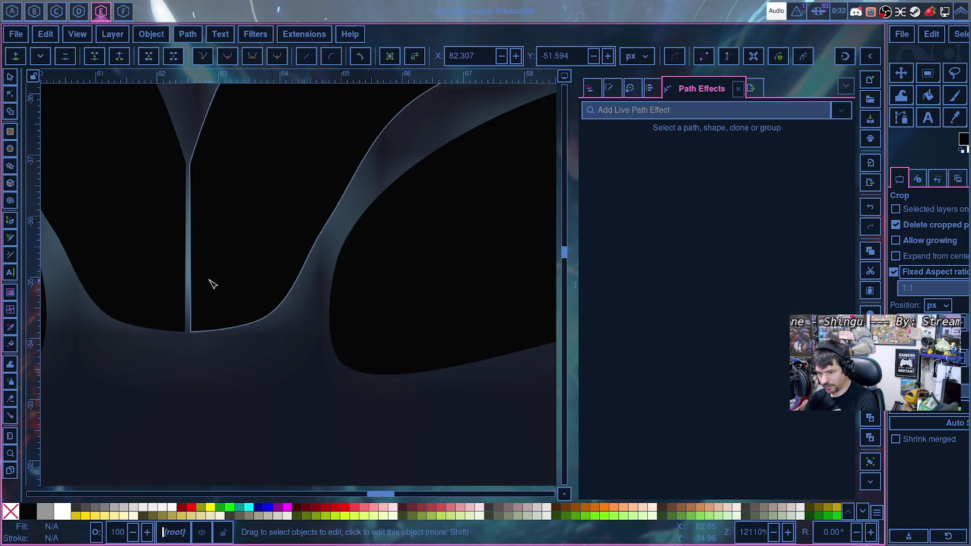
left_click(209, 289)
key("ctrl+shift+l")
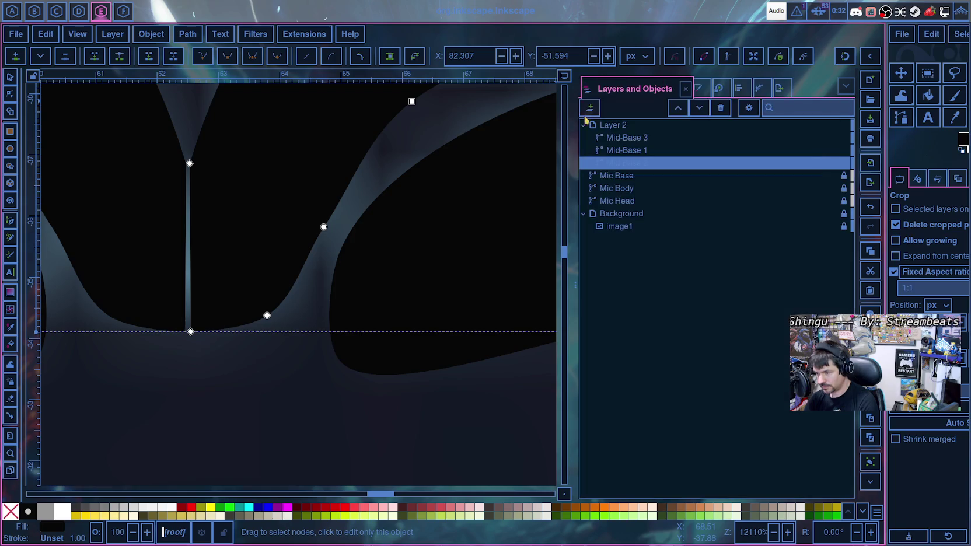
- Set Mid-Base 2's bottom and top seam nodes to X 62.5
left_click(616, 150)
left_click(614, 164)
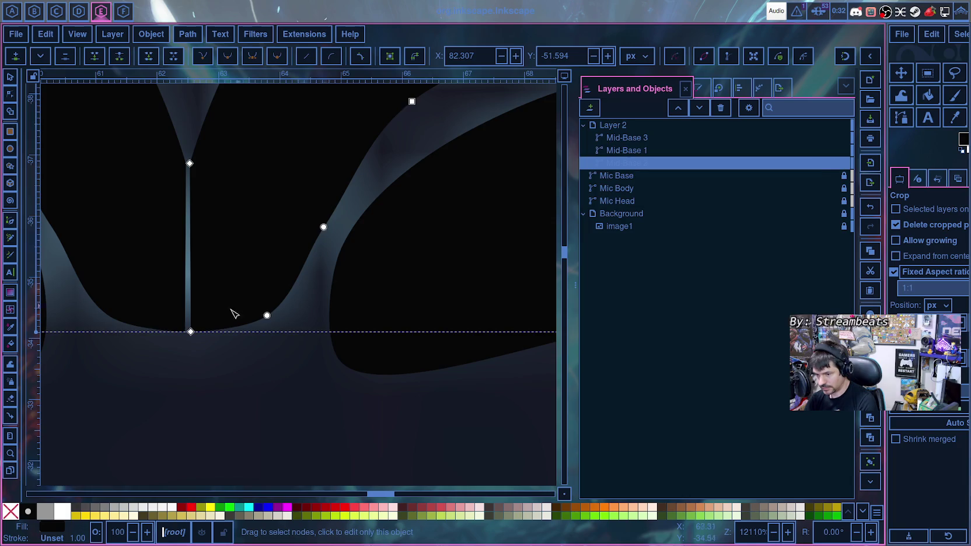
left_click(192, 332)
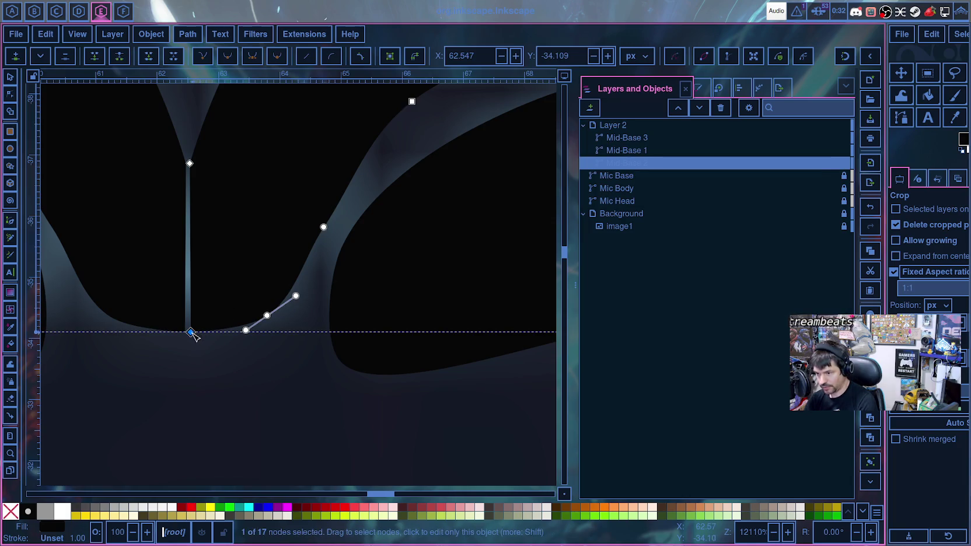
left_click(191, 332)
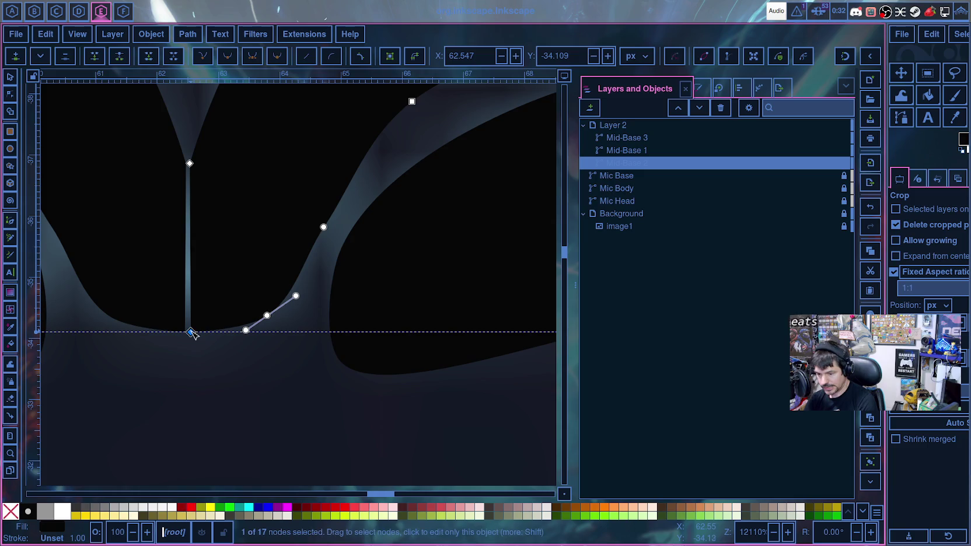
left_click_drag(475, 58, 453, 57)
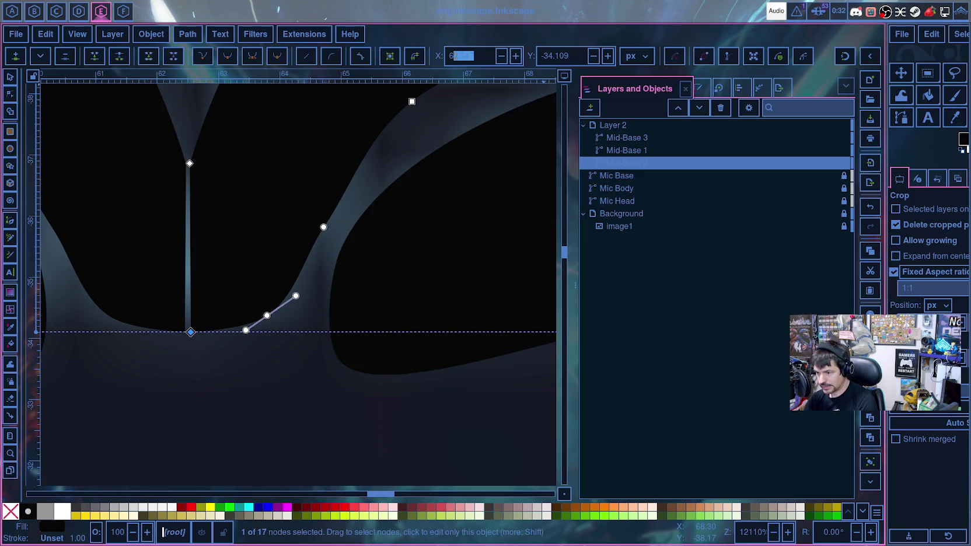
type("2.5")
key("Return")
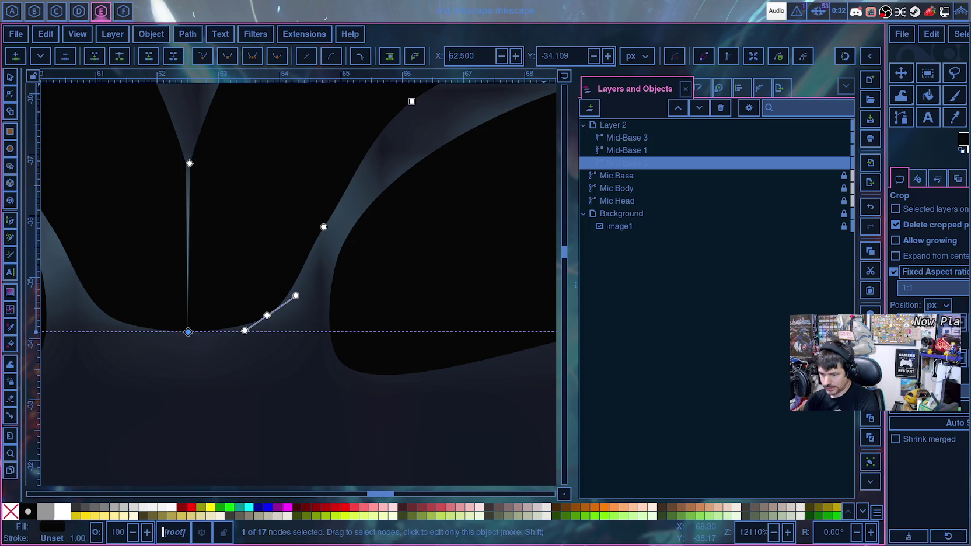
left_click(189, 163)
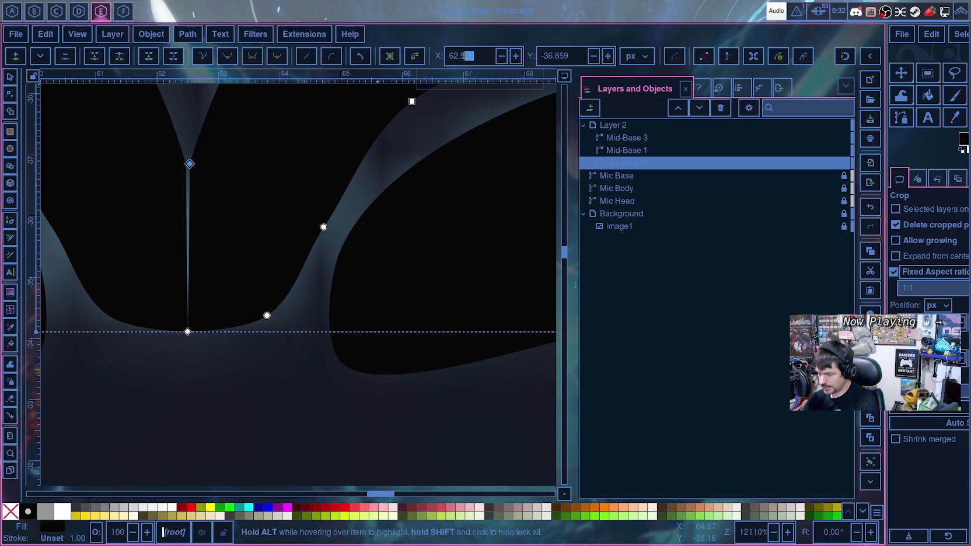
key("Return")
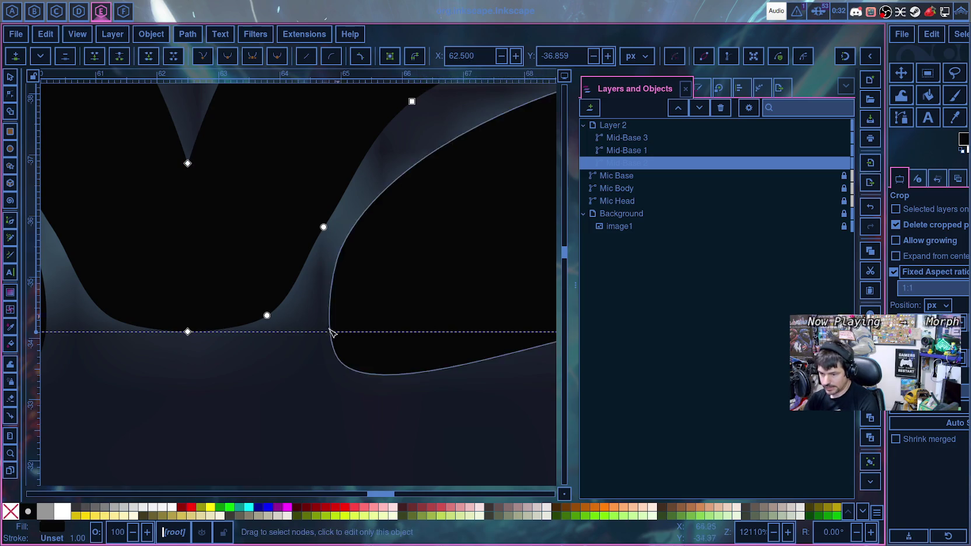
left_click(271, 404)
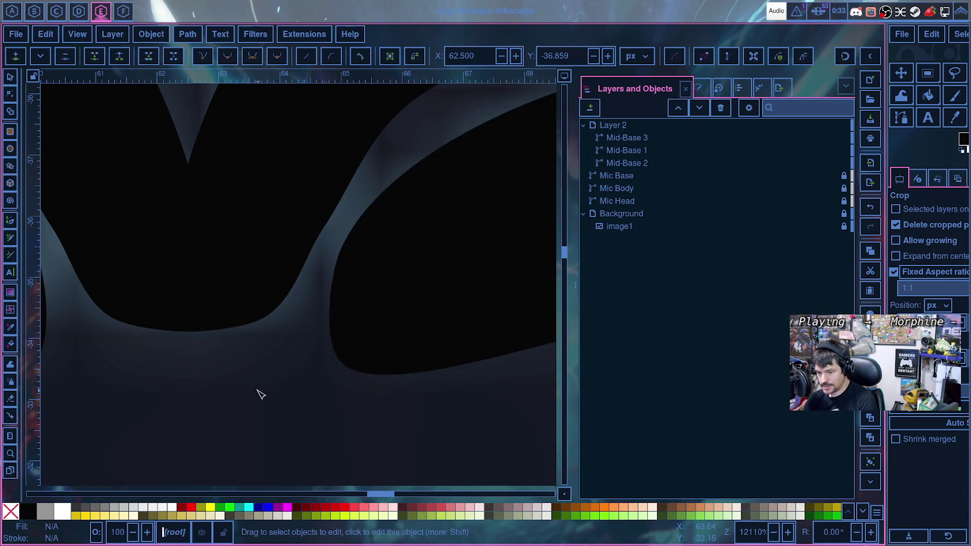
- Hide the image1 reference and save microphone.svg
scroll(261, 395, "down", 4)
scroll(261, 395, "down", 2)
scroll(259, 395, "up", 3)
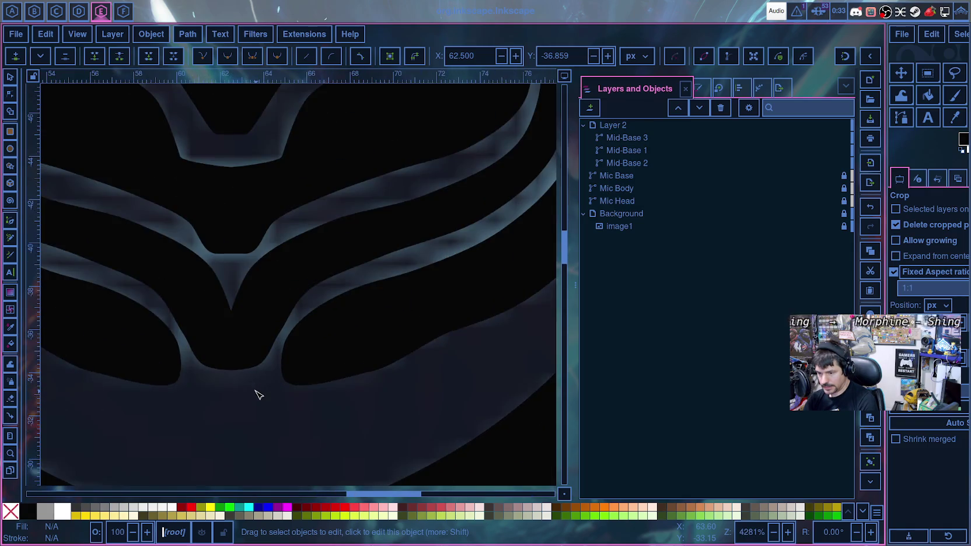
scroll(257, 395, "down", 5)
scroll(257, 395, "down", 2)
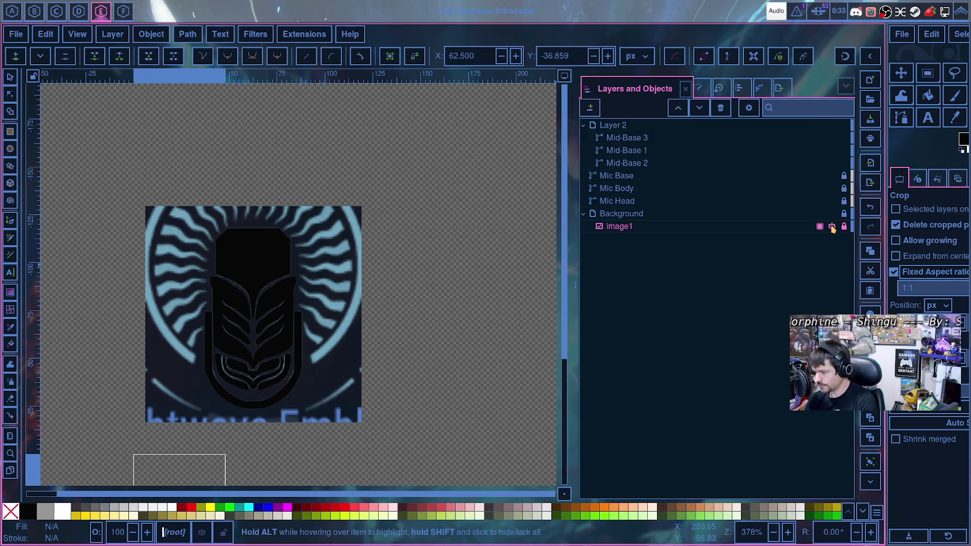
left_click(832, 226)
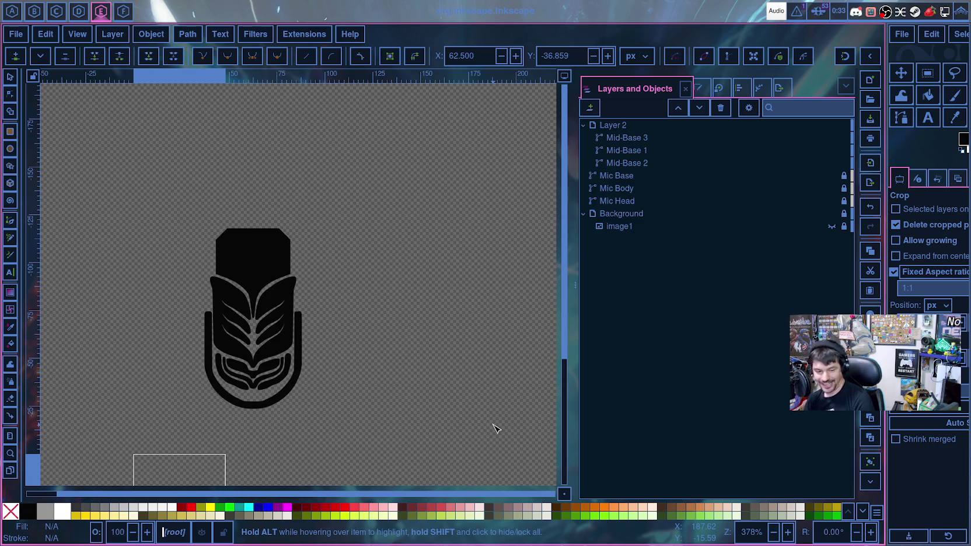
key("ctrl+s")
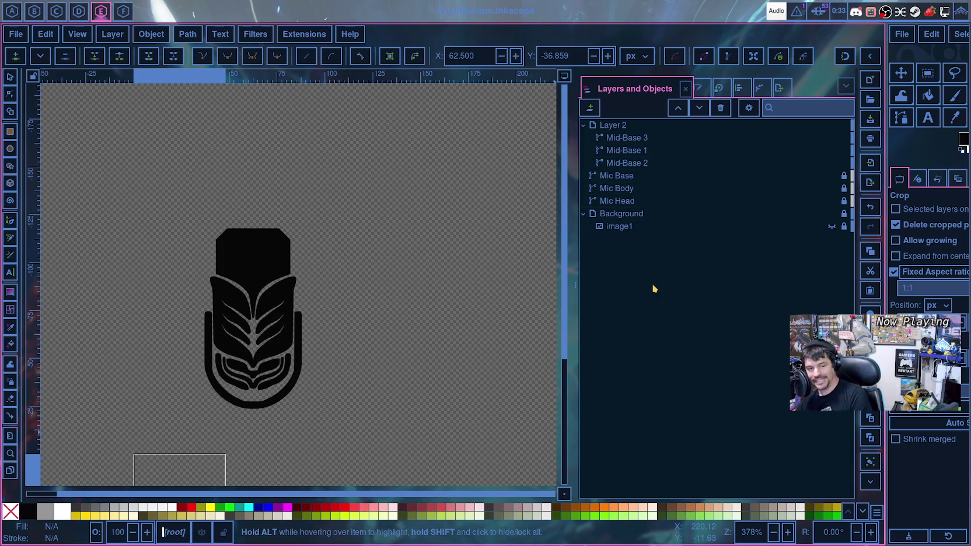
left_click(776, 11)
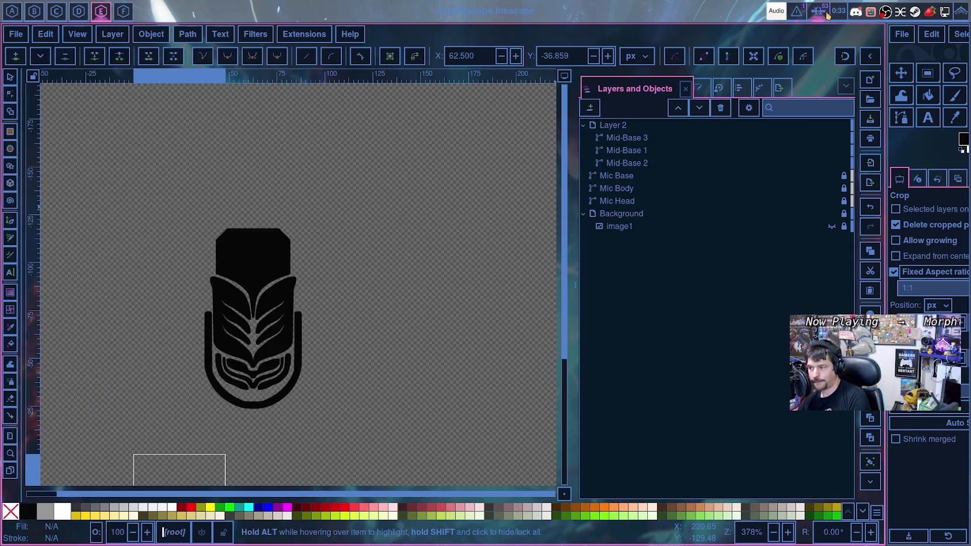
left_click(797, 11)
left_click(799, 12)
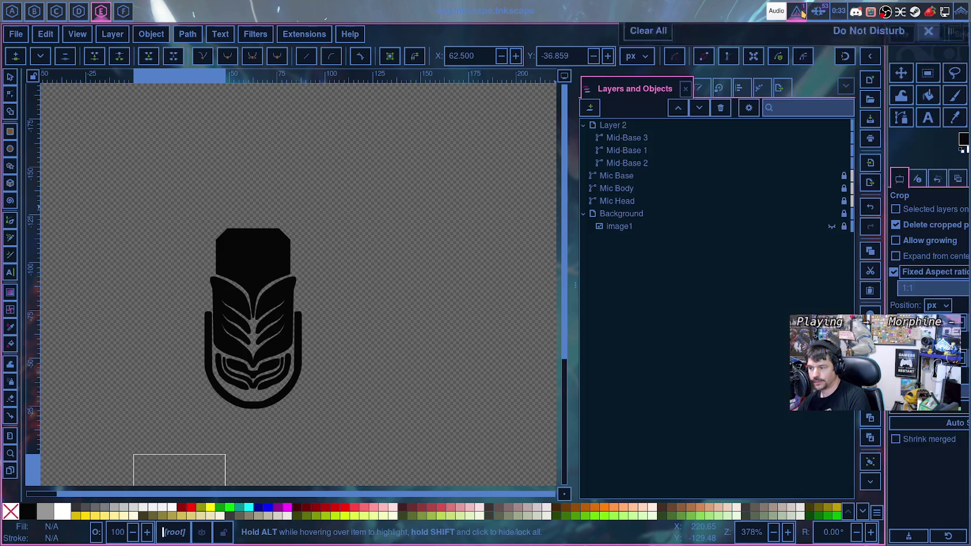
left_click(797, 12)
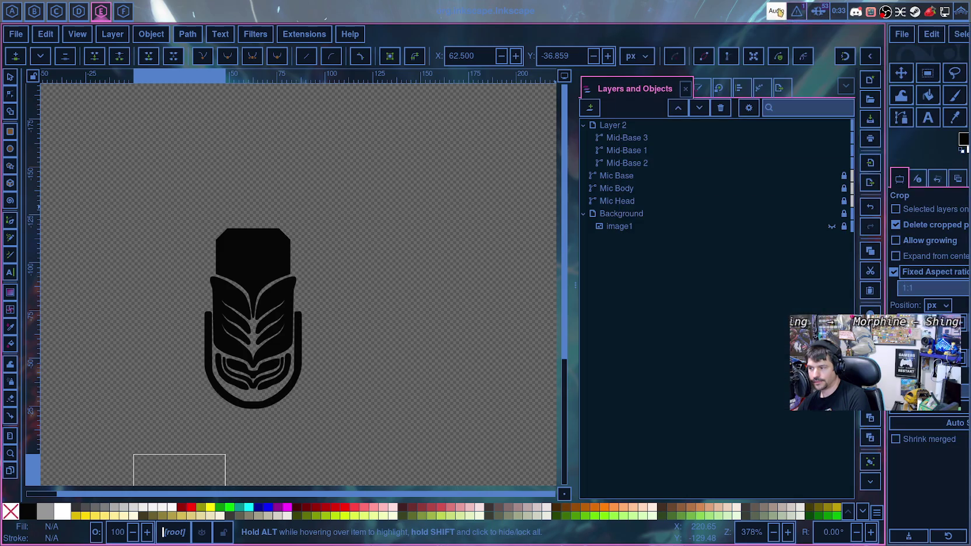
left_click(777, 11)
scroll(248, 236, "up", 2)
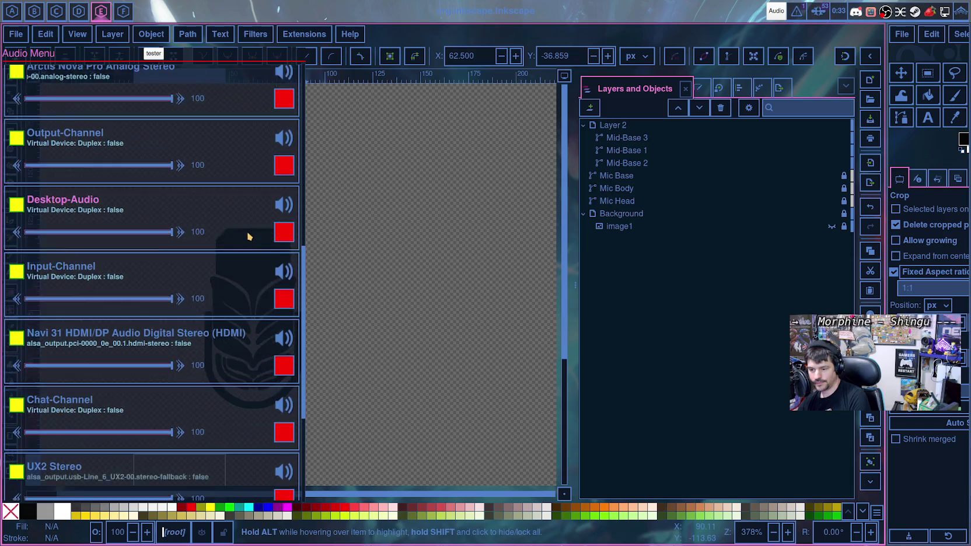
scroll(248, 234, "up", 3)
scroll(251, 227, "up", 5)
scroll(267, 211, "down", 8)
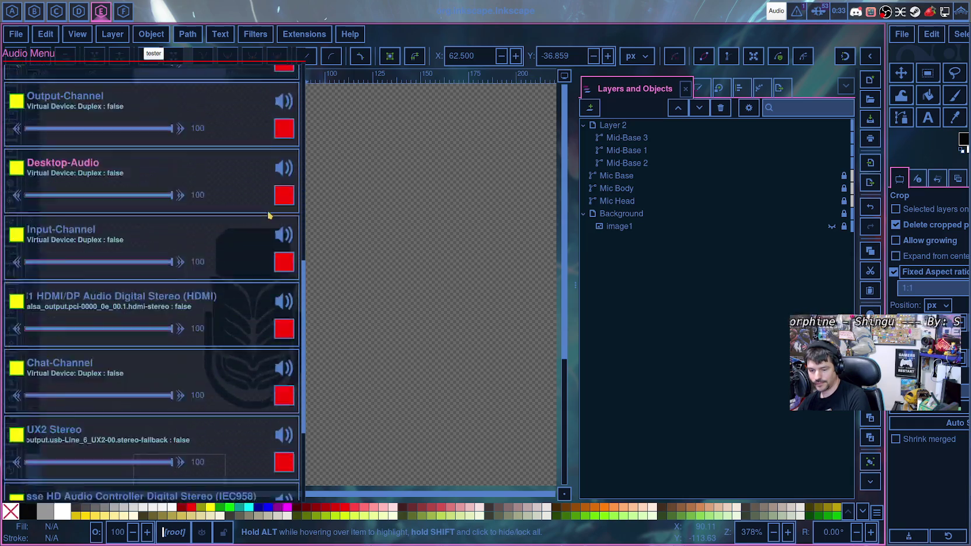
scroll(268, 215, "down", 5)
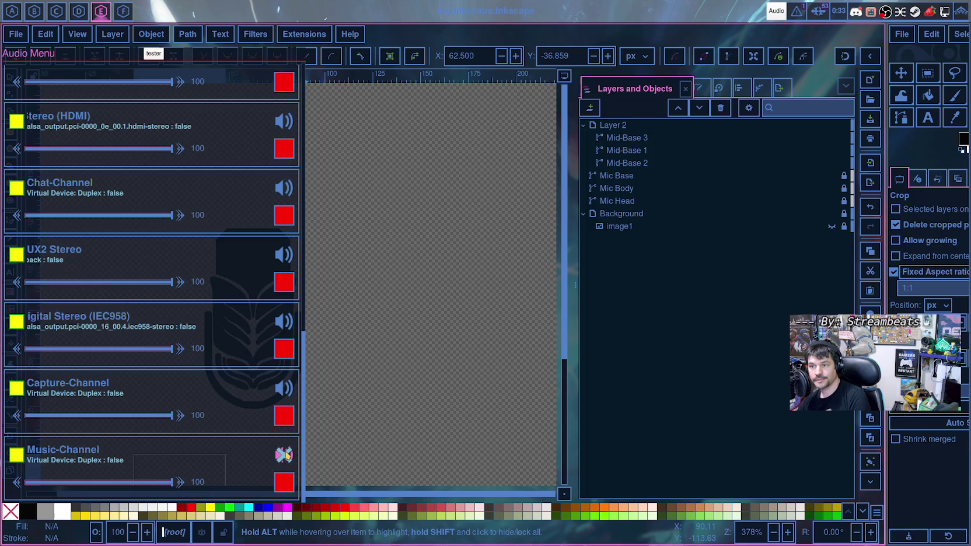
left_click(286, 455)
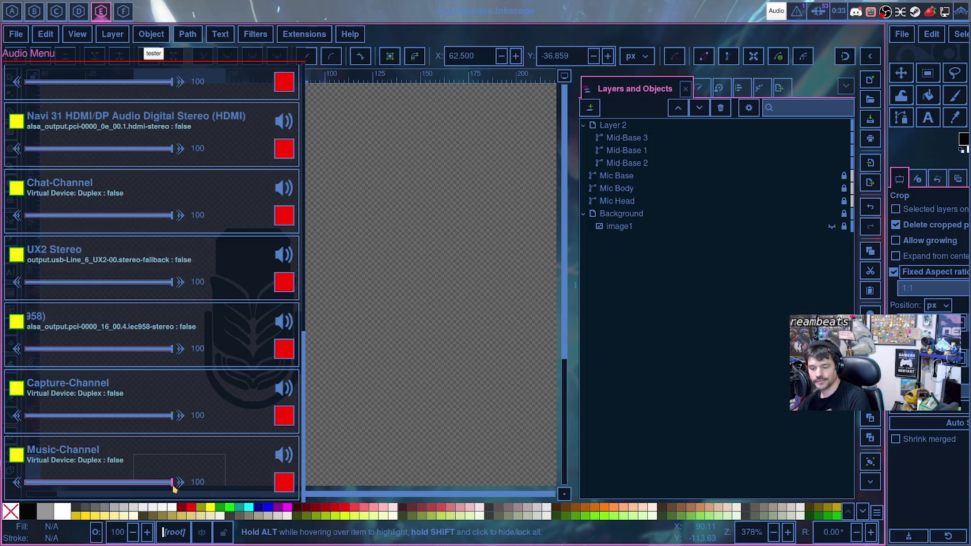
mouse_move(172, 483)
left_mouse_down()
mouse_move(72, 484)
mouse_move(174, 484)
left_mouse_up()
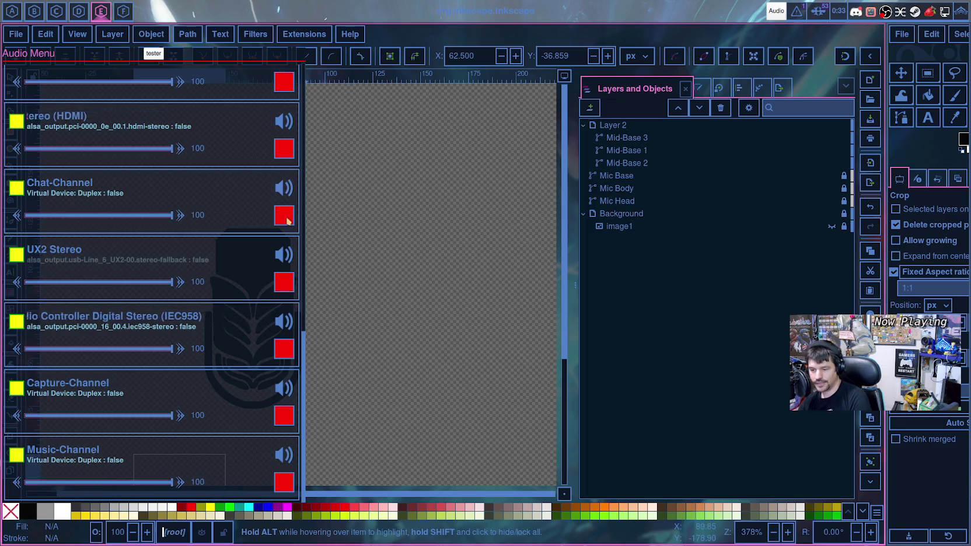
scroll(304, 175, "up", 10)
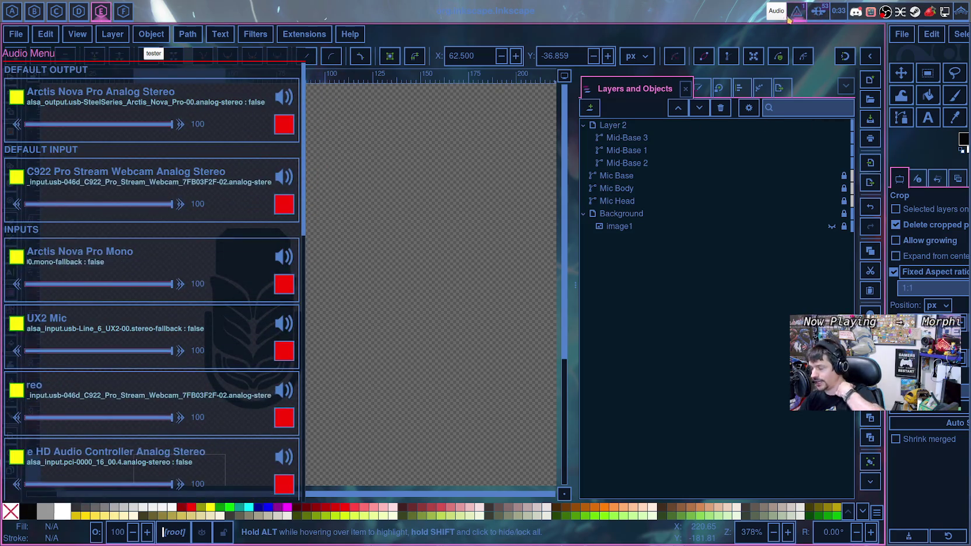
left_click(766, 8)
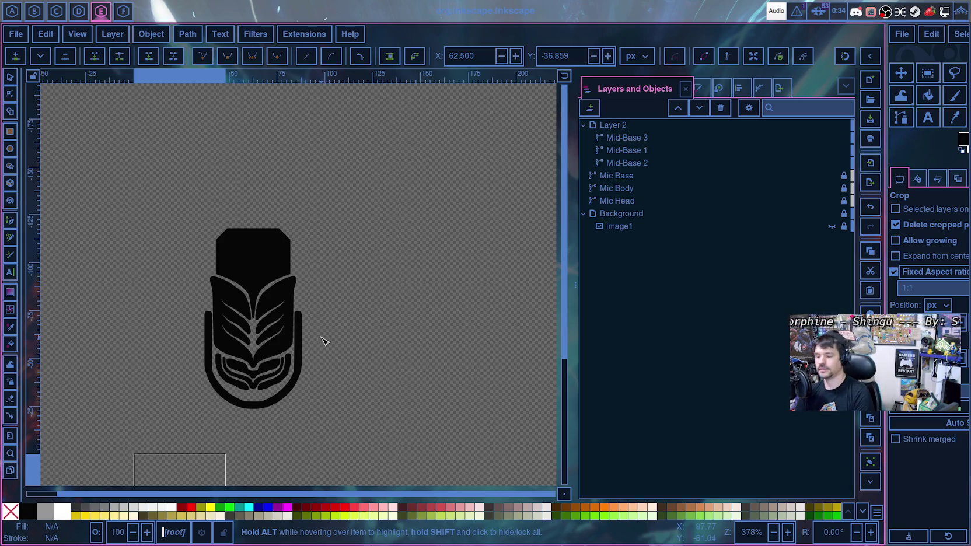
- Zoom around the black mic tracing, then bring the GIMP window to the front
scroll(324, 342, "down", 5)
scroll(327, 344, "up", 1)
scroll(312, 336, "up", 2)
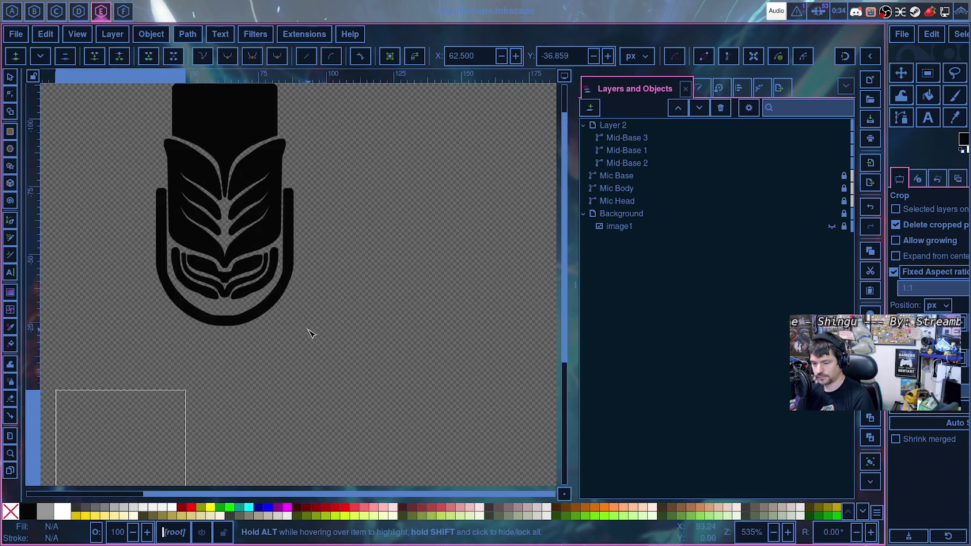
scroll(409, 368, "left", 3)
scroll(435, 376, "up", 1)
scroll(437, 362, "up", 1)
scroll(525, 420, "down", 1)
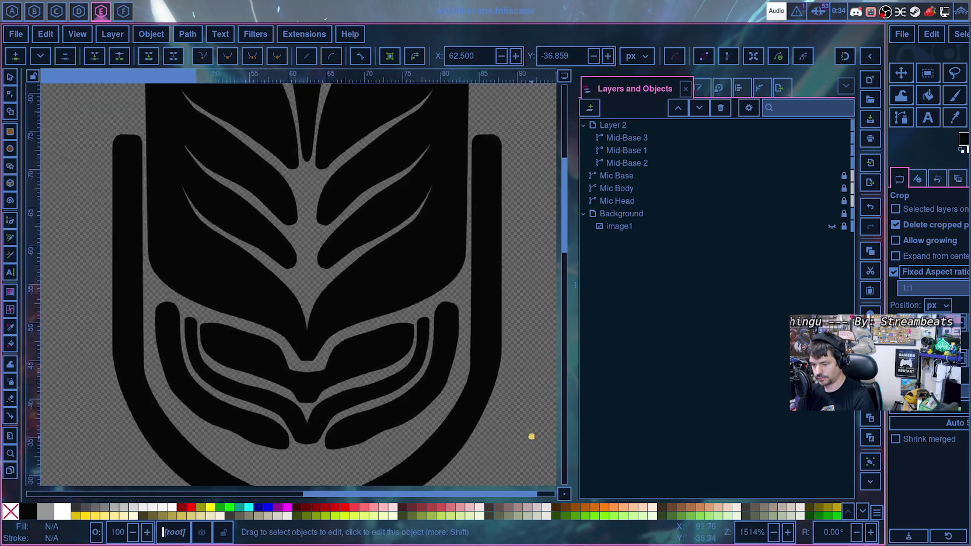
scroll(520, 292, "down", 3)
scroll(508, 257, "down", 1)
scroll(489, 299, "up", 1)
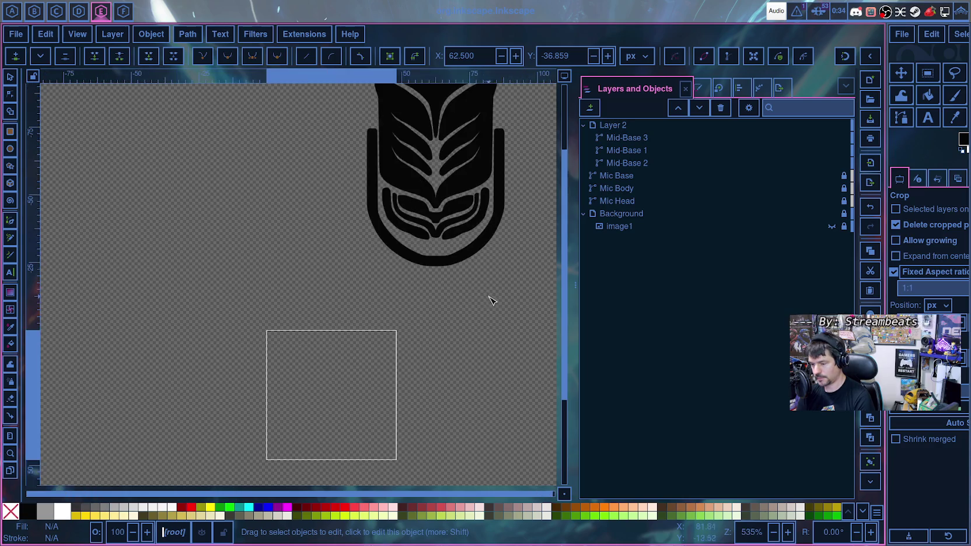
scroll(520, 286, "up", 4)
scroll(520, 276, "down", 2)
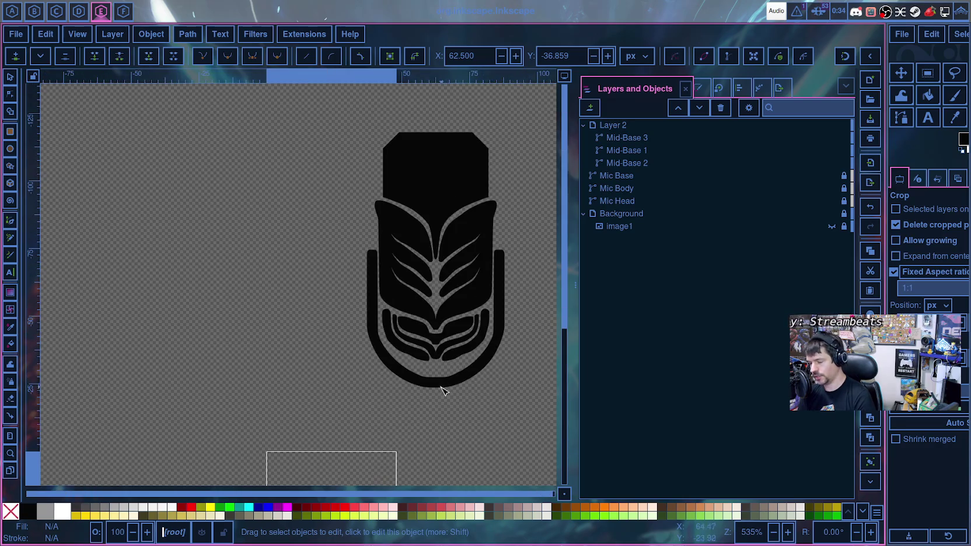
scroll(461, 418, "down", 3)
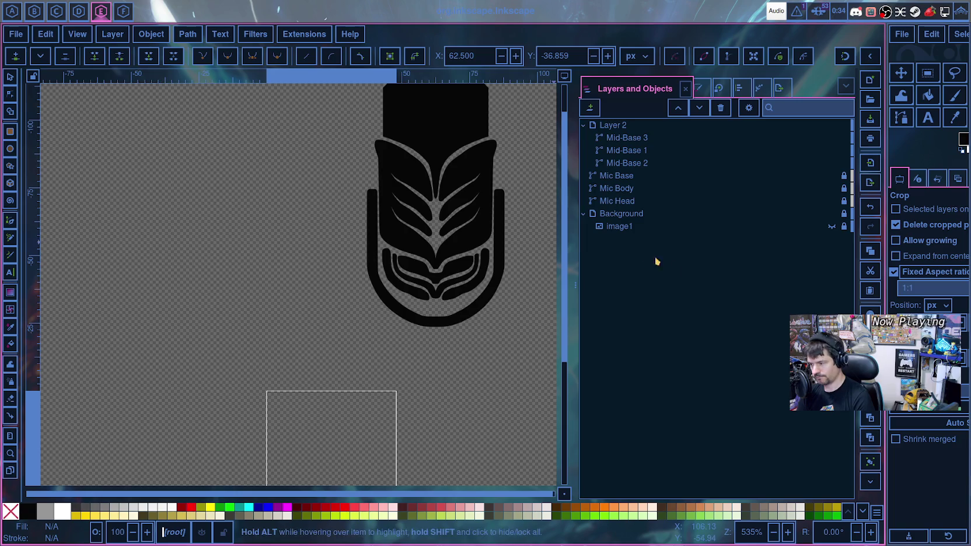
left_click(918, 291)
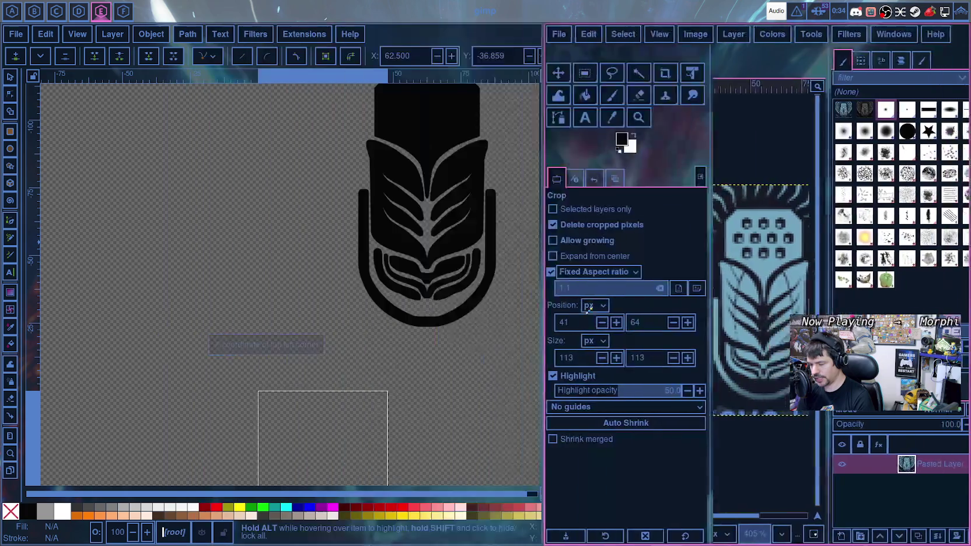
- Pan to the whole mic, select Mic Head, and widen Inkscape over GIMP
key("super+6")
key("super+5")
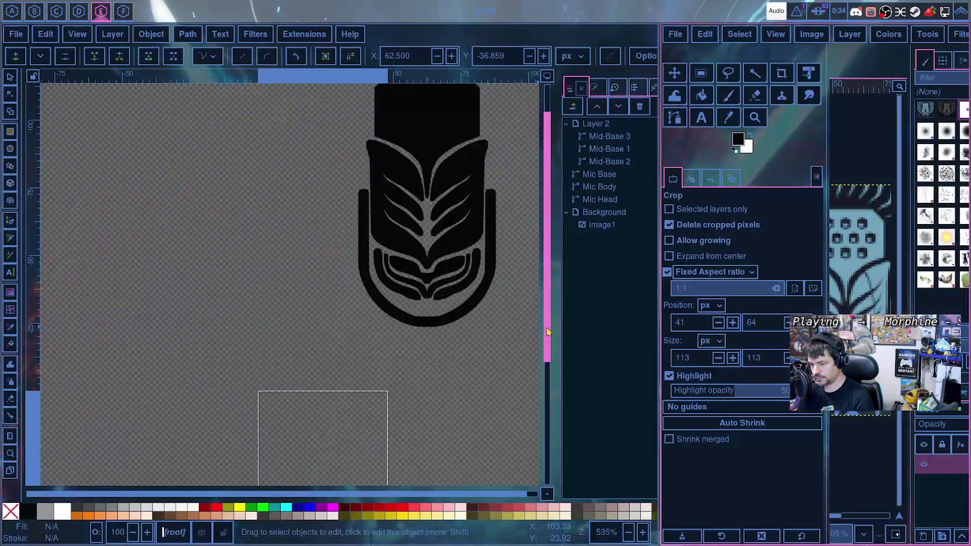
left_click_drag(501, 335, 319, 383)
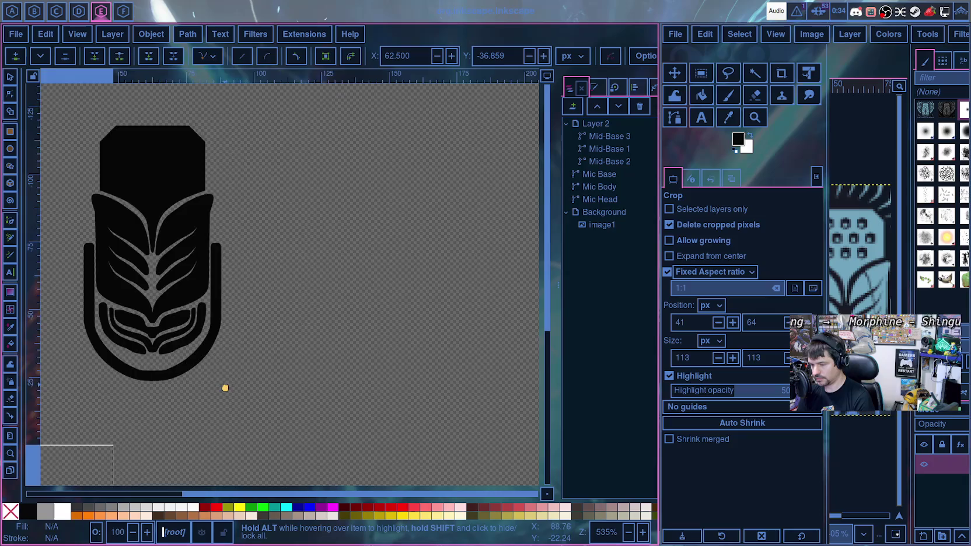
left_click(588, 225)
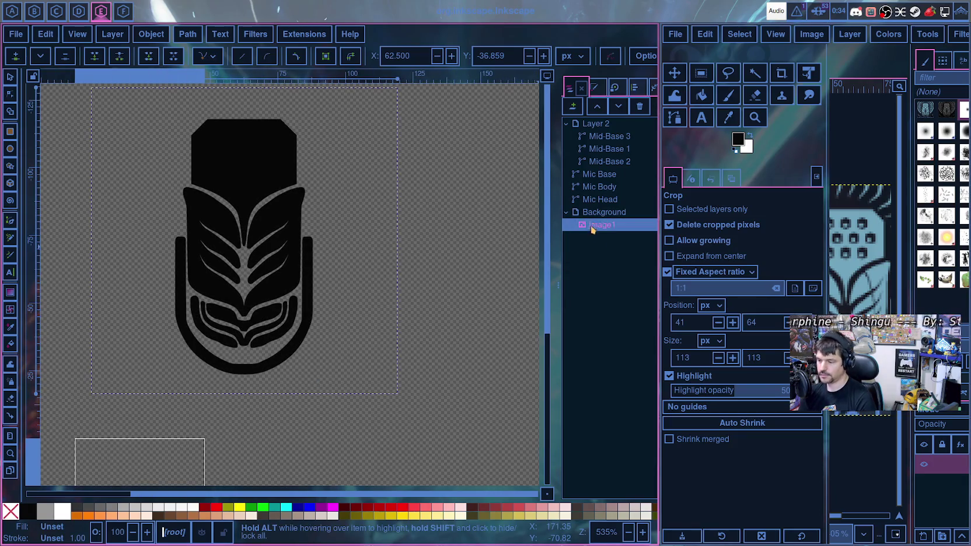
left_click(598, 175)
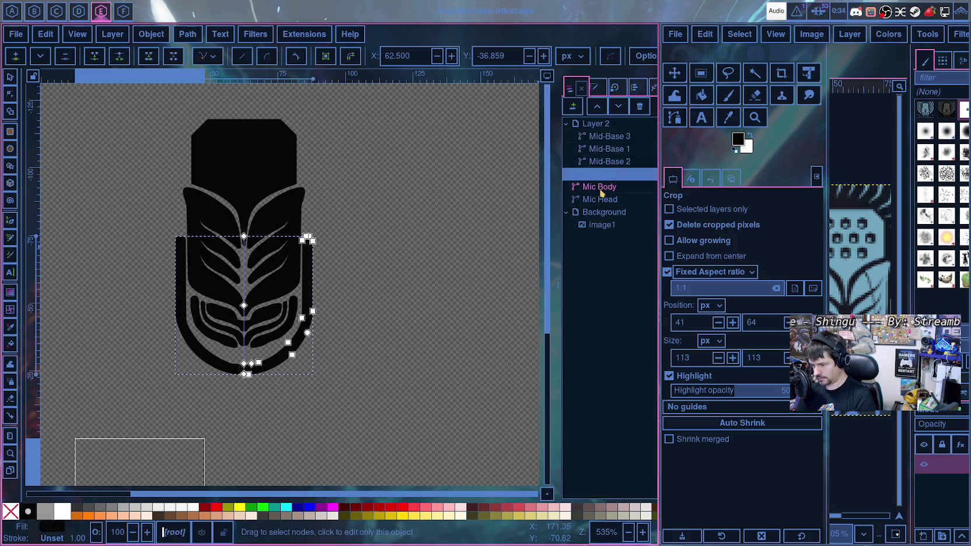
left_click(605, 202)
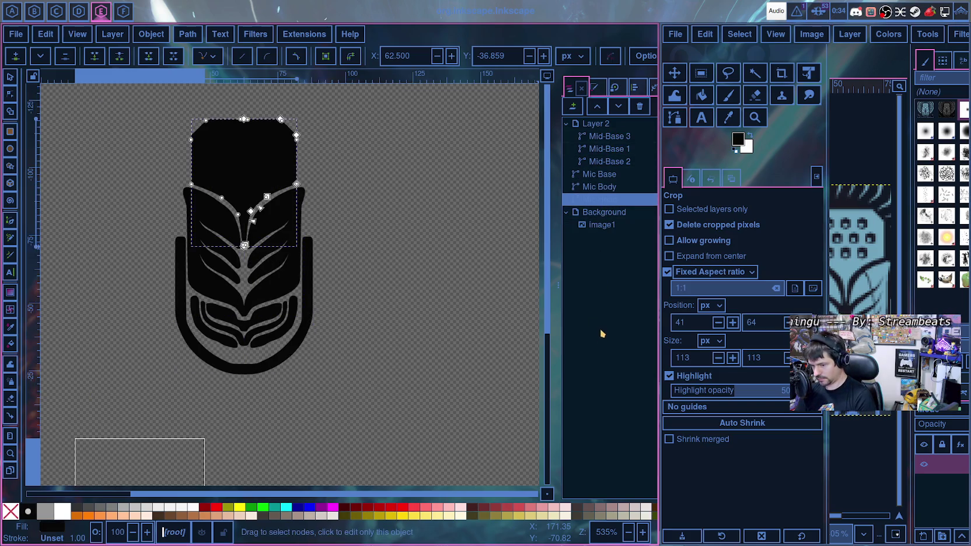
left_click_drag(662, 275, 833, 309)
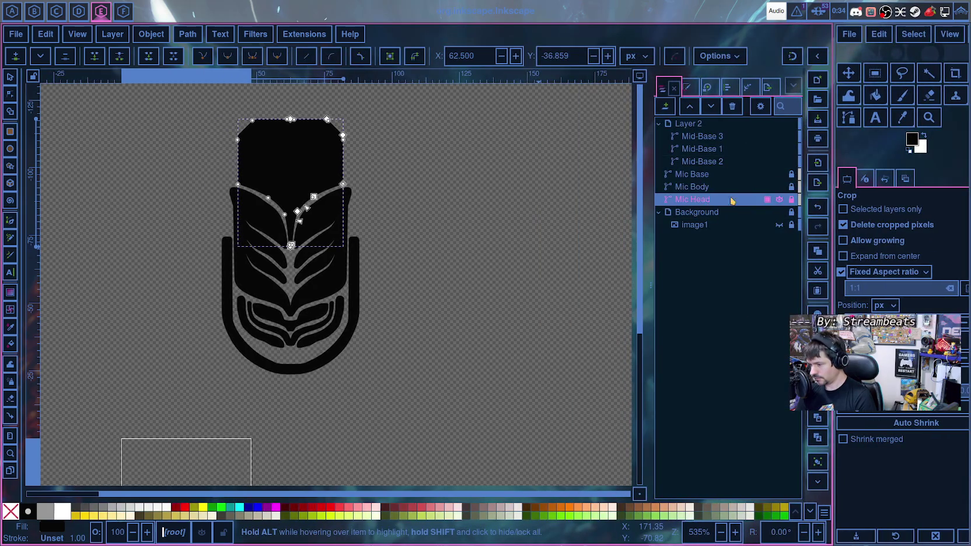
- Unlock Mic Head, lower its opacity to about 47%, and show the reference image again
left_click(779, 199)
left_click(779, 199)
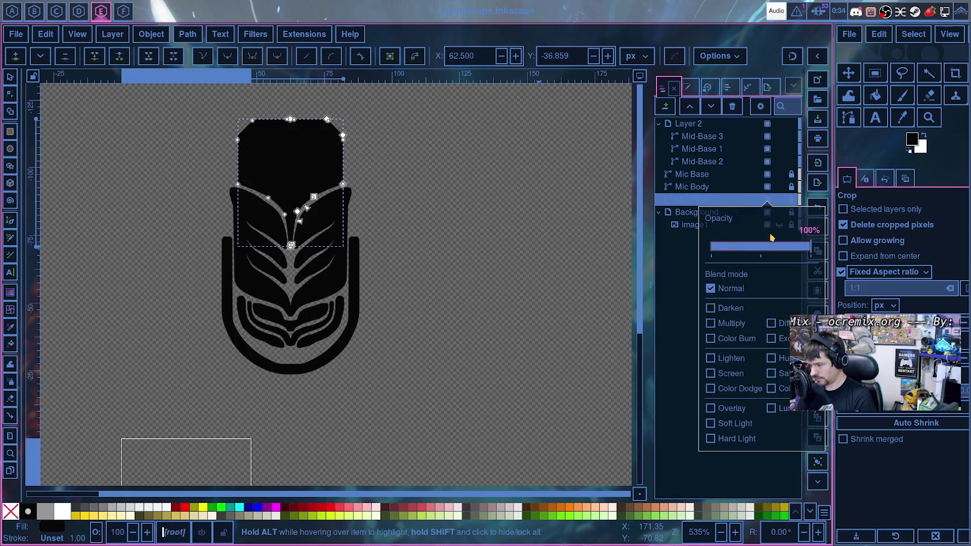
left_click(770, 247)
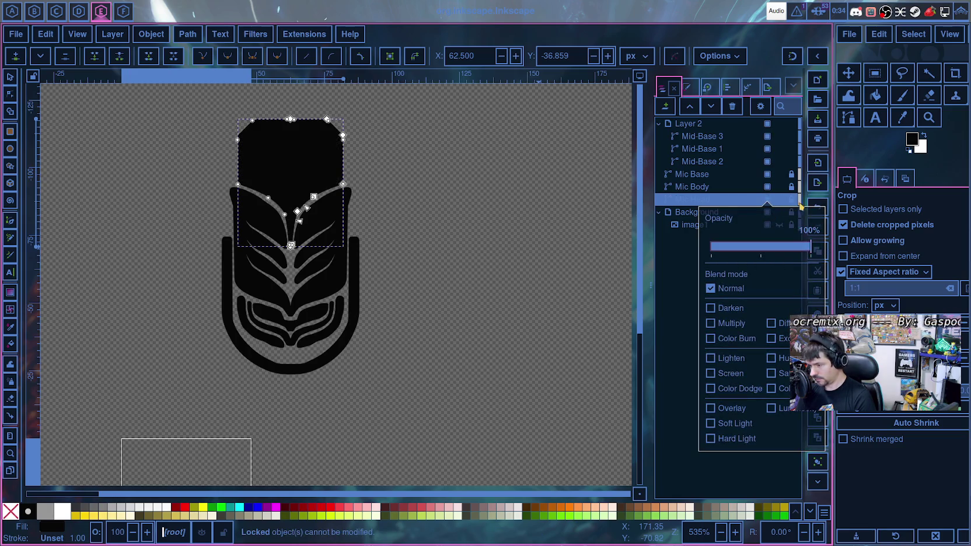
left_click(792, 201)
left_click(768, 200)
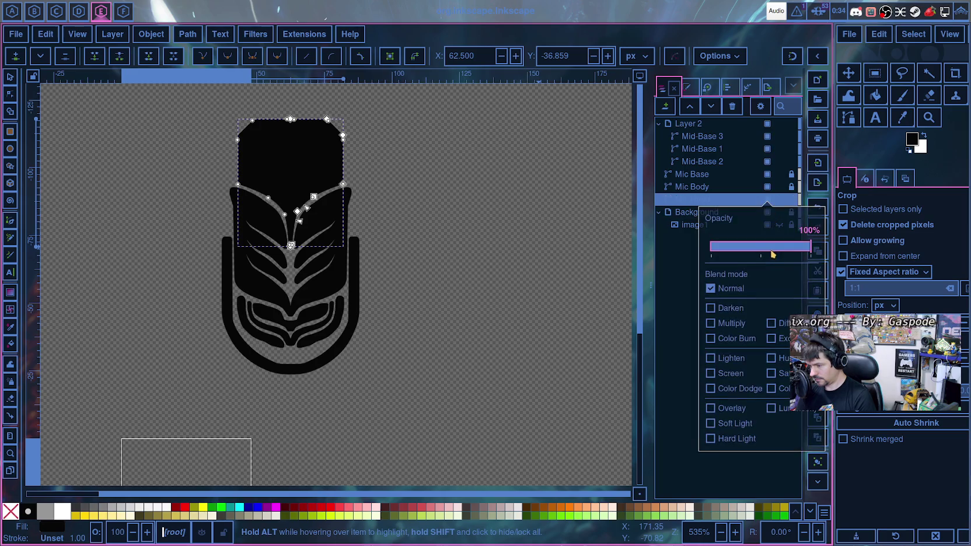
left_click_drag(759, 247, 761, 250)
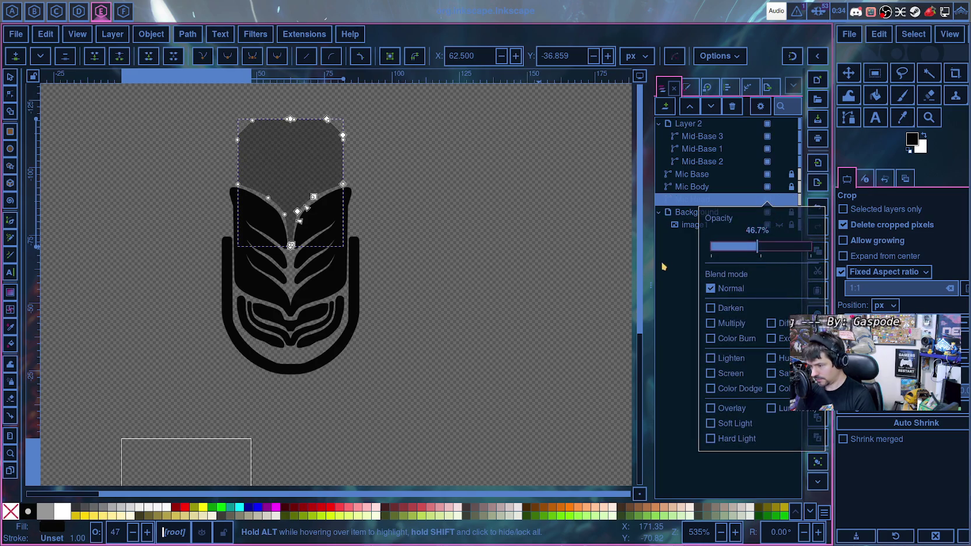
left_click(779, 224)
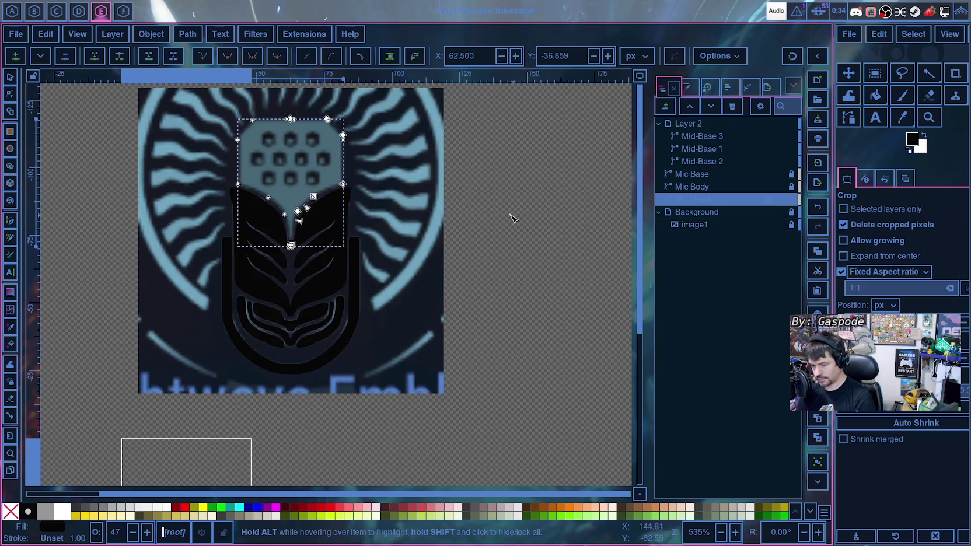
- Zoom to about 1514% and pan over the mic head's grille grid
scroll(517, 219, "up", 1, "ctrl")
scroll(502, 286, "up", 3)
scroll(553, 329, "left", 4)
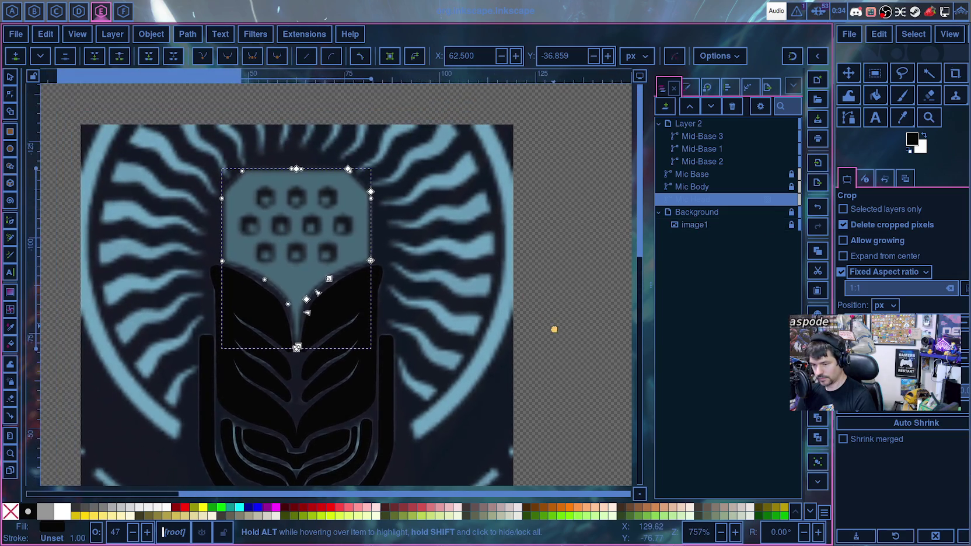
scroll(549, 292, "up", 2, "ctrl")
scroll(467, 269, "left", 5)
scroll(525, 274, "up", 2)
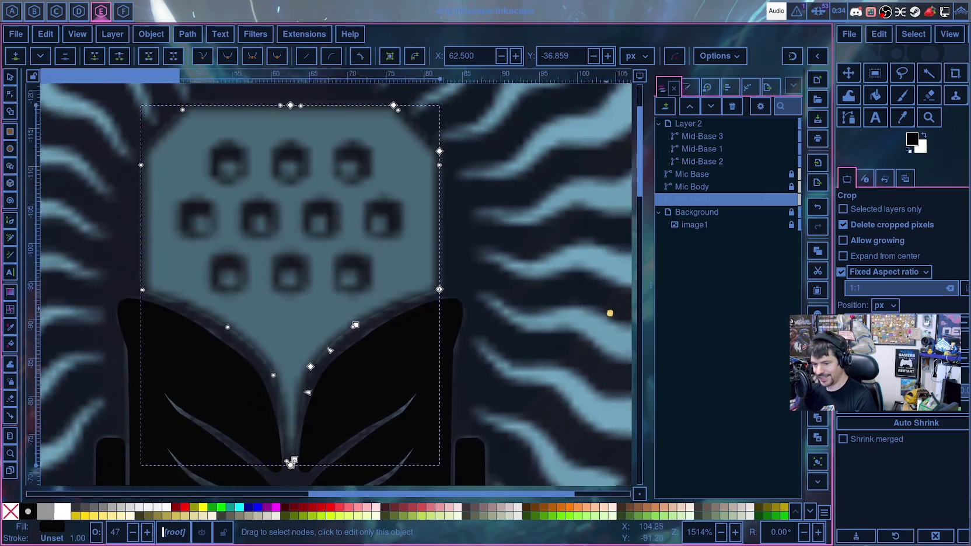
scroll(554, 279, "left", 1)
scroll(558, 277, "up", 4)
left_click_drag(559, 277, 572, 200)
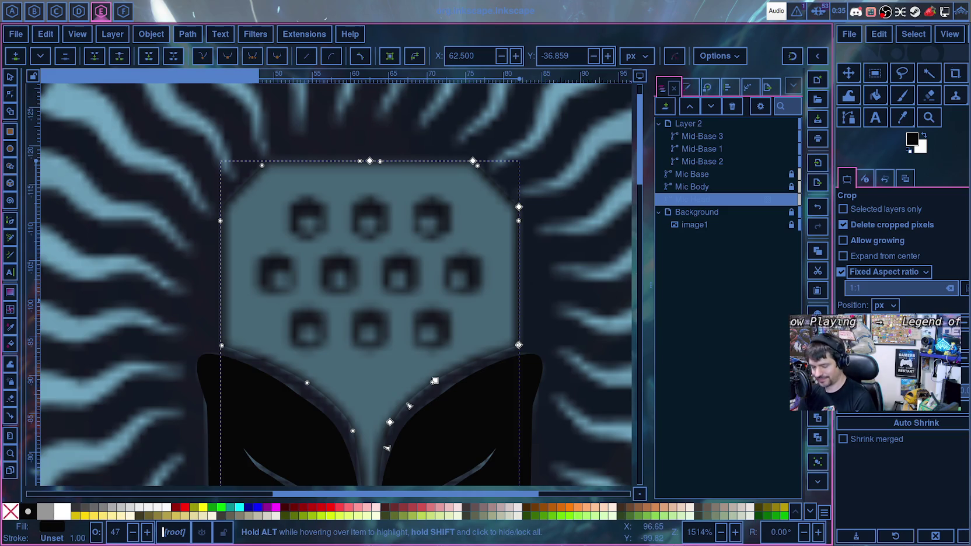
- Bring the GIMP reference window forward, then move it right so Inkscape's canvas is uncovered
left_click_drag(475, 402, 155, 386)
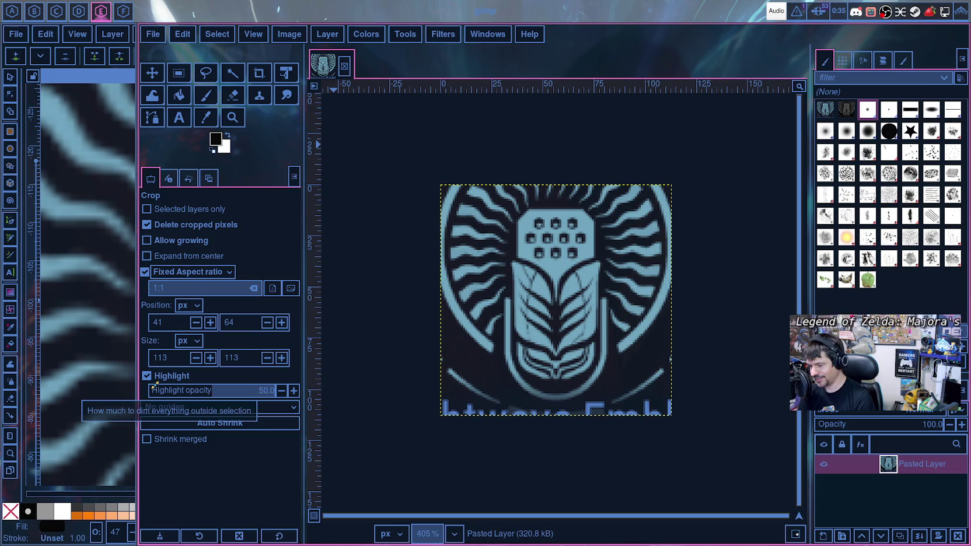
left_click_drag(153, 387, 662, 390)
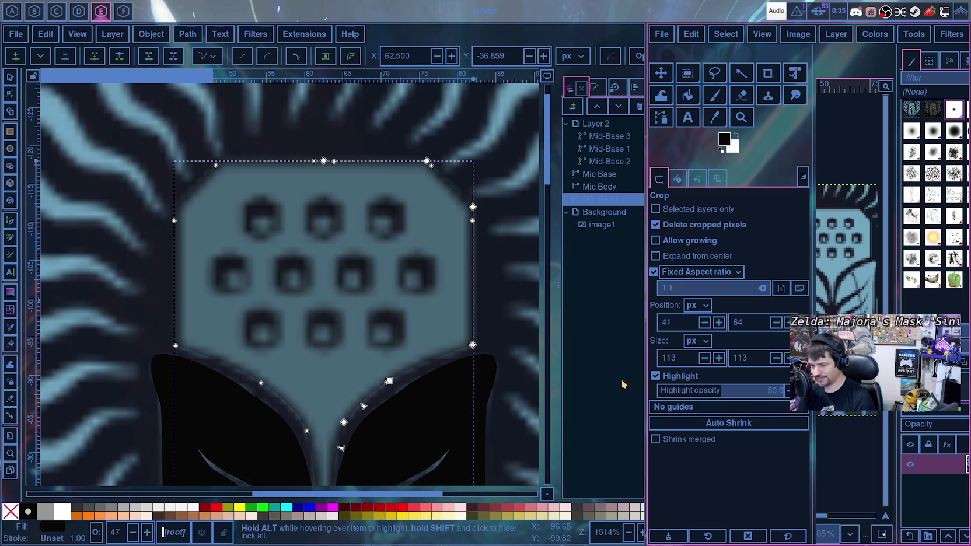
scroll(172, 263, "down", 3)
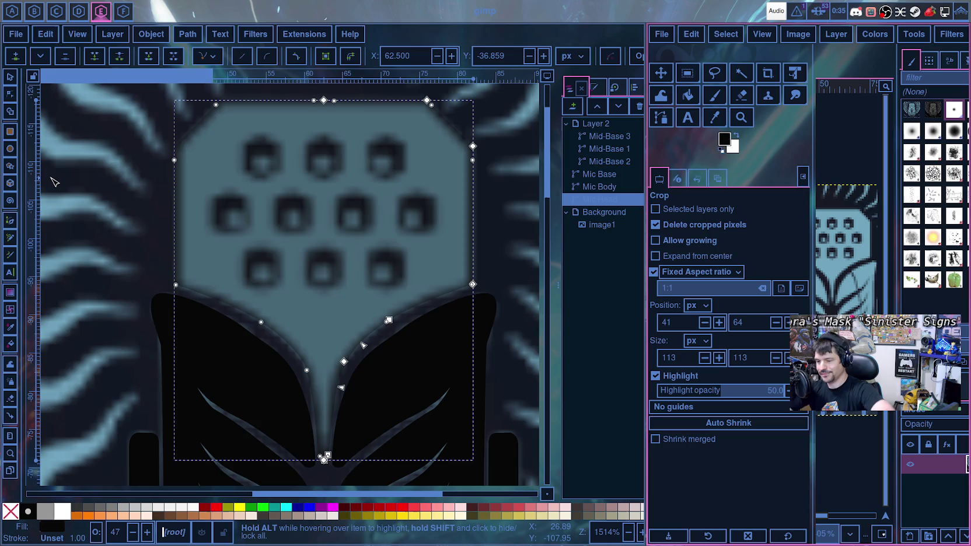
scroll(50, 170, "down", 2)
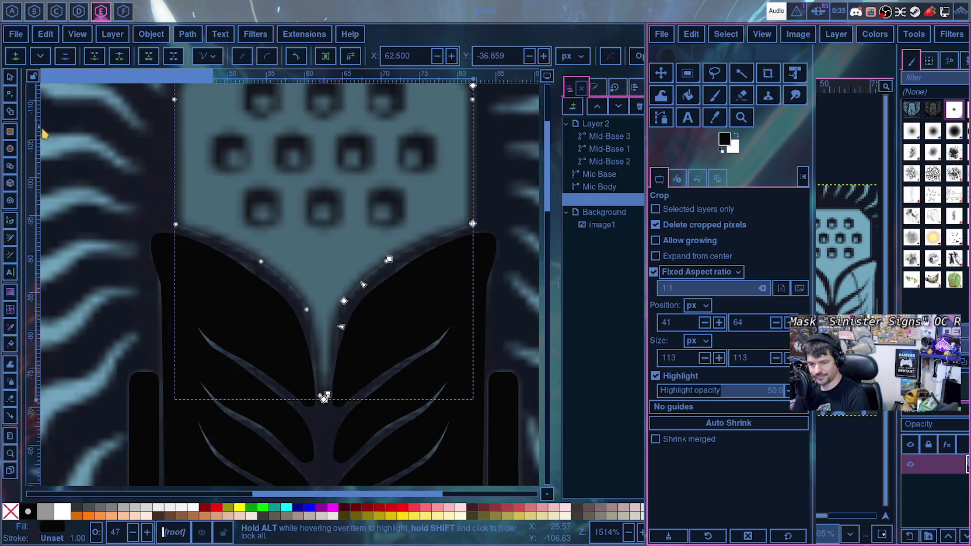
- Draw a 6-corner polygon, not a star, over one grille hole
left_click(13, 113)
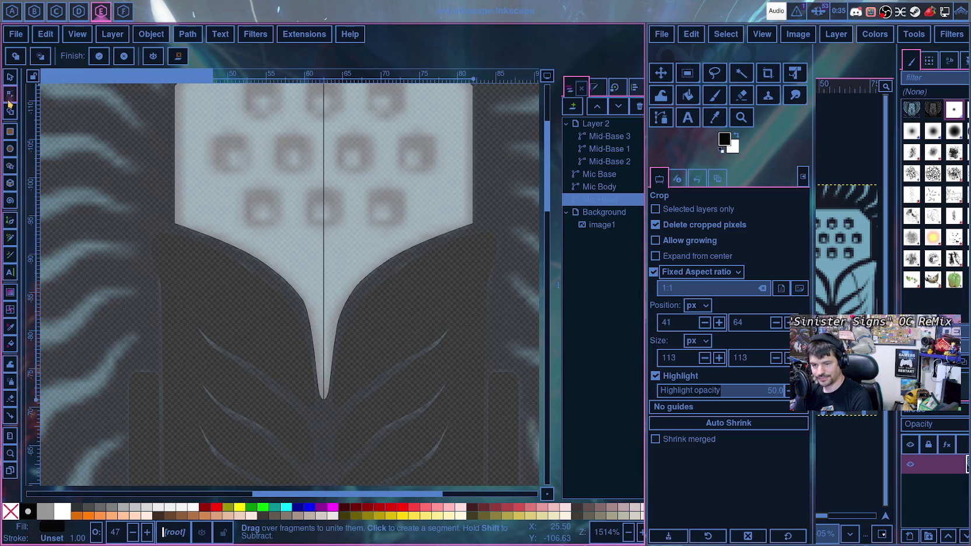
left_click(11, 166)
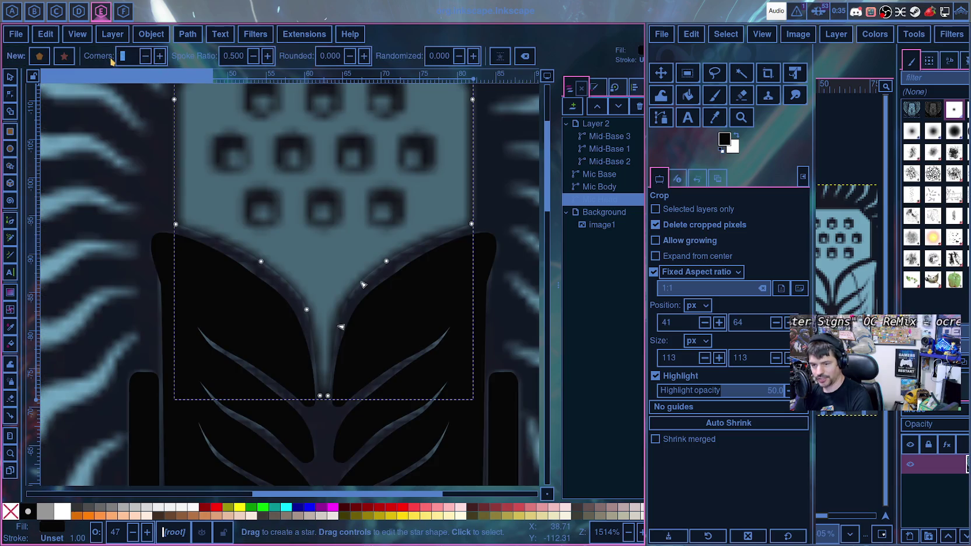
type("6")
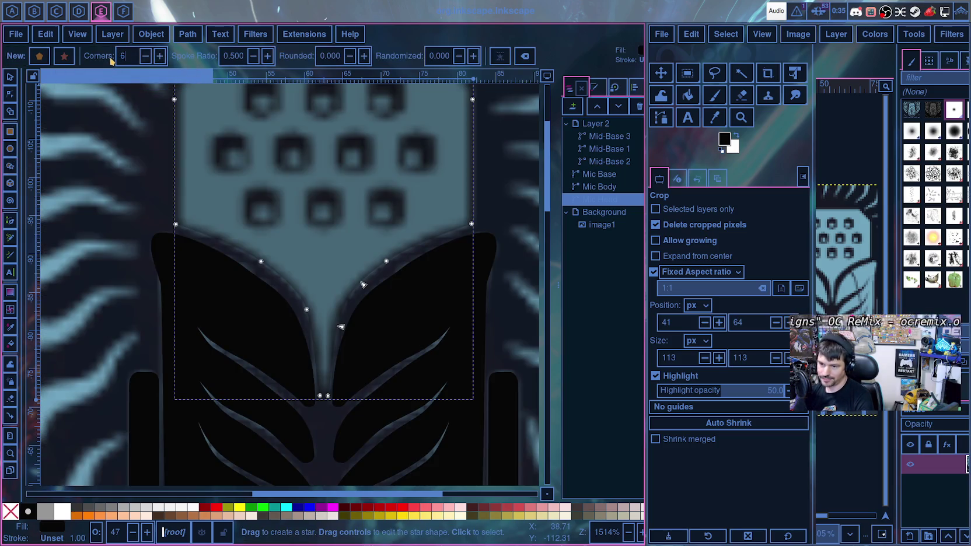
left_click(41, 57)
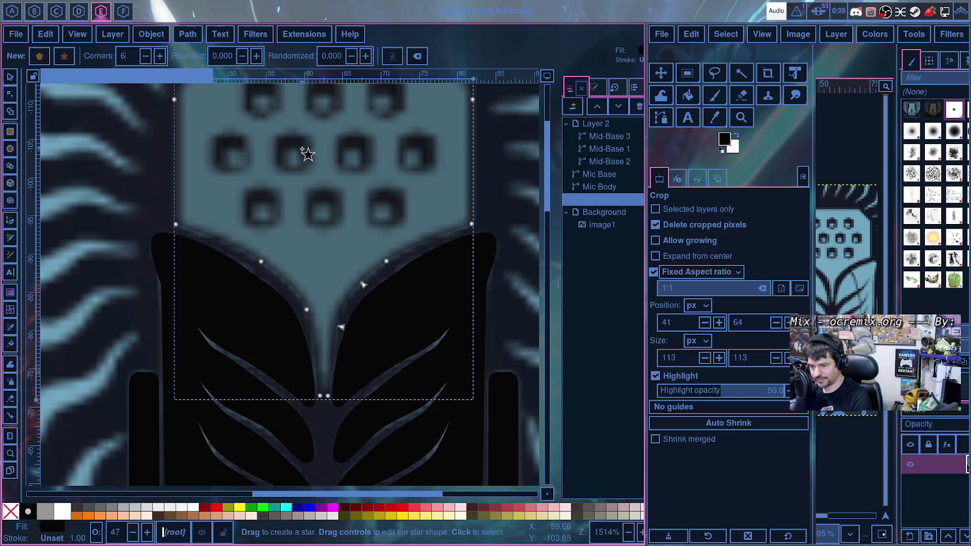
left_click_drag(301, 149, 294, 133)
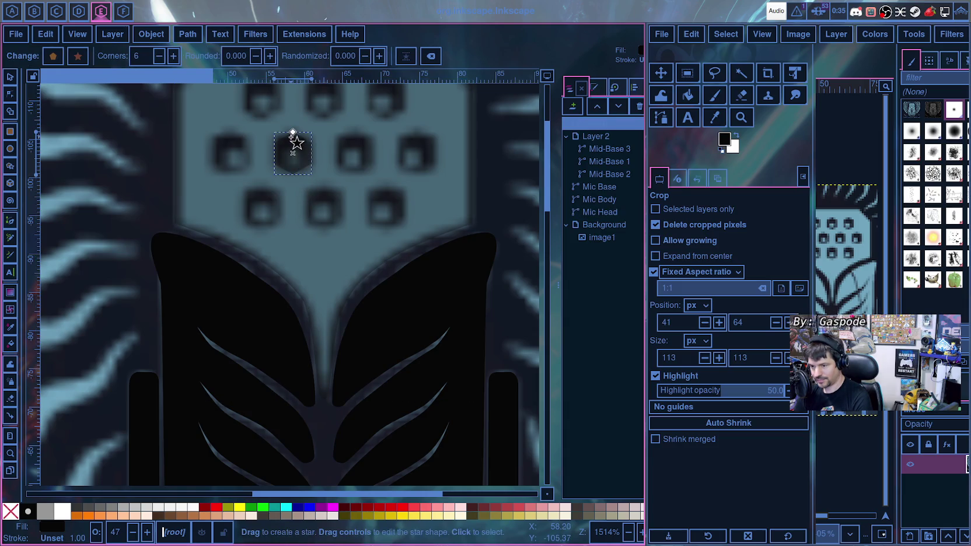
- Shrink the hexagon by its tip handle and move it onto the grille hole's centre
left_click(10, 93)
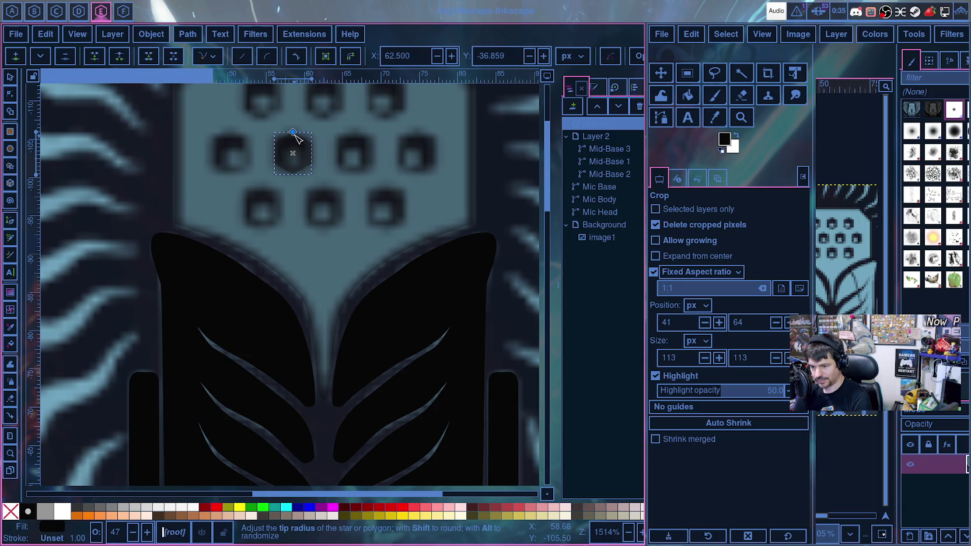
left_click_drag(293, 132, 296, 138)
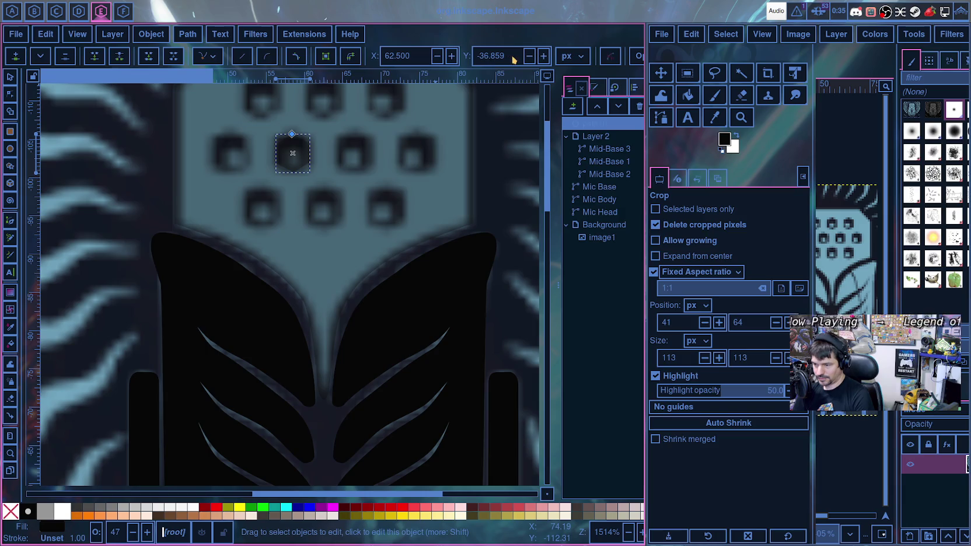
left_click(321, 199)
left_click(315, 155)
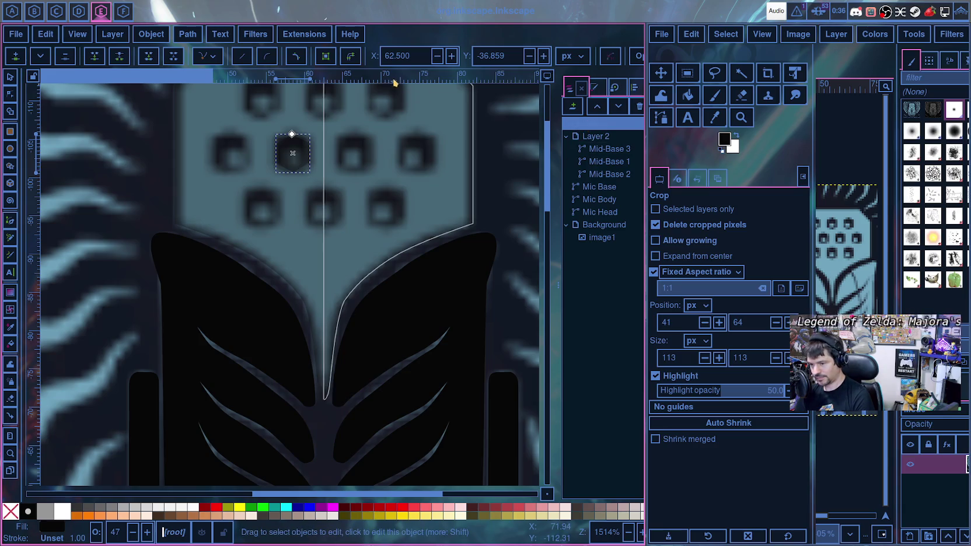
key("Escape")
left_click(295, 164)
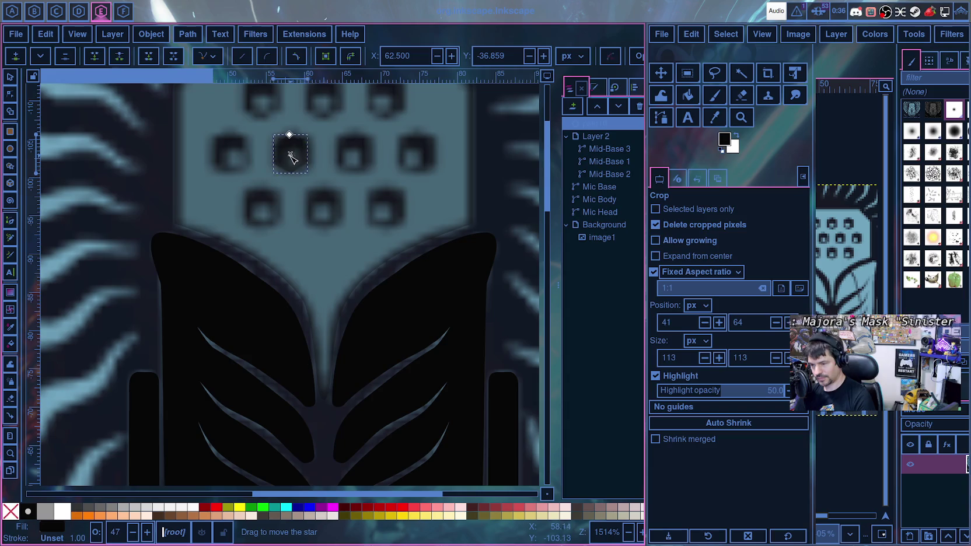
mouse_move(292, 153)
left_mouse_down()
mouse_move(268, 154)
mouse_move(294, 159)
left_mouse_up()
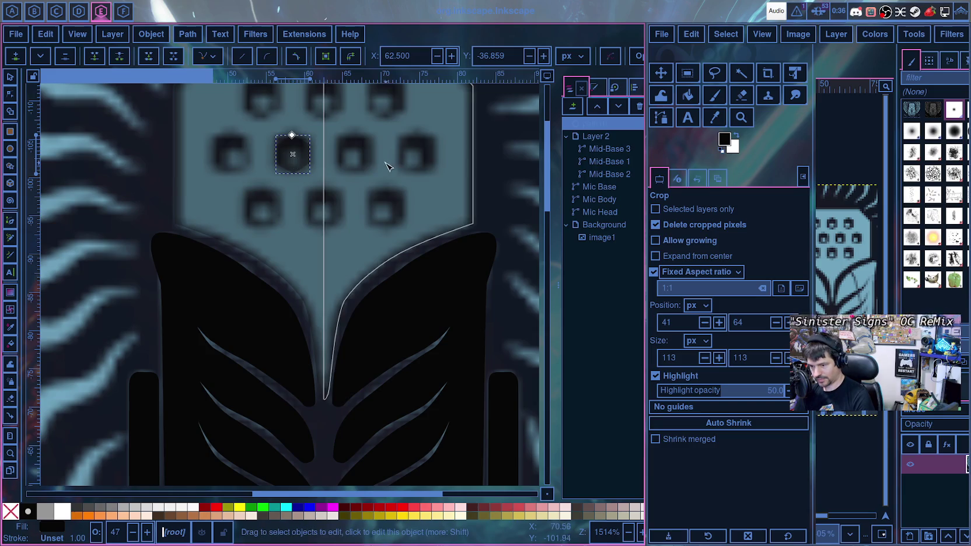
left_click(356, 158)
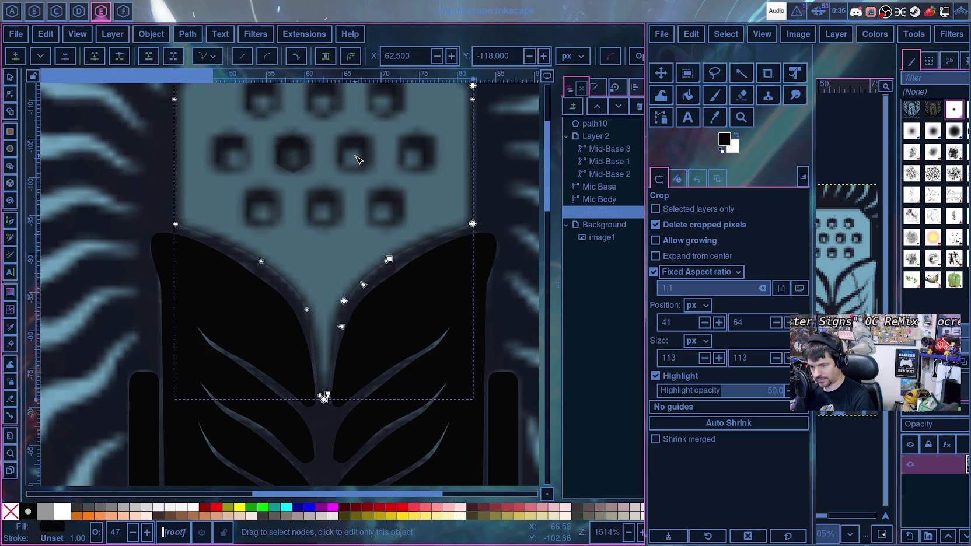
- Paste a copy of the hexagon and rotate the original slightly by its tip
key("Tab")
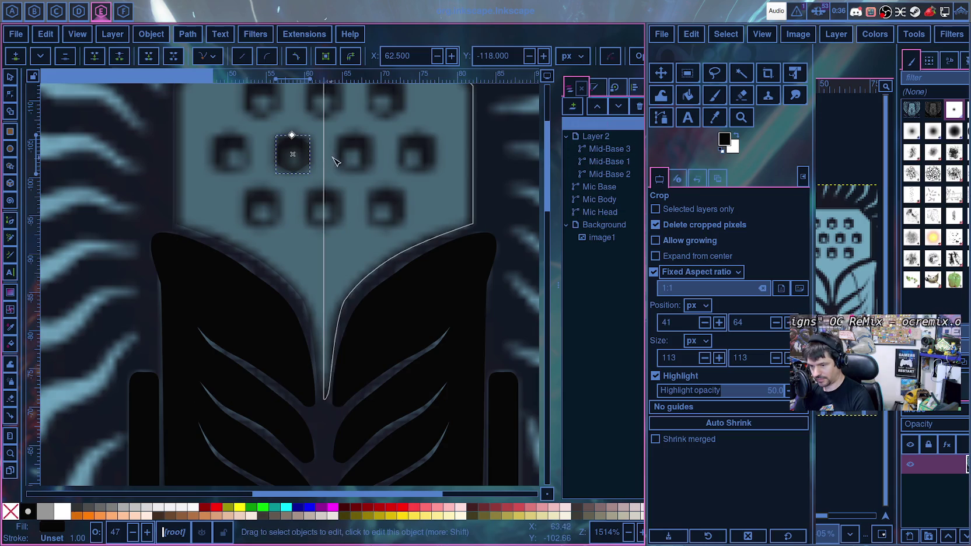
key("ctrl+v")
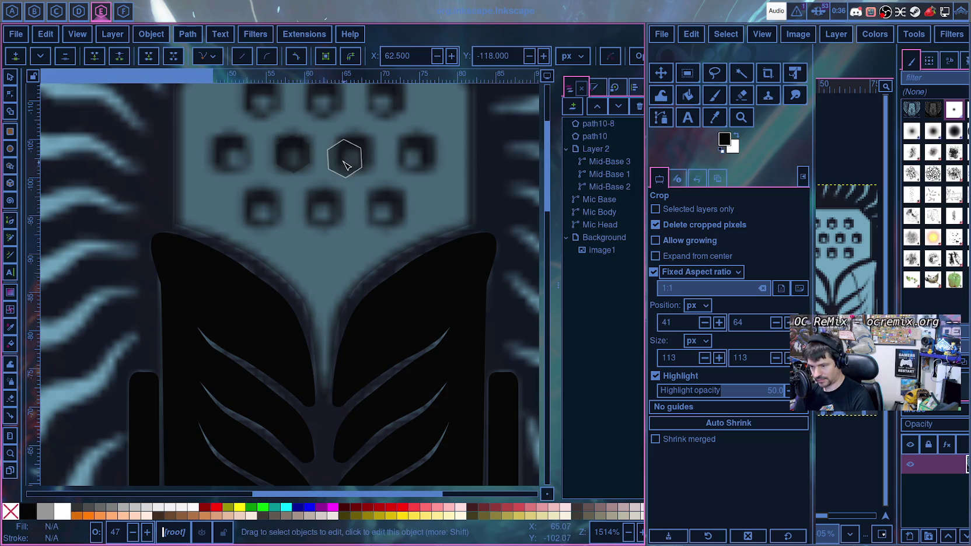
key("s")
left_click(293, 148)
scroll(295, 170, "up", 1)
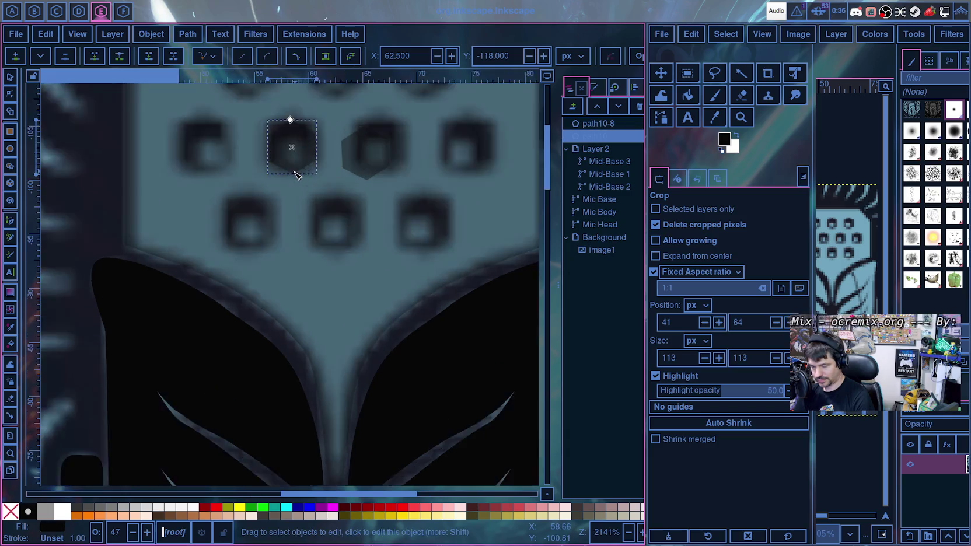
scroll(297, 175, "up", 3)
scroll(297, 178, "up", 5)
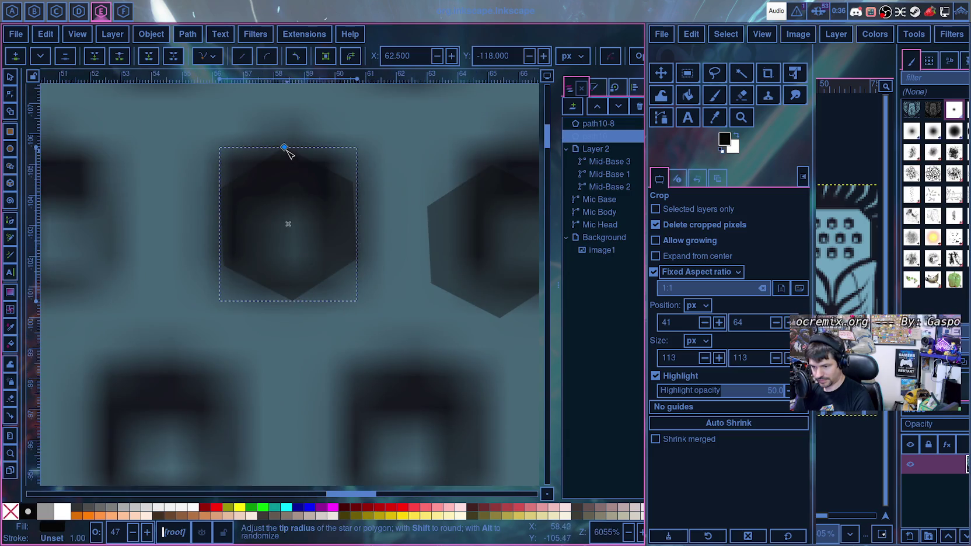
left_click_drag(284, 147, 289, 142)
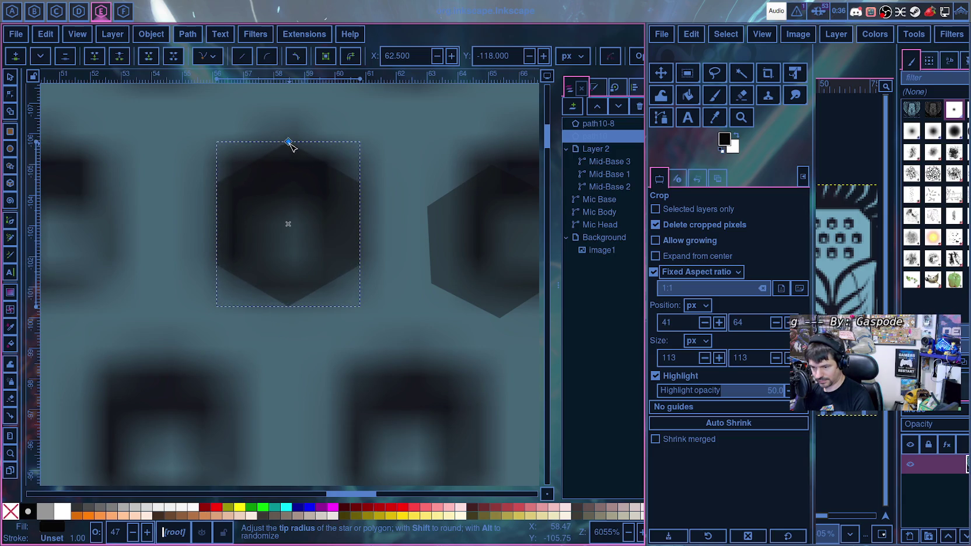
- Widen the Inkscape window and delete the extra hexagon copy
left_click(393, 256)
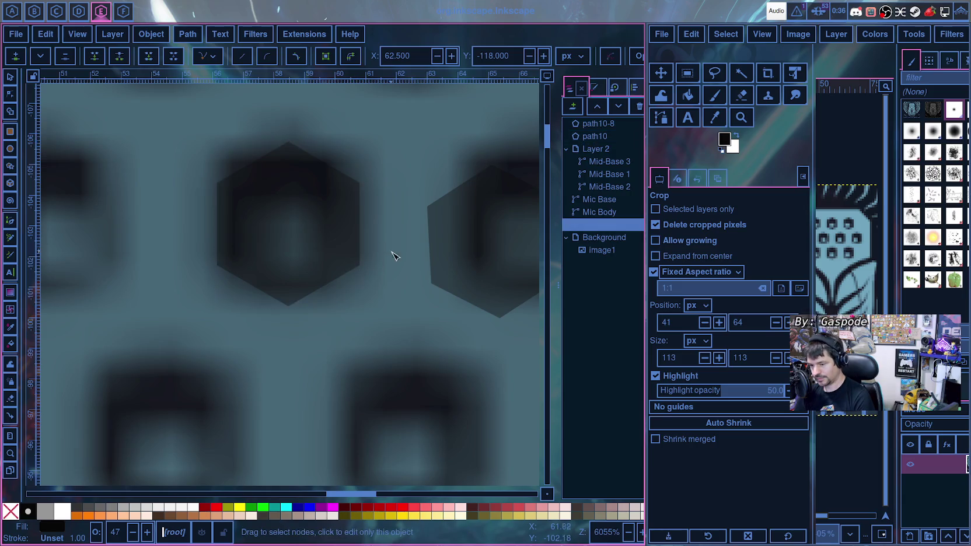
left_click(487, 252)
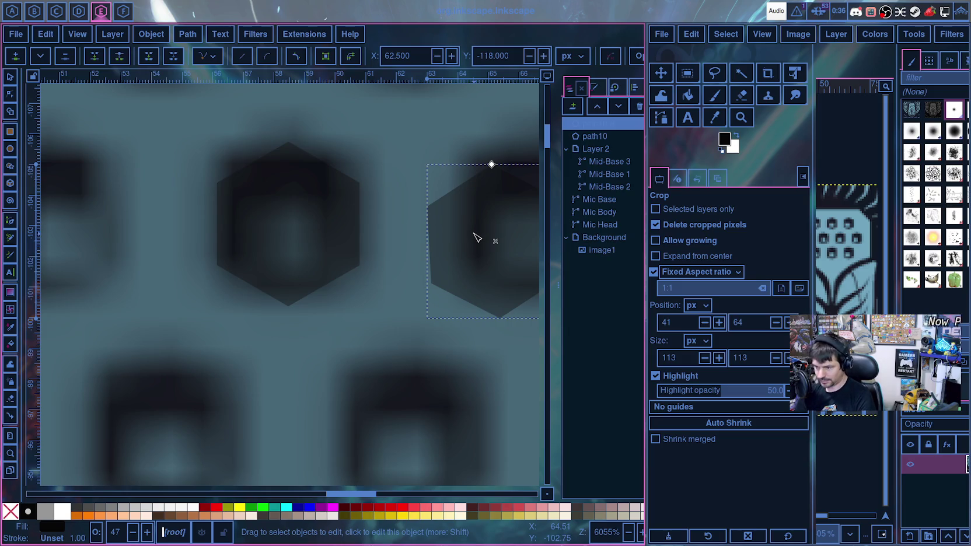
left_click_drag(645, 269, 795, 269)
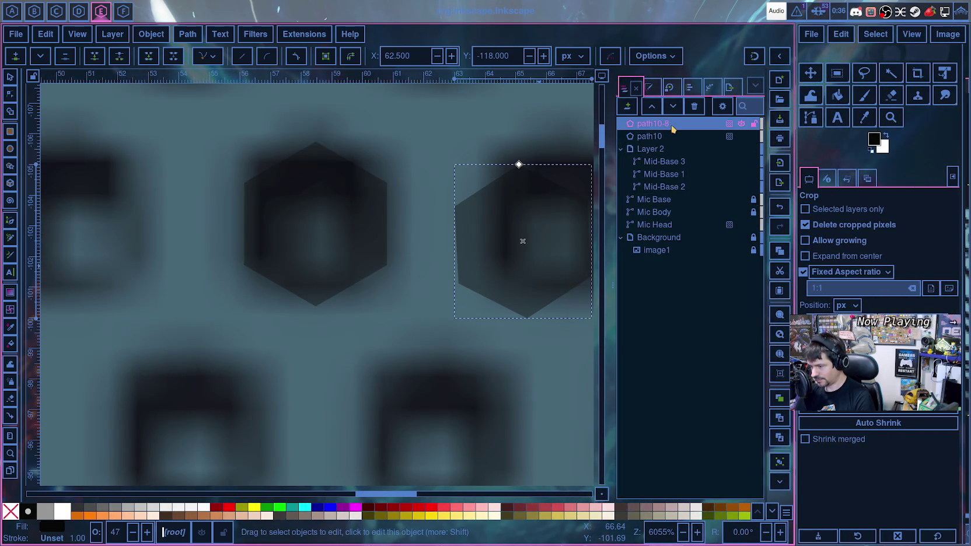
key("Delete")
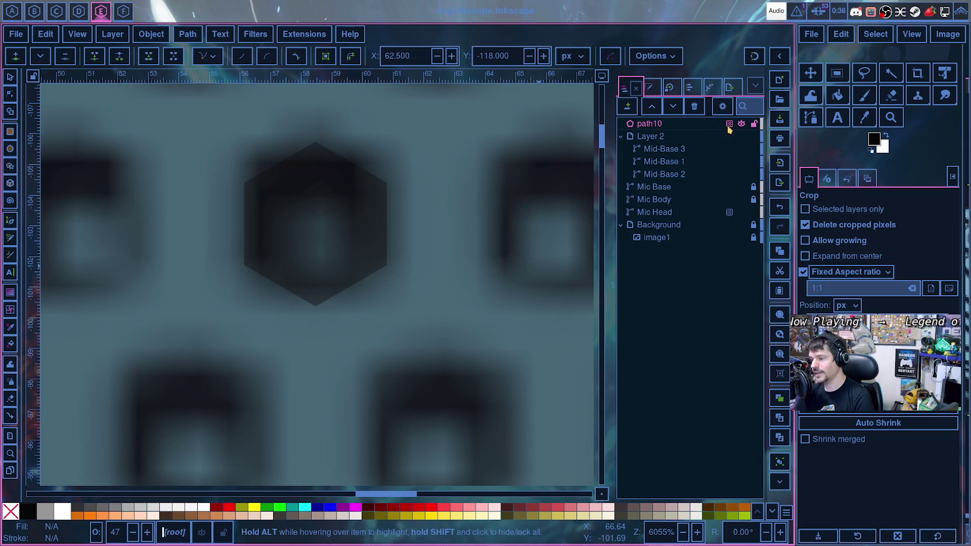
scroll(439, 243, "down", 4)
- Undo the lobed corner edit so the hexagon stays a plain six-corner polygon
scroll(441, 242, "up", 3)
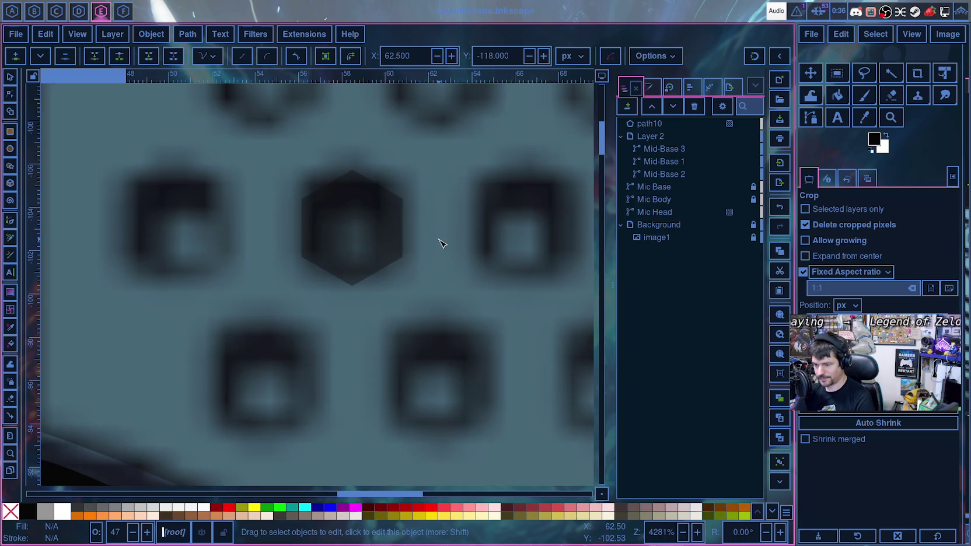
left_click(333, 241)
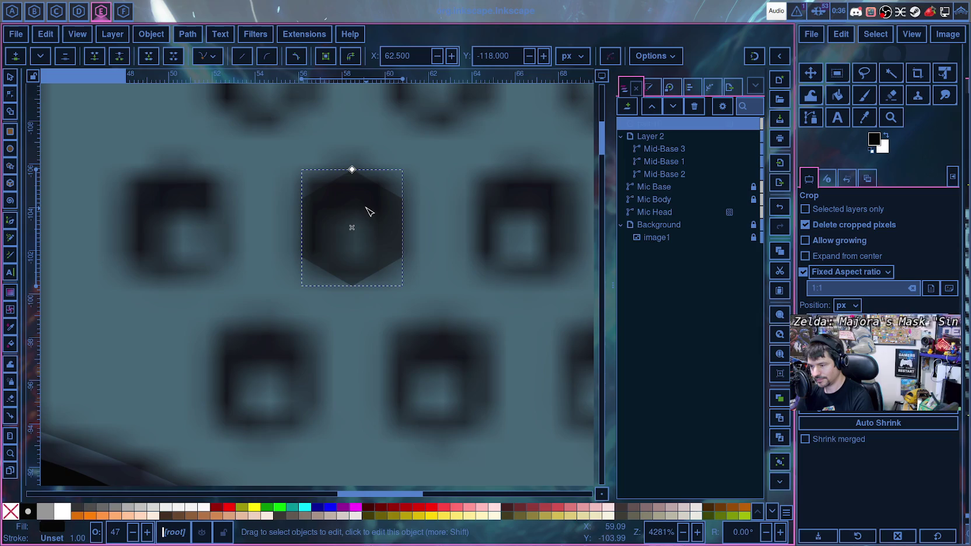
mouse_move(668, 124)
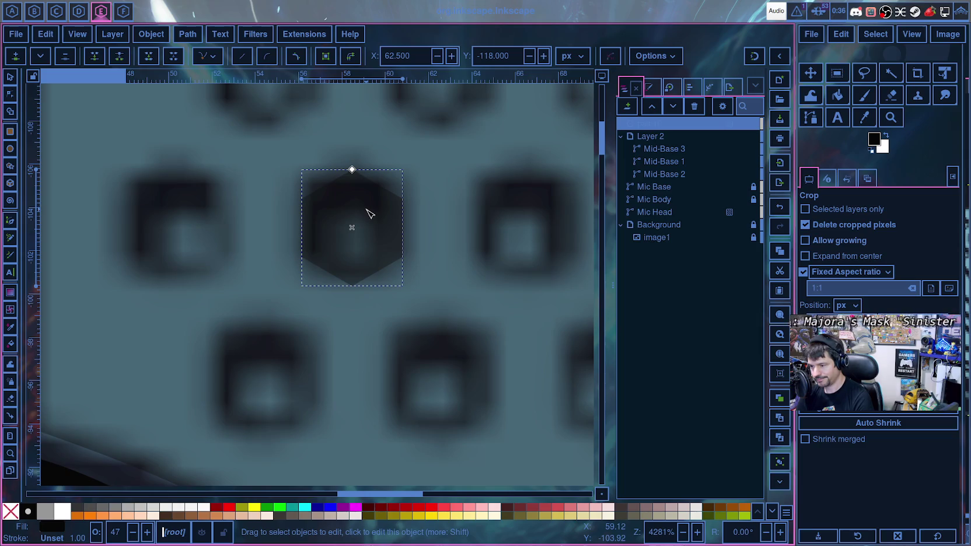
right_click(652, 126)
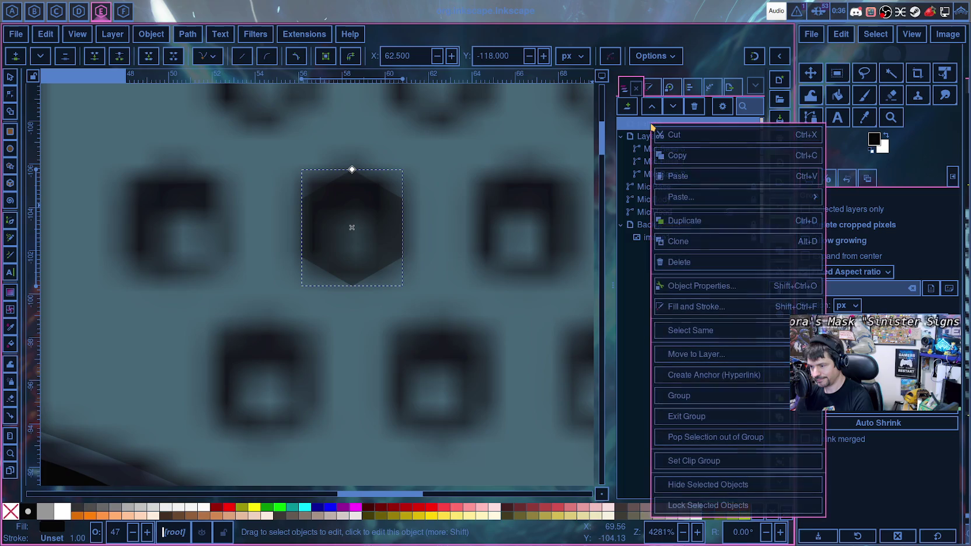
left_click(351, 172)
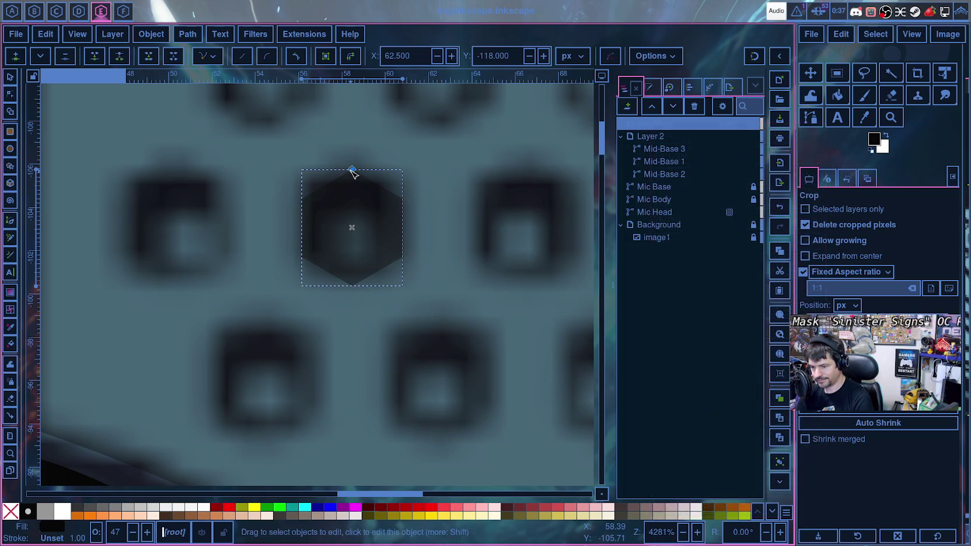
mouse_move(354, 173)
left_mouse_down()
mouse_move(392, 166)
mouse_move(380, 173)
mouse_move(411, 185)
mouse_move(342, 181)
mouse_move(368, 182)
mouse_move(148, 210)
mouse_move(480, 191)
mouse_move(326, 198)
left_mouse_up()
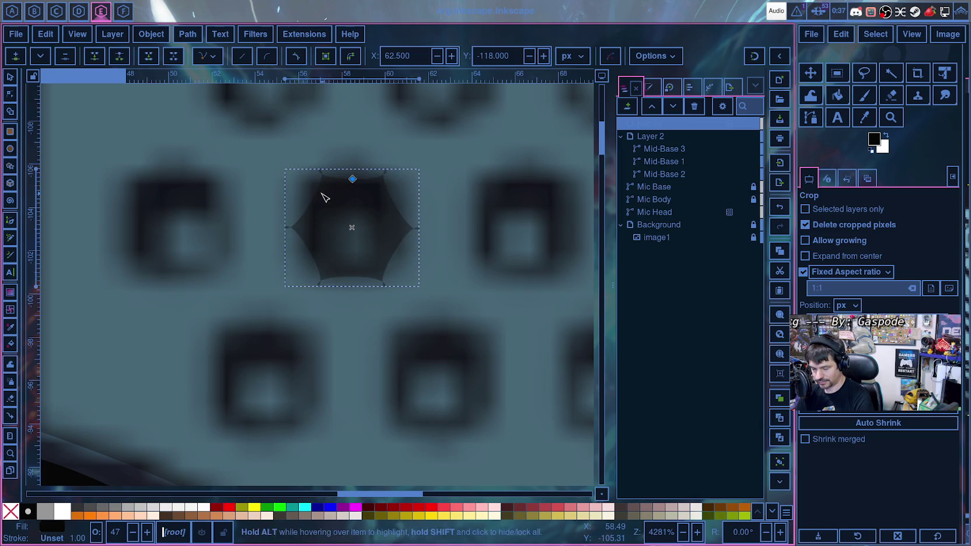
key("ctrl+z")
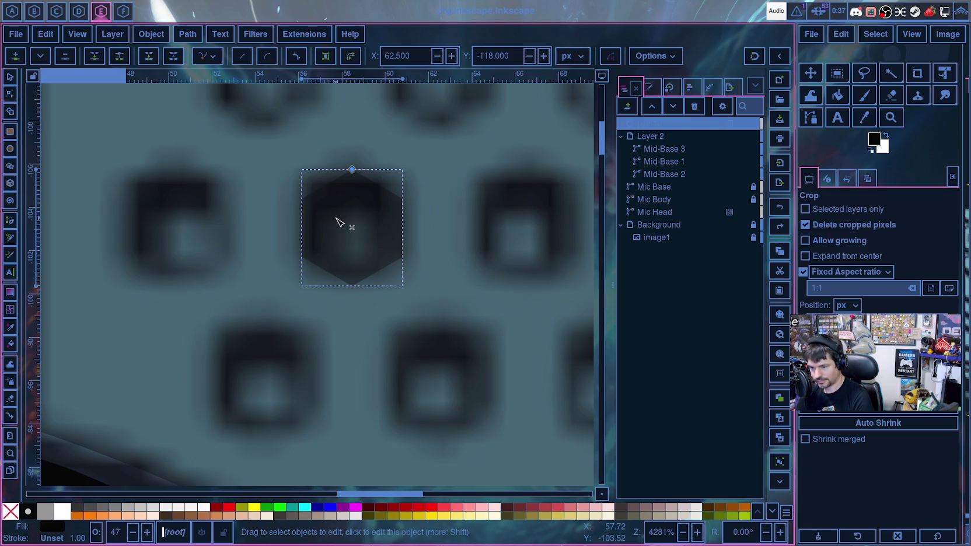
left_click(10, 111)
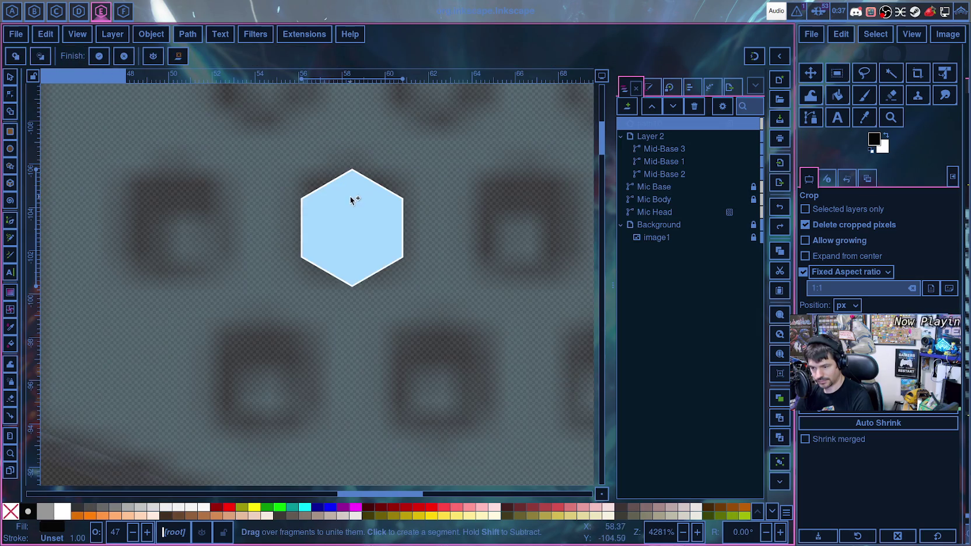
left_click(10, 167)
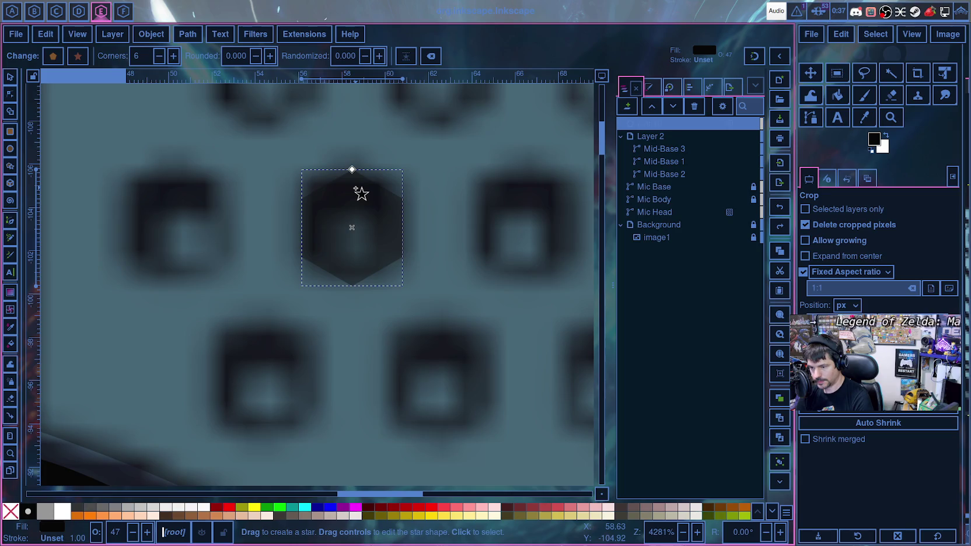
- Save the drawing, undo the stray new hexagon, and move the duplicate onto the left hole
key("ctrl+s")
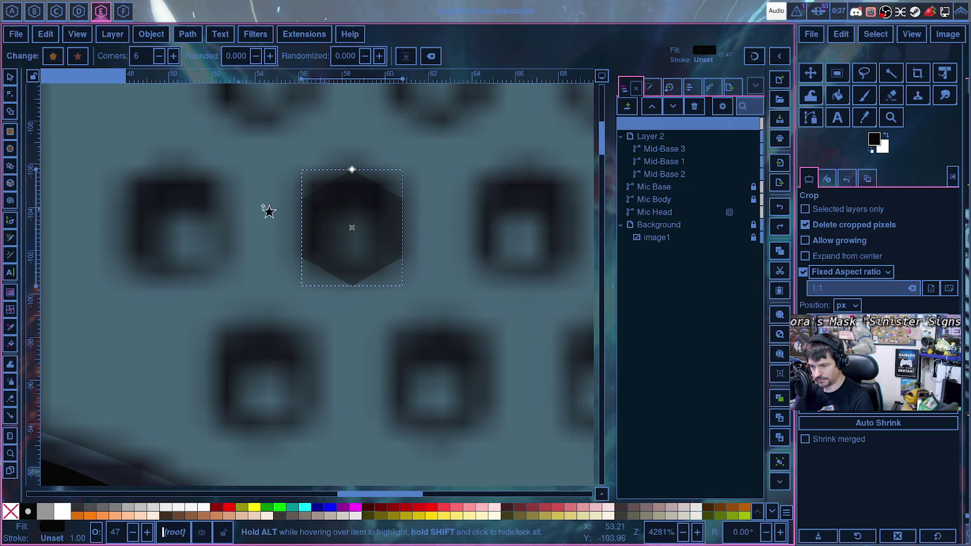
key("ctrl+shift+z")
left_click_drag(154, 201, 165, 227)
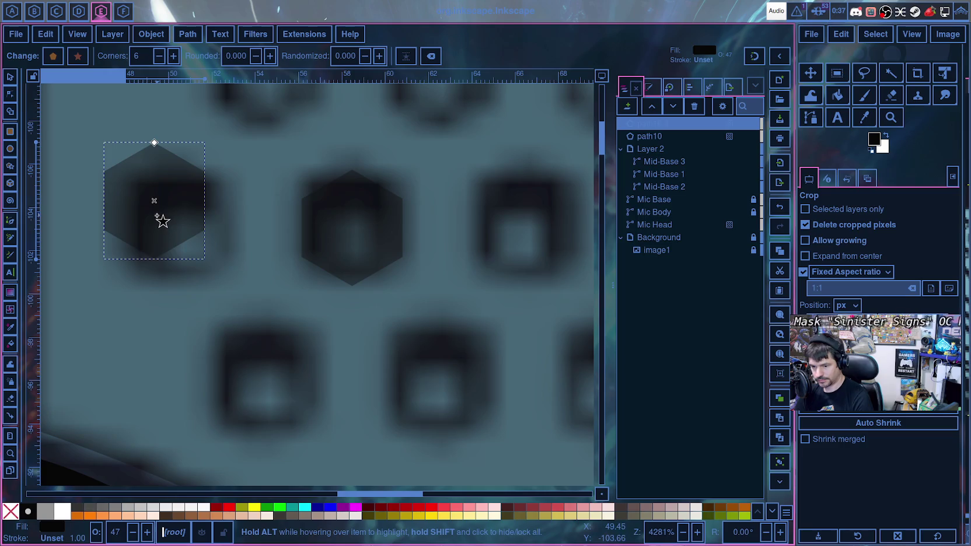
key("ctrl+z")
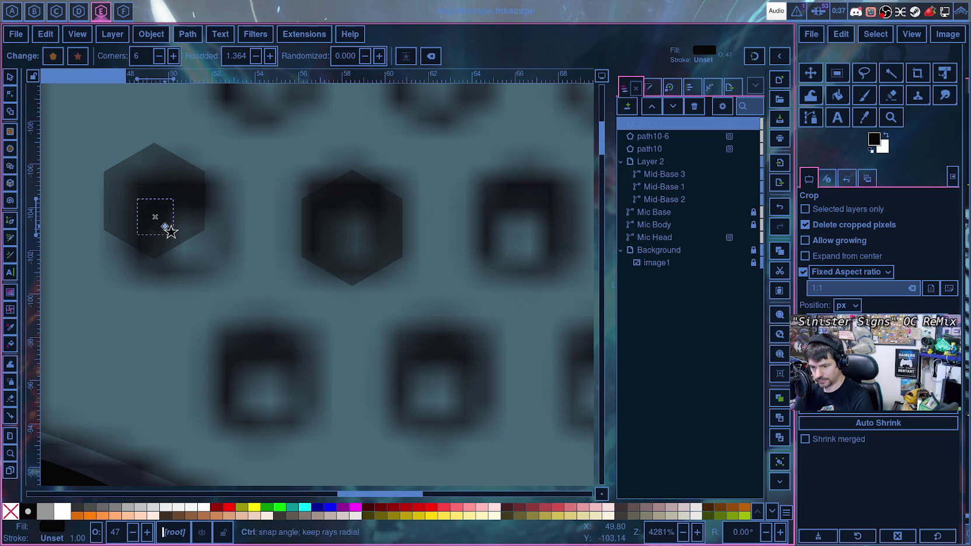
key("Escape")
left_click(10, 77)
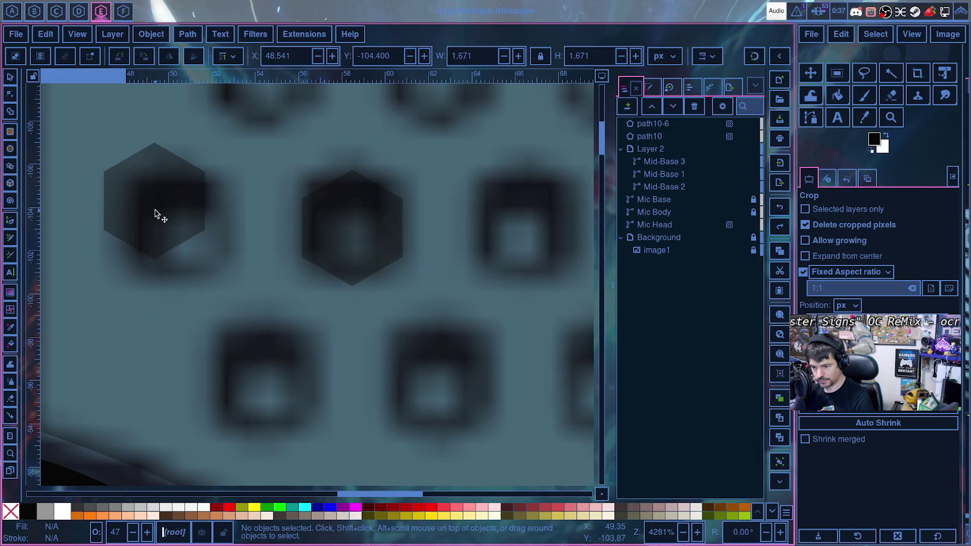
mouse_move(155, 211)
left_mouse_down()
mouse_move(185, 245)
mouse_move(372, 233)
left_mouse_up()
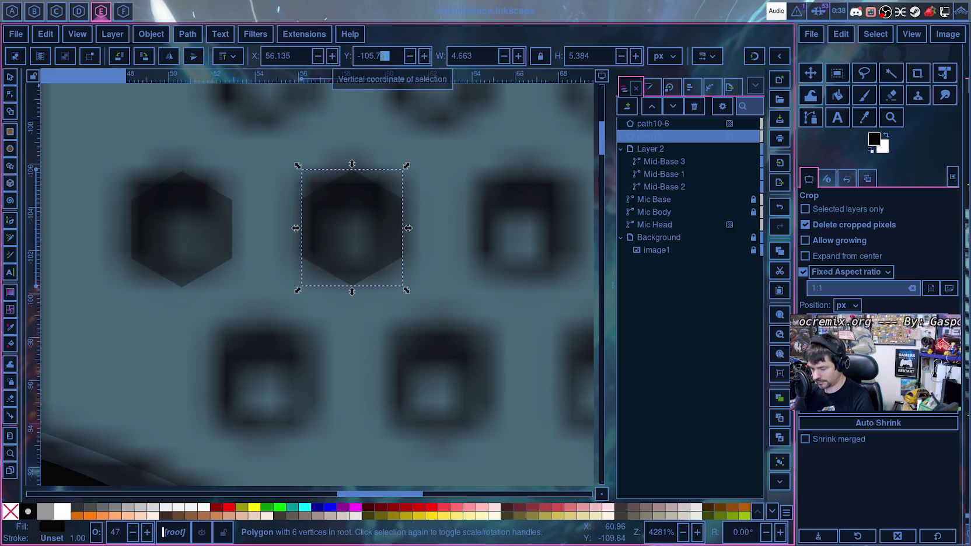
- Set both hexagons' Y to -105.500 so they sit level at X 48.261 and 56.135
left_click(382, 56)
key("Return")
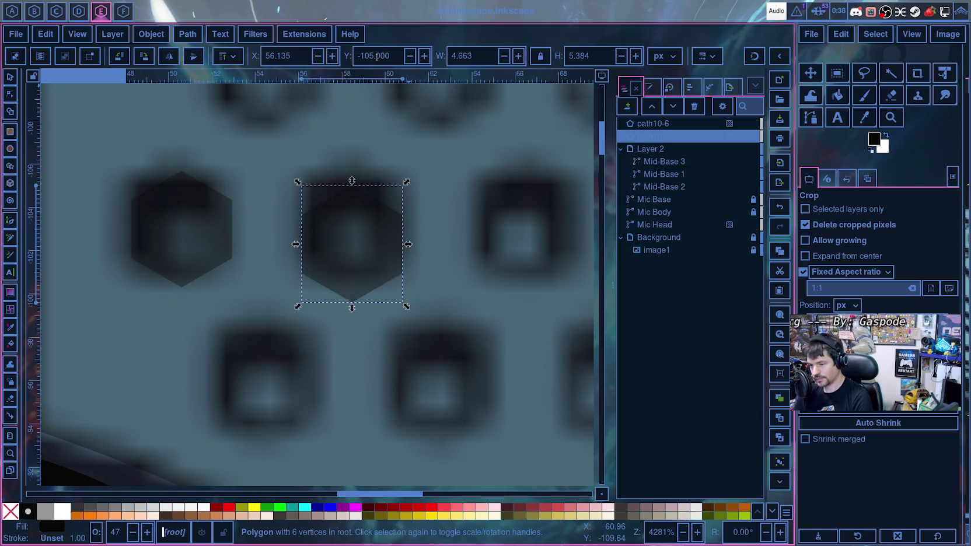
type("5")
key("Return")
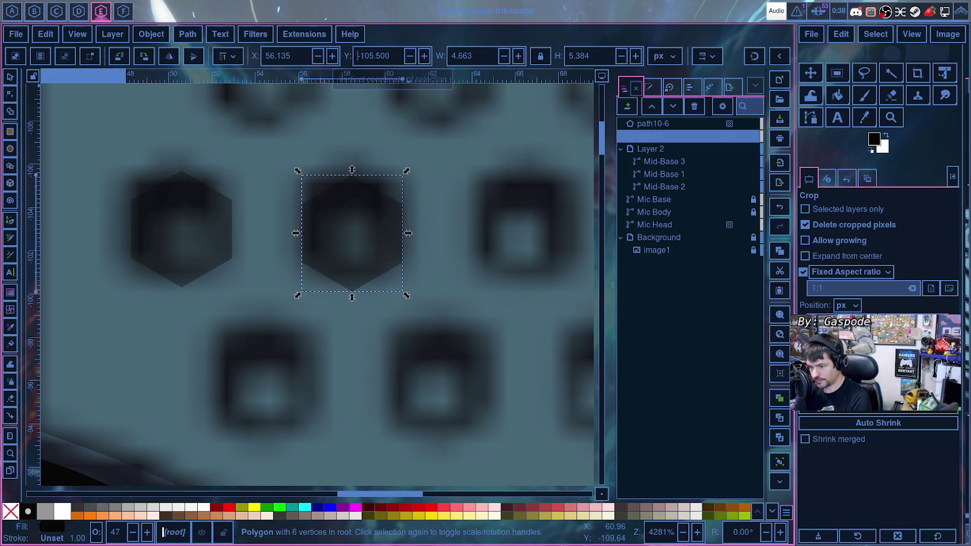
left_click(162, 227)
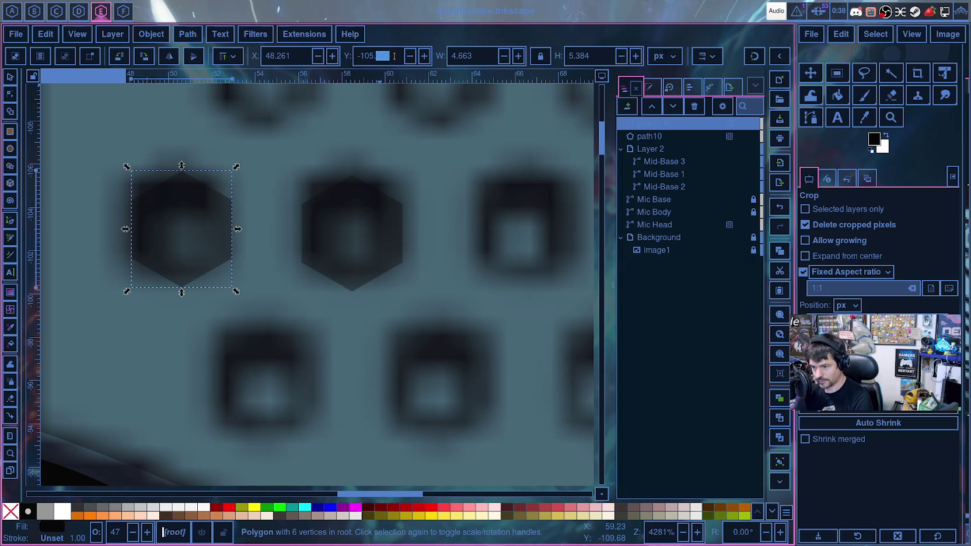
type("5")
key("Return")
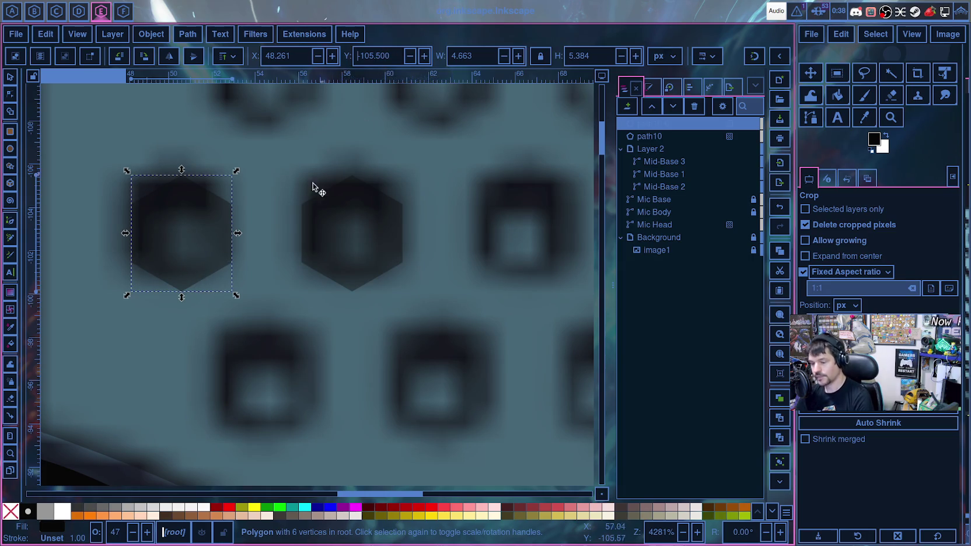
scroll(413, 220, "down", 2)
scroll(413, 220, "down", 2)
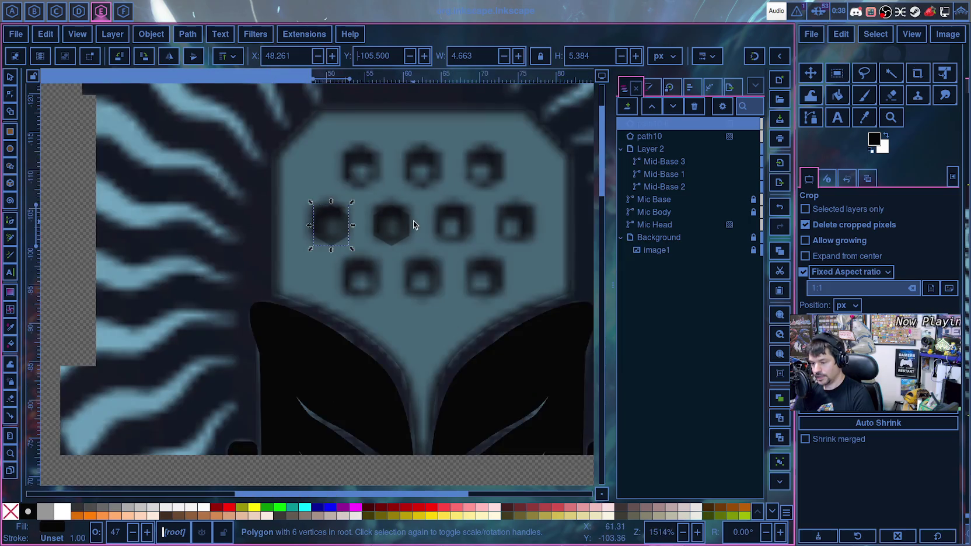
scroll(413, 220, "up", 2)
left_click(386, 225, "shift")
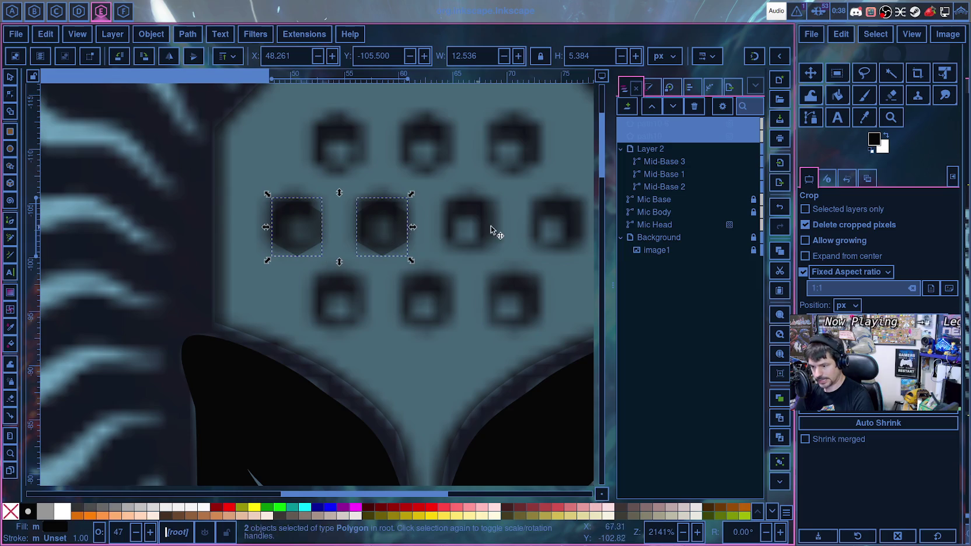
key("ctrl+v")
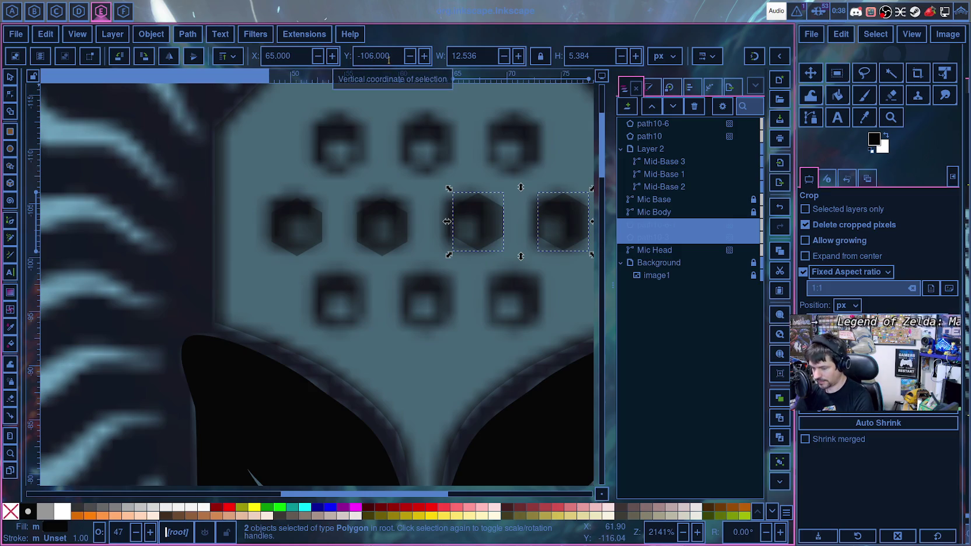
key("BackSpace")
type("5.5")
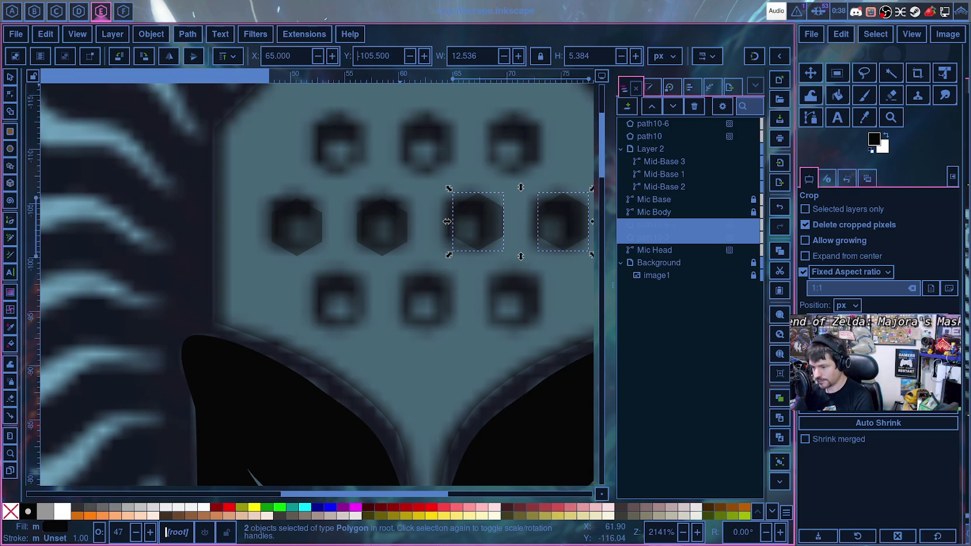
key("Return")
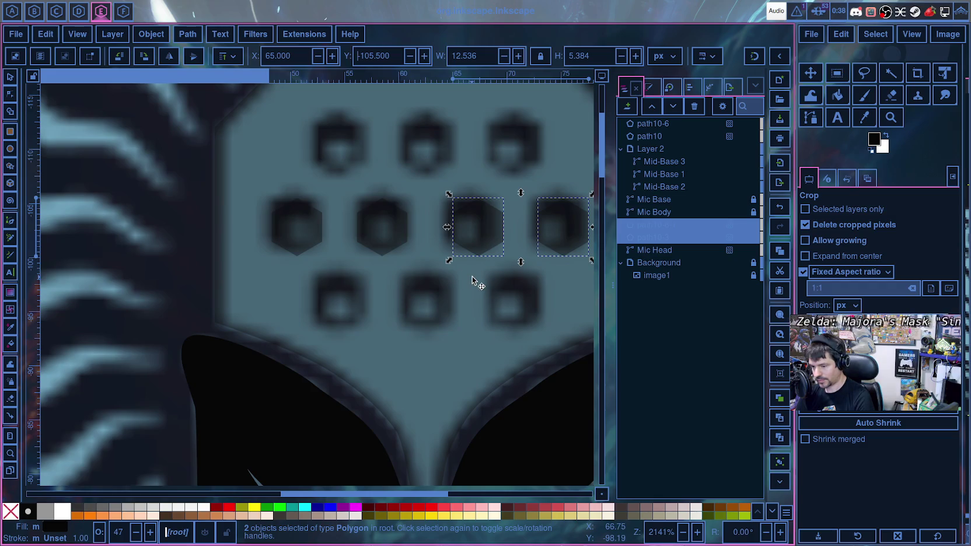
scroll(474, 282, "up", 3)
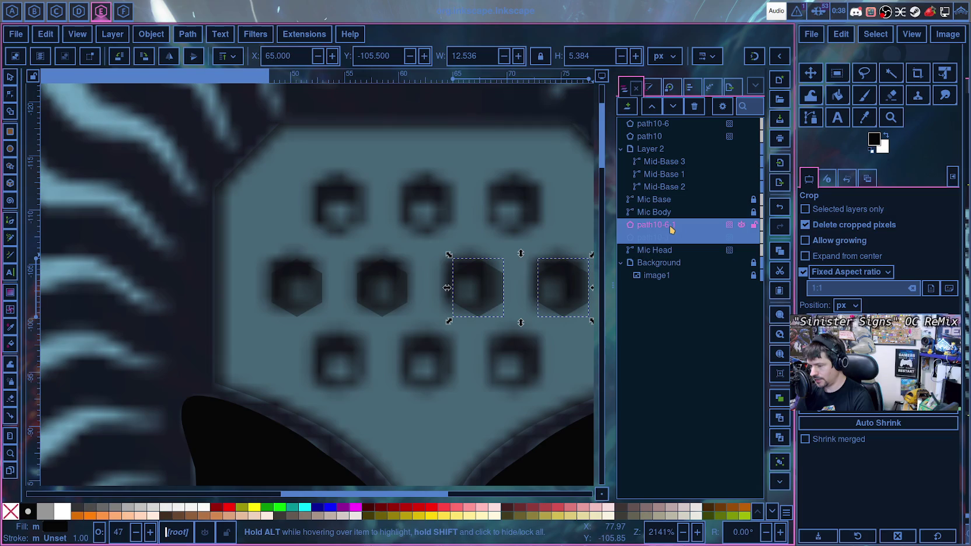
left_click_drag(673, 230, 676, 147)
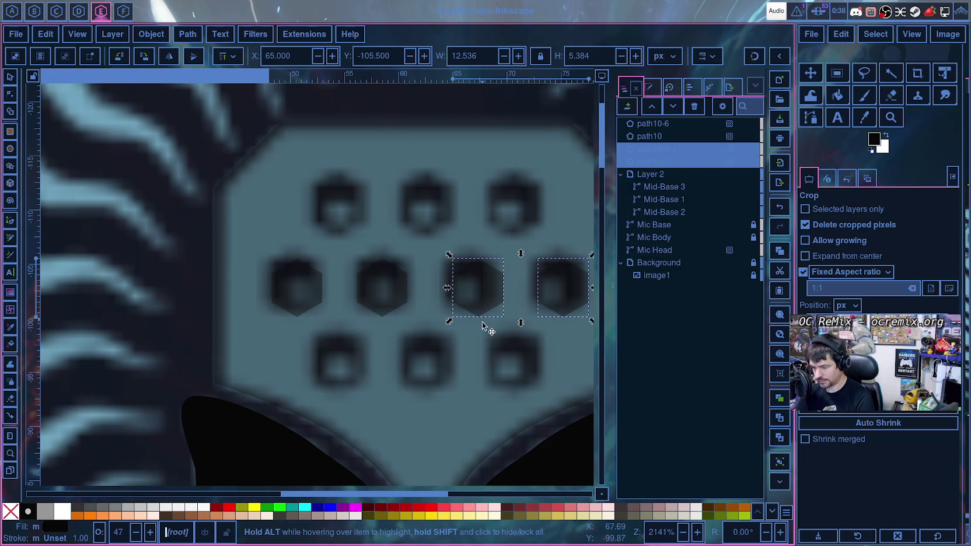
scroll(485, 326, "right", 4)
scroll(375, 339, "up", 1, "ctrl")
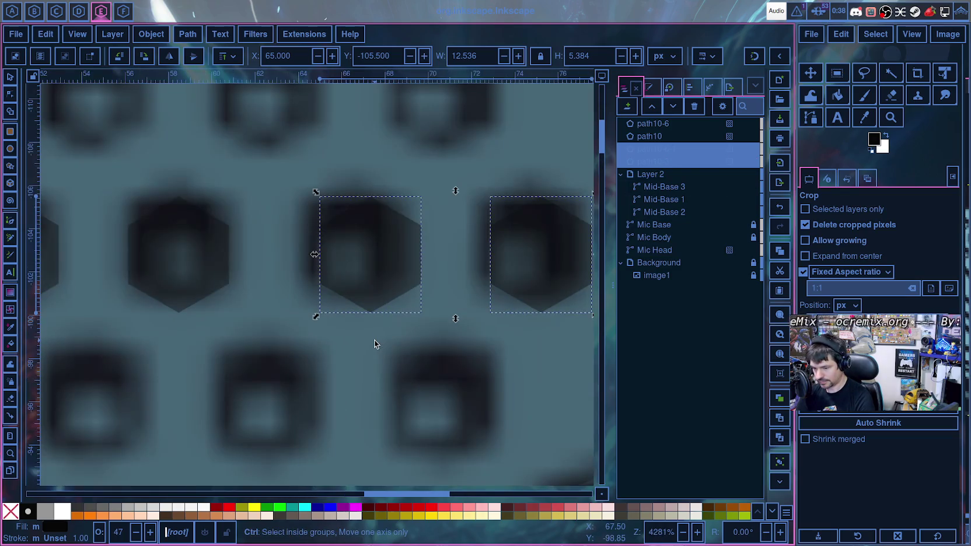
scroll(374, 340, "down", 2, "ctrl")
scroll(374, 340, "up", 1, "ctrl")
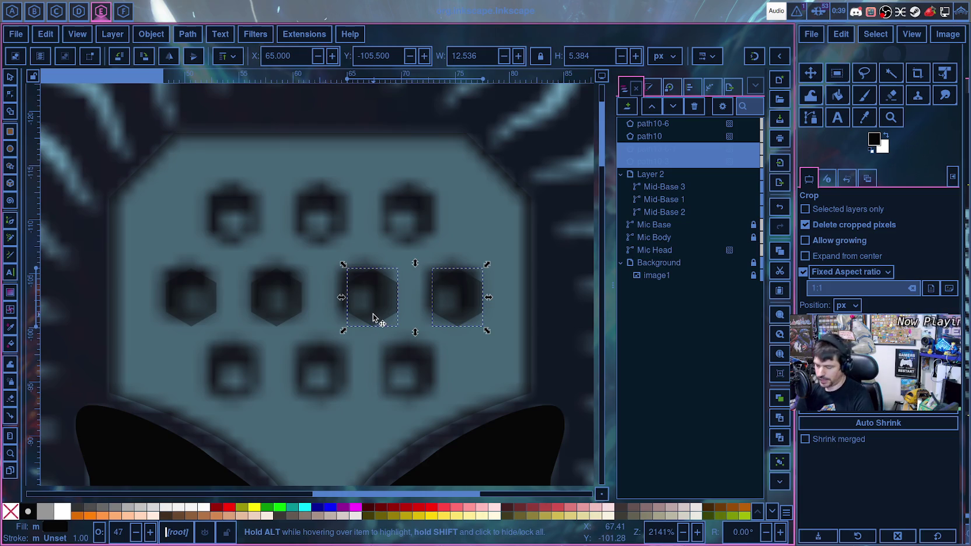
key("Delete")
left_click_drag(328, 332, 417, 361)
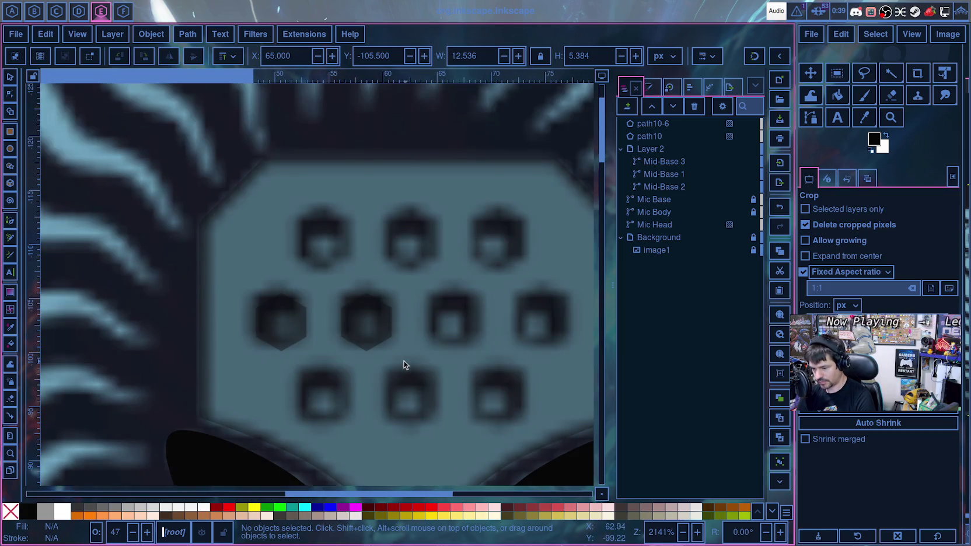
key("ctrl")
scroll(393, 359, "up", 1)
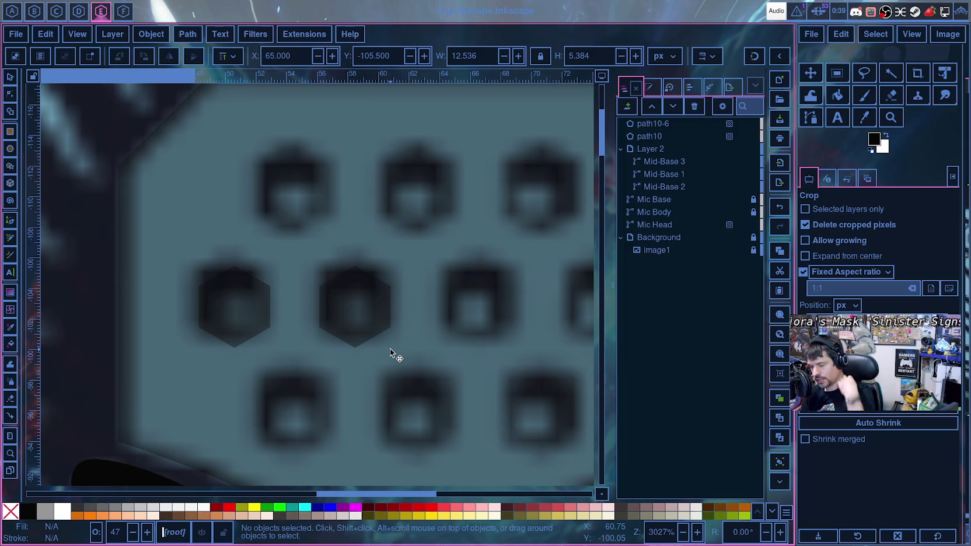
- Select the two middle-row hexagons, pasting copies and then undoing the paste
left_click(234, 320)
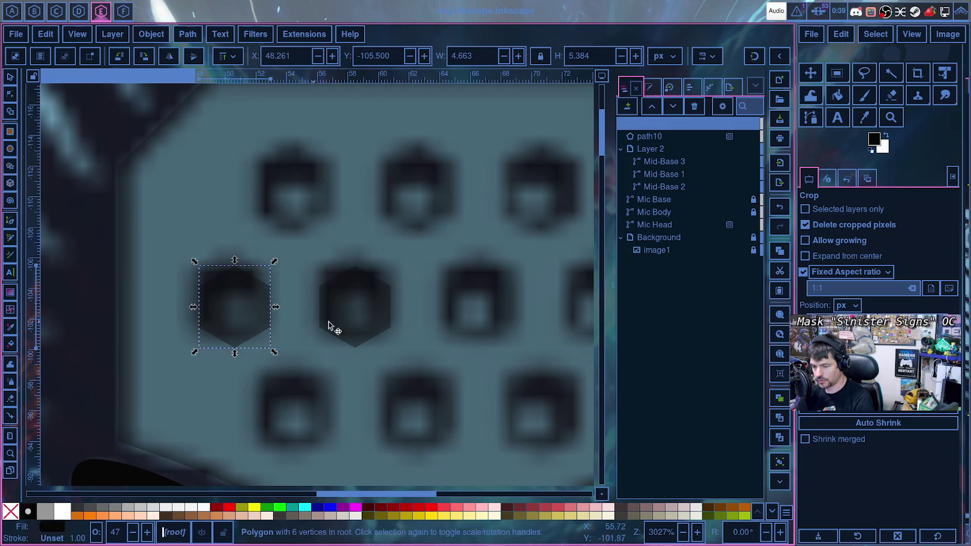
left_click(365, 325)
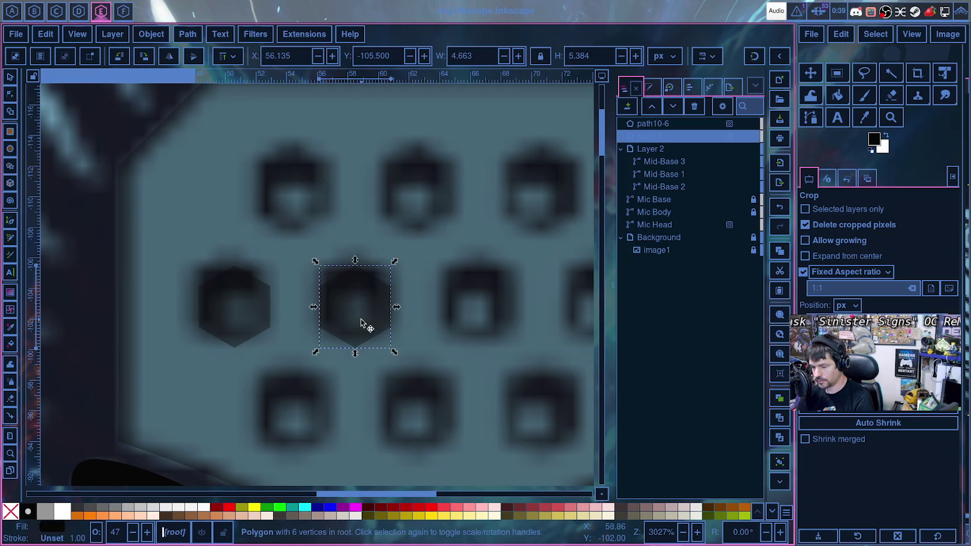
left_click(653, 124)
left_click(669, 134, "ctrl")
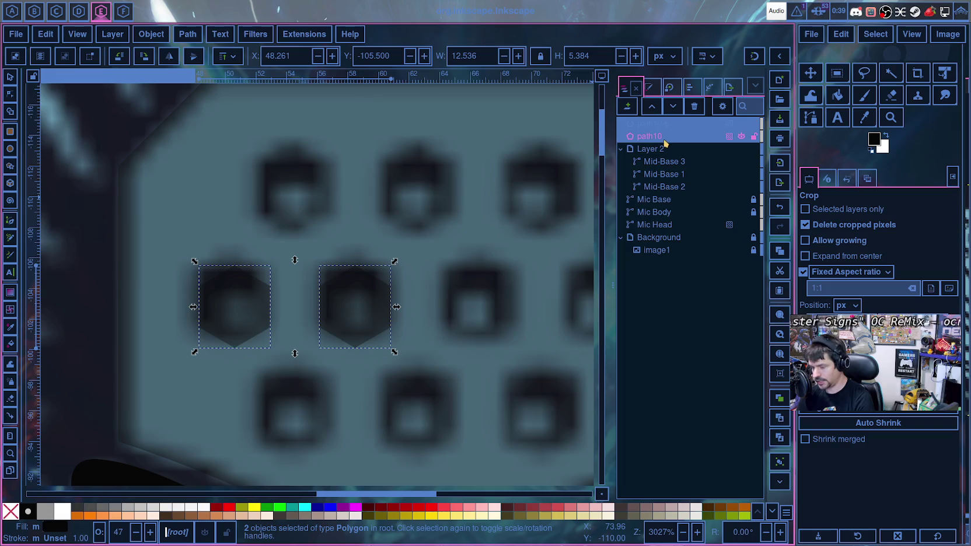
left_click(372, 319)
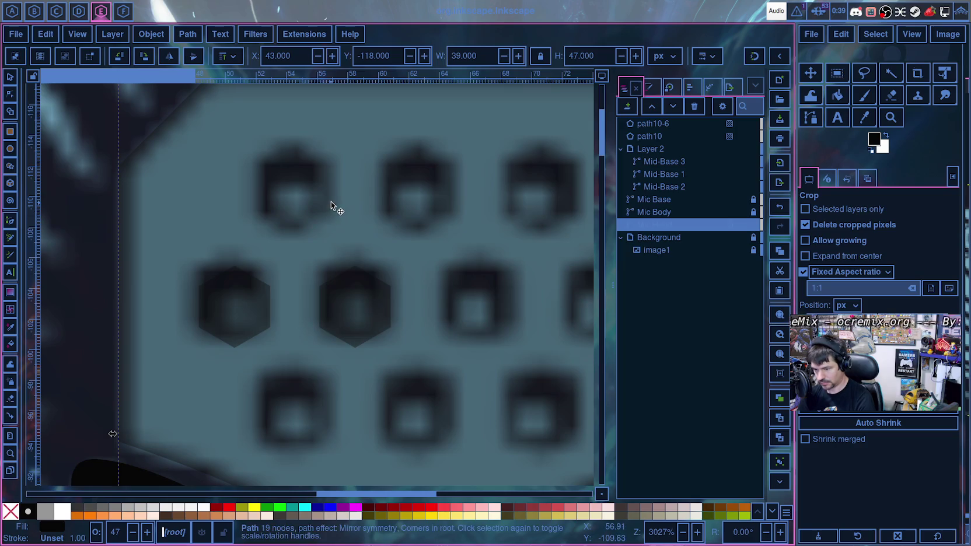
key("ctrl+v")
key("ctrl+z")
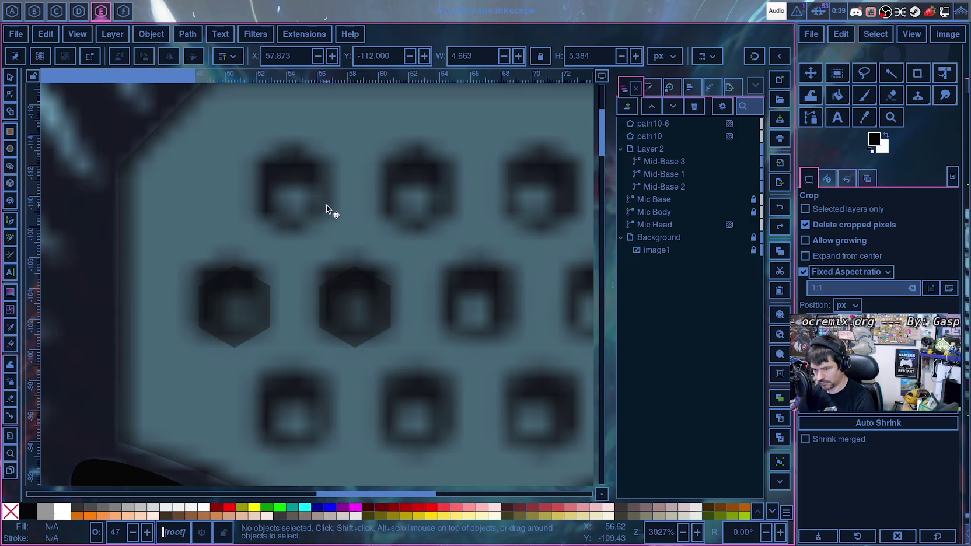
left_click(648, 137)
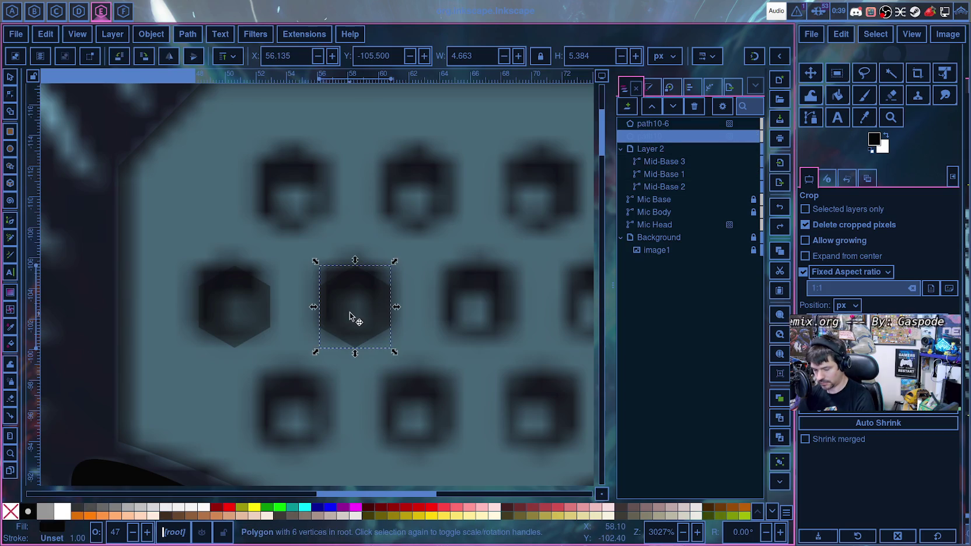
key("shift+Tab")
key("shift+Tab")
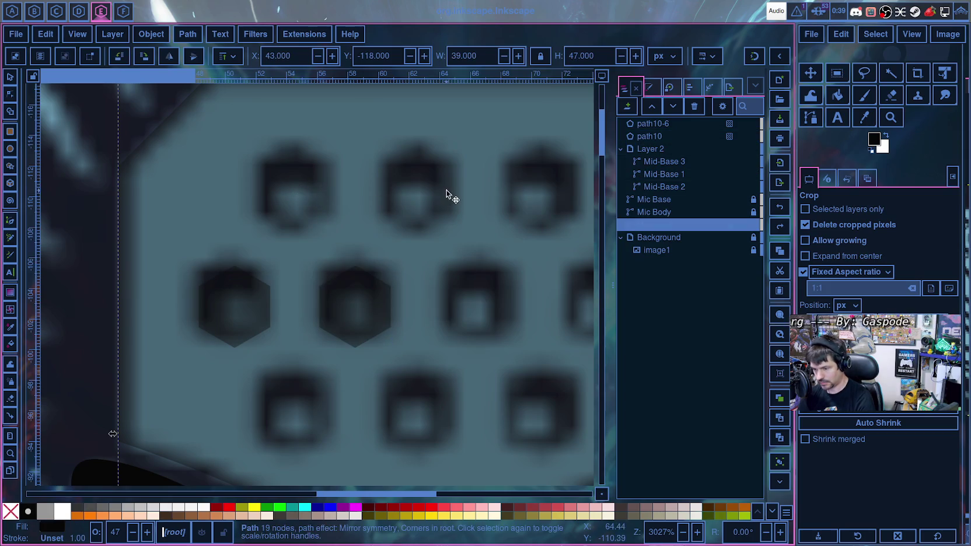
- Move a hexagon onto the top-left socket and paste a copy onto the bottom-left socket
left_click(386, 191)
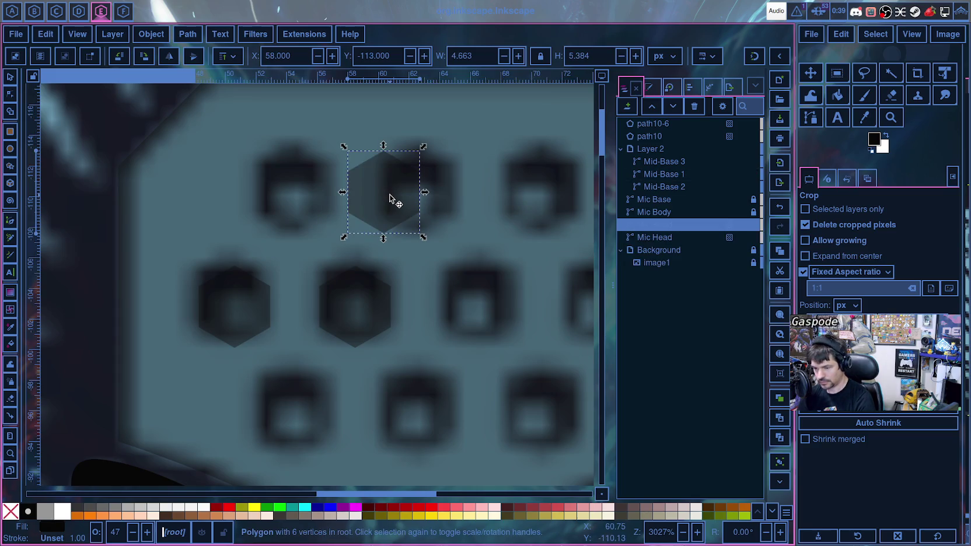
left_click_drag(389, 199, 297, 195)
left_click(297, 416)
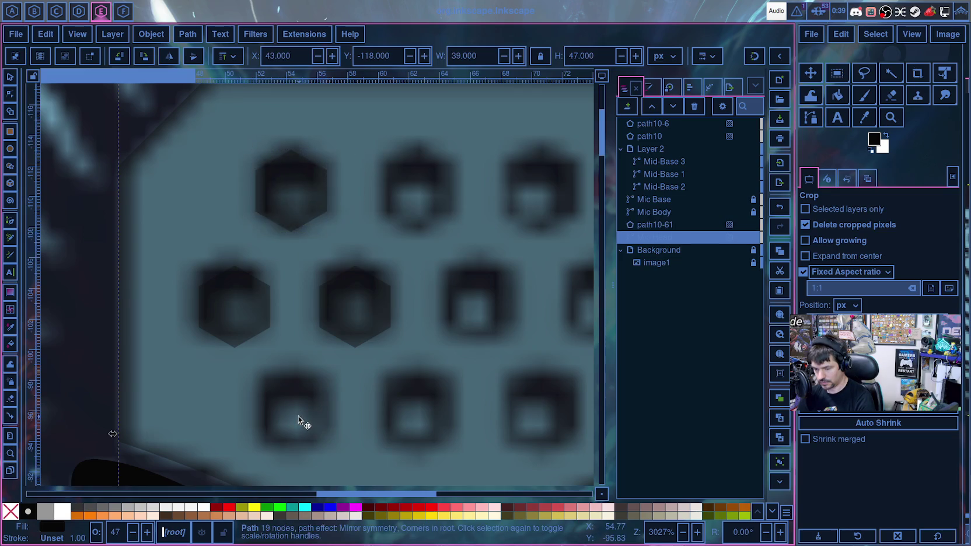
key("ctrl+v")
left_click_drag(297, 415, 292, 411)
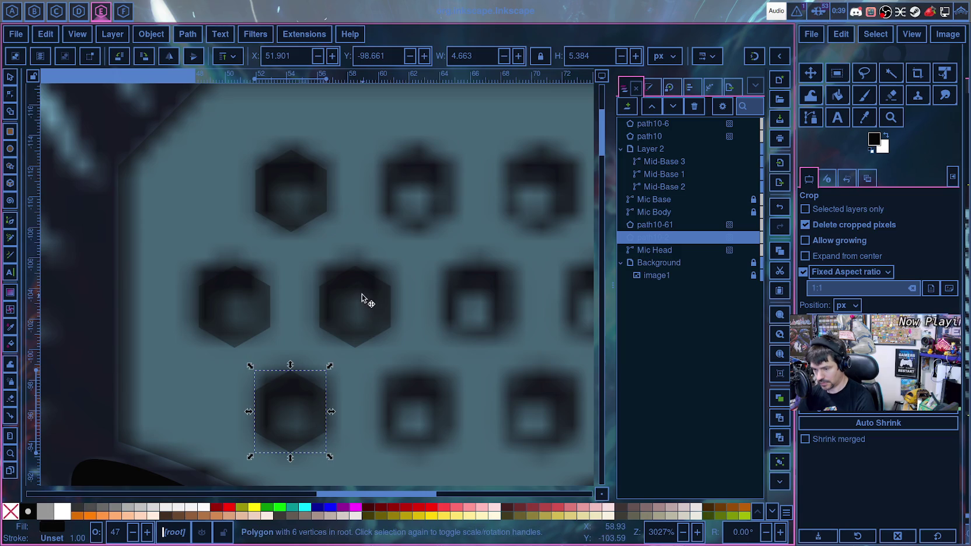
- Select the middle-left and centre hexagons together
left_click(289, 306)
left_click(254, 304)
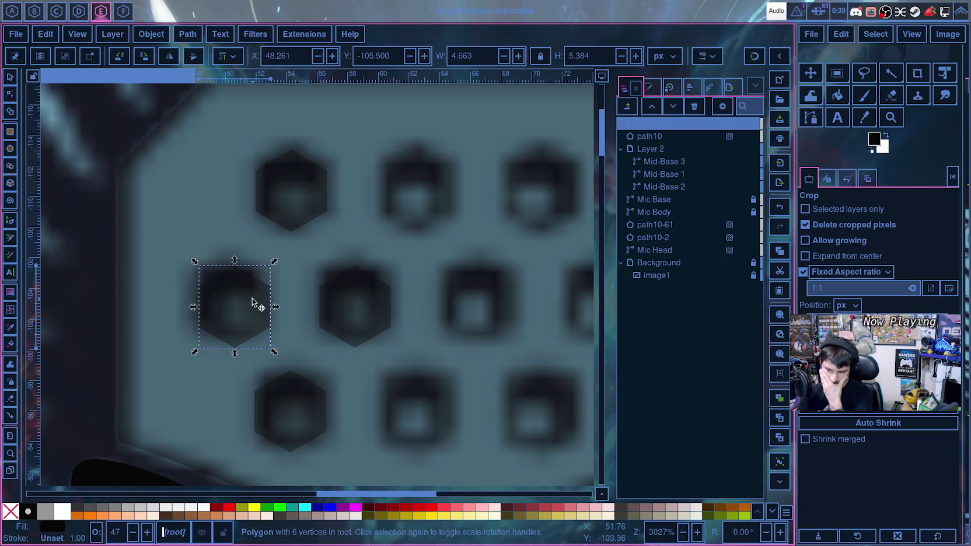
left_click(346, 305)
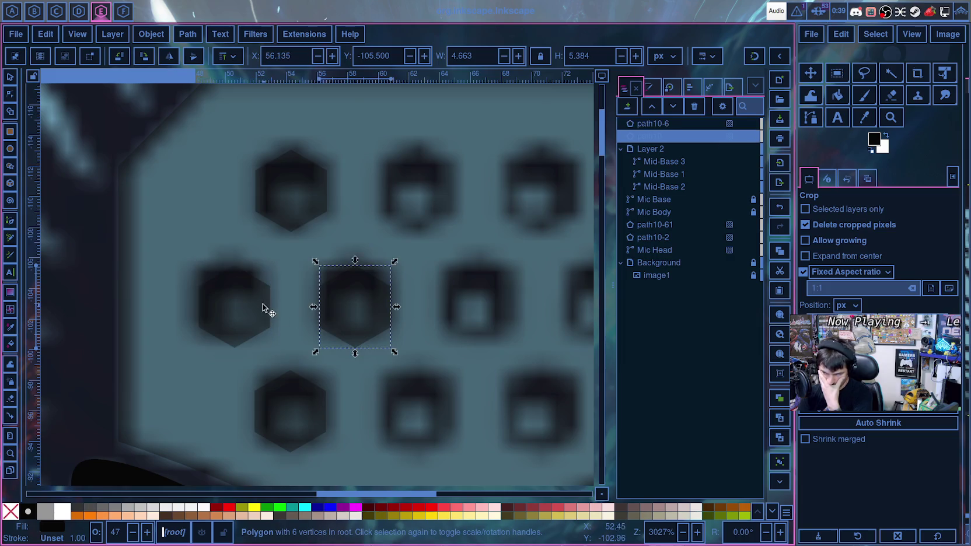
left_click(263, 304)
left_click(342, 308)
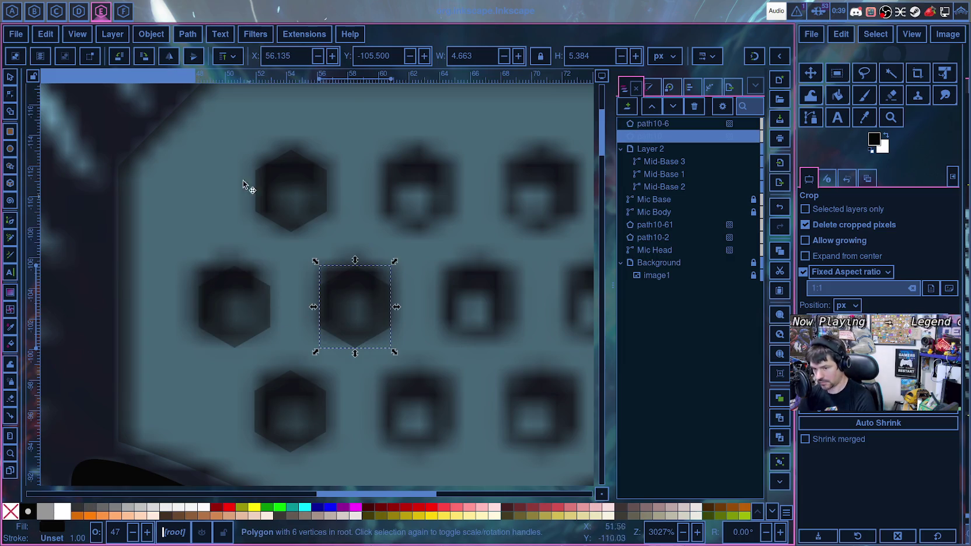
- Rebuild the middle-left and centre hexagons as paths with the Shape Builder
left_click(10, 111)
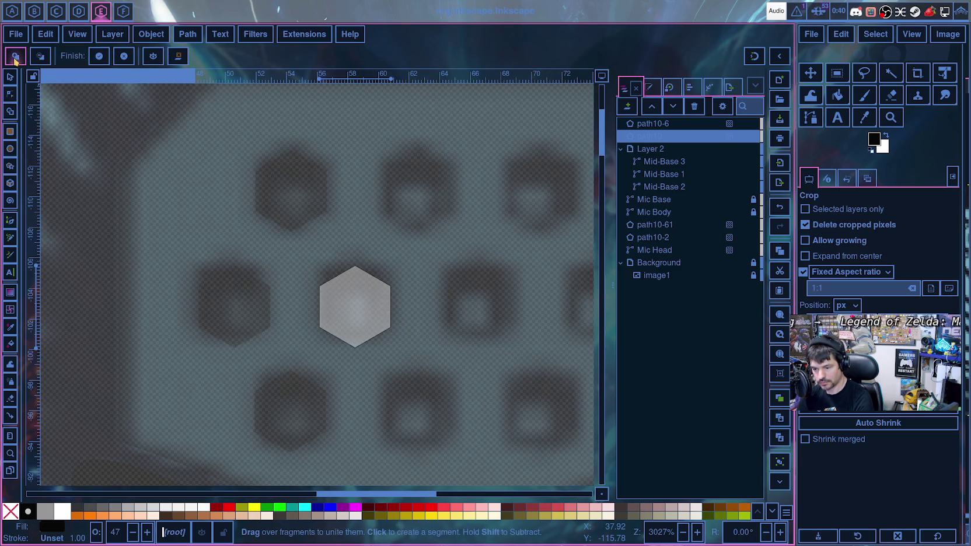
left_click(667, 125, "ctrl")
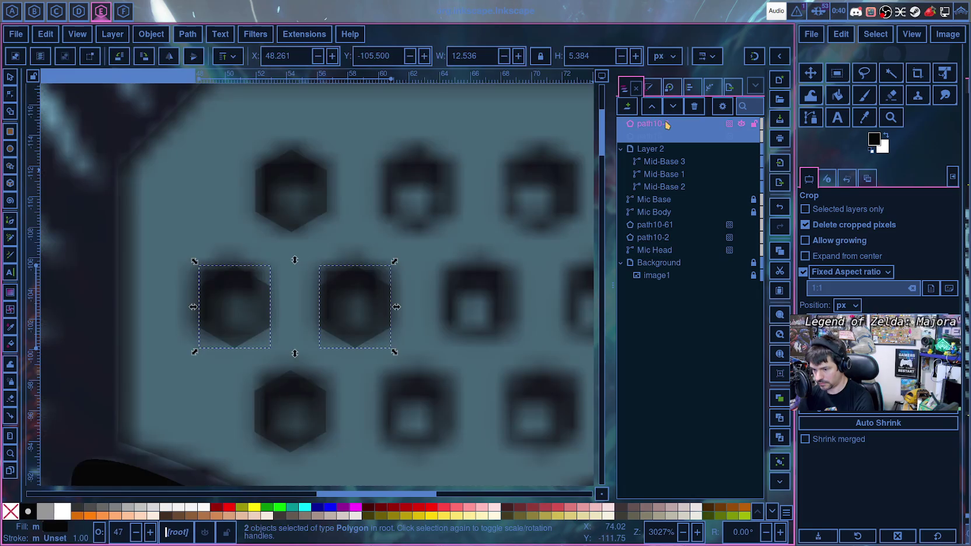
left_click(649, 136)
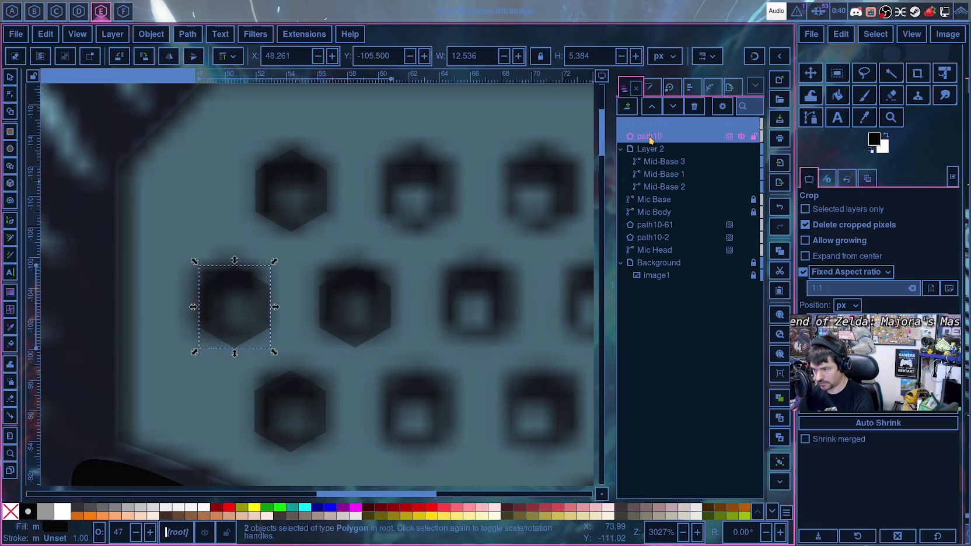
left_click(10, 112)
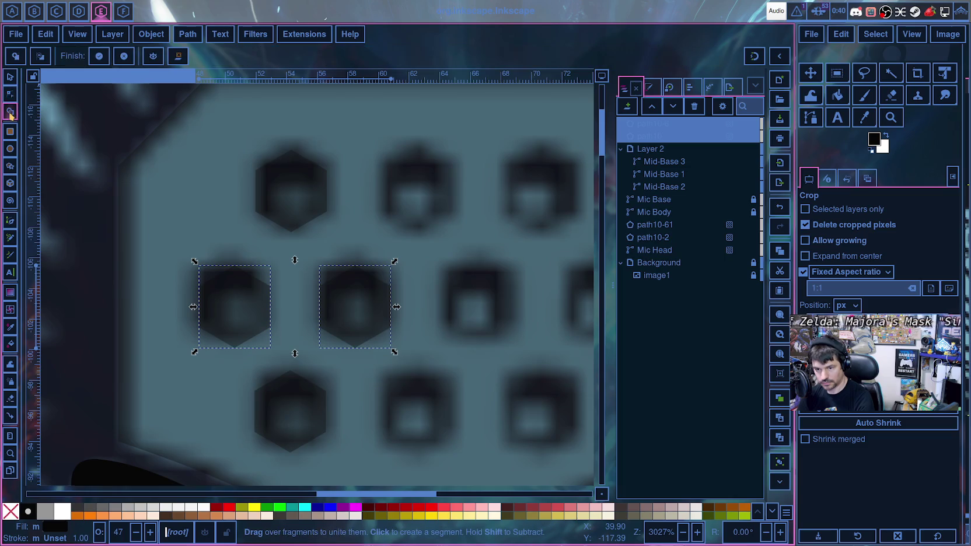
left_click(233, 304)
left_click(360, 306)
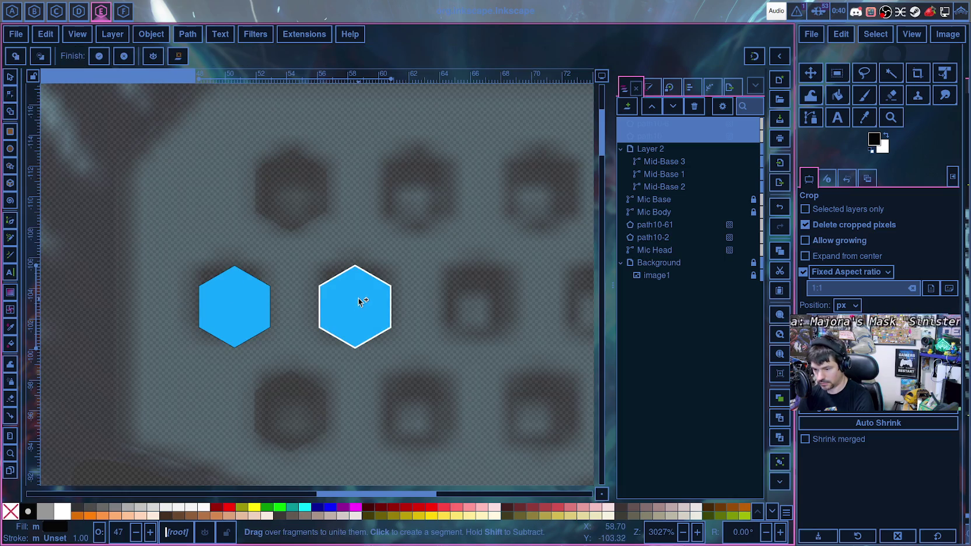
left_click(99, 56)
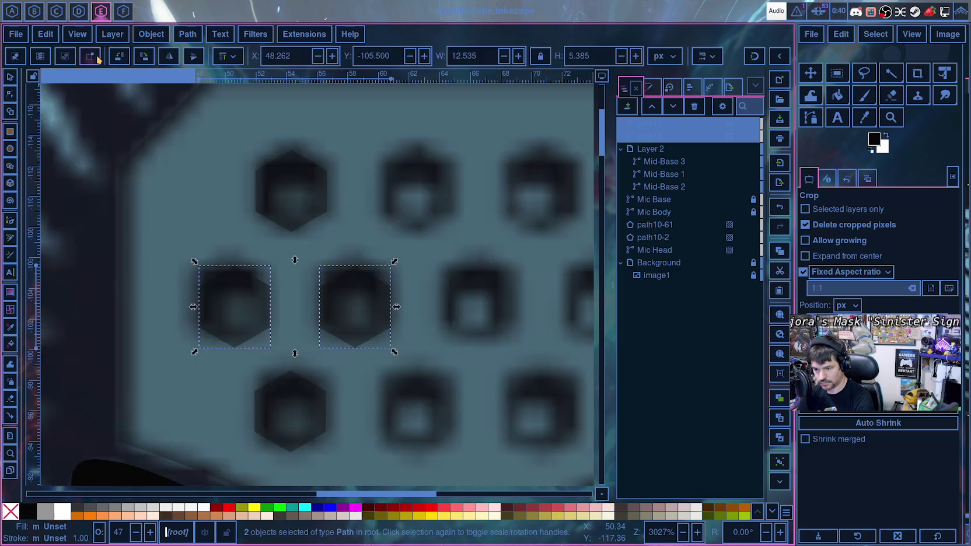
mouse_move(668, 124)
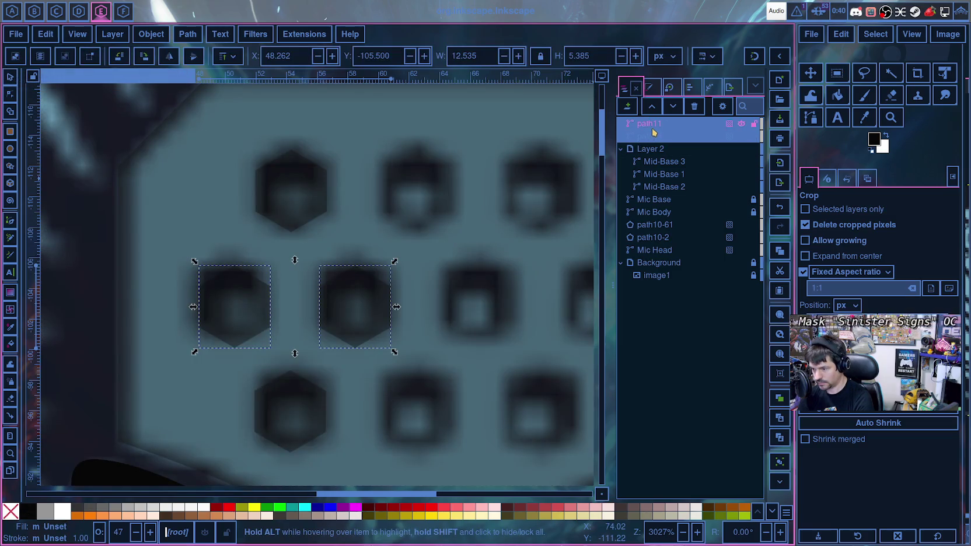
- Check path11 and path12 visibility and adjust path12's opacity in the Objects panel
left_click(742, 124)
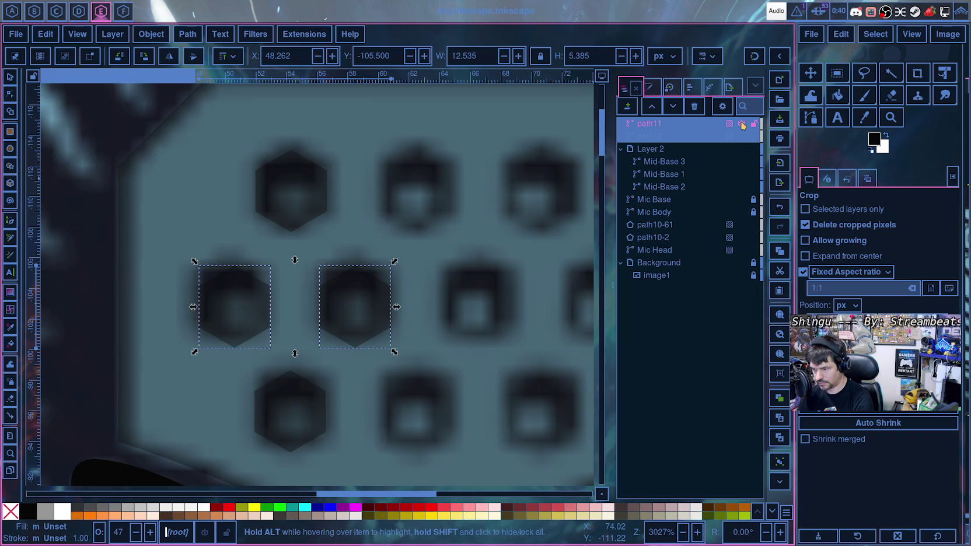
left_click(743, 136)
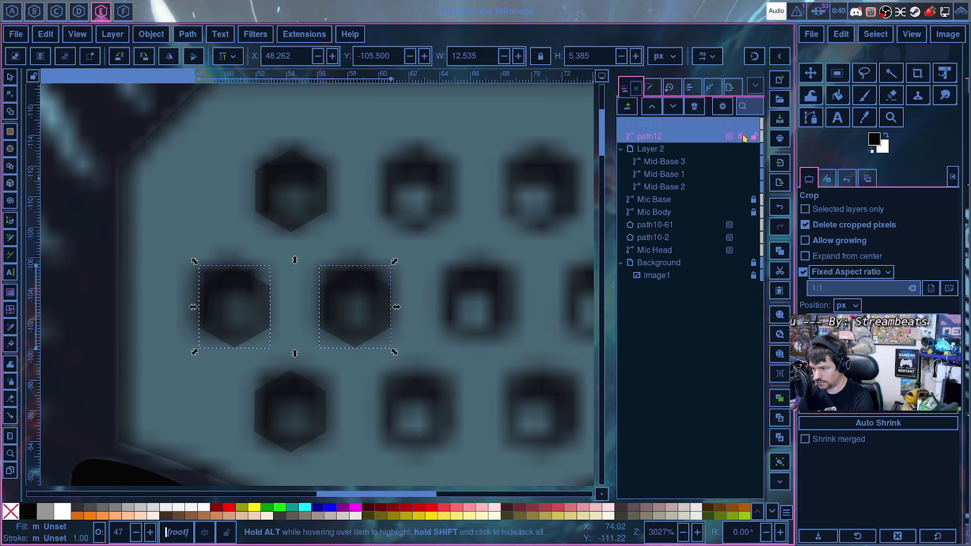
left_click(706, 138)
left_click(730, 136)
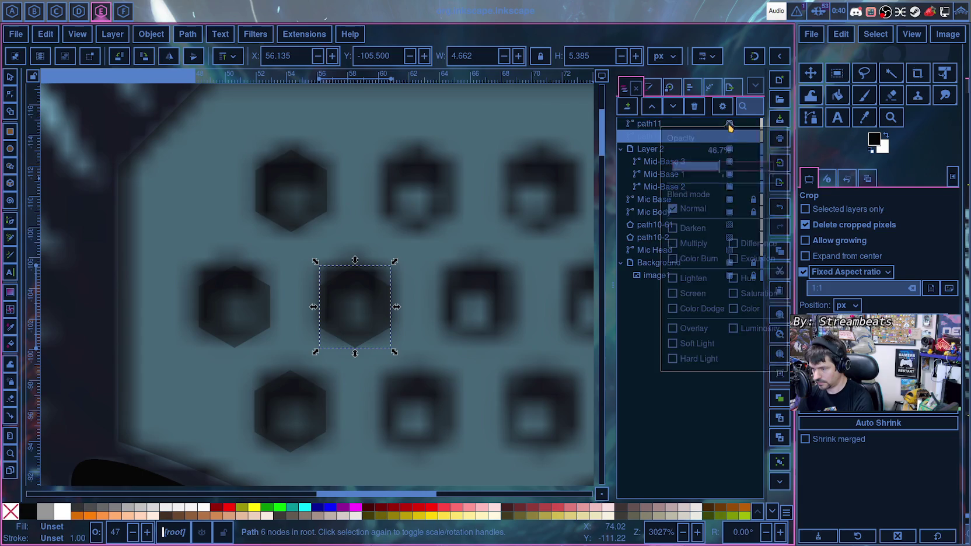
mouse_move(721, 171)
left_mouse_down()
mouse_move(774, 170)
mouse_move(706, 174)
mouse_move(764, 174)
mouse_move(734, 173)
mouse_move(745, 174)
left_mouse_up()
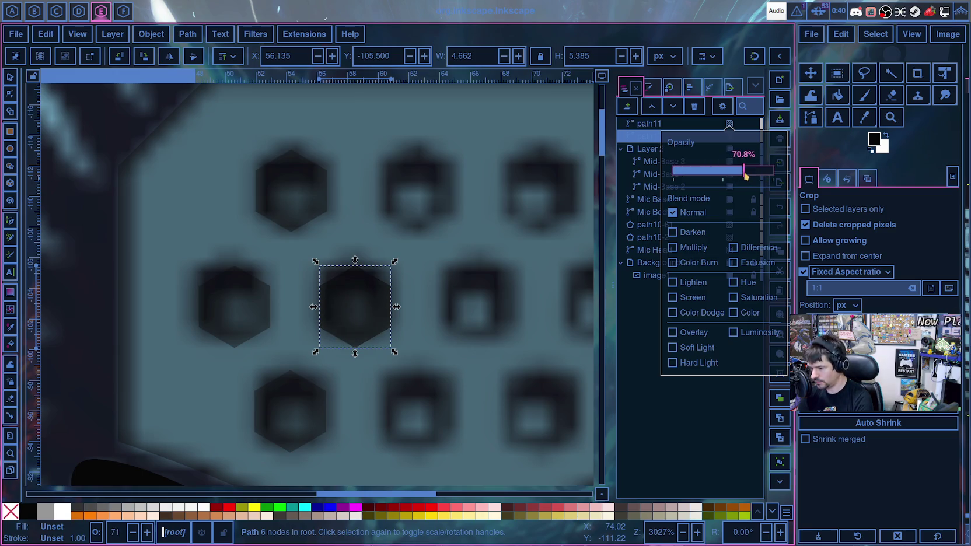
left_click(566, 211)
mouse_move(683, 136)
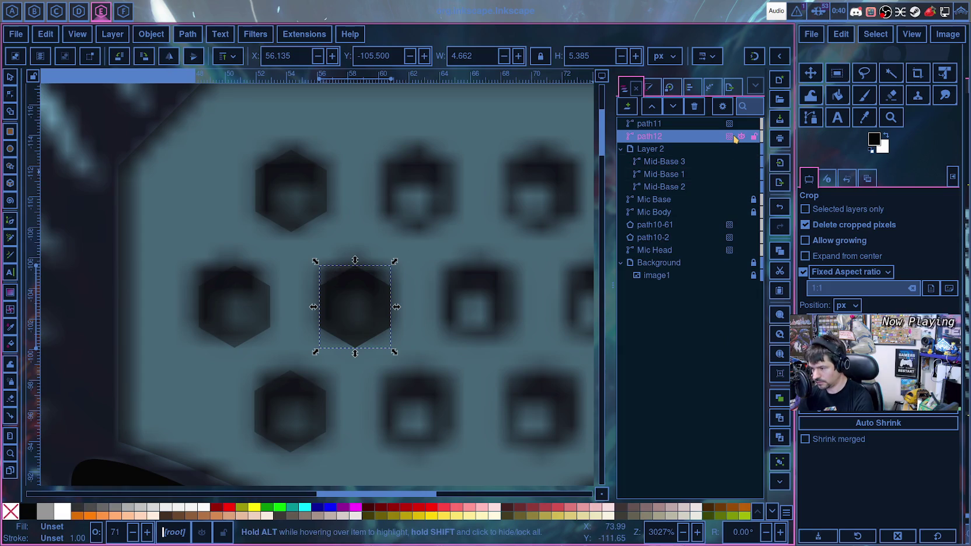
scroll(724, 137, "down", 5)
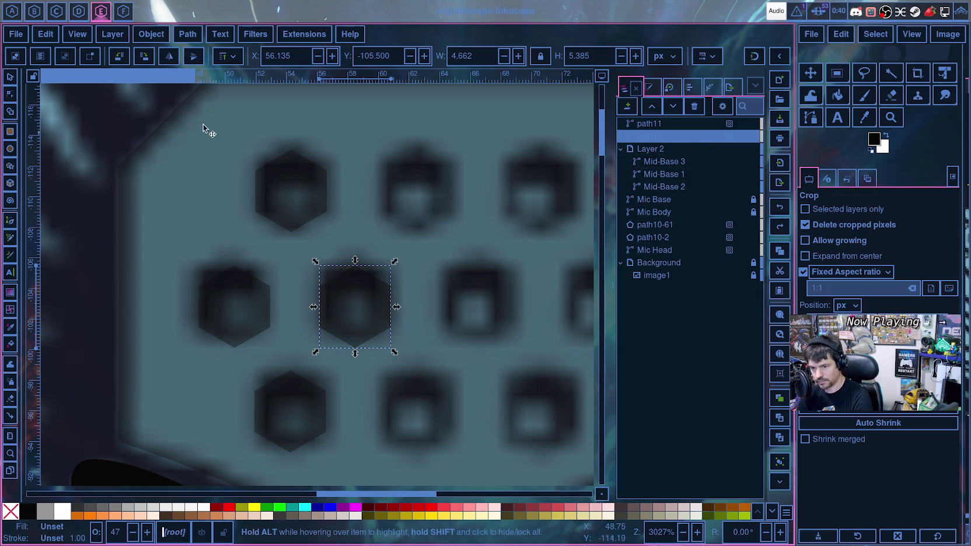
- Select both hexagon paths and rebuild them again with the Shape Builder
left_click(650, 123)
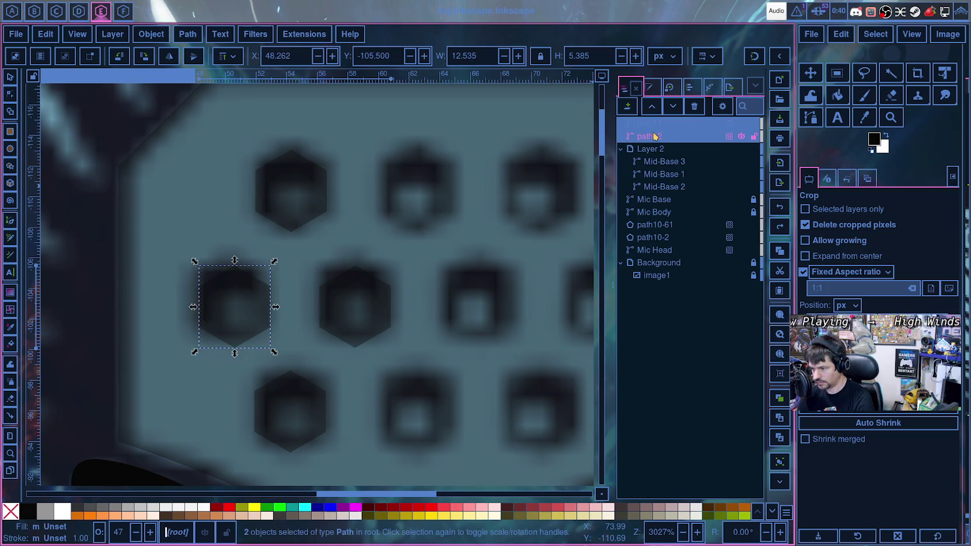
left_click(653, 136, "shift")
right_click(654, 137)
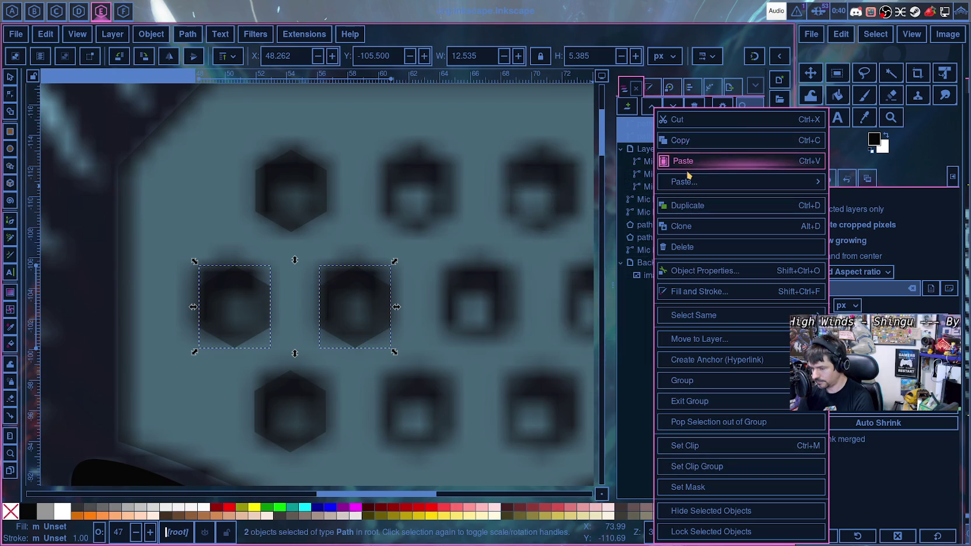
left_click(10, 112)
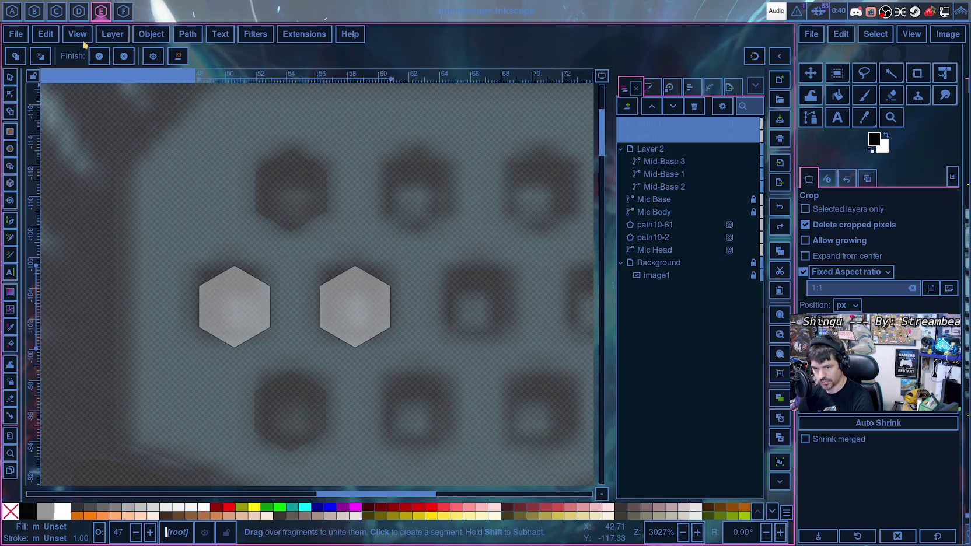
left_click(226, 278)
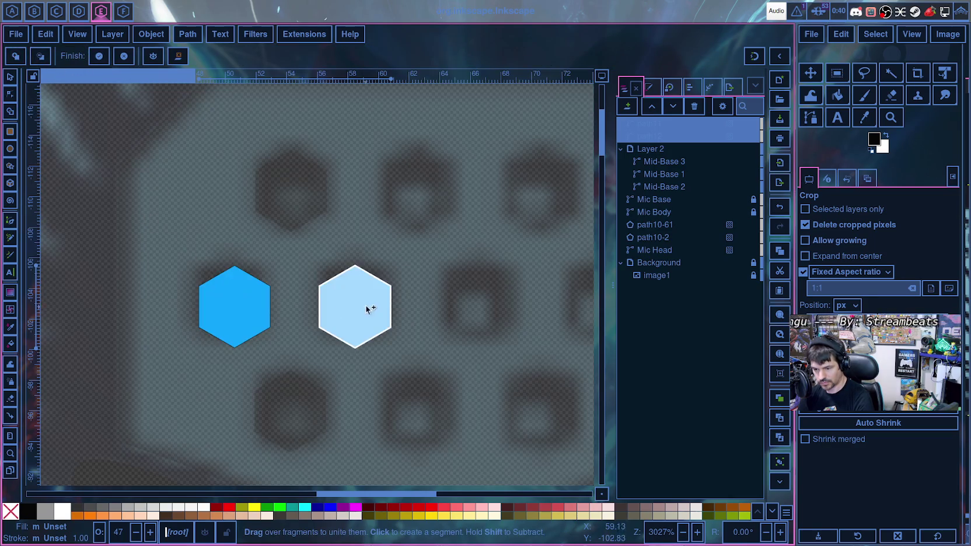
left_click(357, 301)
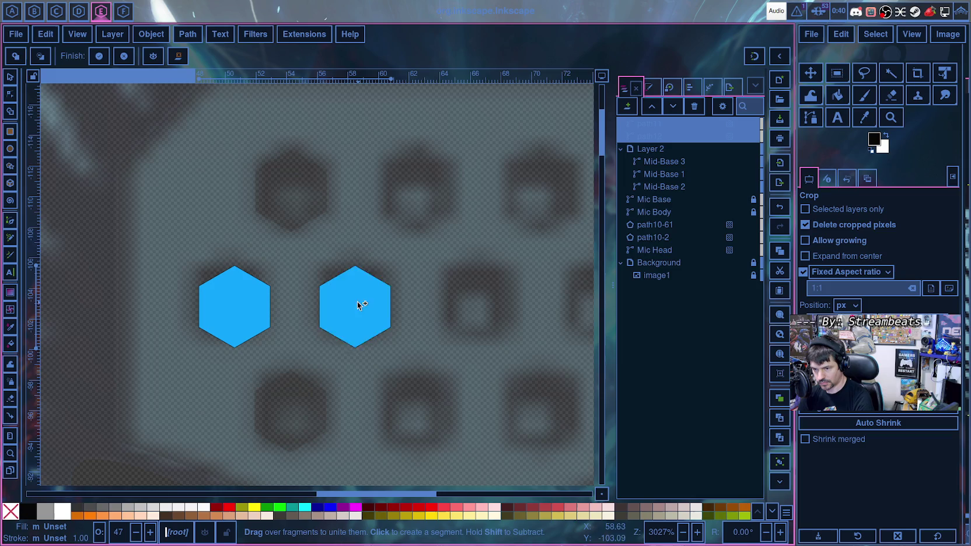
left_click(99, 56)
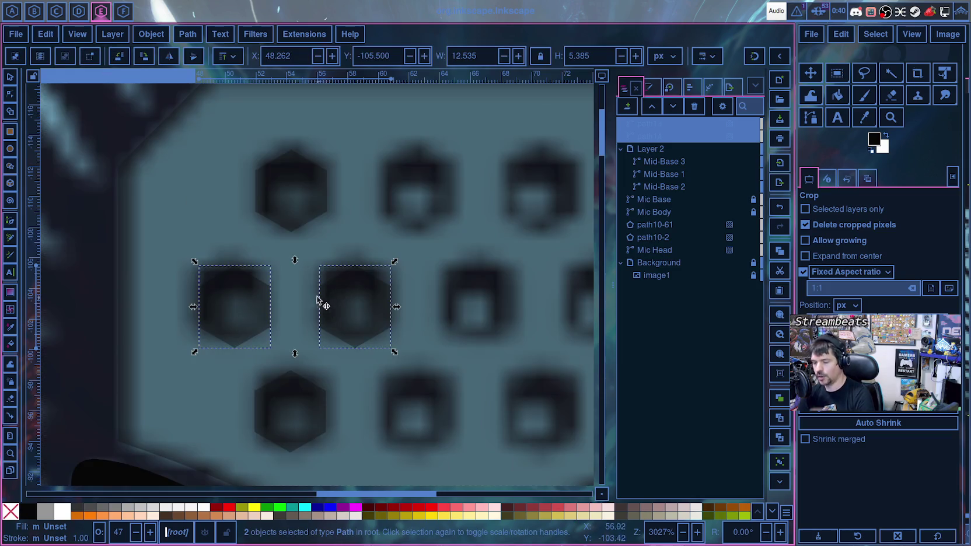
left_click_drag(296, 261, 294, 246)
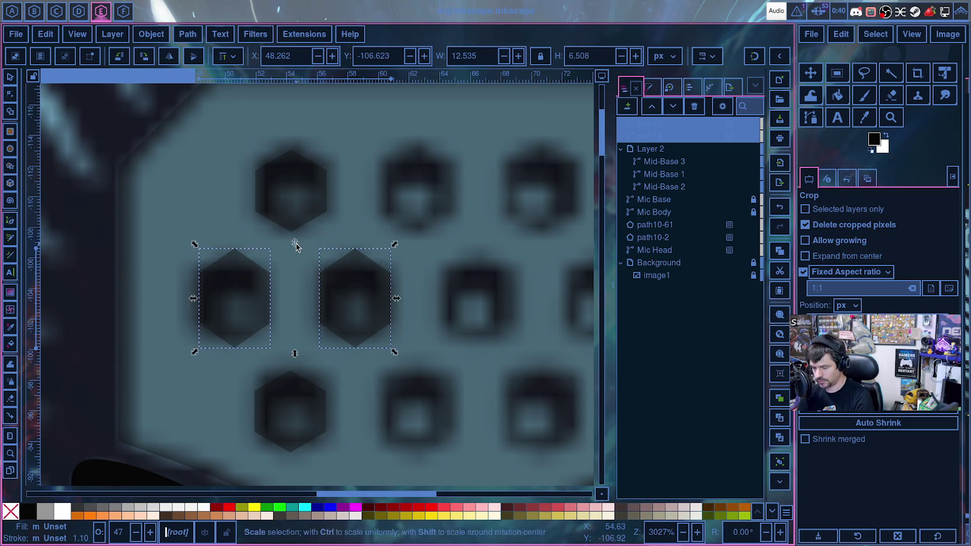
key("ctrl+z")
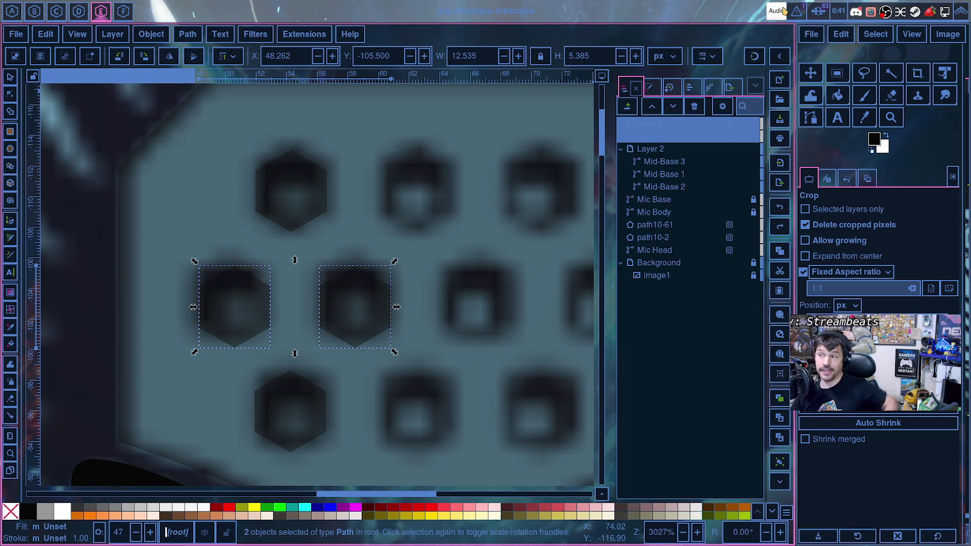
scroll(198, 146, "down", 3)
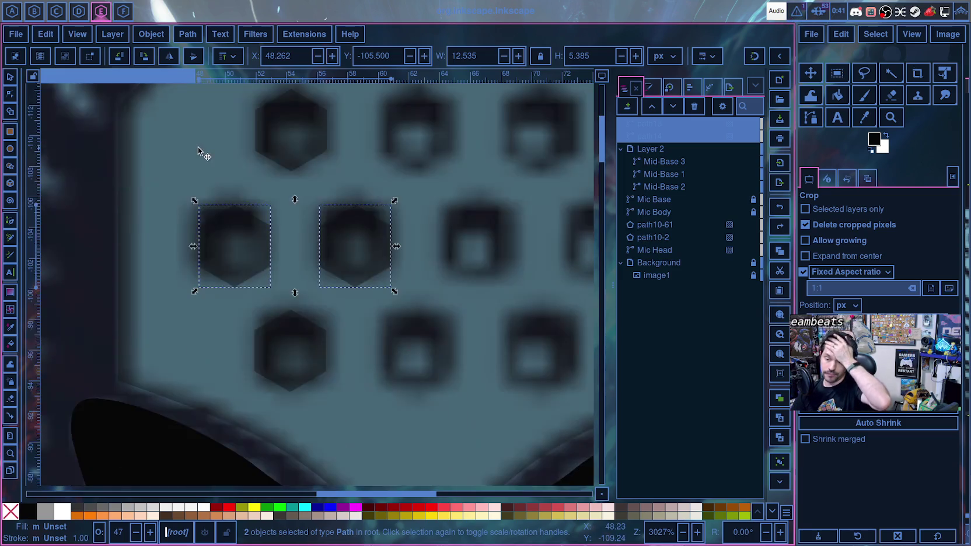
scroll(198, 147, "up", 8)
scroll(246, 187, "down", 3)
scroll(225, 186, "up", 5)
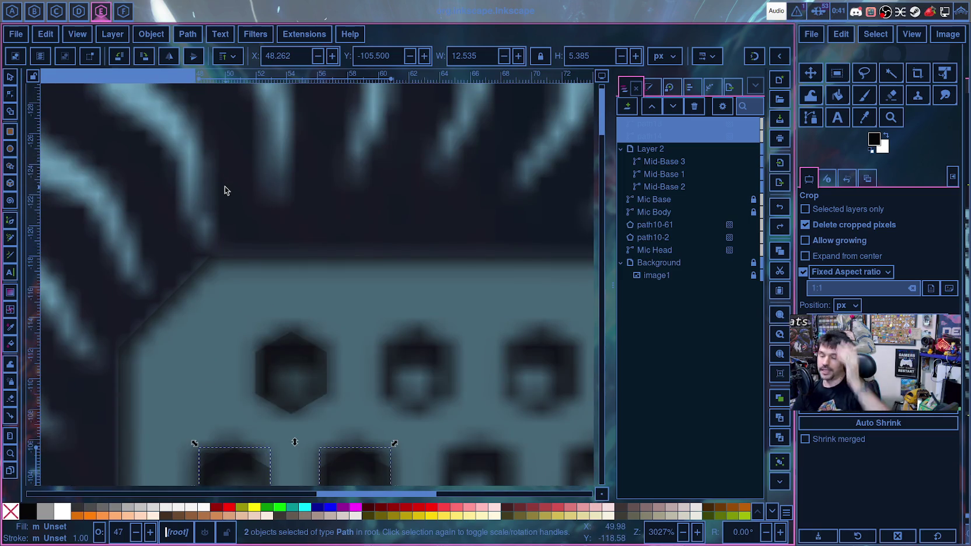
scroll(182, 150, "up", 5)
scroll(233, 237, "down", 5, "ctrl")
scroll(233, 237, "down", 1, "ctrl")
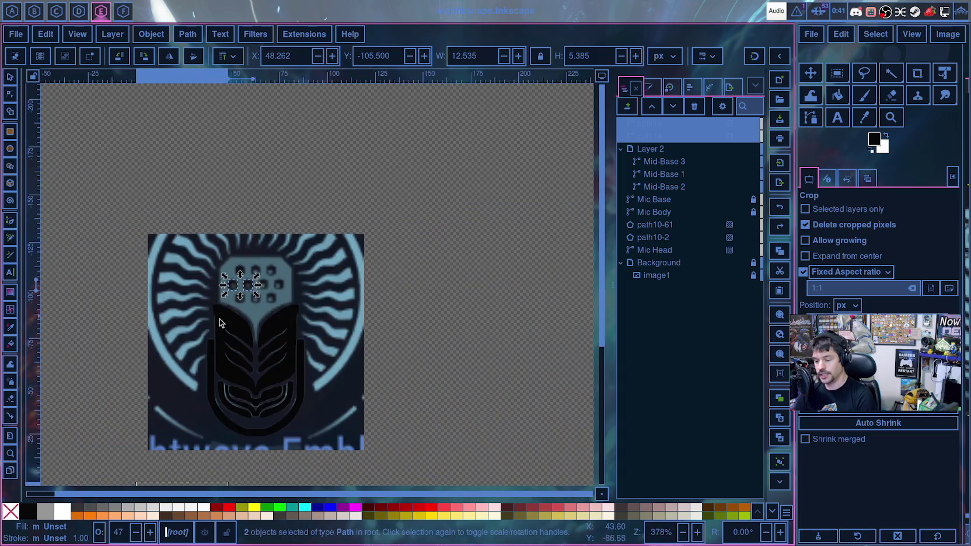
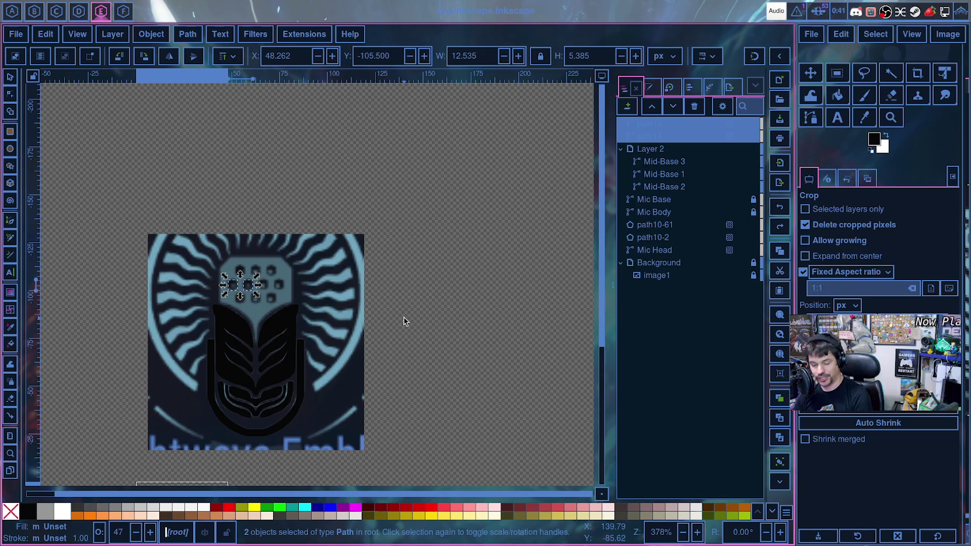
- Zoom in to about 3000% on the two hexagon cutouts and pan across them
scroll(404, 320, "up", 3)
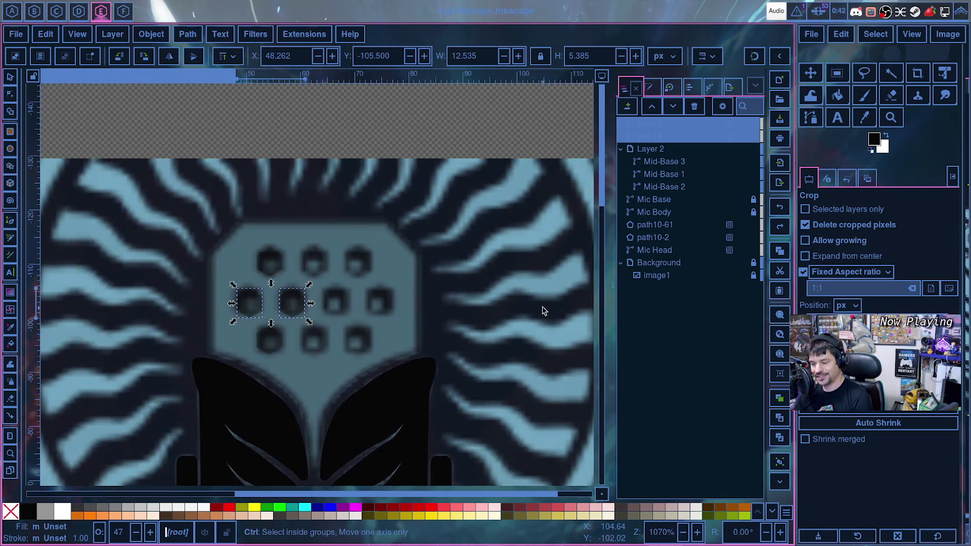
scroll(543, 311, "up", 3)
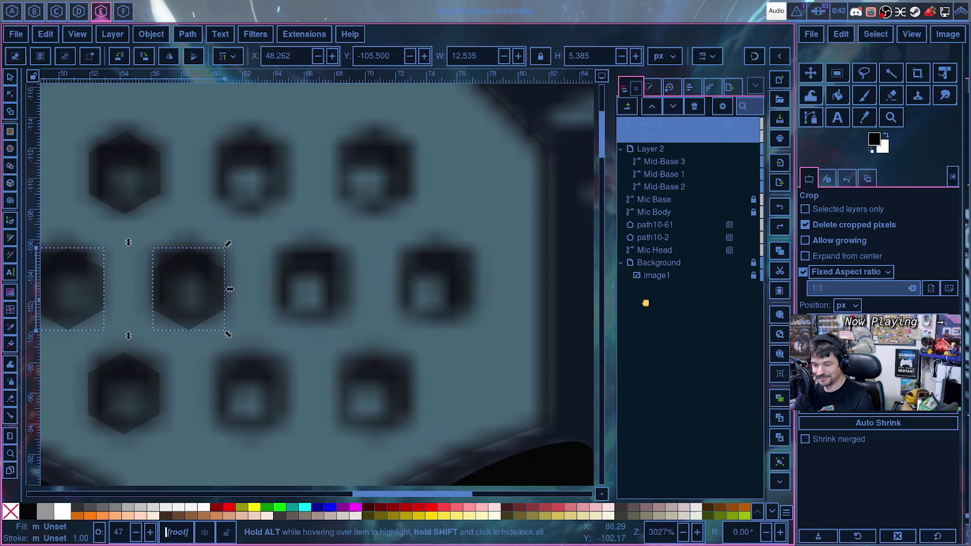
scroll(584, 297, "down", 5)
scroll(575, 299, "up", 3)
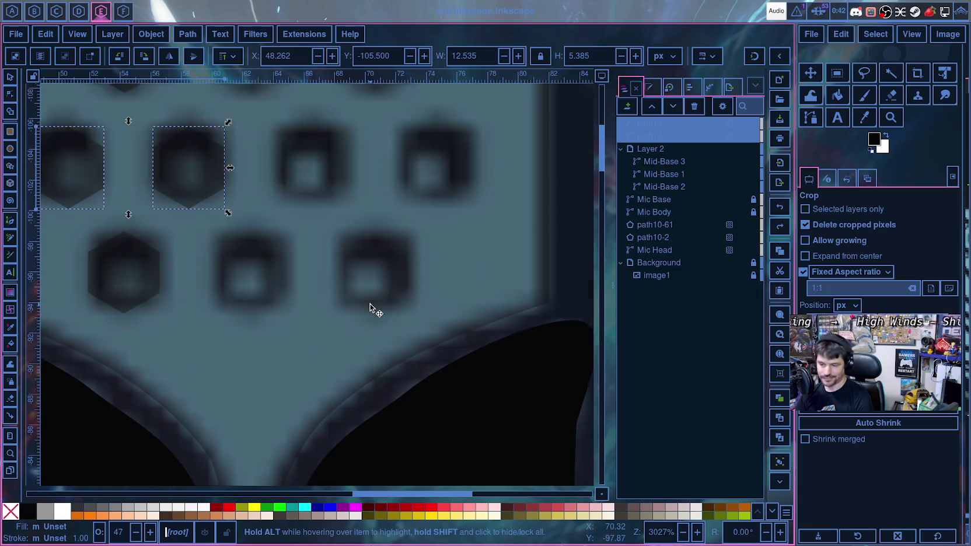
scroll(373, 305, "down", 1)
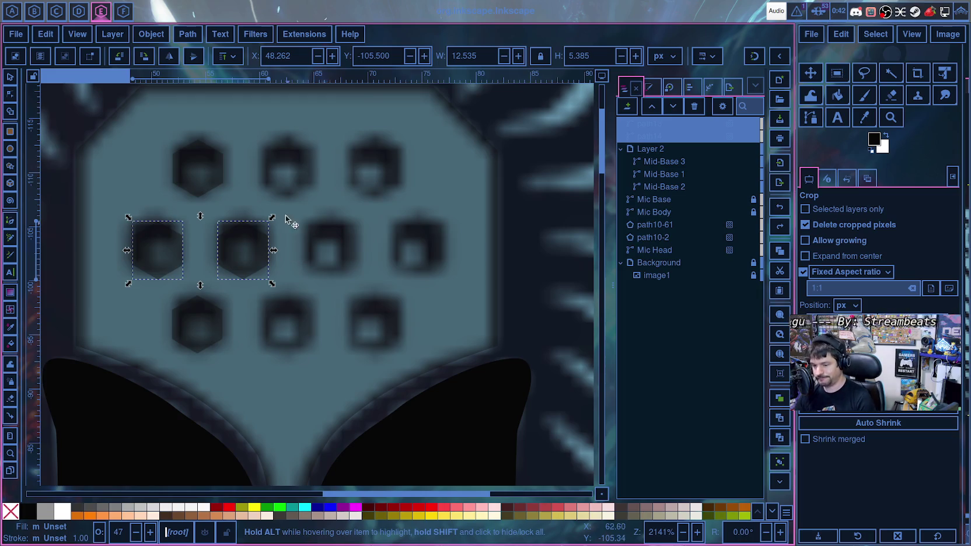
scroll(280, 270, "up", 3)
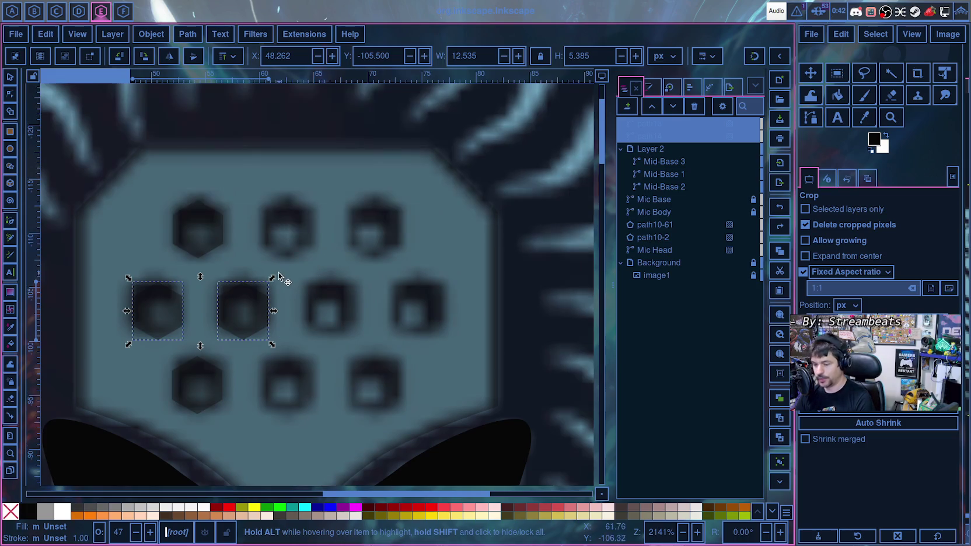
scroll(252, 351, "up", 1)
scroll(252, 351, "up", 1)
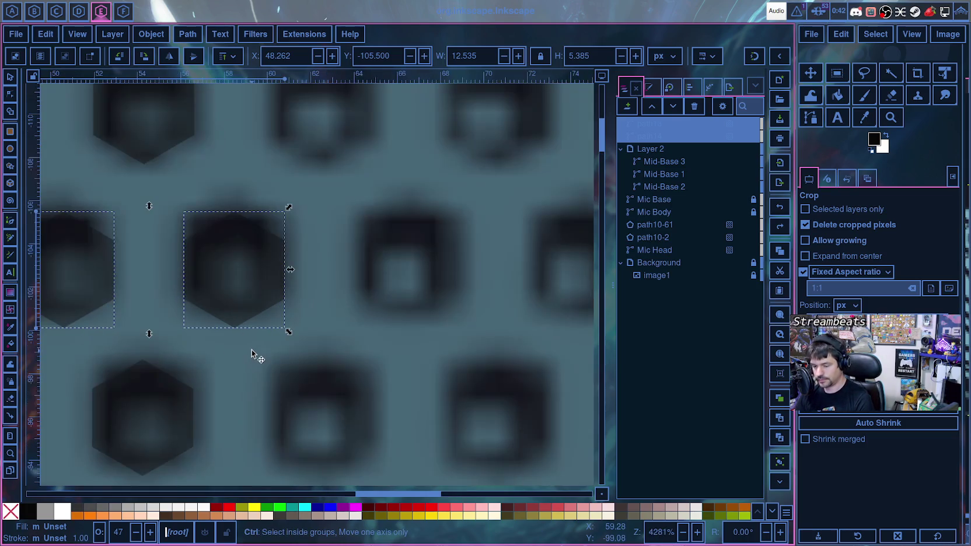
scroll(252, 350, "down", 1)
left_click_drag(341, 354, 442, 349)
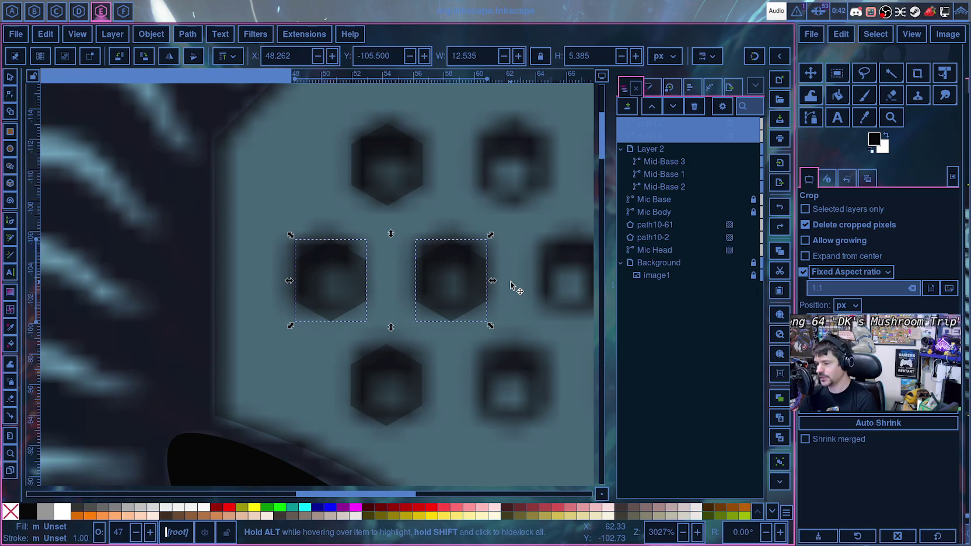
- Bring up the two hexagons' context menu, then switch to empty workspace F
right_click(671, 143)
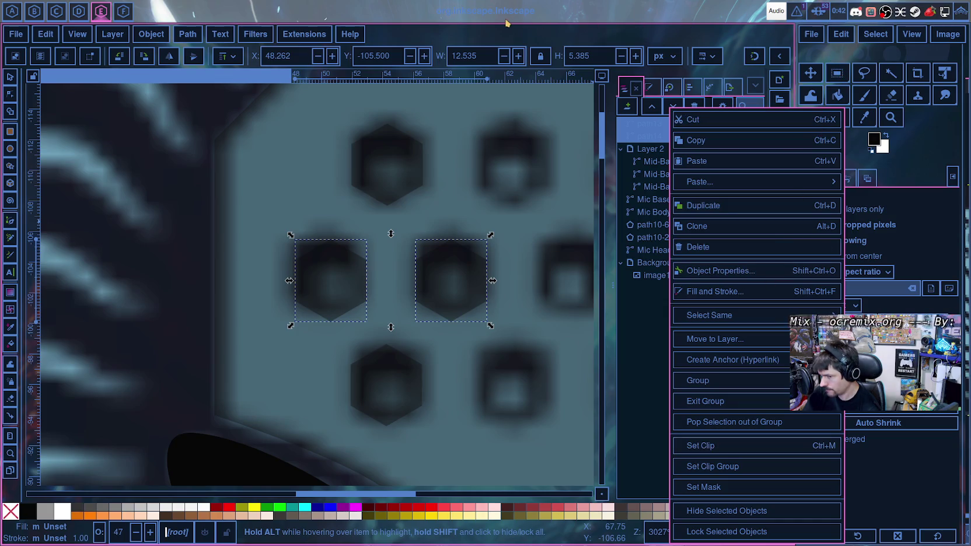
key("super+6")
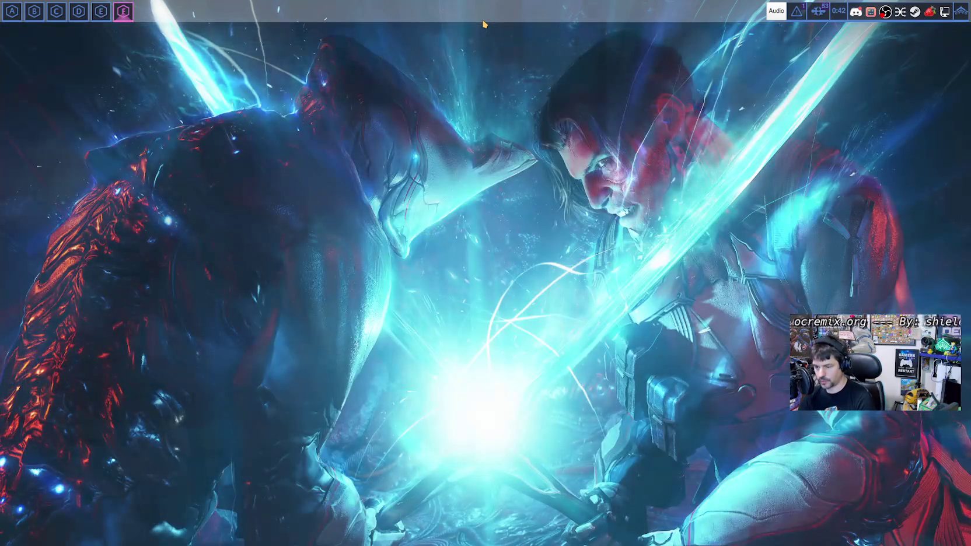
- Launch a new Firefox window and clear stray test text from the address bar
key("super+b")
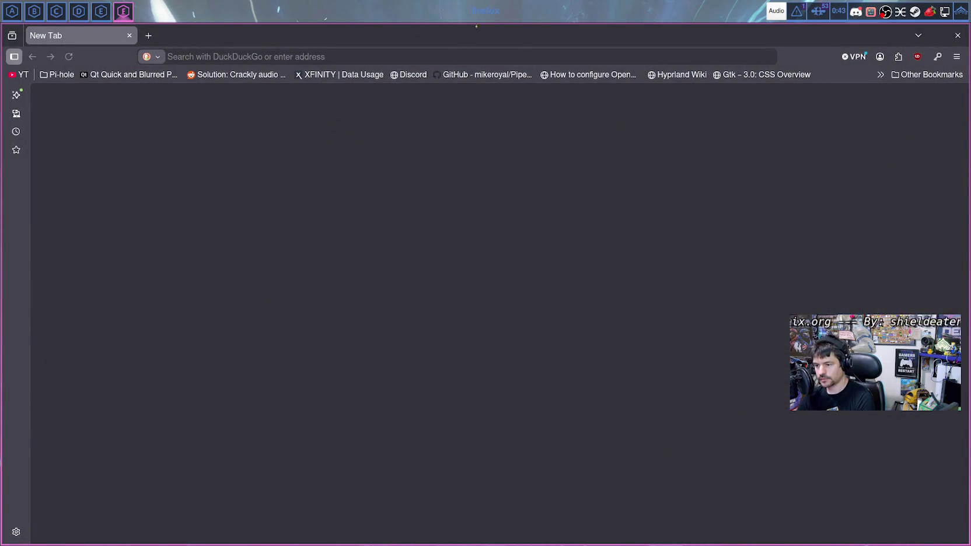
left_click(453, 59)
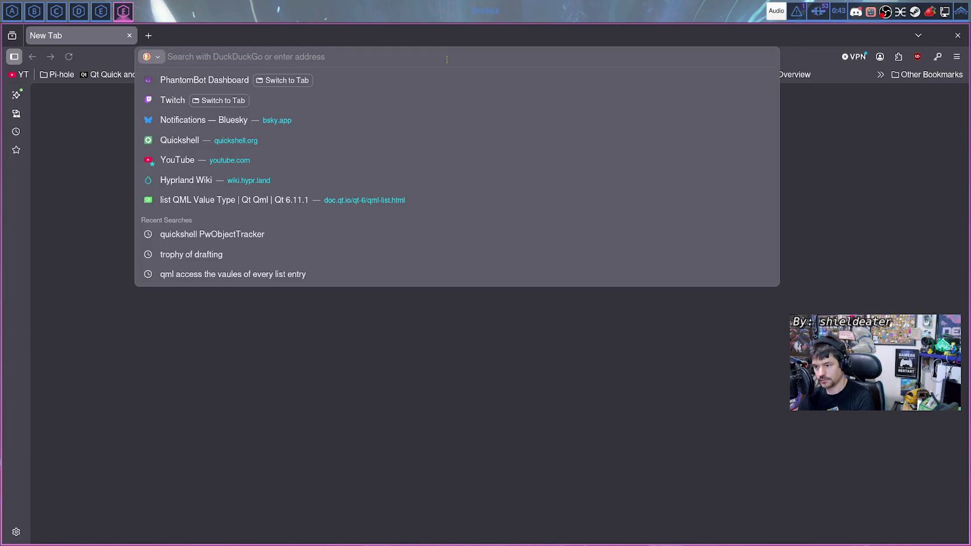
key("Escape")
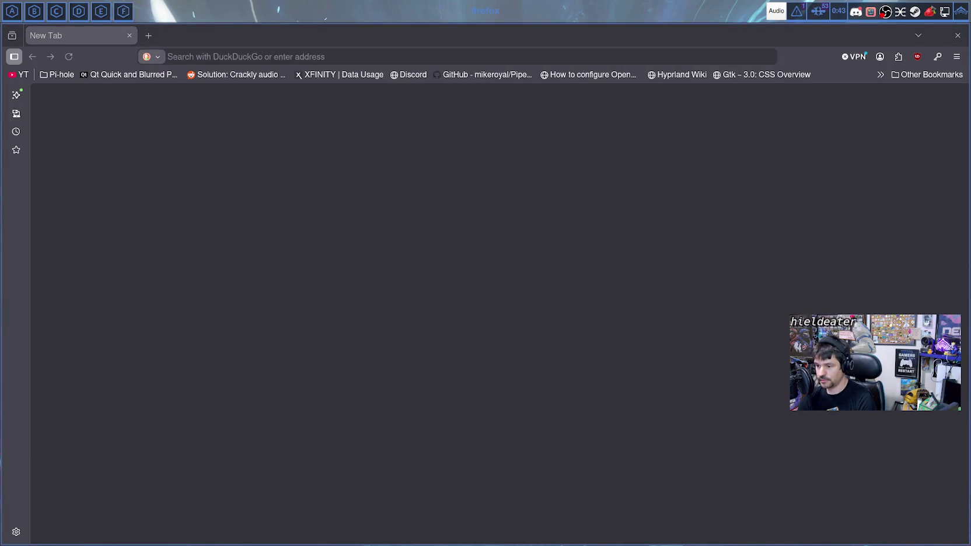
left_click(194, 56)
type("sodhasdf")
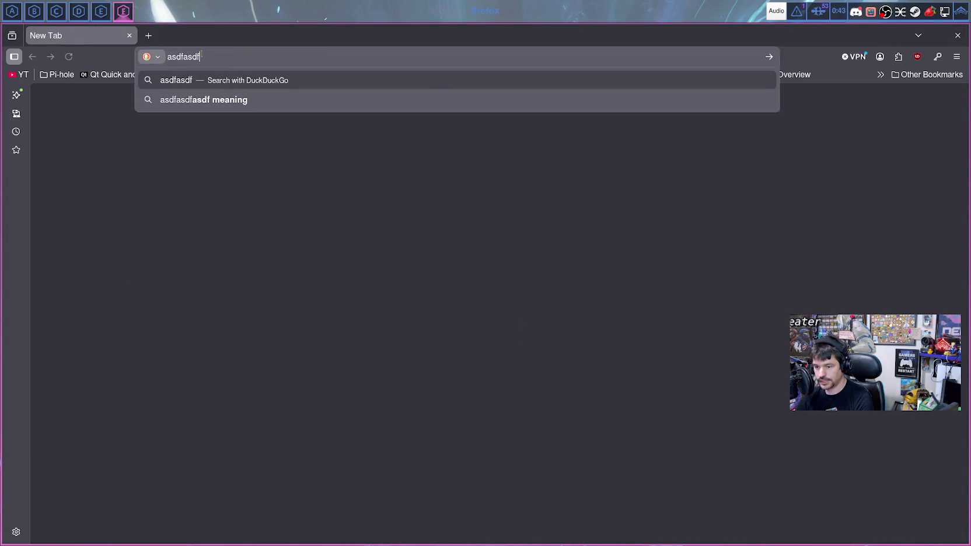
key("ctrl+a")
key("BackSpace")
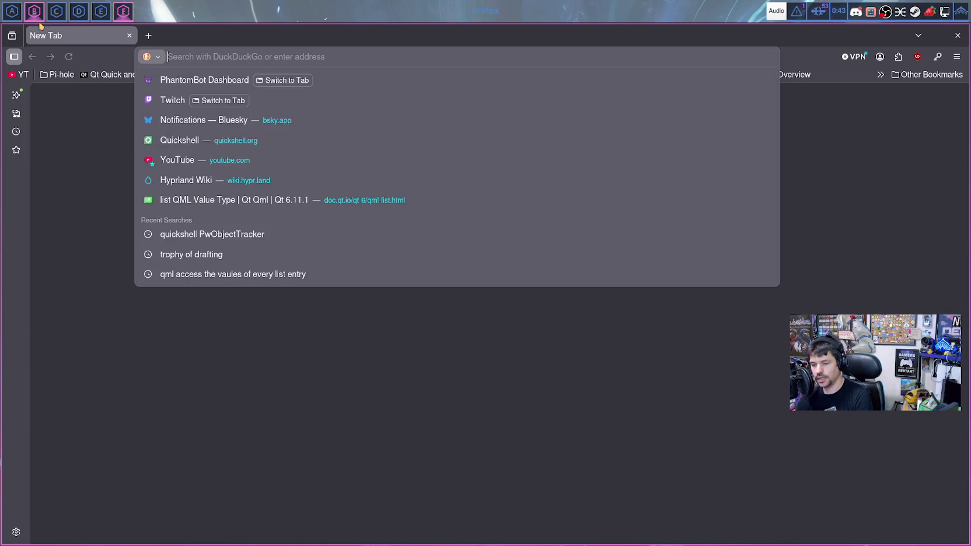
- Search 'inkscape combine two separate shapes into a single path object' and scroll the results
type("inkscape comp")
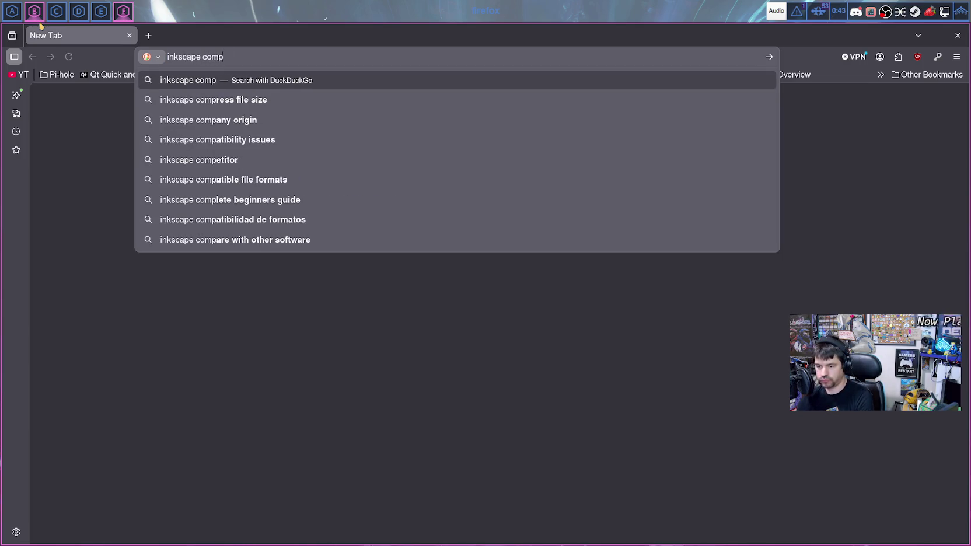
key("BackSpace")
type("bine two separ")
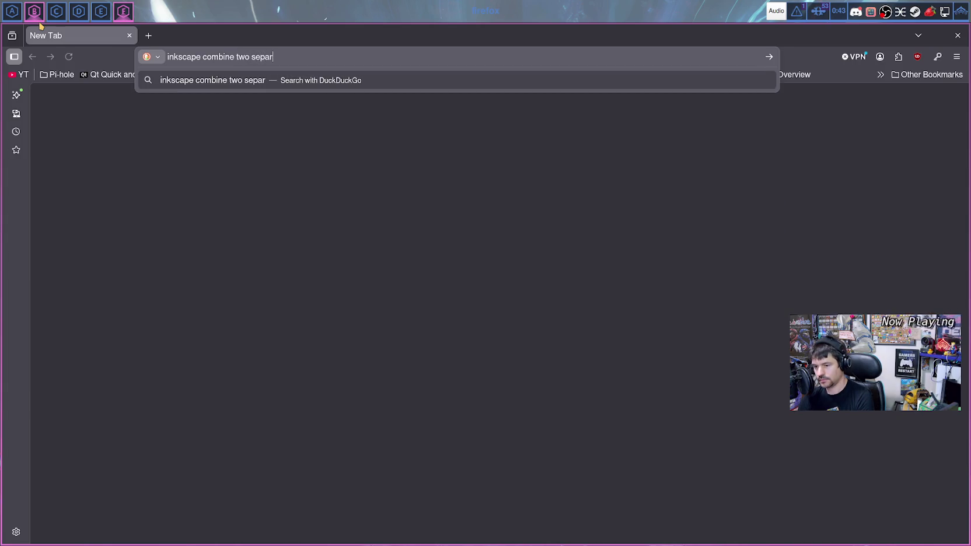
type("ate shapes int")
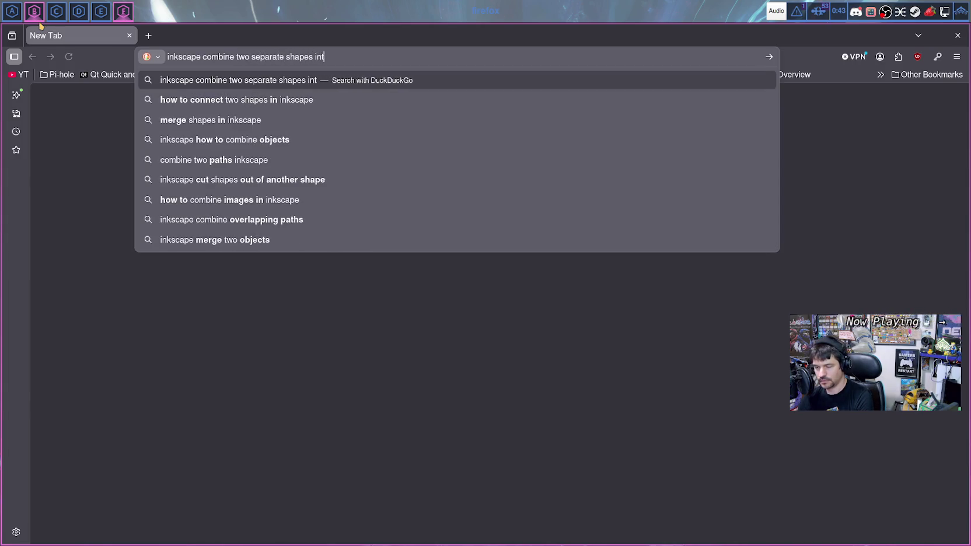
type("o a single path")
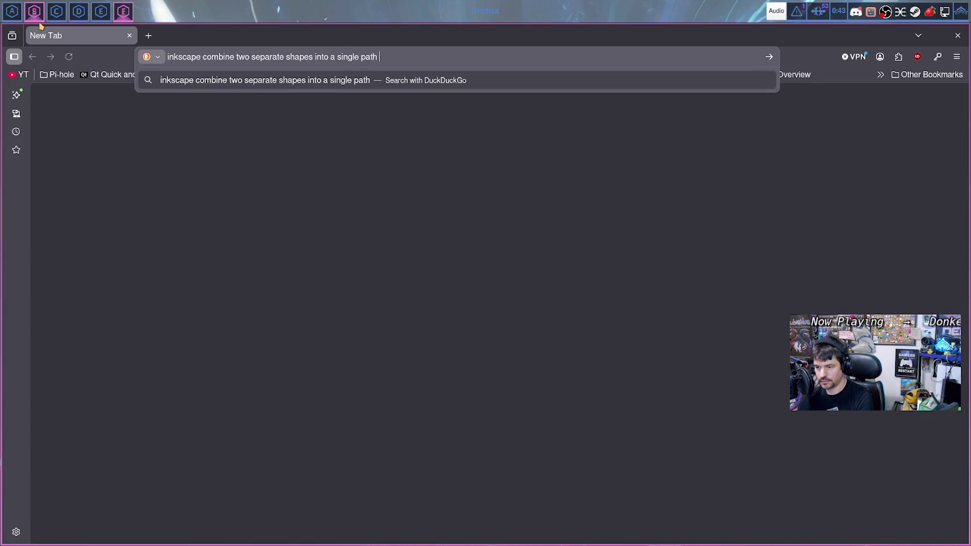
type(" object")
key("Return")
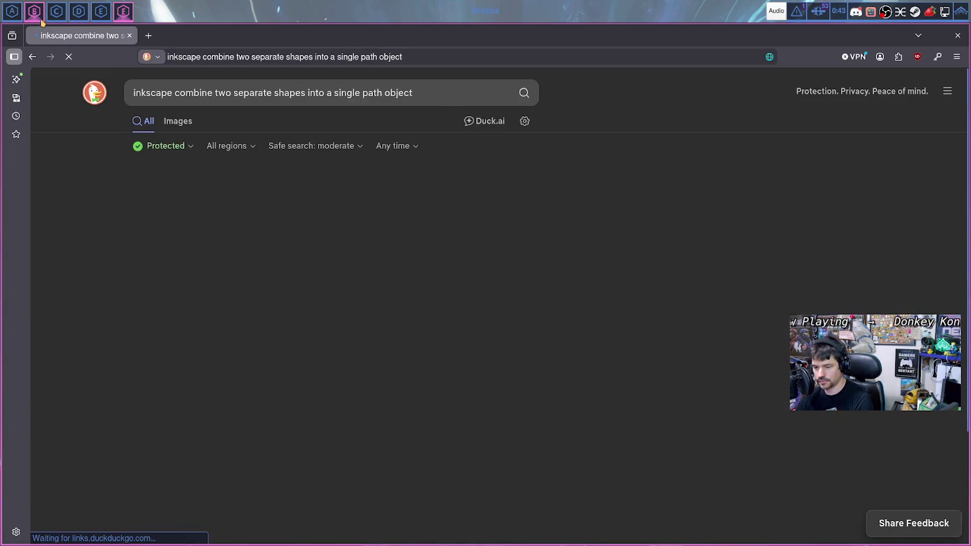
scroll(322, 228, "down", 2)
scroll(323, 228, "down", 2)
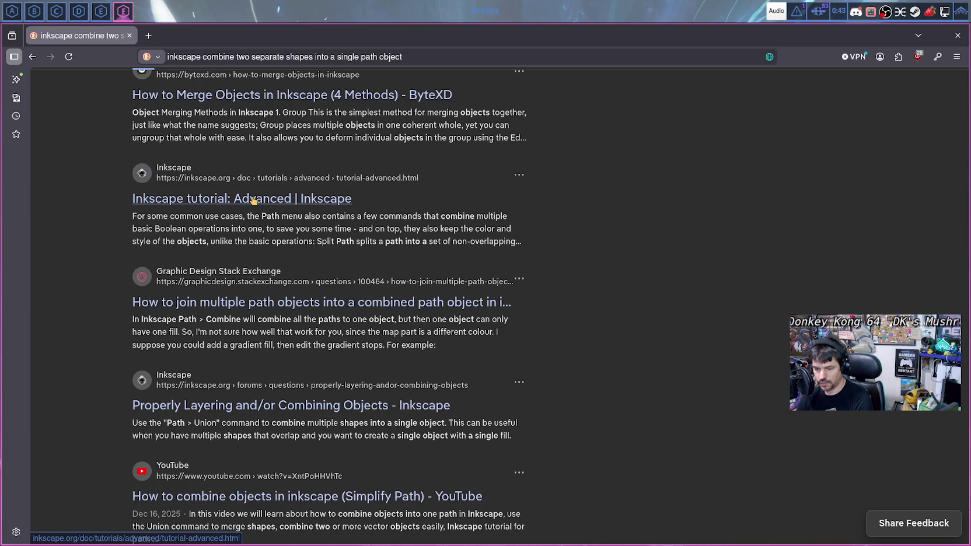
- Open the 'Inkscape tutorial: Advanced' result and skim down through the page
left_click(254, 200)
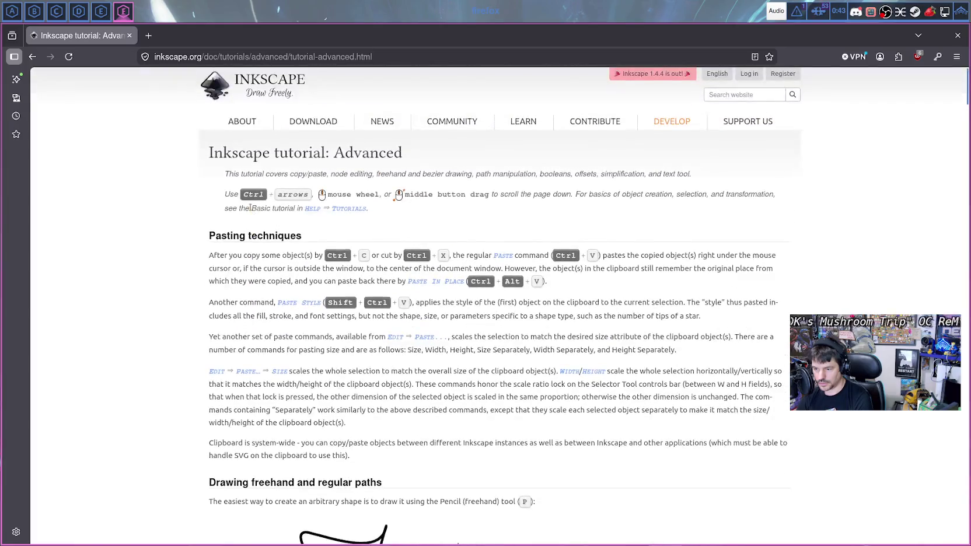
scroll(251, 204, "down", 5)
scroll(250, 207, "down", 5)
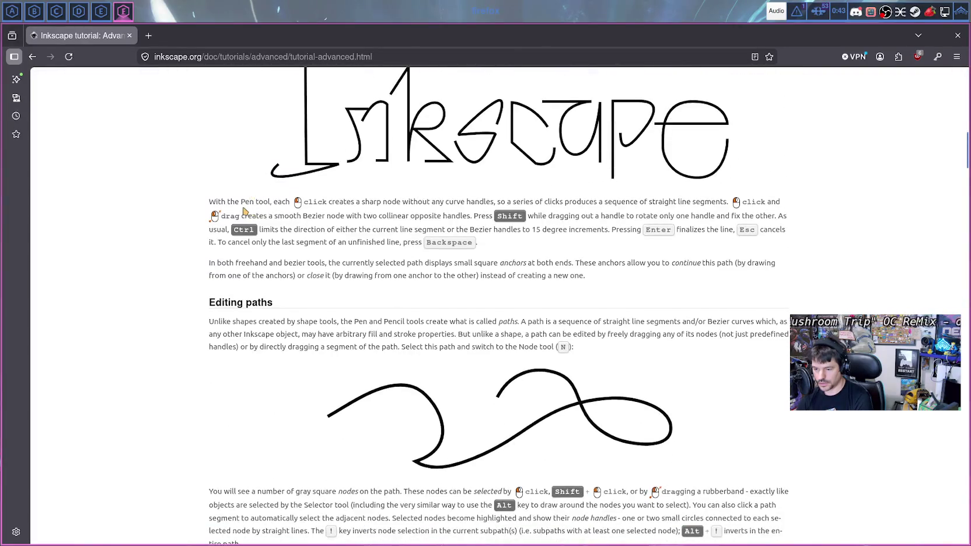
scroll(246, 210, "down", 6)
scroll(240, 213, "down", 5)
scroll(240, 212, "down", 6)
scroll(240, 213, "down", 4)
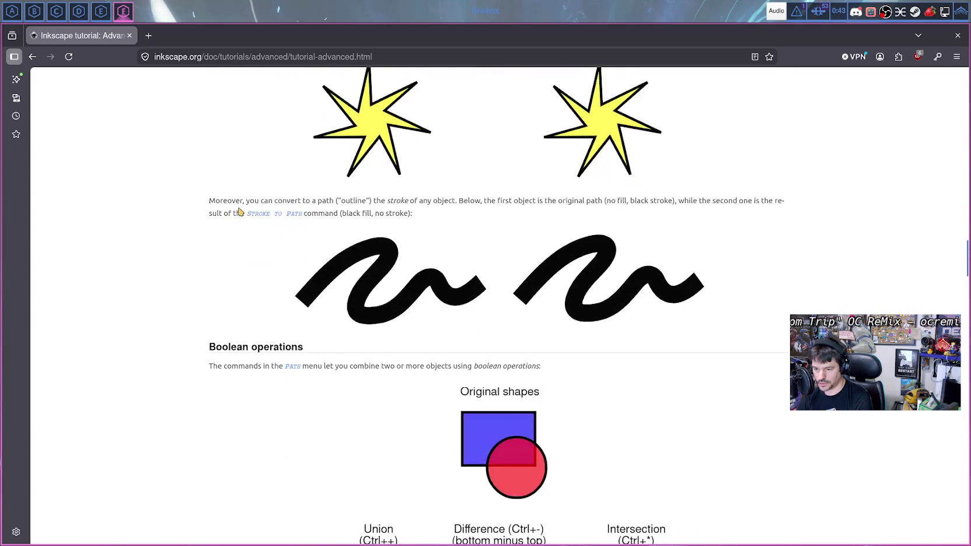
scroll(240, 212, "down", 2)
scroll(240, 212, "down", 3)
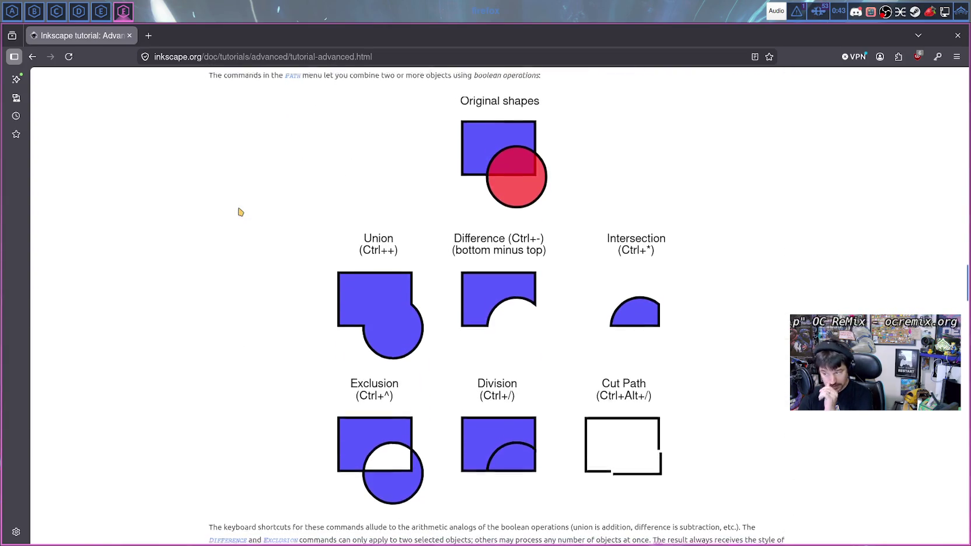
scroll(240, 212, "down", 2)
scroll(240, 213, "up", 1)
scroll(238, 212, "up", 1)
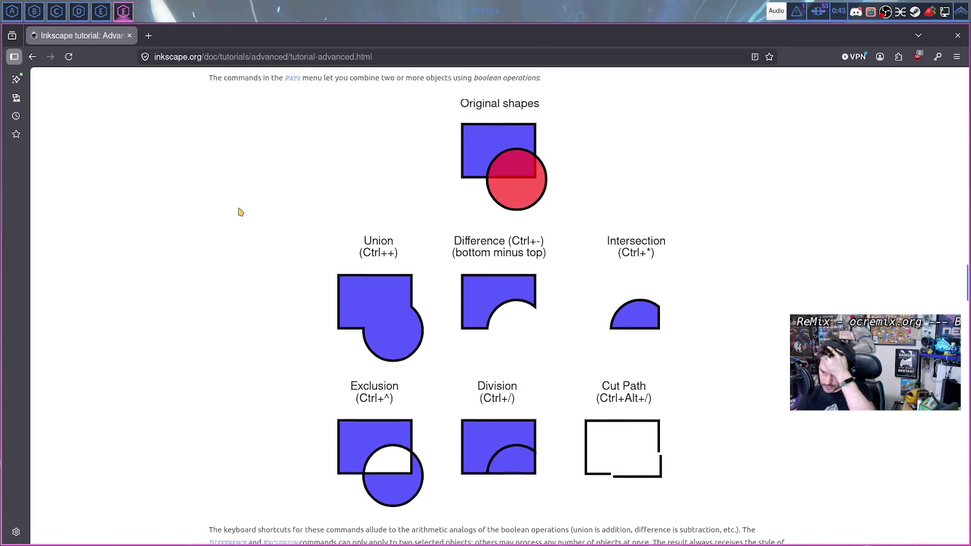
scroll(238, 210, "up", 1)
scroll(238, 210, "down", 3)
scroll(237, 211, "down", 1)
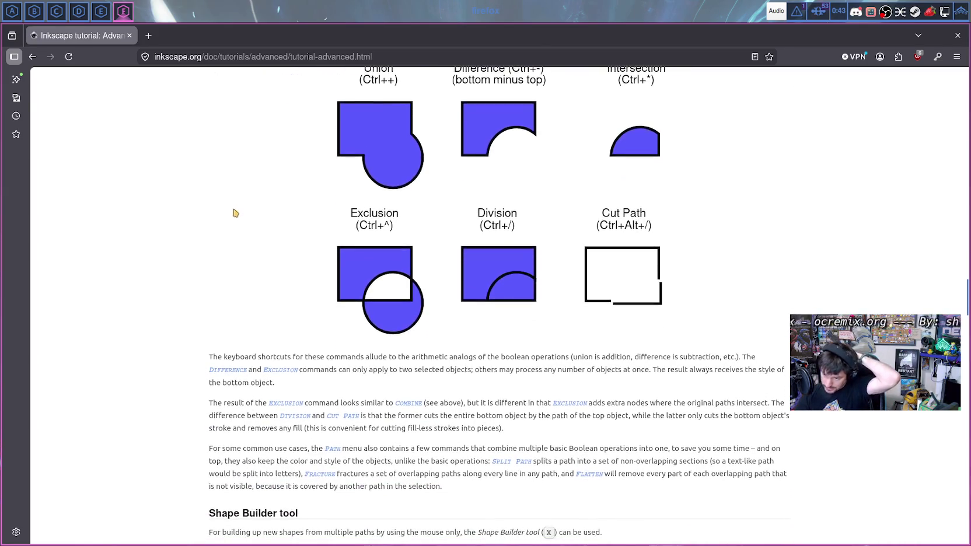
scroll(228, 215, "down", 2)
scroll(208, 222, "down", 2)
scroll(204, 221, "down", 3)
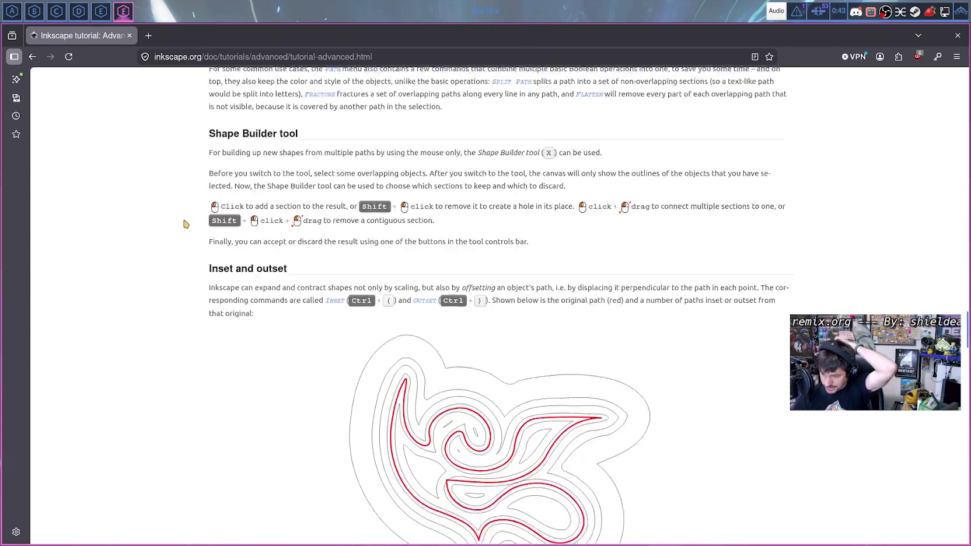
scroll(188, 215, "up", 1)
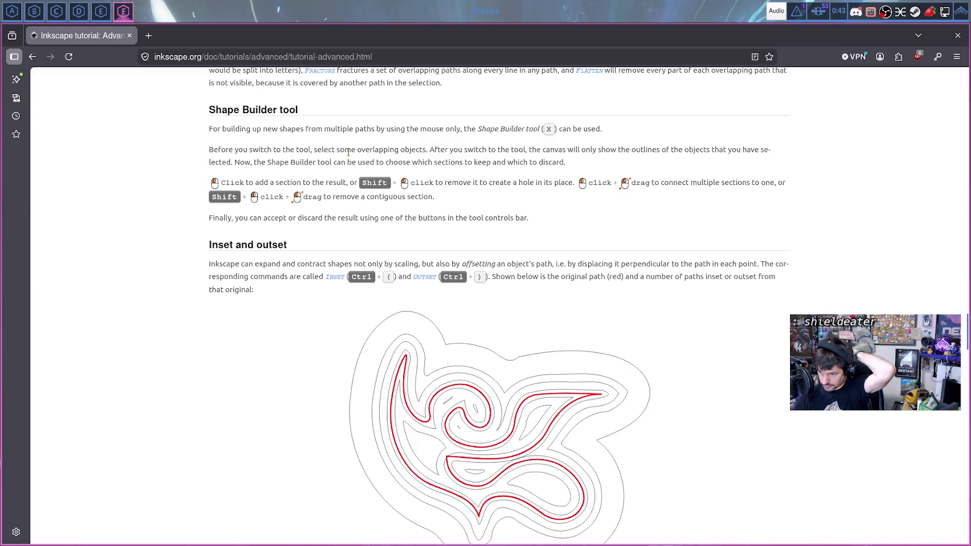
- Highlight the Shape Builder instructions while reading, then scroll back up the tutorial
left_click_drag(408, 152, 574, 165)
left_click(574, 164)
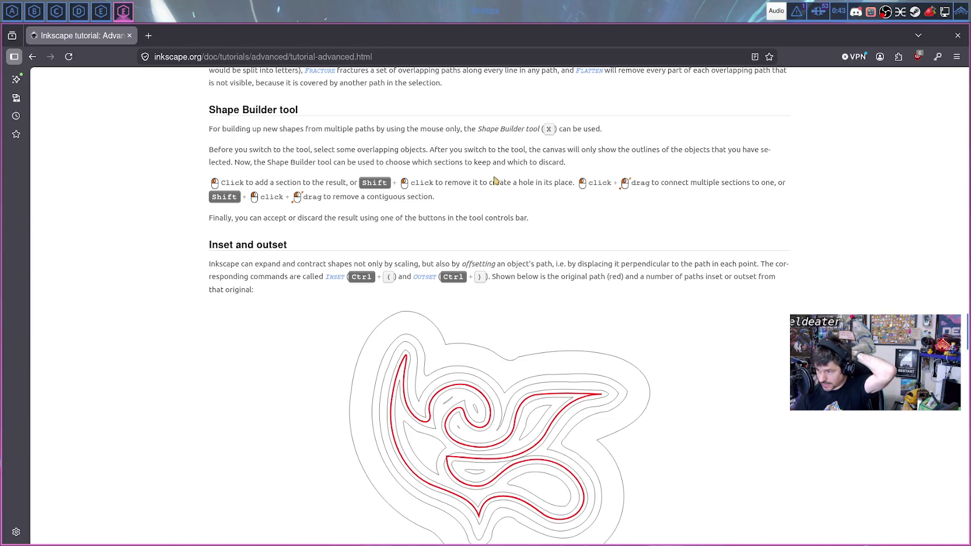
scroll(464, 187, "down", 5)
scroll(462, 191, "down", 5)
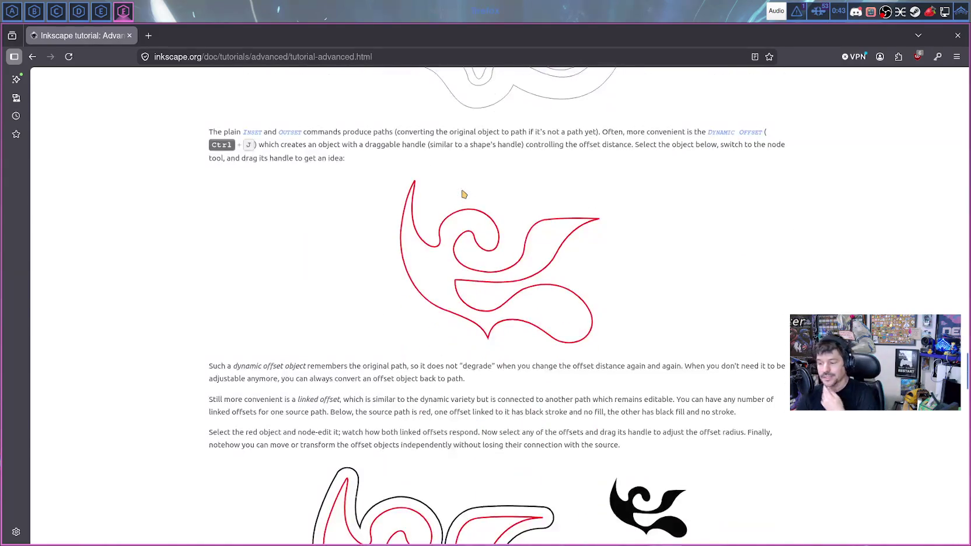
scroll(461, 198, "down", 10)
scroll(461, 200, "down", 5)
scroll(461, 200, "down", 5)
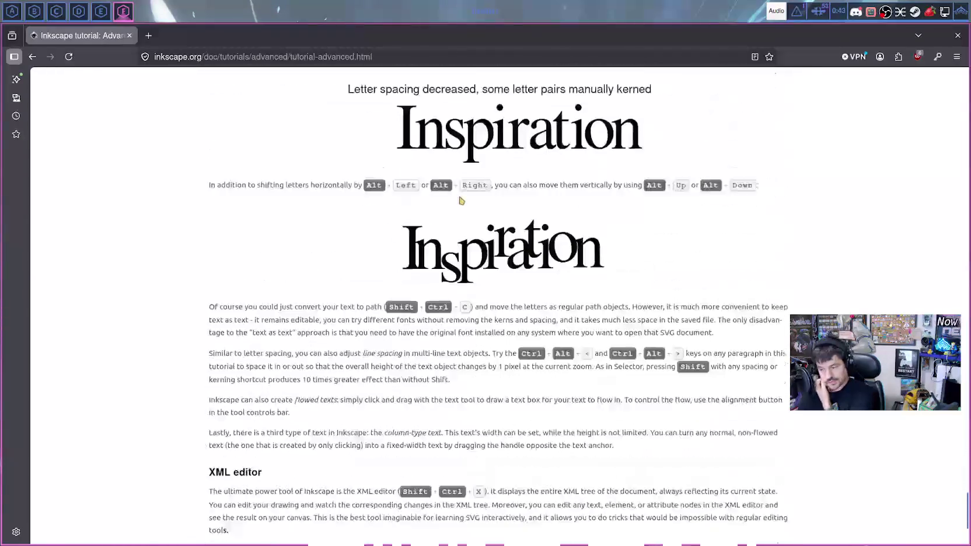
scroll(460, 198, "up", 3)
scroll(459, 197, "up", 10)
scroll(459, 197, "up", 5)
scroll(460, 197, "up", 5)
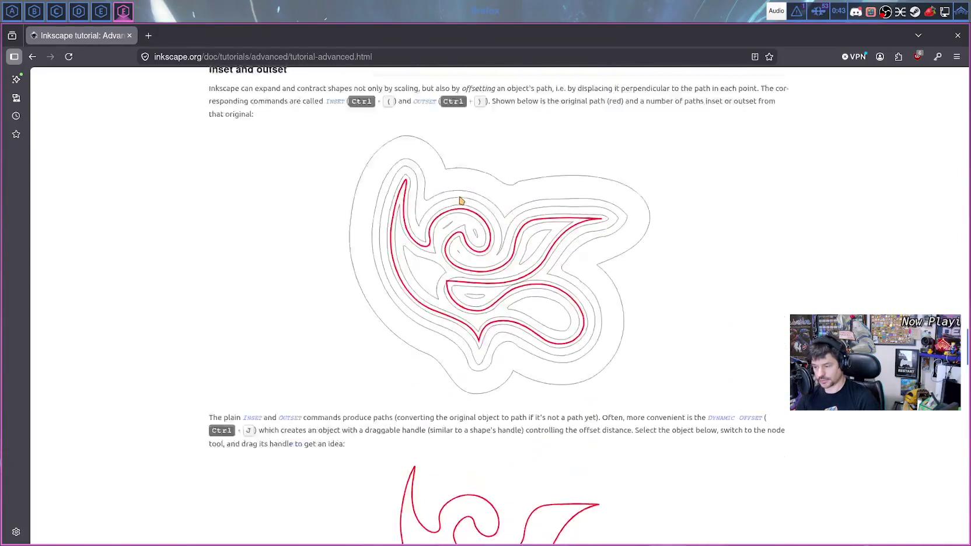
scroll(460, 199, "up", 5)
scroll(461, 200, "up", 5)
scroll(460, 200, "up", 5)
scroll(461, 200, "up", 5)
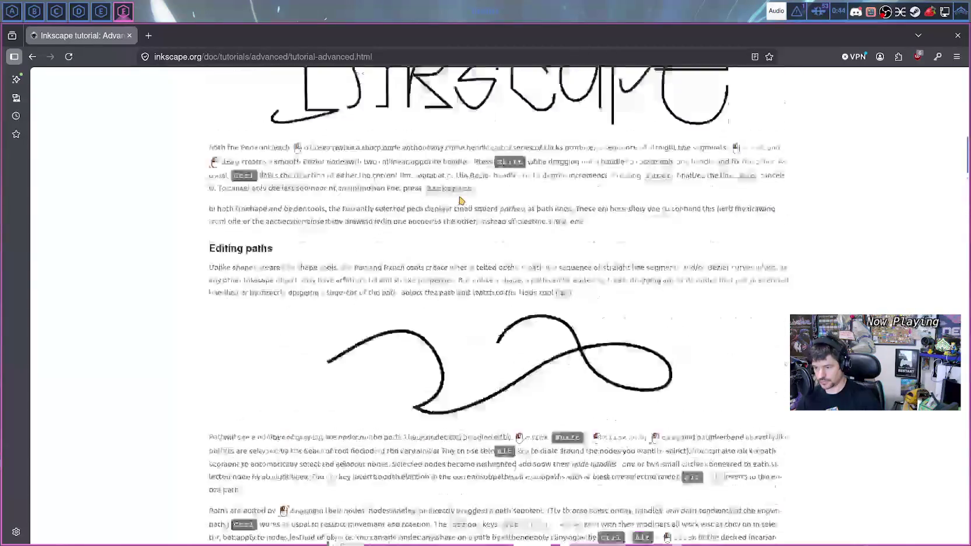
scroll(461, 200, "up", 5)
scroll(461, 200, "up", 5)
scroll(461, 200, "up", 1)
scroll(461, 200, "up", 1)
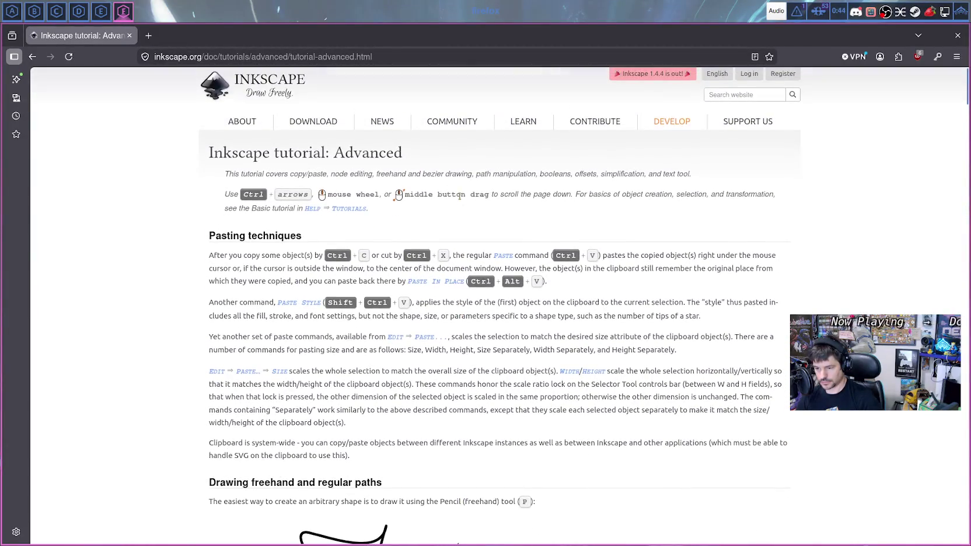
- Scroll down to the tutorial's 'Subpaths and combining' section
scroll(461, 200, "down", 3)
scroll(460, 200, "down", 10)
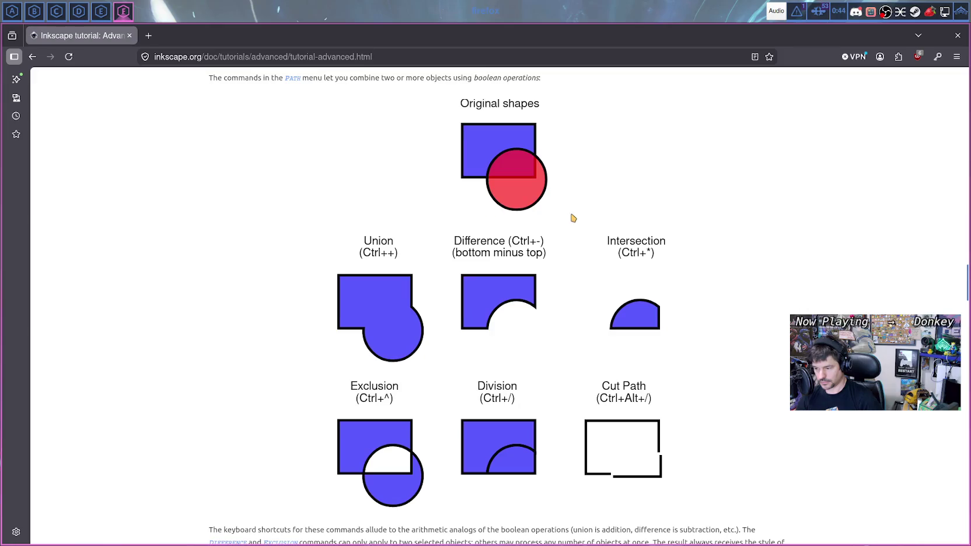
scroll(573, 218, "down", 3)
scroll(578, 218, "down", 1)
scroll(586, 218, "down", 2)
scroll(589, 219, "down", 3)
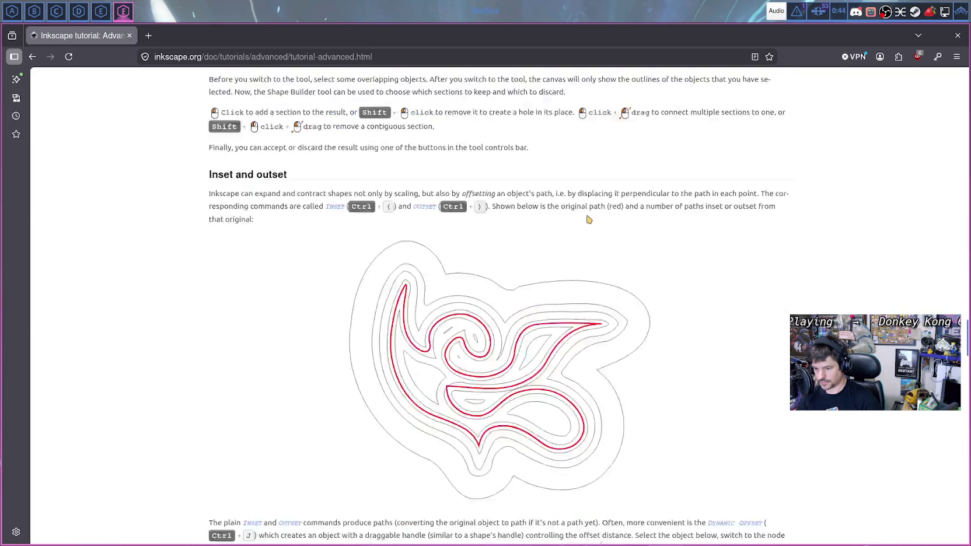
scroll(589, 219, "down", 5)
scroll(589, 219, "down", 5)
scroll(589, 219, "down", 5)
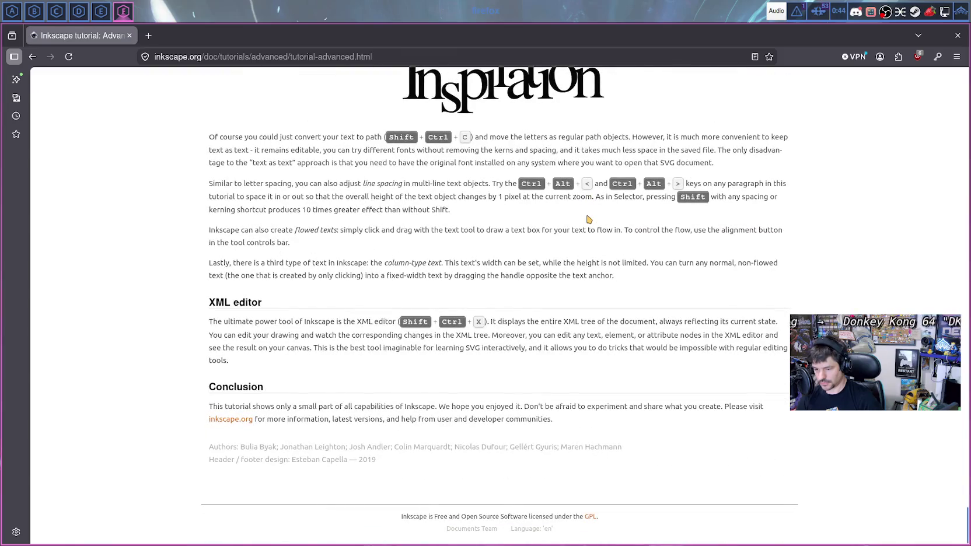
scroll(589, 219, "up", 1)
scroll(642, 233, "up", 10)
scroll(817, 262, "up", 5)
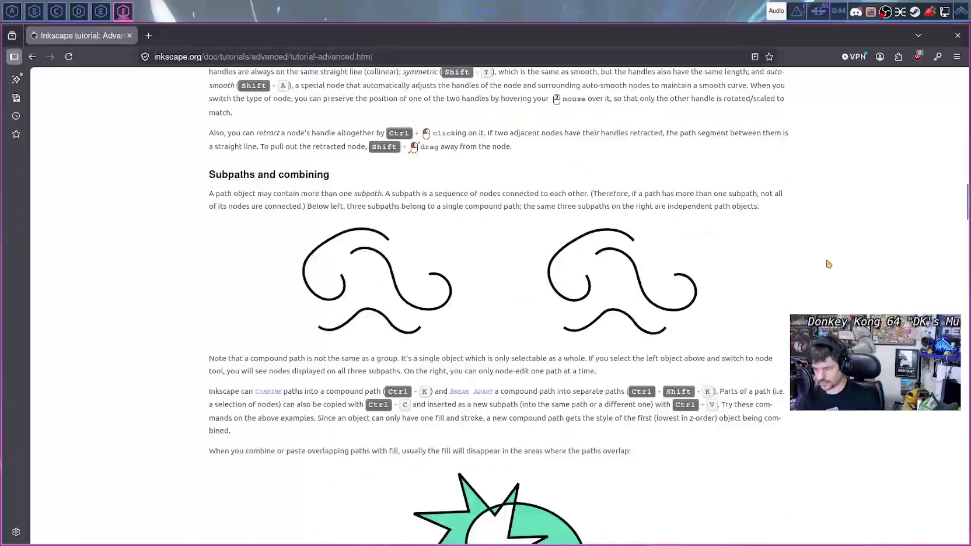
- Find 'me' and then 'collap' in the tutorial page text
key("ctrl+f")
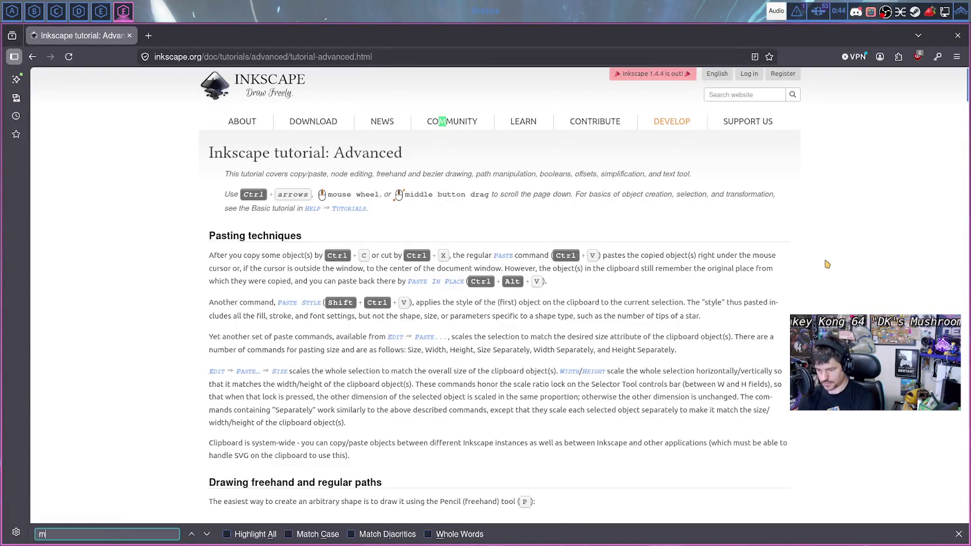
type("me")
key("BackSpace")
key("BackSpace")
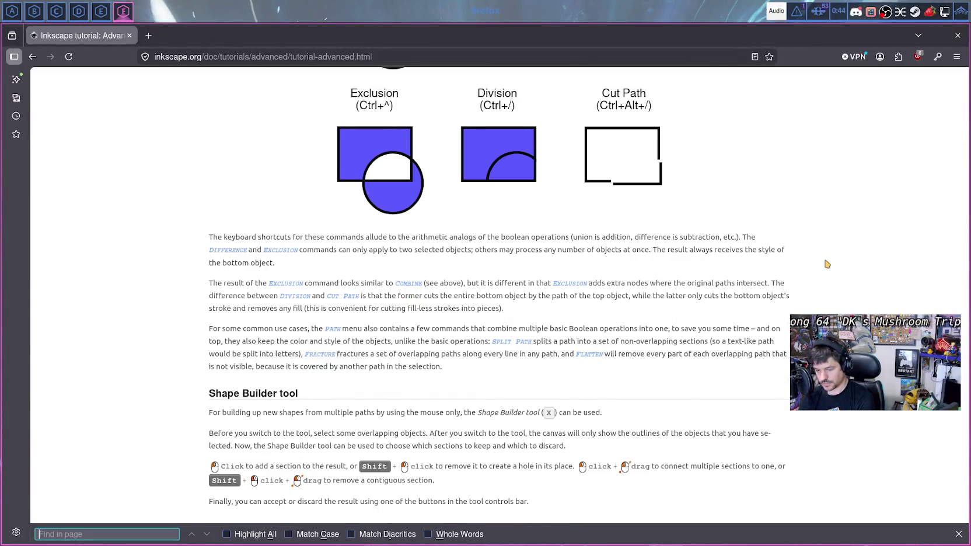
type("coll")
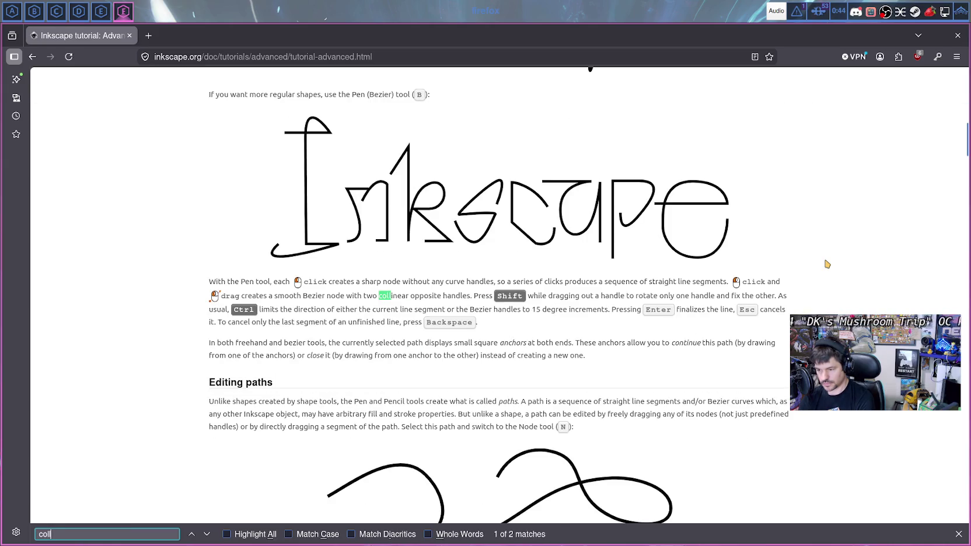
type("ap")
key("BackSpace")
key("BackSpace")
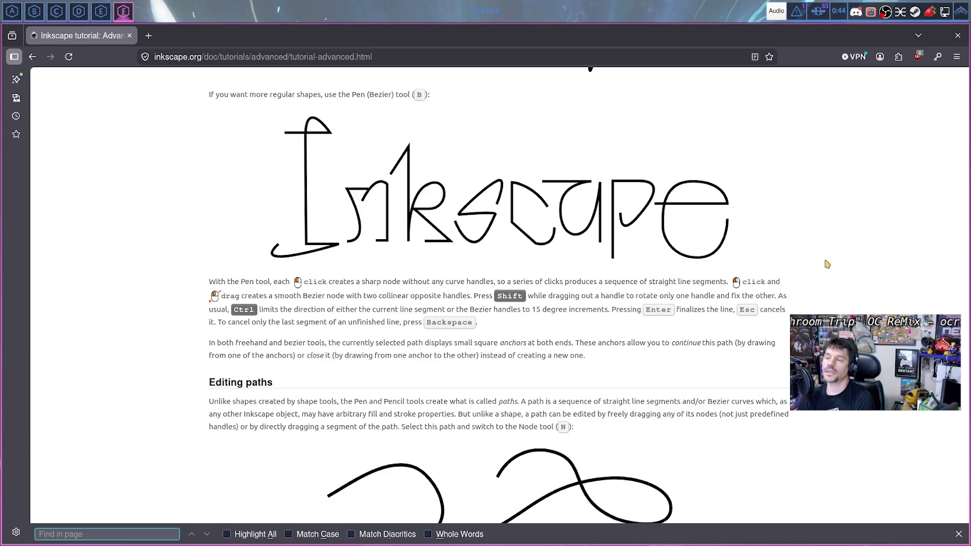
left_click(495, 150)
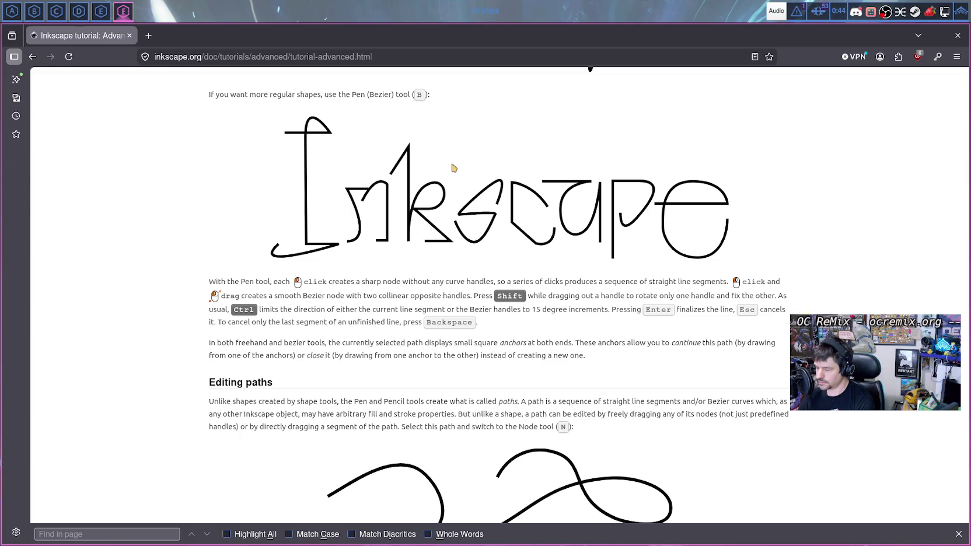
- Search DuckDuckGo for 'inkscape merge layers'
left_click(405, 58)
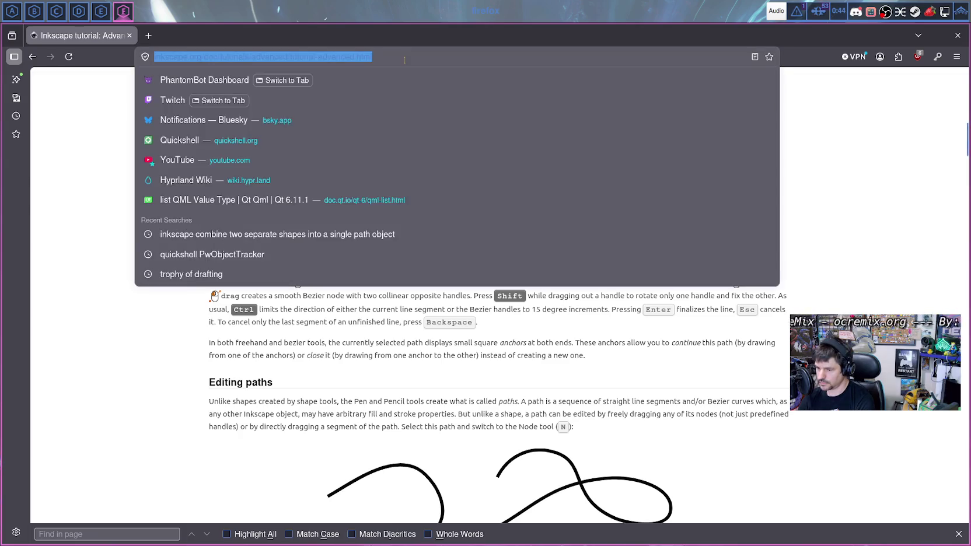
type("ink")
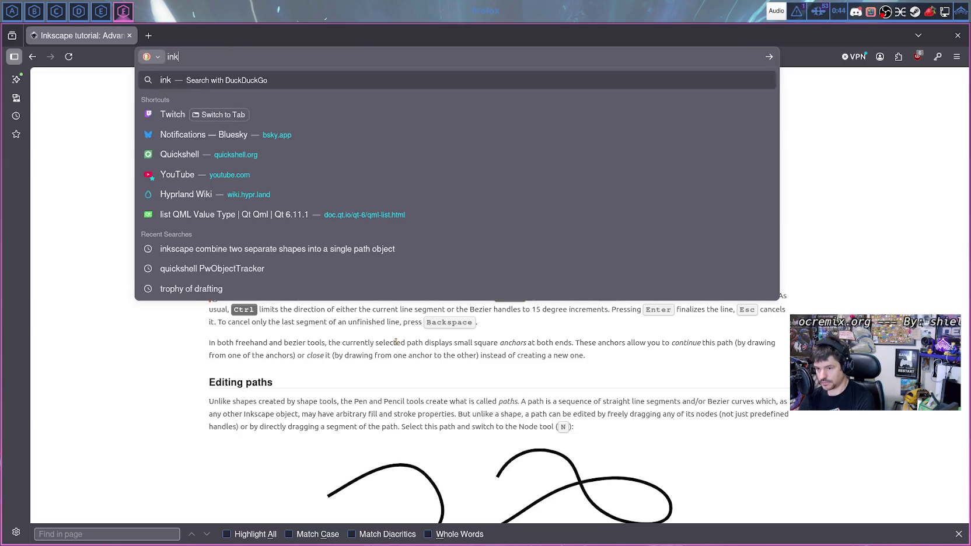
type("scape merge la")
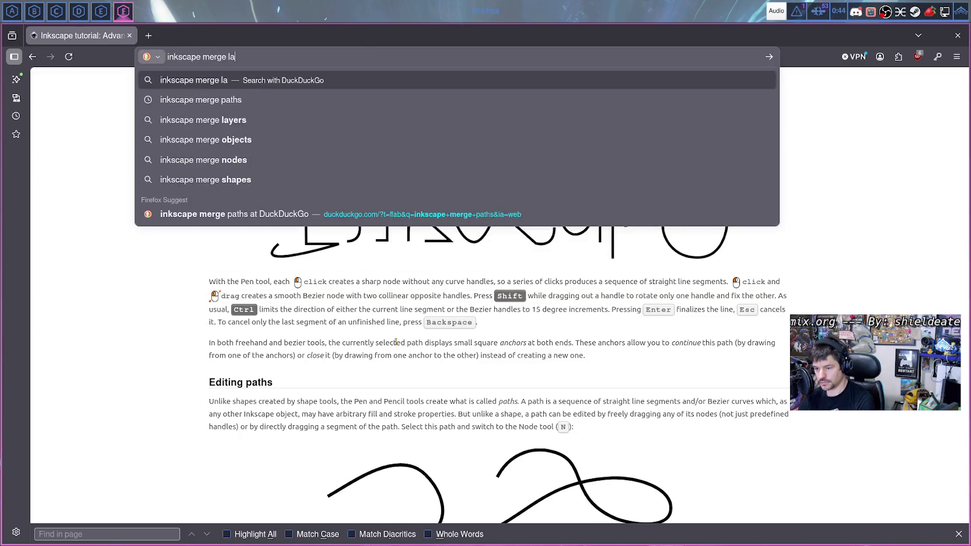
type("yers")
key("Return")
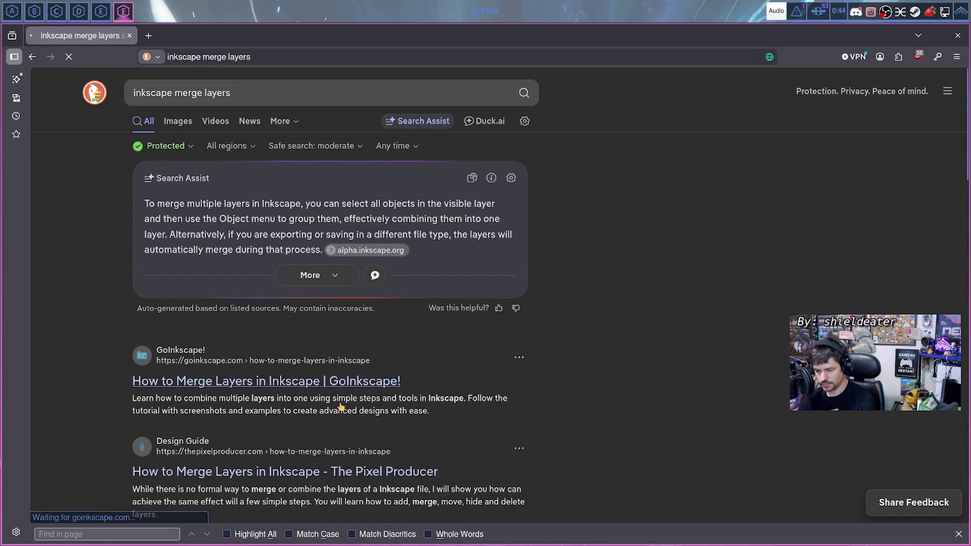
- Open GoInkscape's 'How to Merge Layers in Inkscape' article and read its first steps
left_click(221, 382)
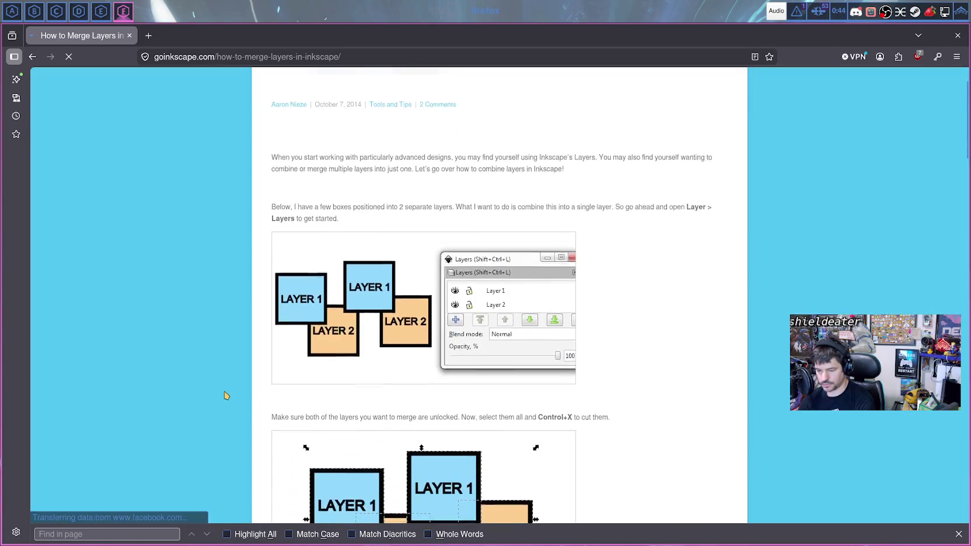
scroll(344, 400, "down", 3)
scroll(350, 399, "down", 2)
scroll(349, 399, "down", 2)
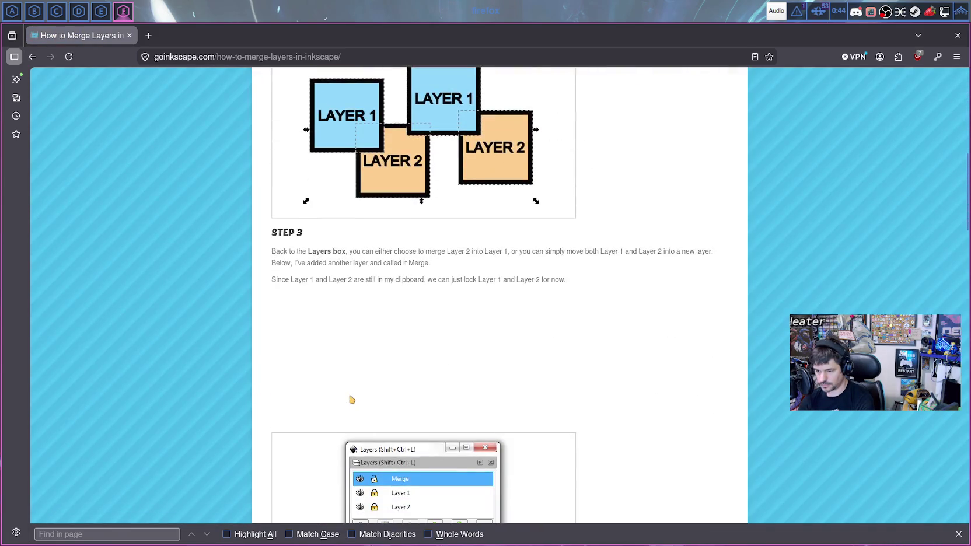
scroll(350, 399, "down", 5)
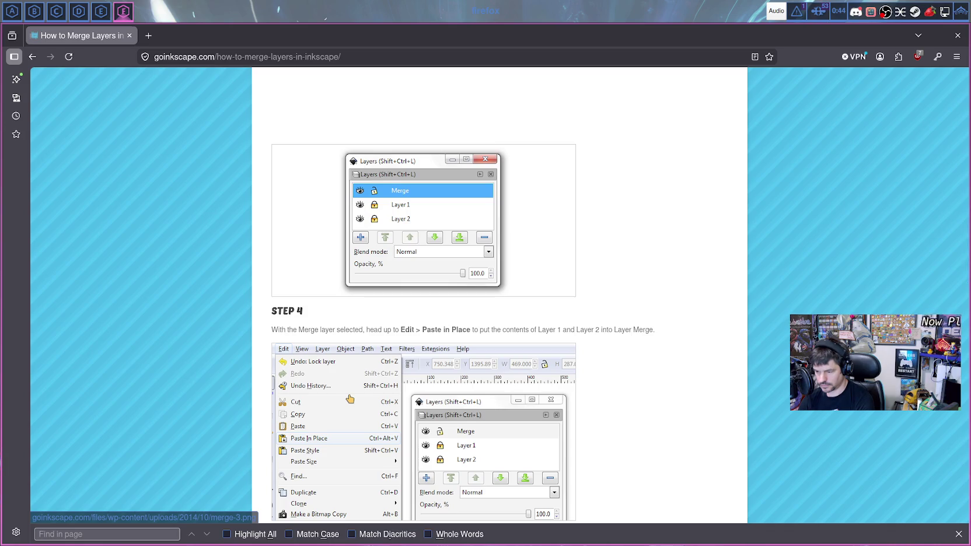
scroll(350, 399, "down", 3)
scroll(350, 399, "down", 1)
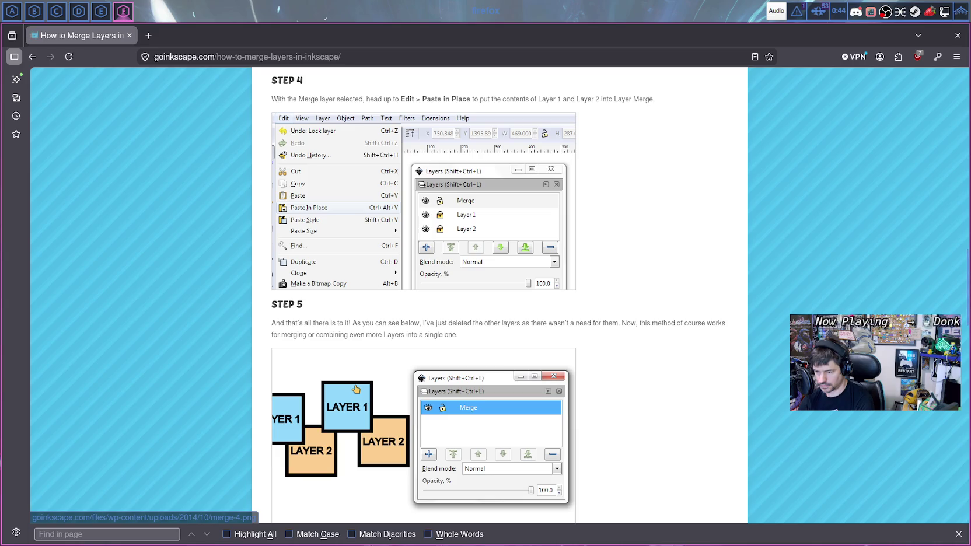
scroll(356, 390, "up", 2)
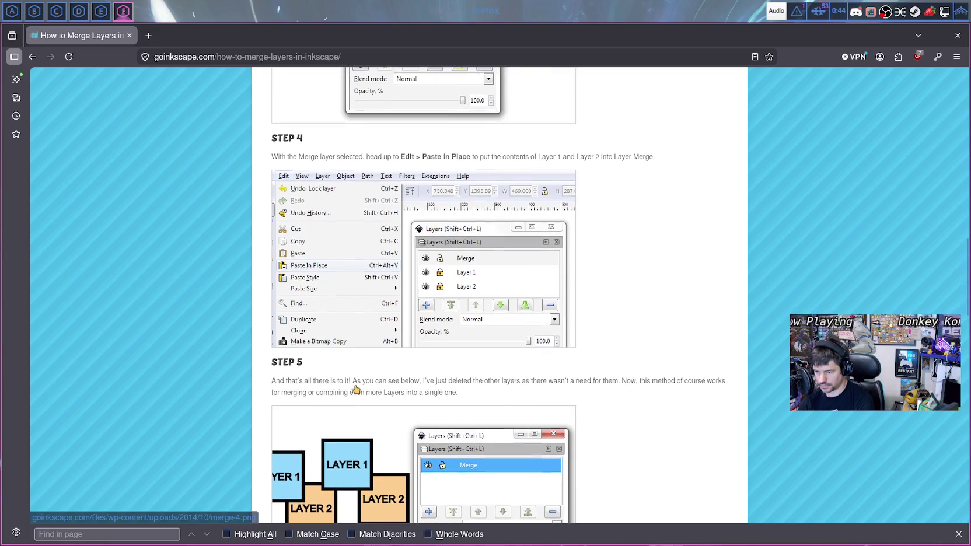
scroll(354, 390, "up", 2)
scroll(388, 327, "up", 2)
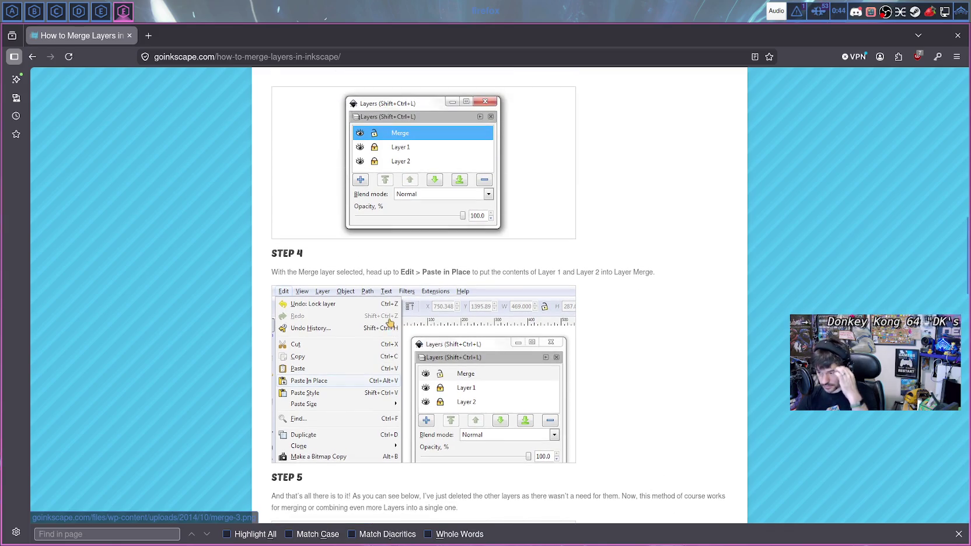
scroll(389, 324, "up", 8)
scroll(396, 318, "down", 9)
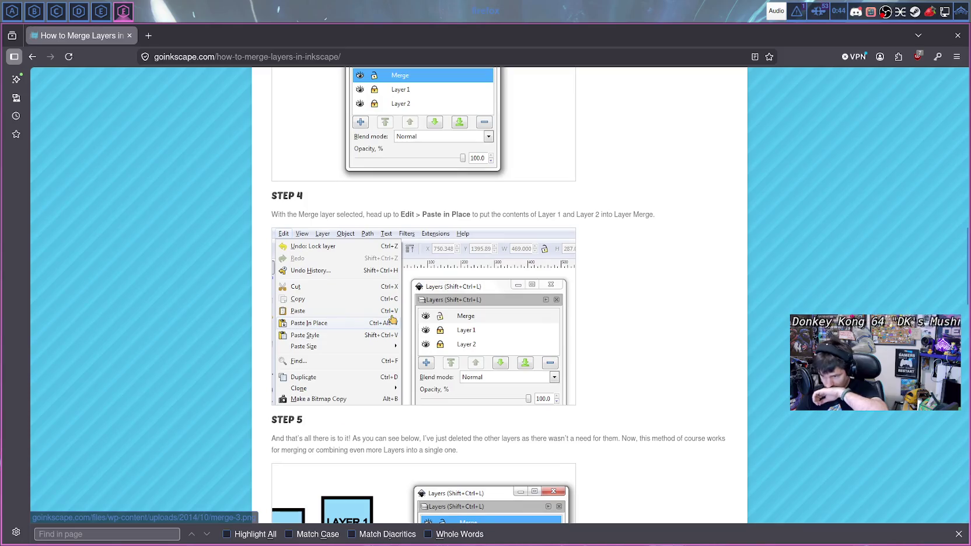
scroll(397, 324, "up", 9)
scroll(400, 330, "up", 4)
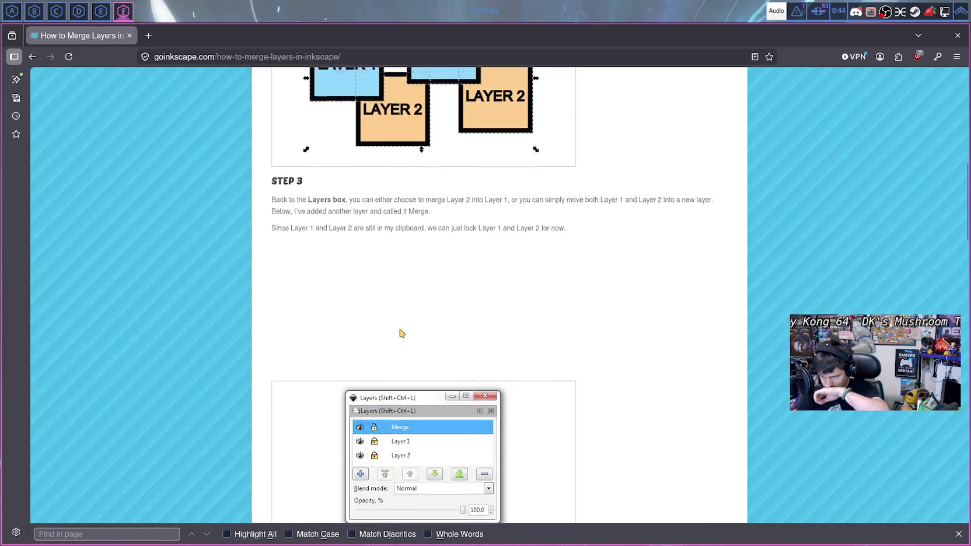
scroll(401, 332, "up", 11)
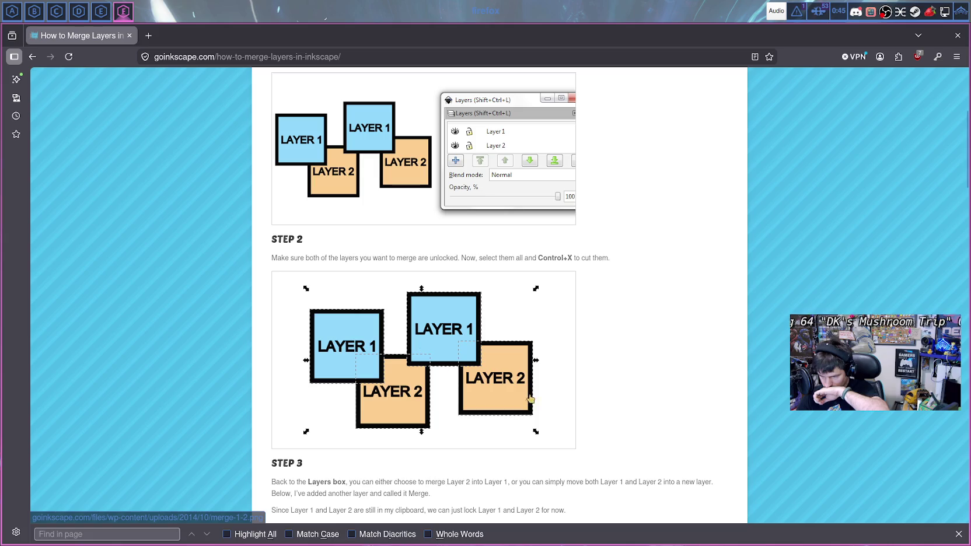
scroll(600, 393, "down", 2)
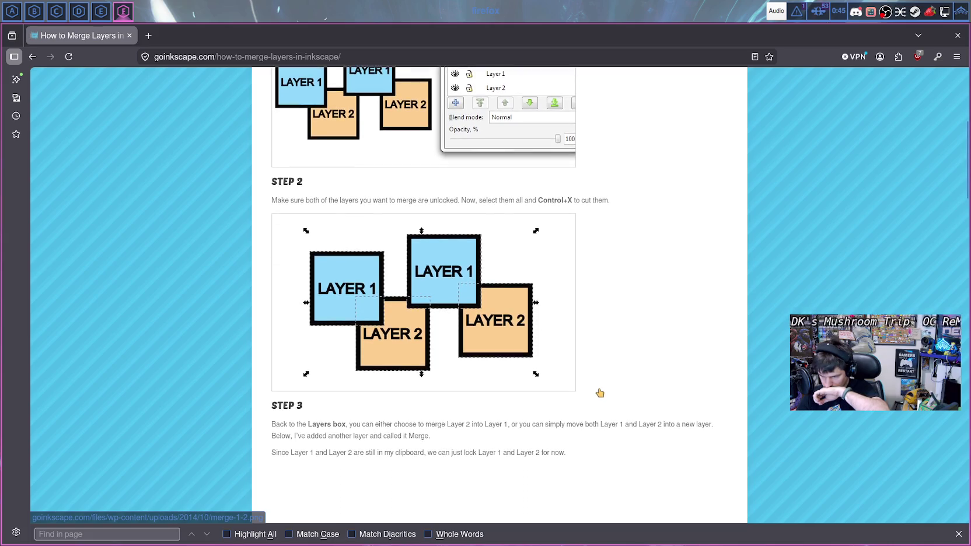
scroll(600, 393, "up", 10)
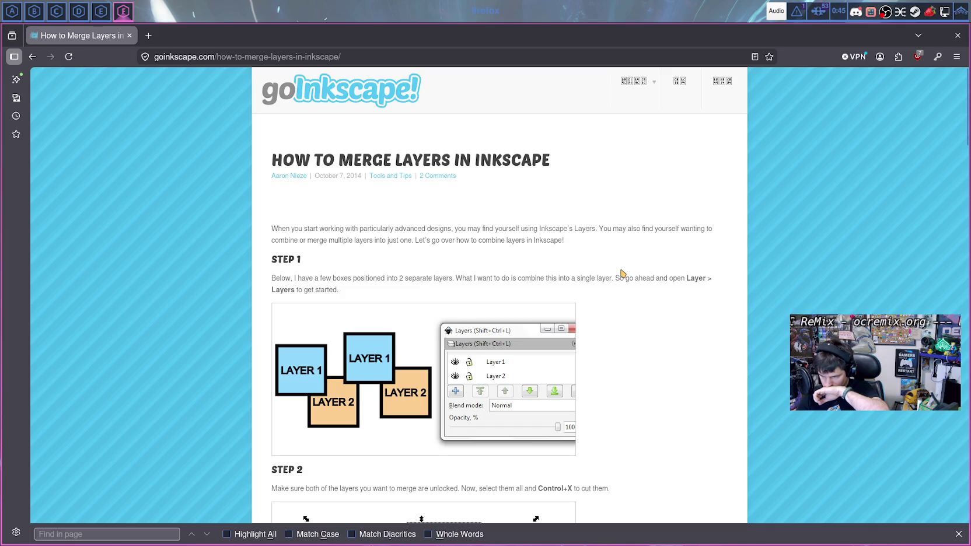
- Read down to Step 5's single merged layer, then return to the search results
scroll(612, 317, "down", 3)
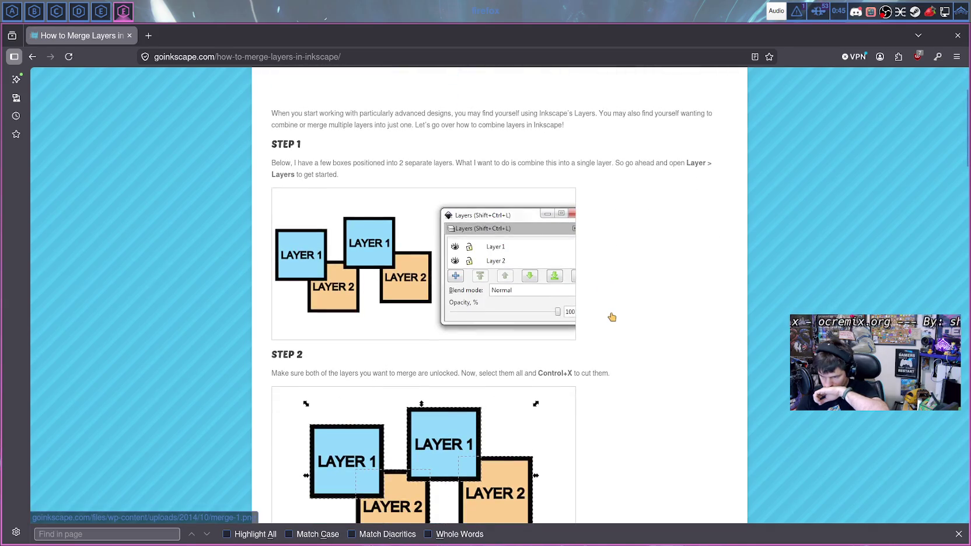
scroll(612, 317, "down", 2)
scroll(611, 317, "down", 2)
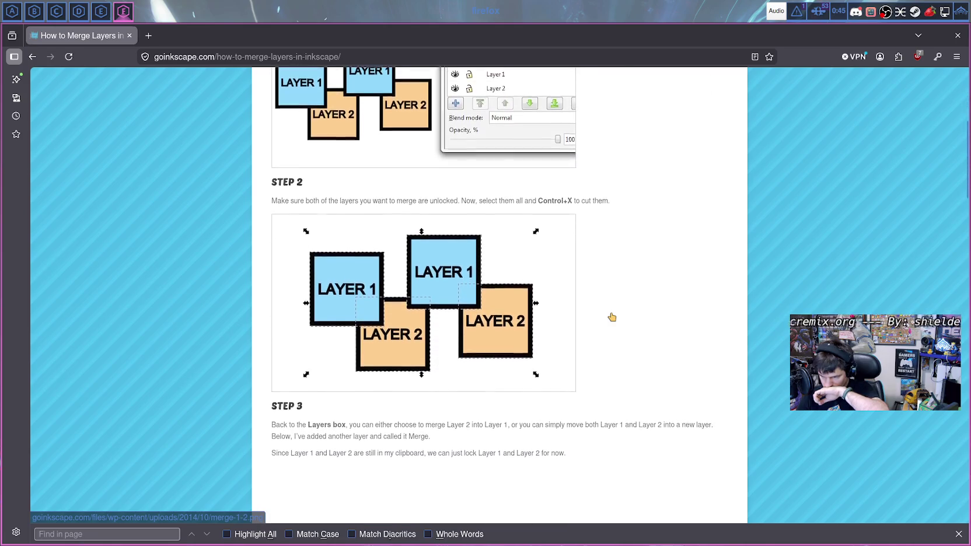
scroll(612, 317, "down", 1)
scroll(612, 317, "down", 2)
scroll(612, 317, "down", 4)
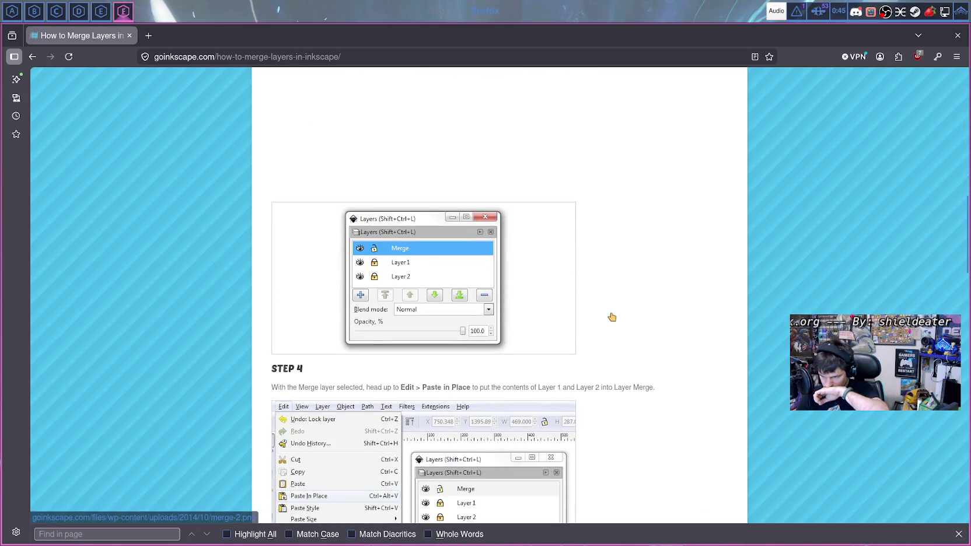
scroll(612, 317, "down", 2)
scroll(611, 317, "down", 2)
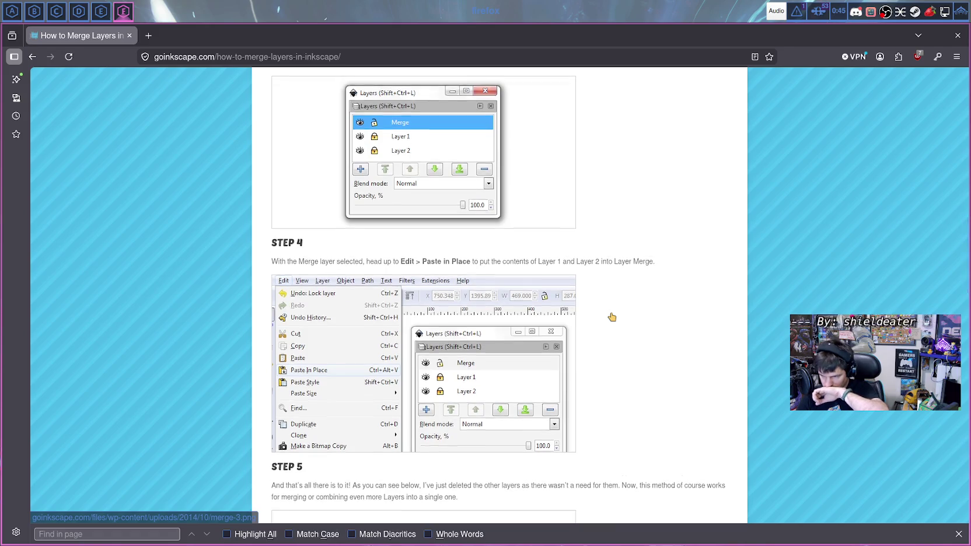
scroll(611, 311, "down", 1)
scroll(609, 305, "down", 3)
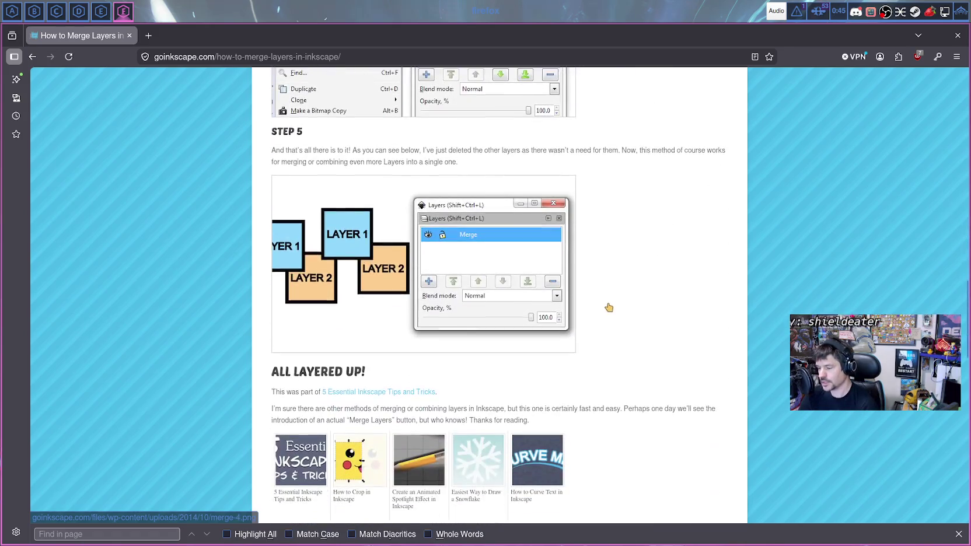
scroll(612, 302, "down", 2)
scroll(613, 301, "up", 1)
key("alt+Left")
- Scroll the merge-layers results and open ByteXD's 'How to Merge Objects in Inkscape' article
scroll(584, 304, "down", 3)
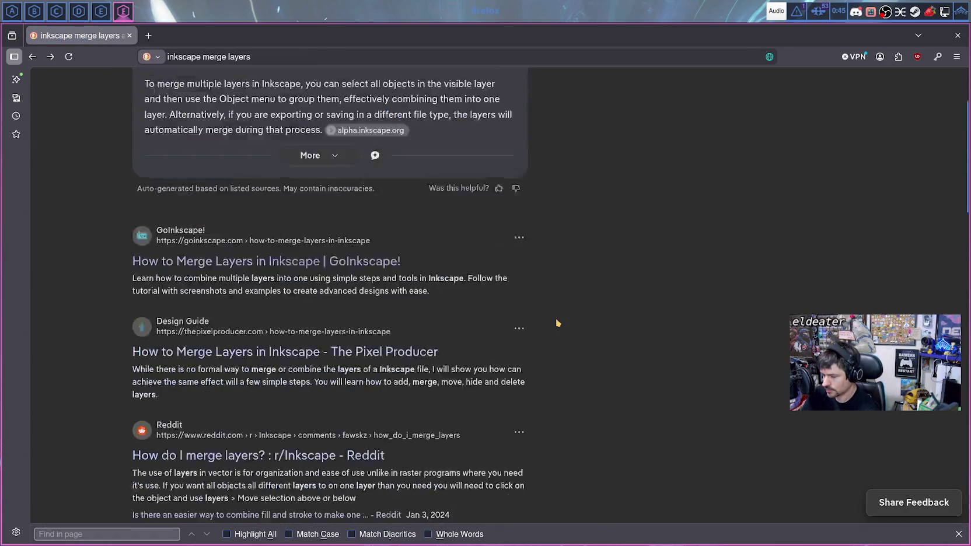
scroll(555, 318, "down", 2)
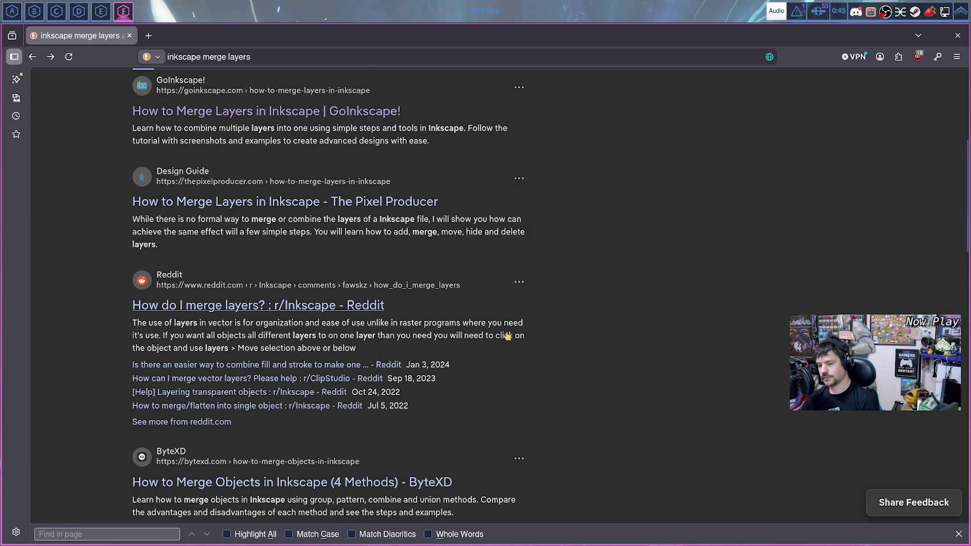
scroll(506, 337, "down", 3)
scroll(505, 338, "down", 1)
scroll(506, 340, "up", 2)
scroll(502, 349, "up", 3)
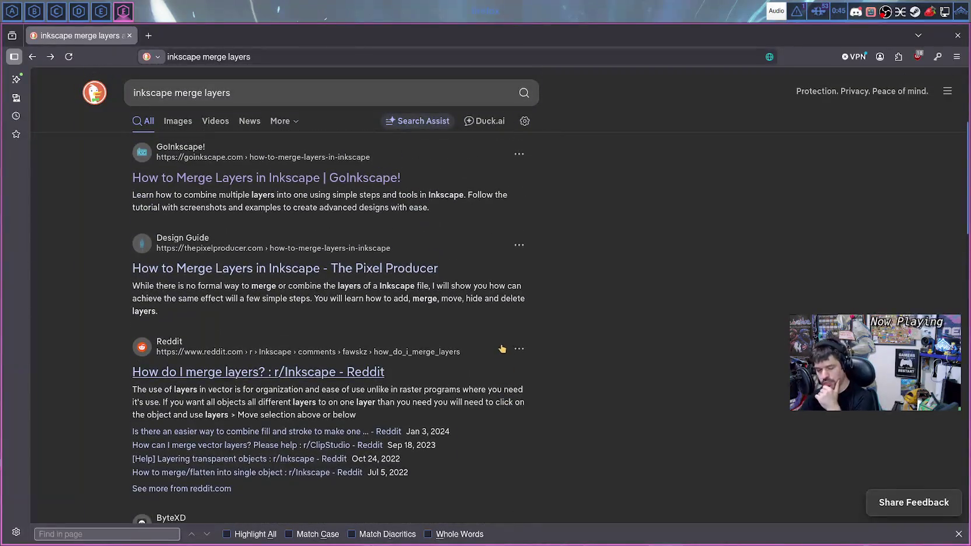
scroll(350, 324, "down", 2)
scroll(348, 324, "down", 1)
scroll(349, 323, "down", 2)
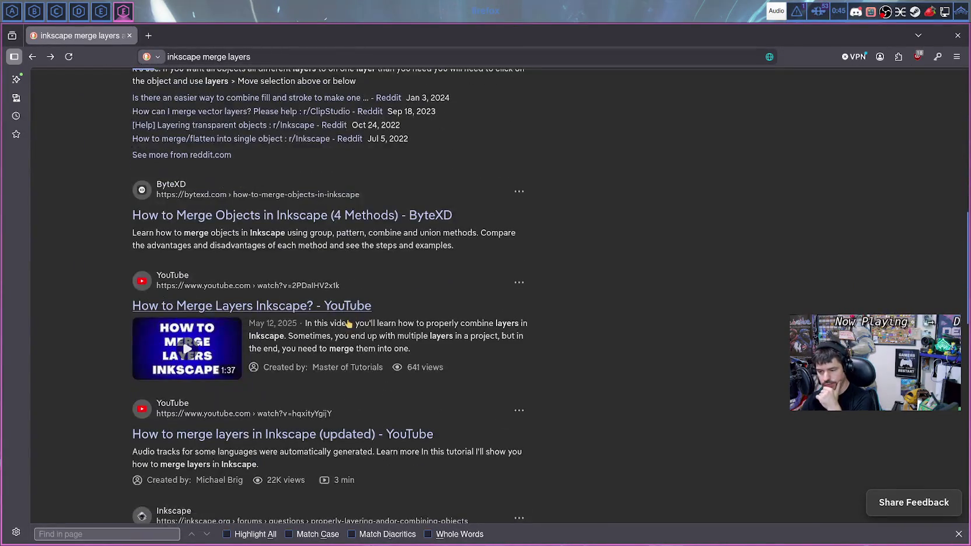
left_click(339, 218)
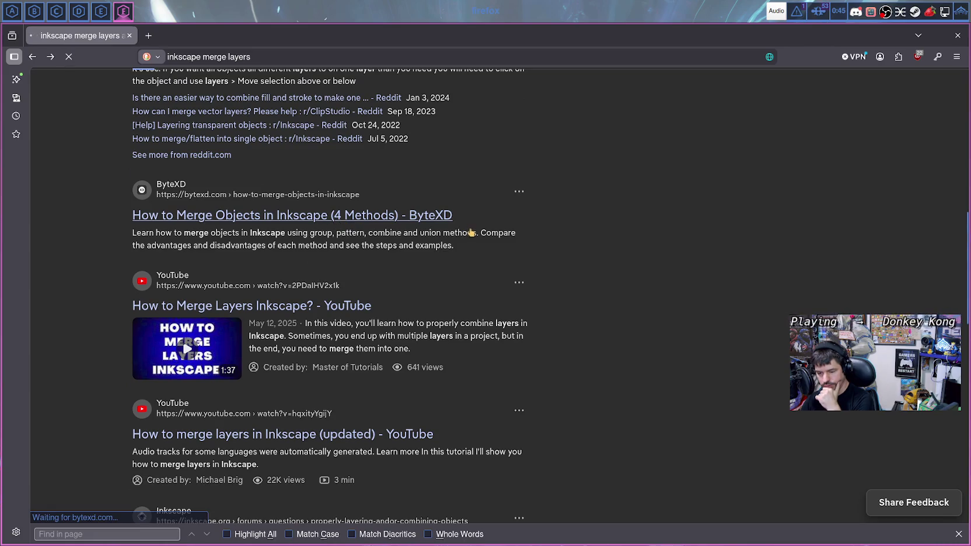
scroll(543, 245, "down", 2)
scroll(542, 245, "down", 3)
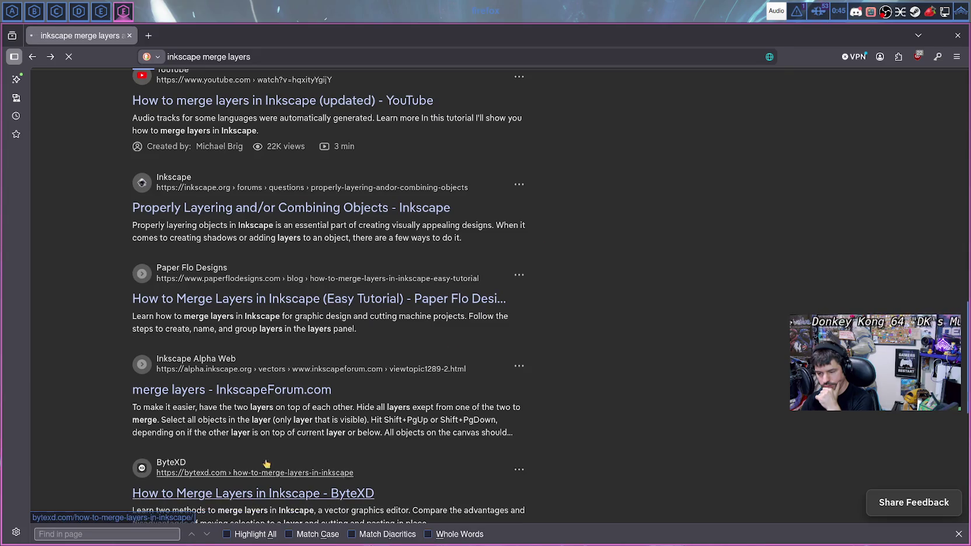
- Open the InkscapeForum merge-layers thread in a background tab and read ByteXD's Group and Pattern methods
middle_click(292, 392)
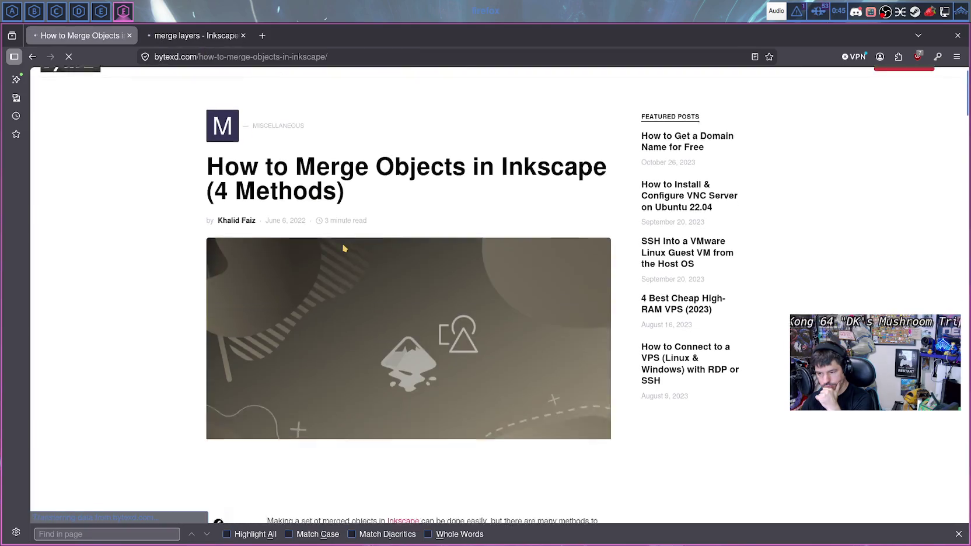
scroll(342, 249, "down", 3)
scroll(342, 250, "down", 1)
scroll(344, 249, "down", 3)
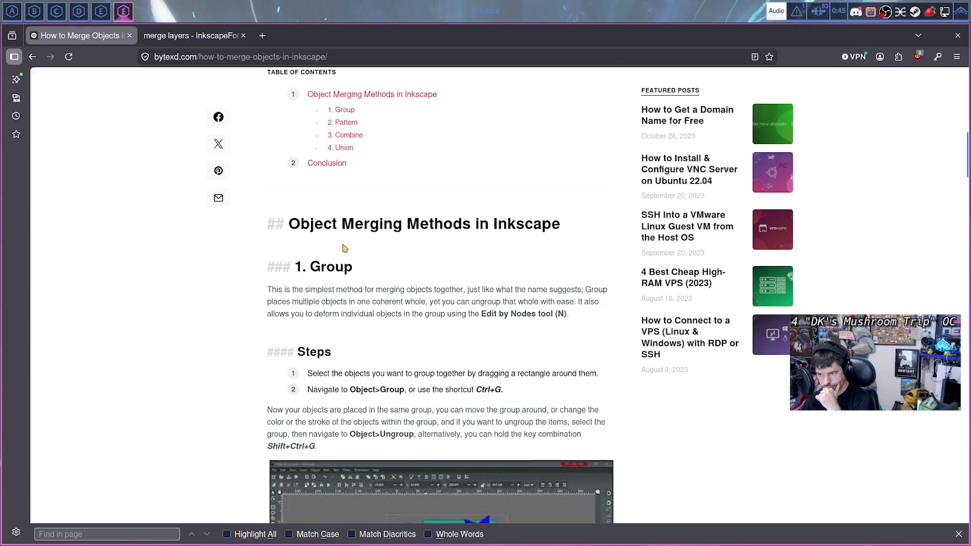
scroll(345, 248, "down", 5)
scroll(343, 247, "down", 2)
scroll(343, 247, "down", 3)
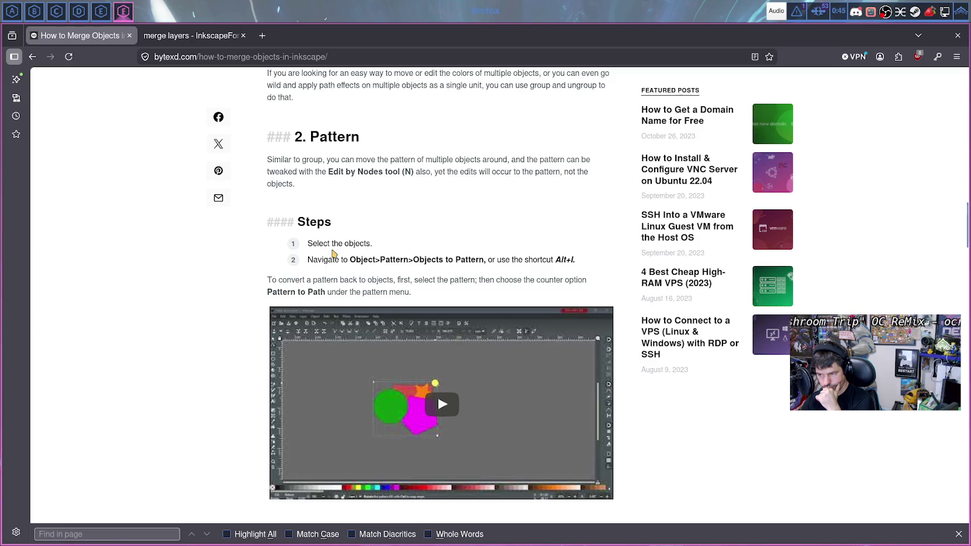
scroll(373, 224, "down", 1)
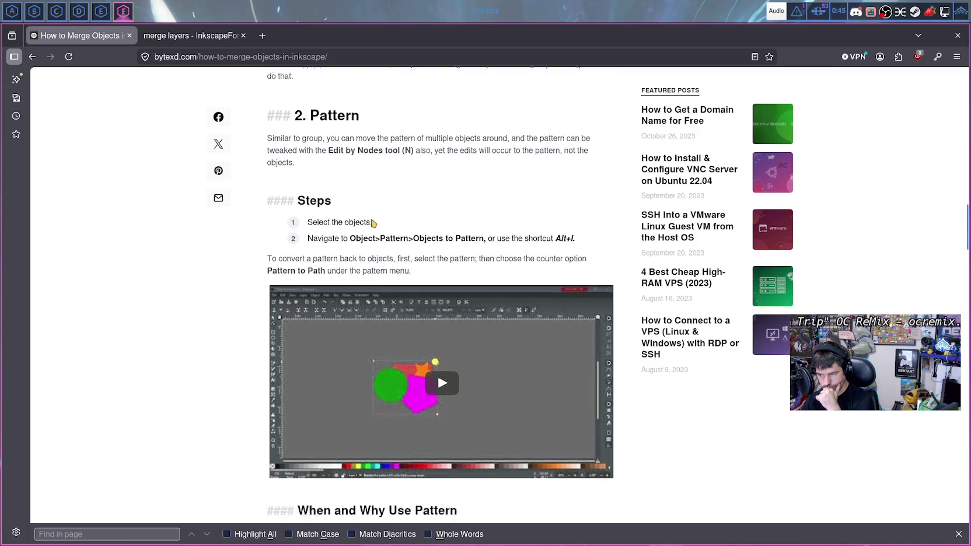
scroll(373, 224, "down", 2)
scroll(372, 222, "down", 3)
- Read on to ByteXD's Combine method, then leave Firefox for the Qt Creator workspace
scroll(372, 220, "down", 1)
scroll(371, 220, "down", 2)
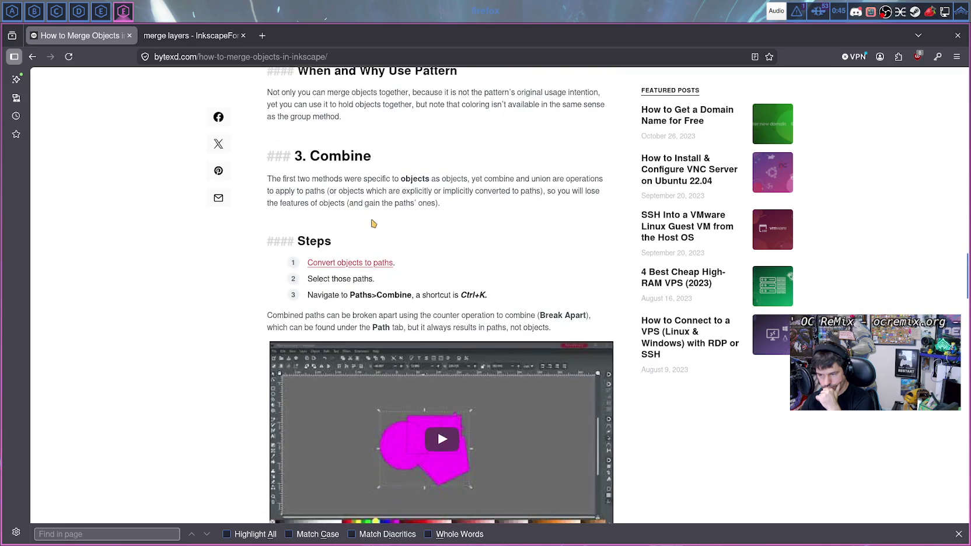
scroll(372, 224, "down", 2)
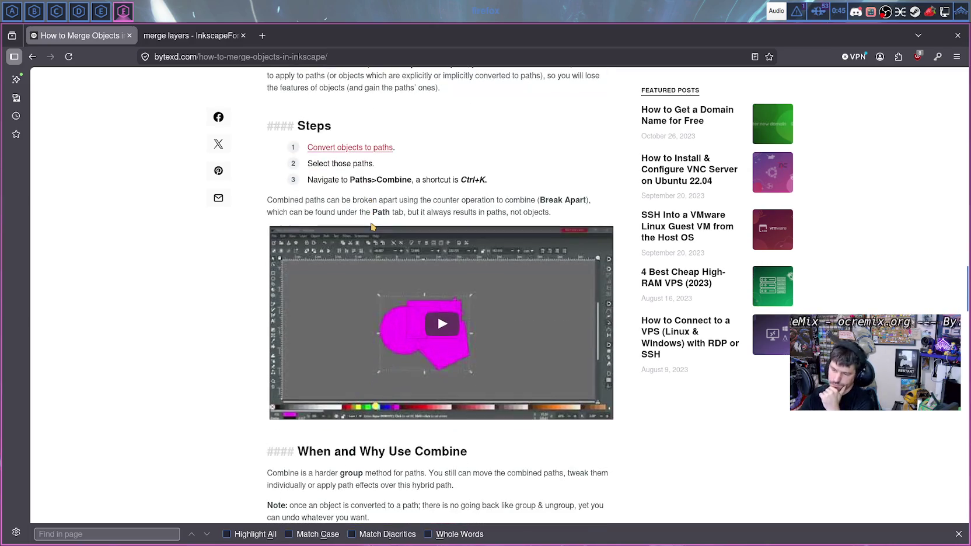
scroll(368, 223, "down", 1)
scroll(365, 222, "down", 2)
scroll(366, 222, "up", 2)
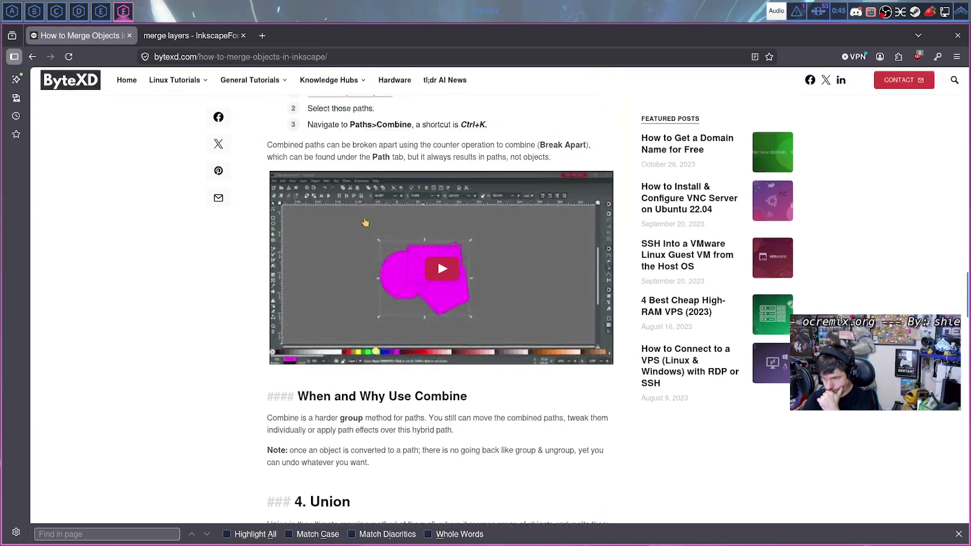
scroll(357, 192, "up", 1)
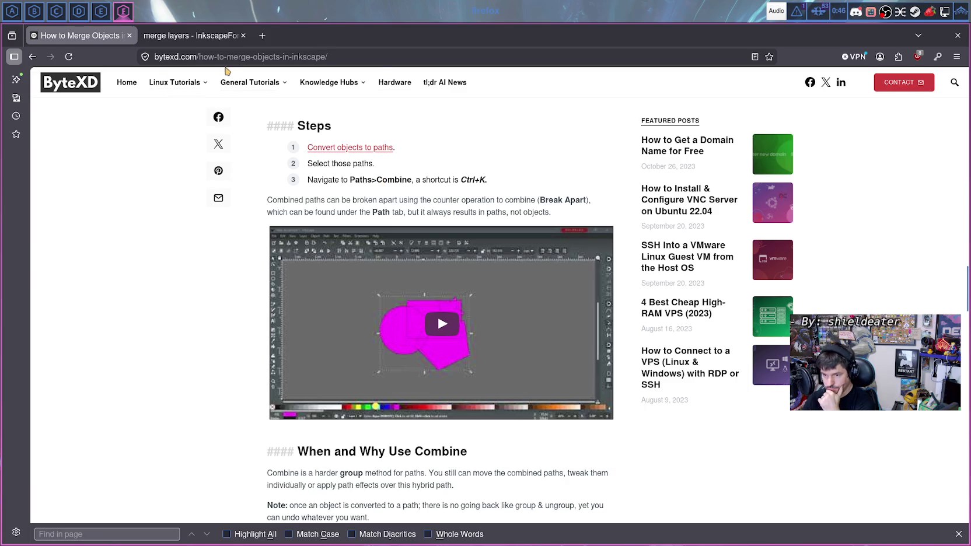
left_click(17, 17)
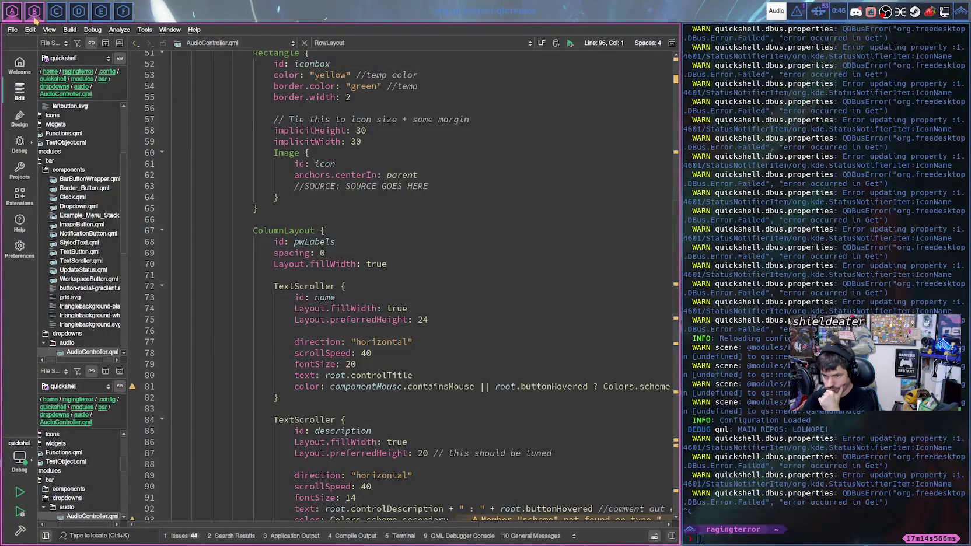
- Return to the Inkscape workspace and combine the two selected hexagons into one path with Ctrl+K
left_click(35, 12)
left_click(101, 12)
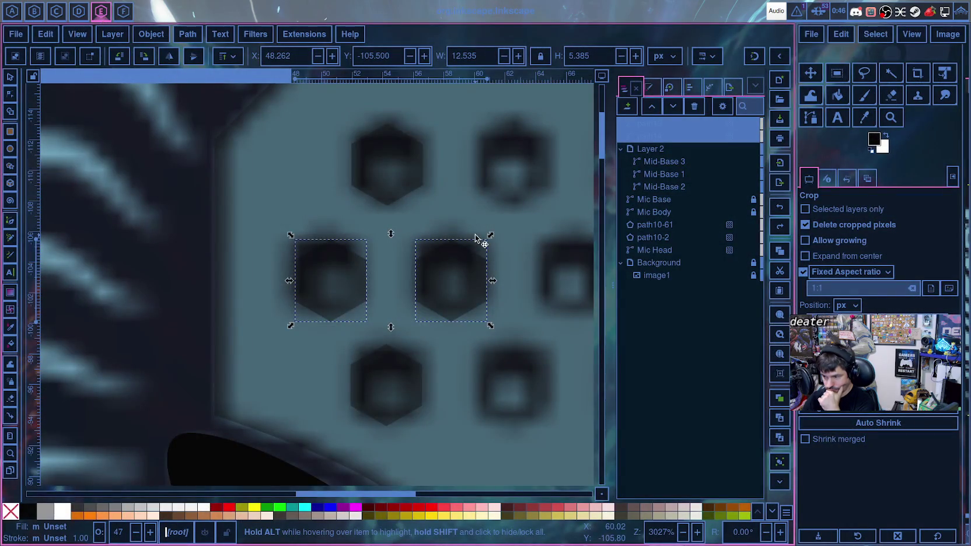
key("ctrl+k")
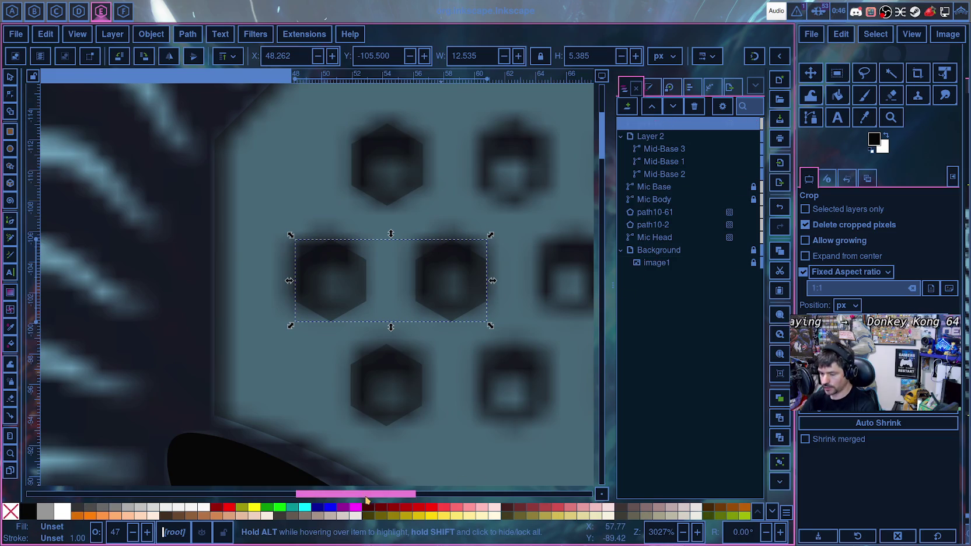
- Bring up the Path Effects panel and search for Mirror symmetry
mouse_move(367, 490)
left_mouse_down()
mouse_move(427, 491)
mouse_move(410, 491)
left_mouse_up()
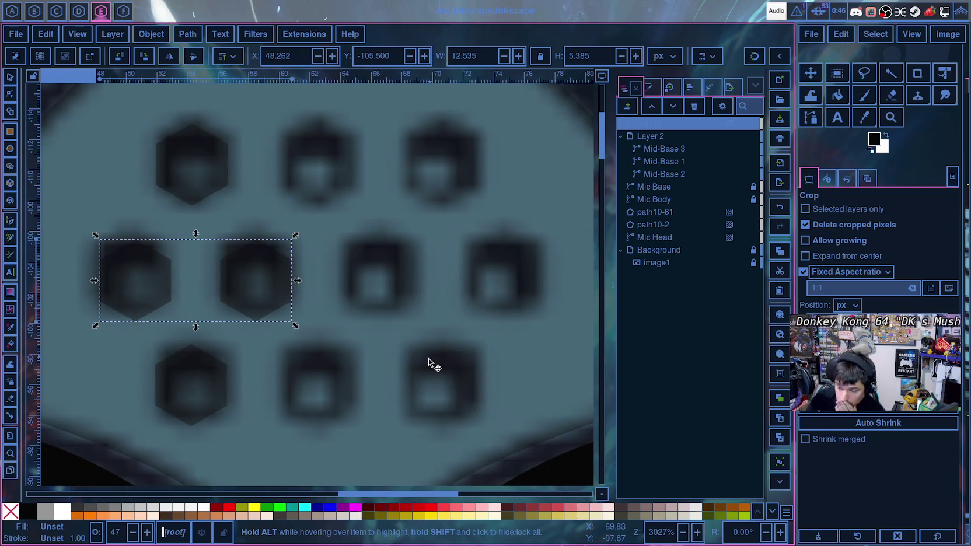
scroll(581, 167, "down", 2)
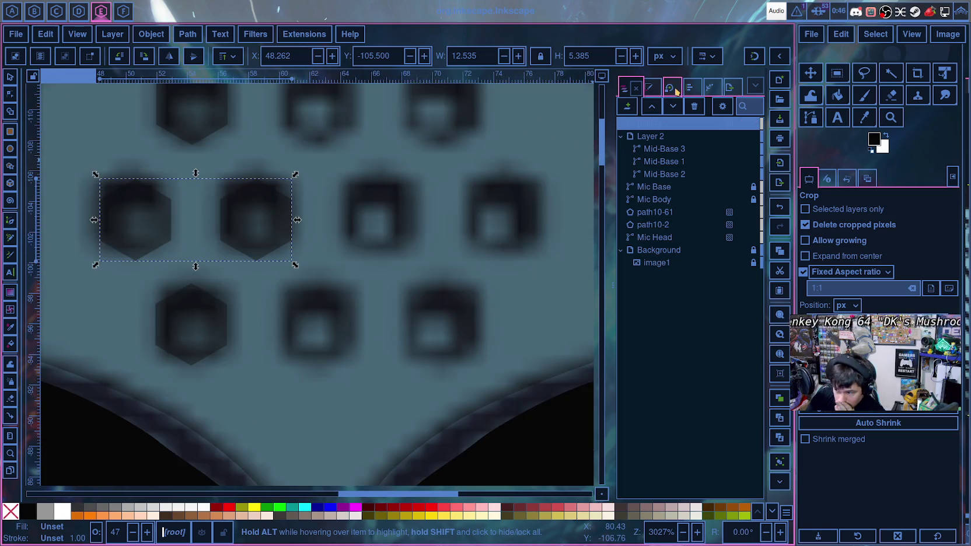
left_click(711, 88)
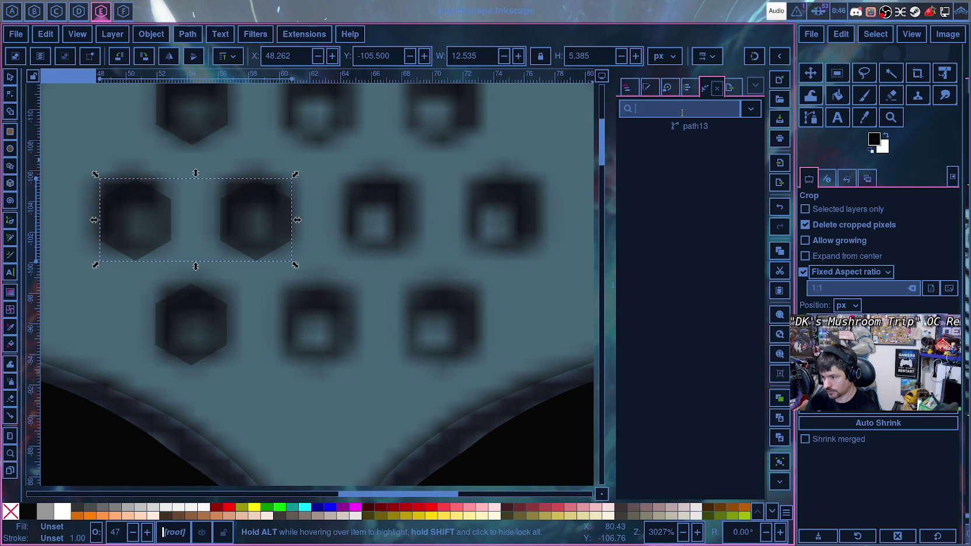
type("Mirror symmetry")
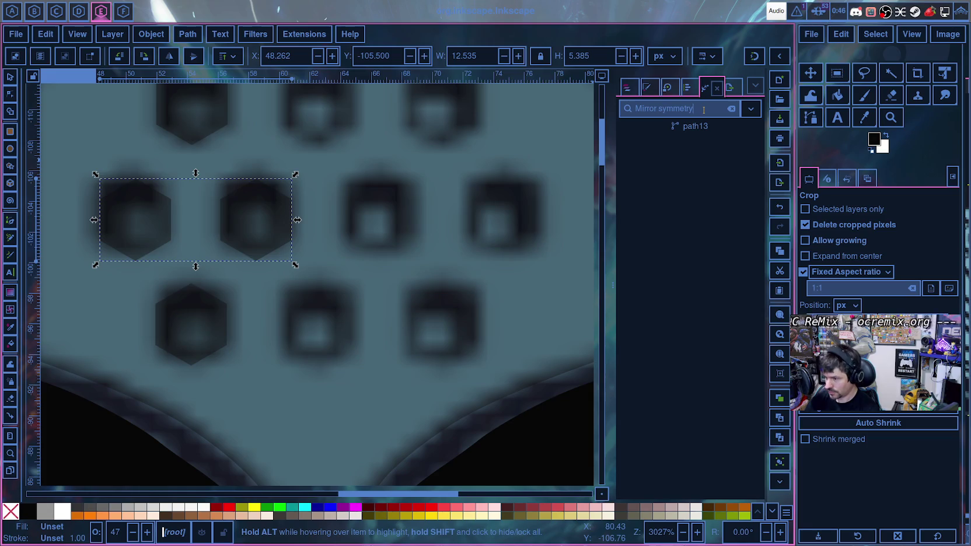
left_click(625, 88)
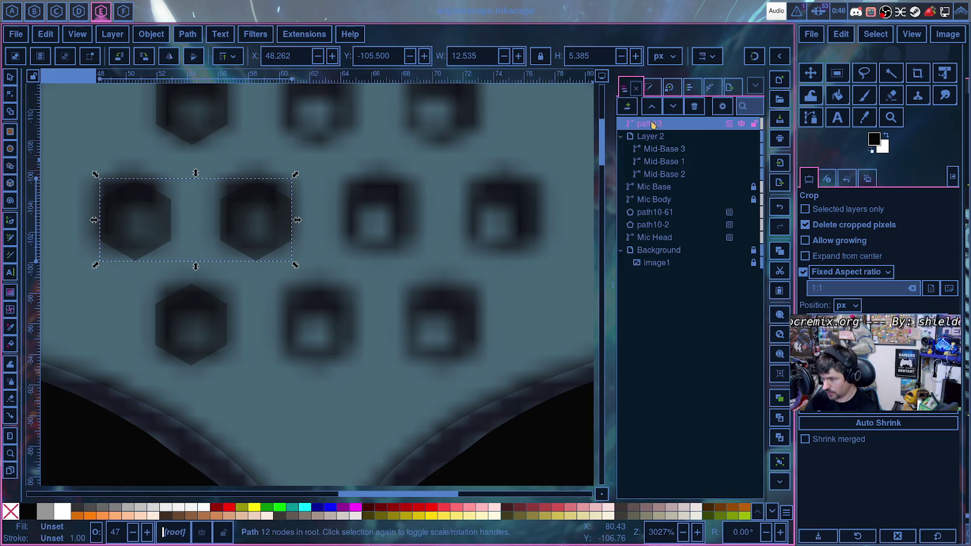
left_click(709, 87)
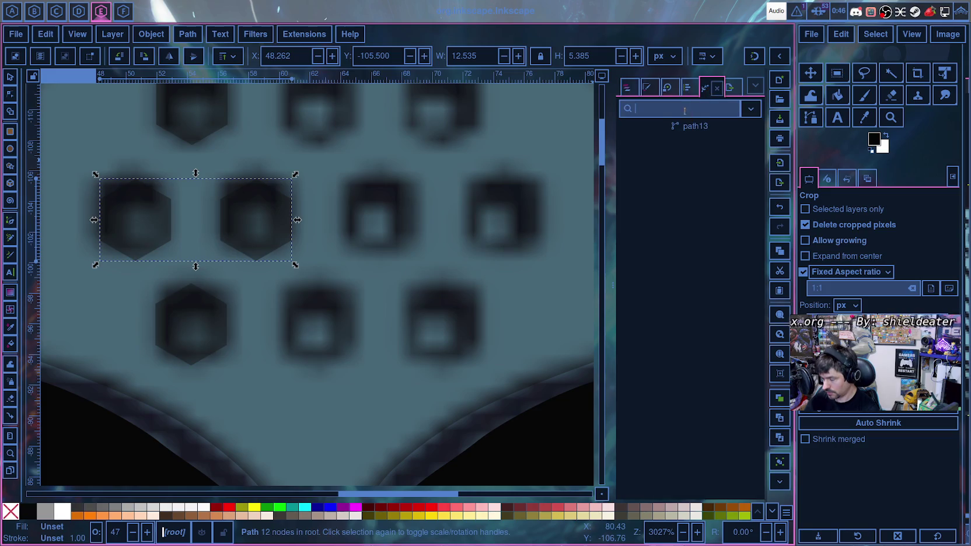
- Add Mirror symmetry to path13 with mirror line start X and end X both 62.50
type("Mirror symmetry")
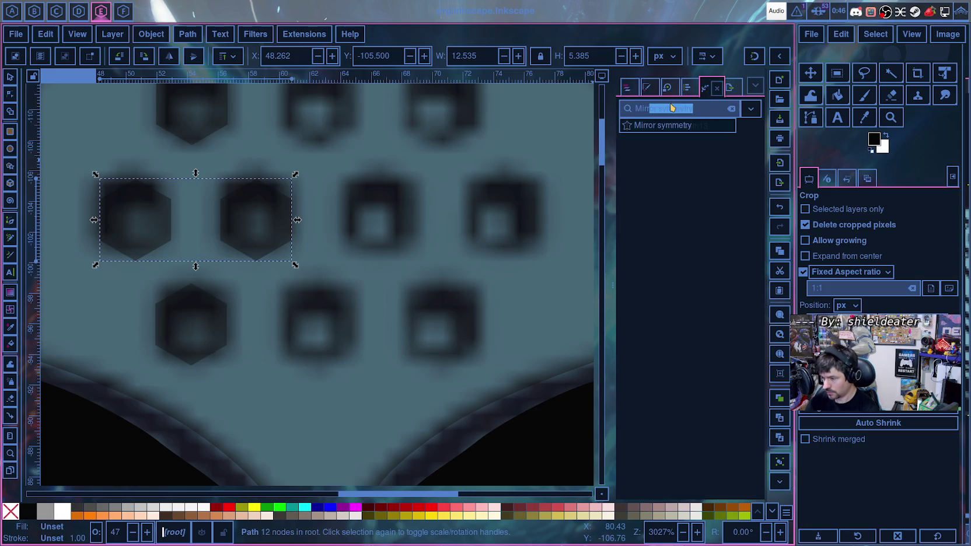
left_click(662, 125)
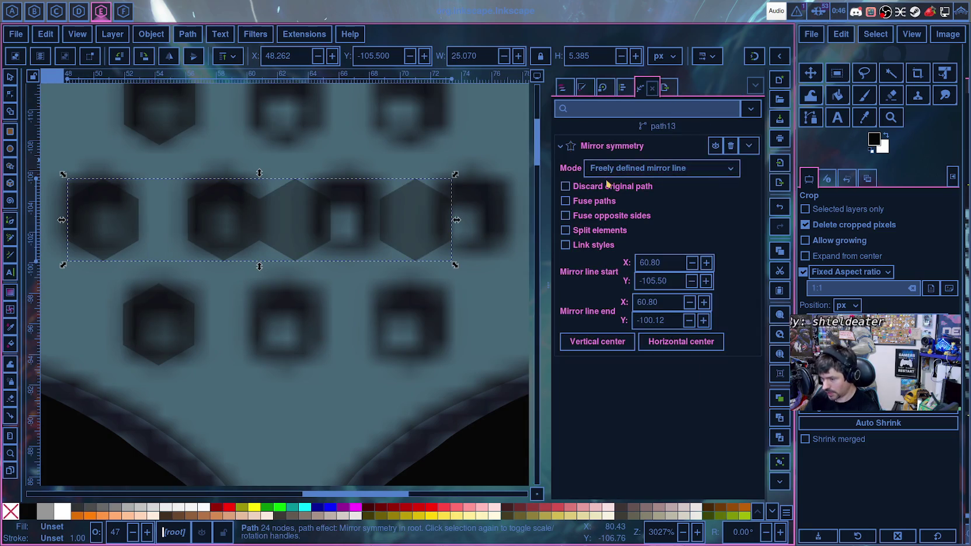
triple_click(651, 263)
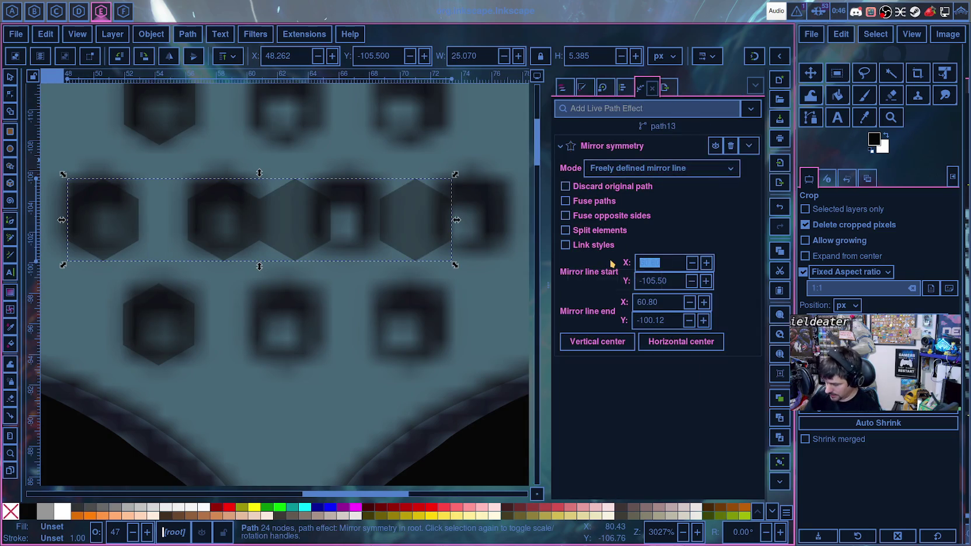
type("62.5")
key("Return")
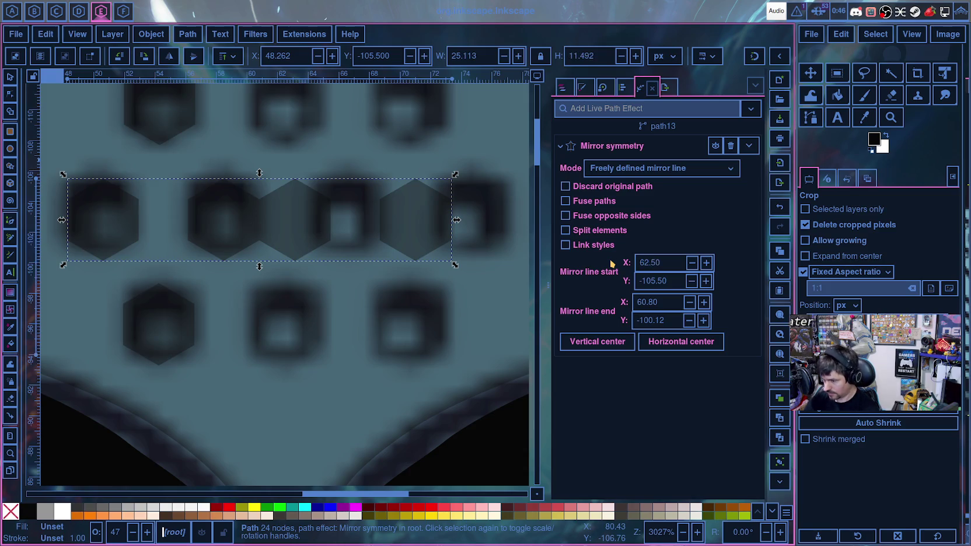
triple_click(653, 301)
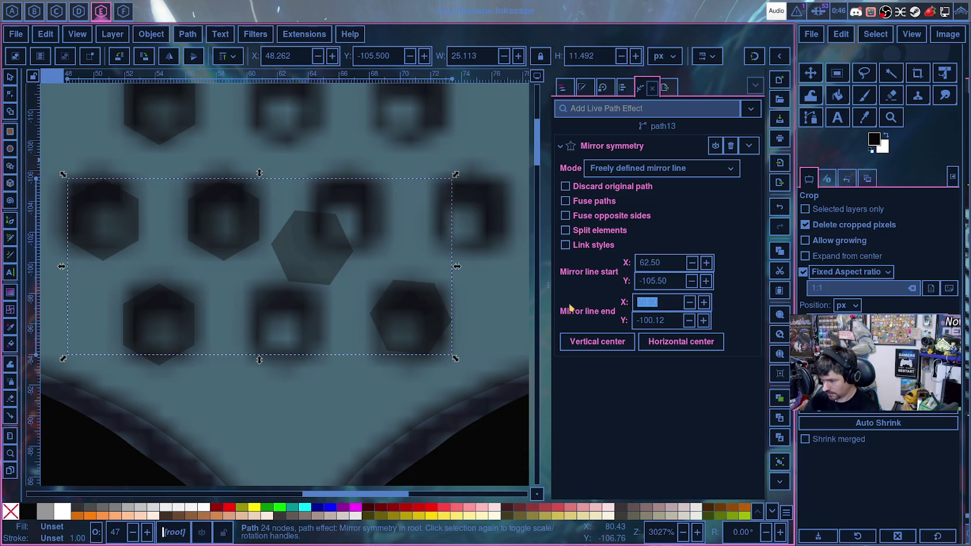
type("62.50")
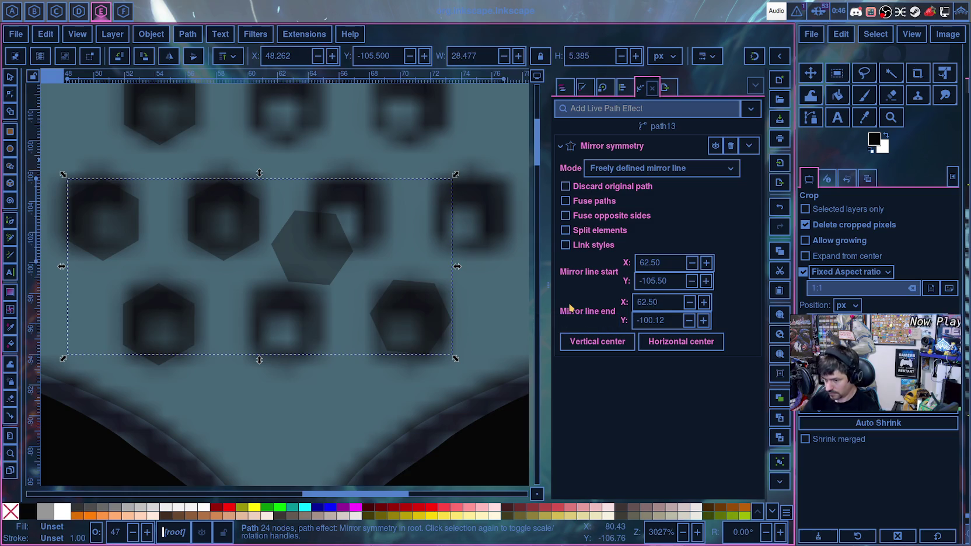
key("Return")
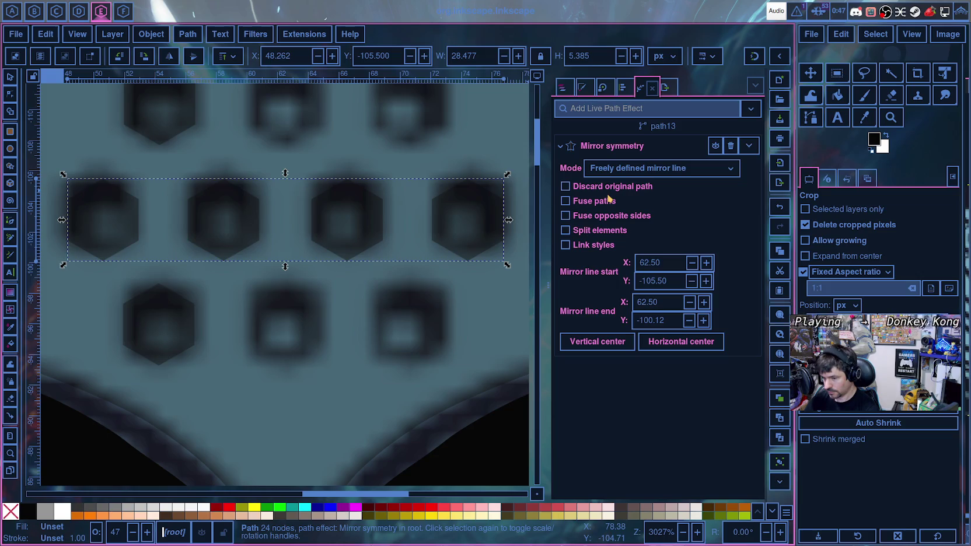
- In Layers and Objects, drag path13 toward Layer 2, then select the Mic Head path on the canvas
left_click(563, 88)
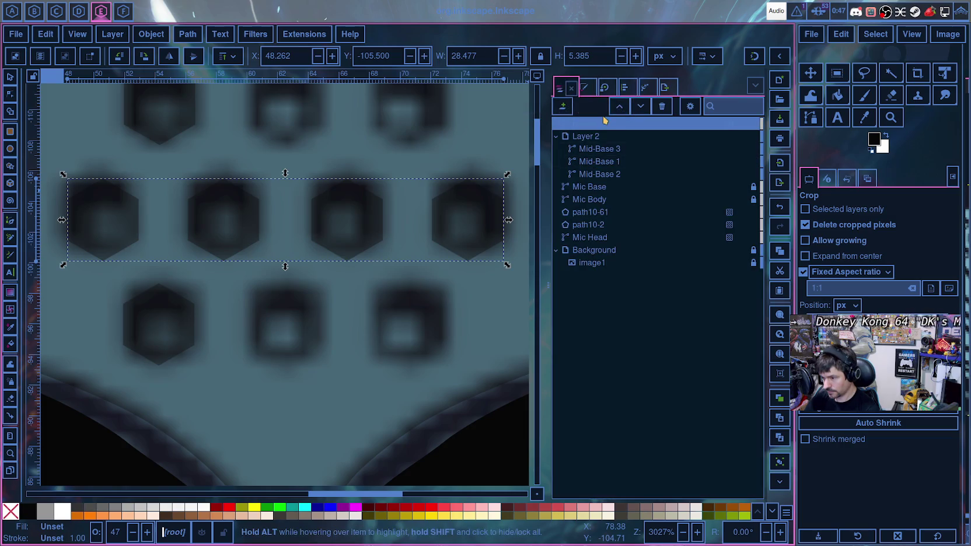
left_click_drag(606, 131, 486, 218)
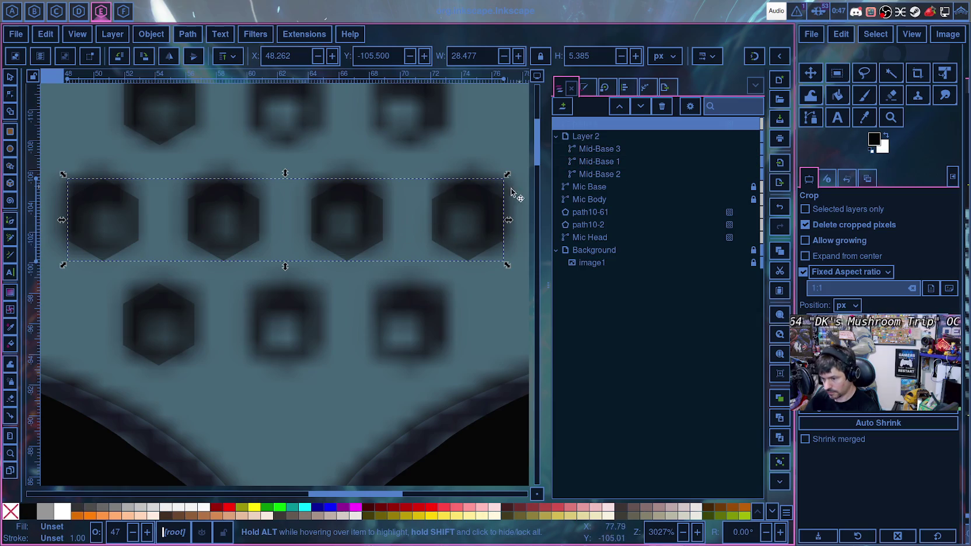
left_click_drag(544, 193, 226, 234)
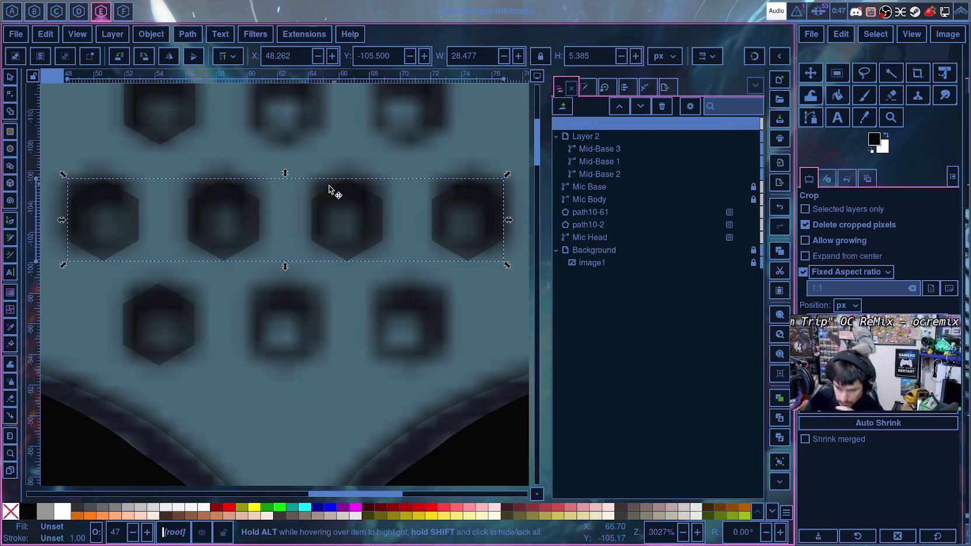
left_click(155, 167)
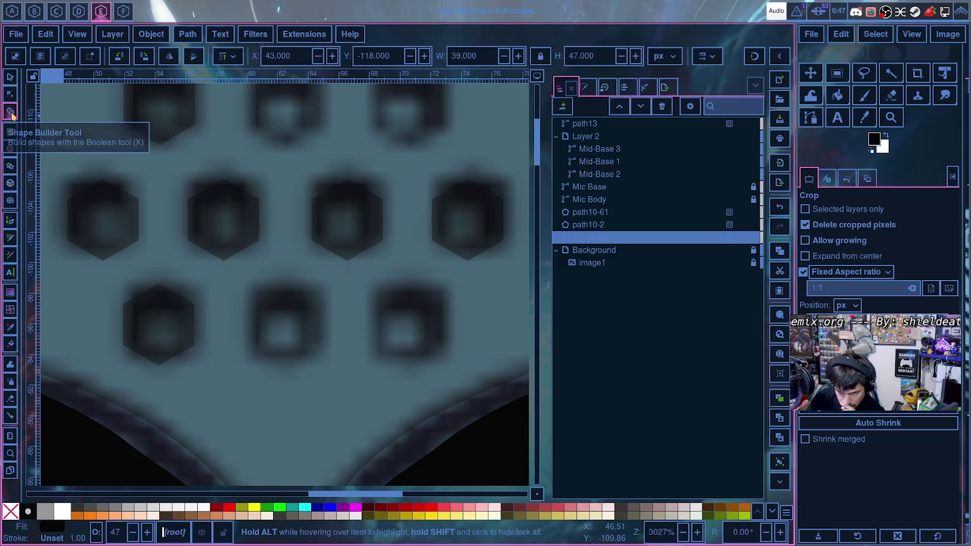
left_click(11, 113)
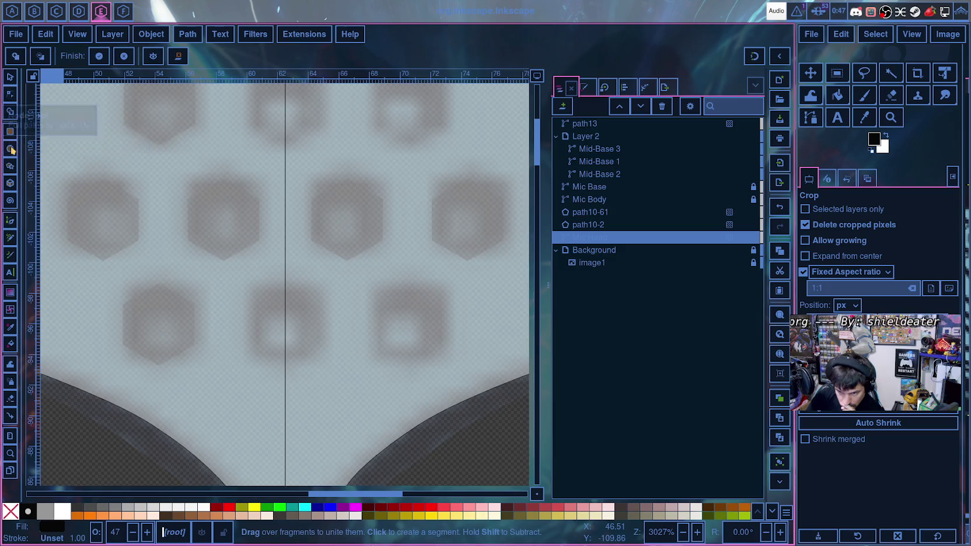
left_click(10, 183)
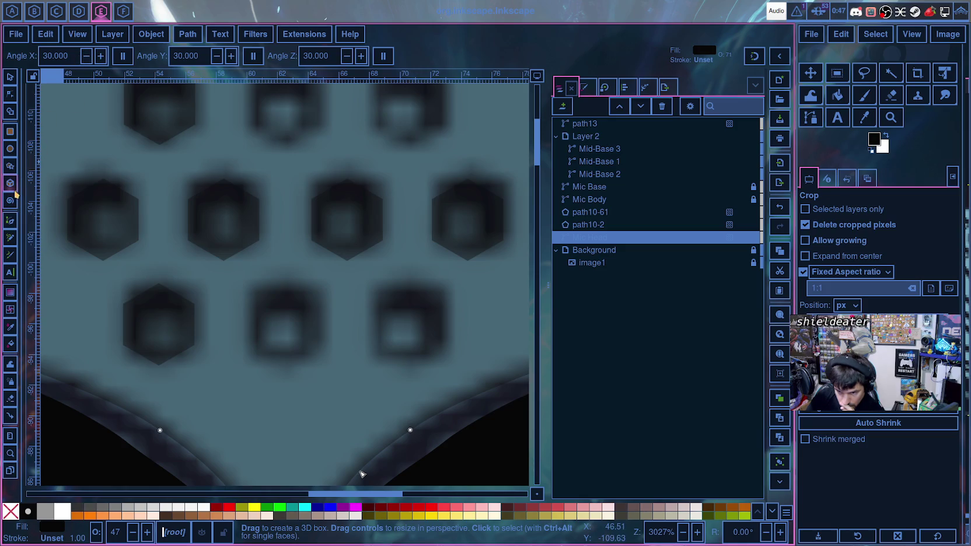
left_click(10, 167)
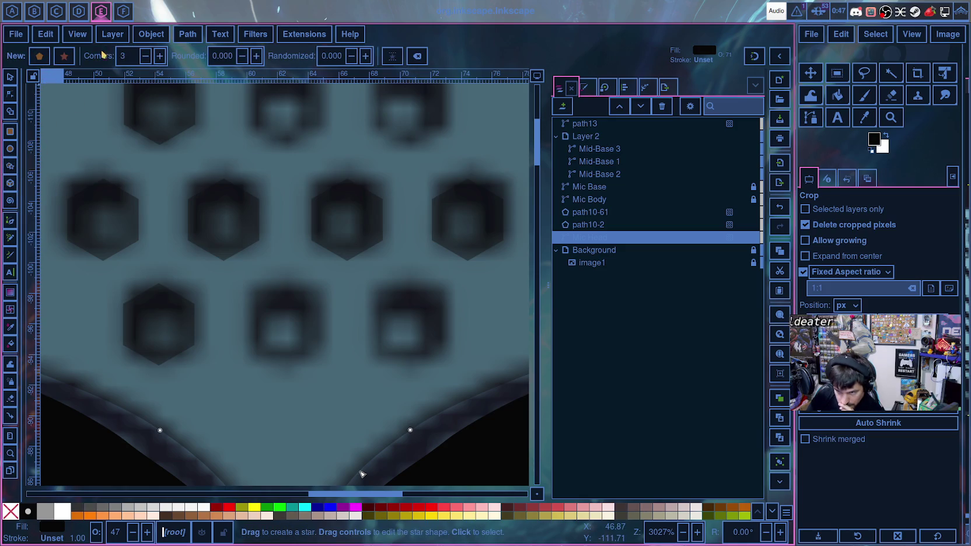
double_click(127, 56)
type("3")
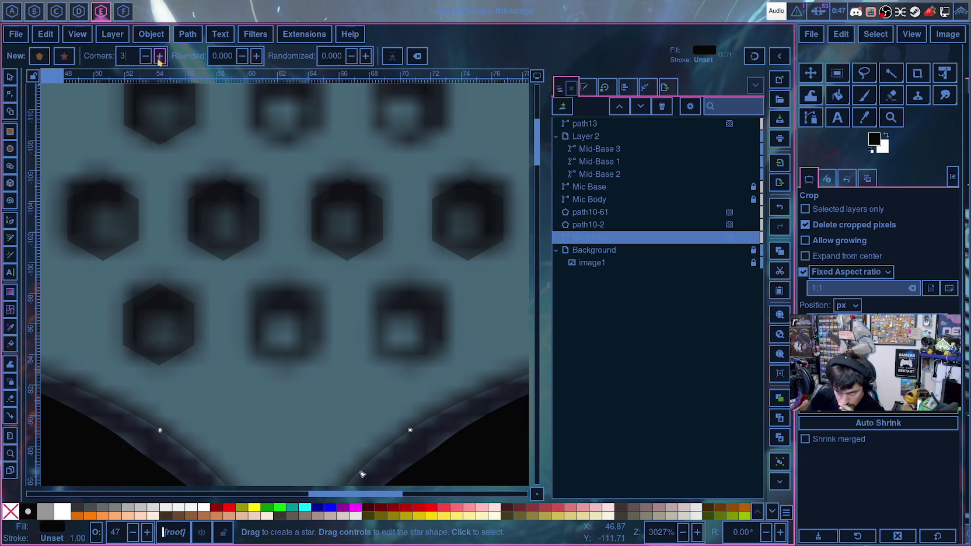
left_click(160, 56)
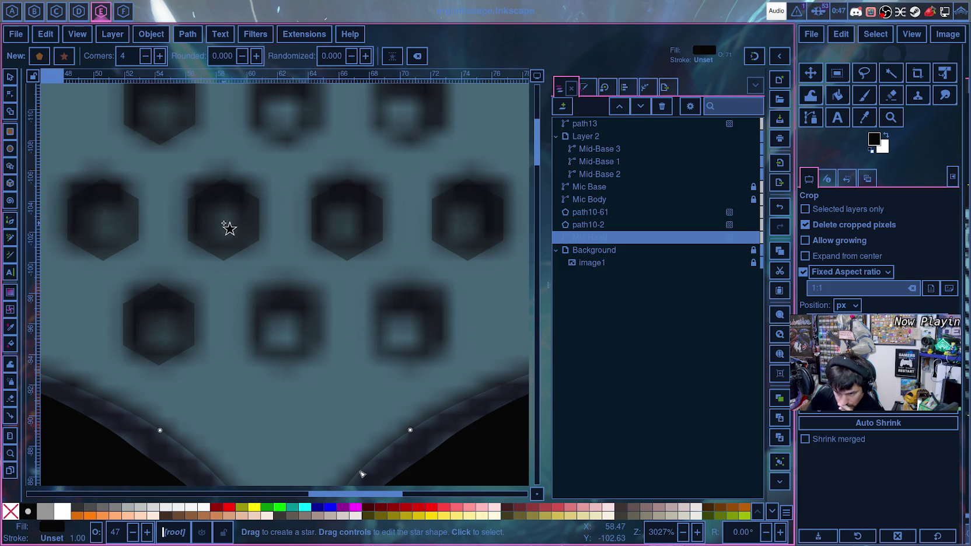
left_click_drag(225, 224, 239, 224)
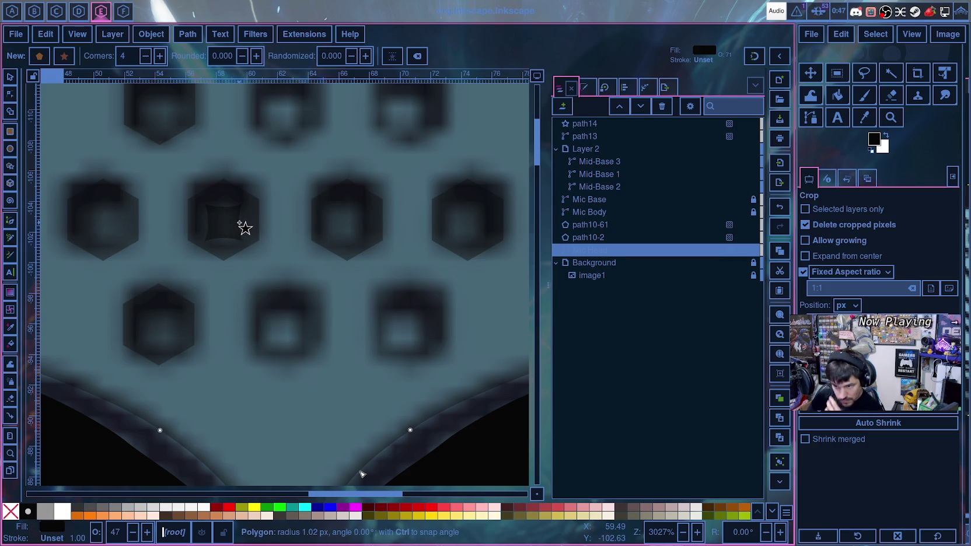
left_click_drag(239, 224, 233, 226)
key("ctrl+z")
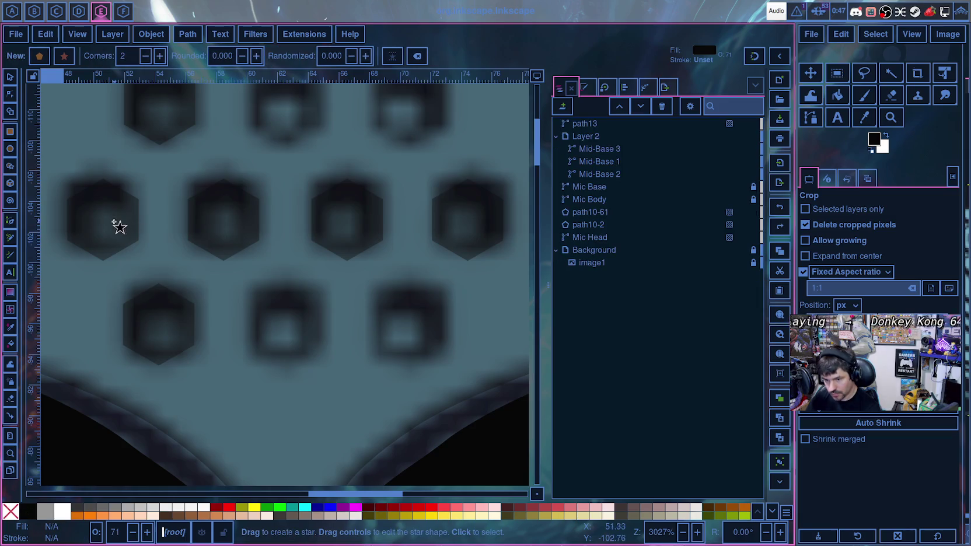
left_click(39, 56)
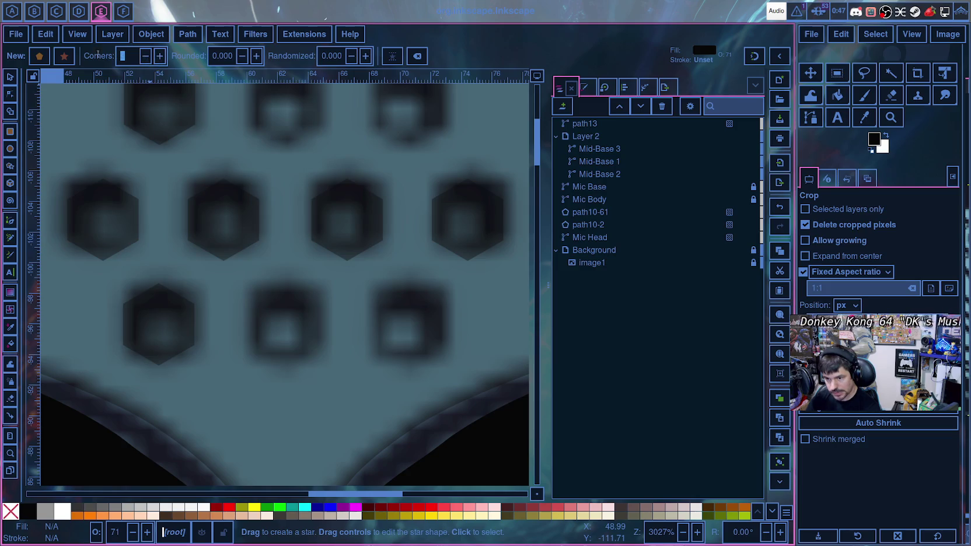
type("4")
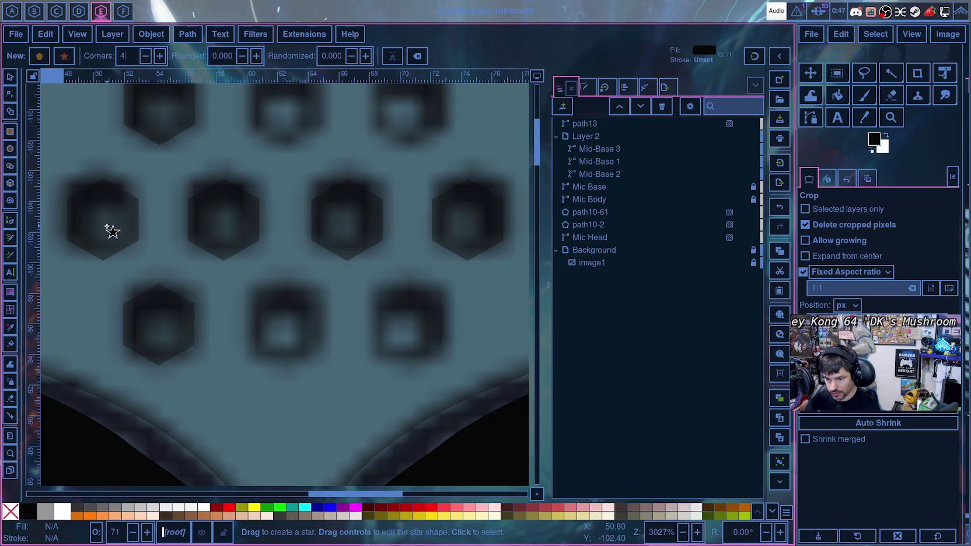
mouse_move(123, 229)
left_mouse_down()
mouse_move(250, 213)
mouse_move(117, 206)
left_mouse_up()
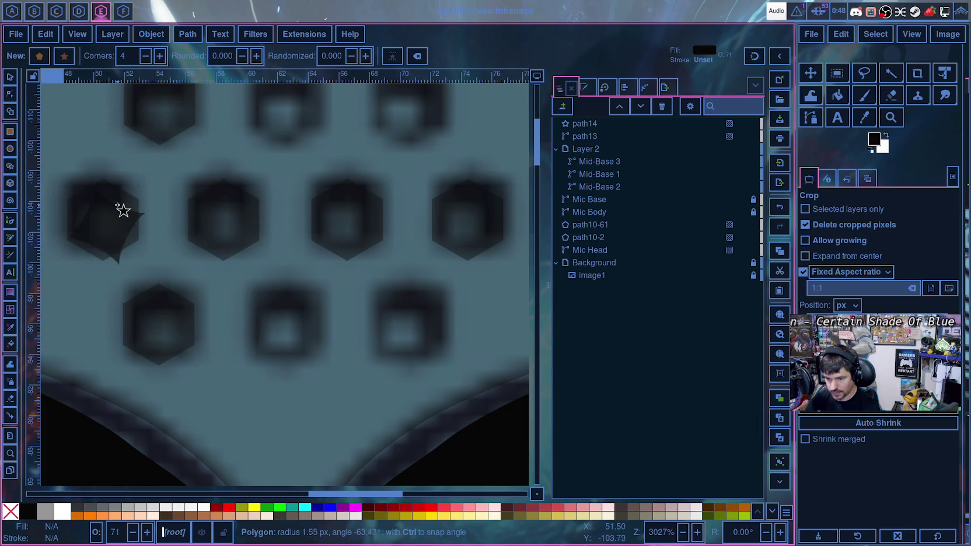
left_click_drag(117, 206, 116, 220)
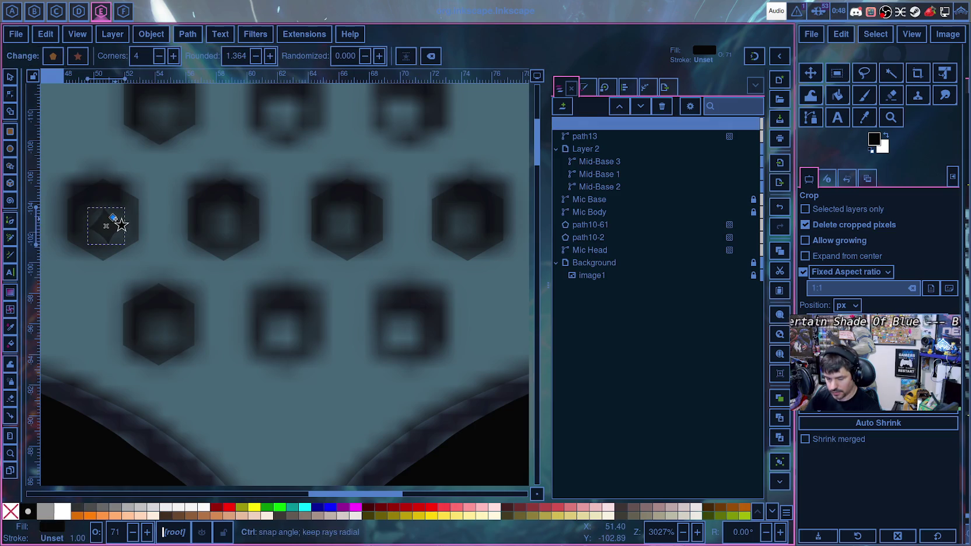
key("Delete")
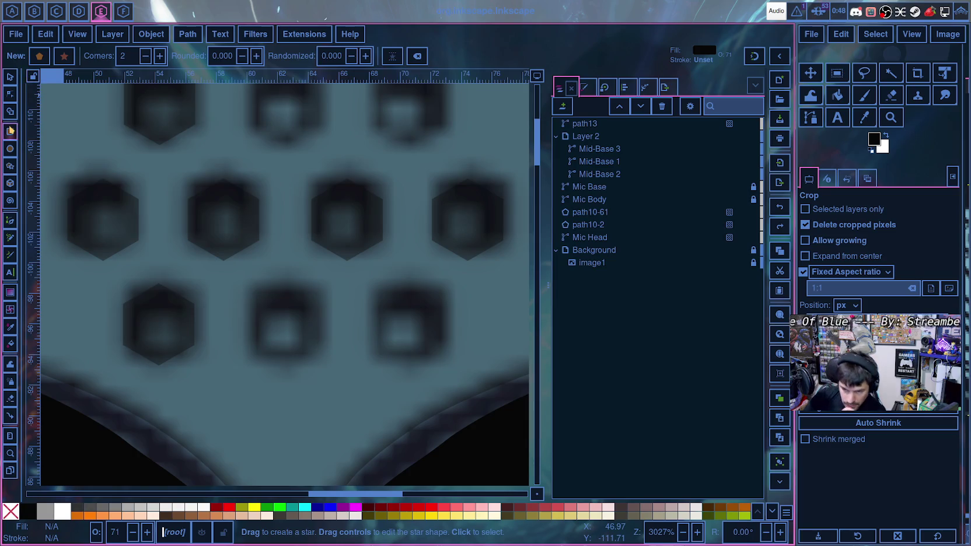
- Draw a small rectangle and set its width and height to 2 px
left_click(10, 132)
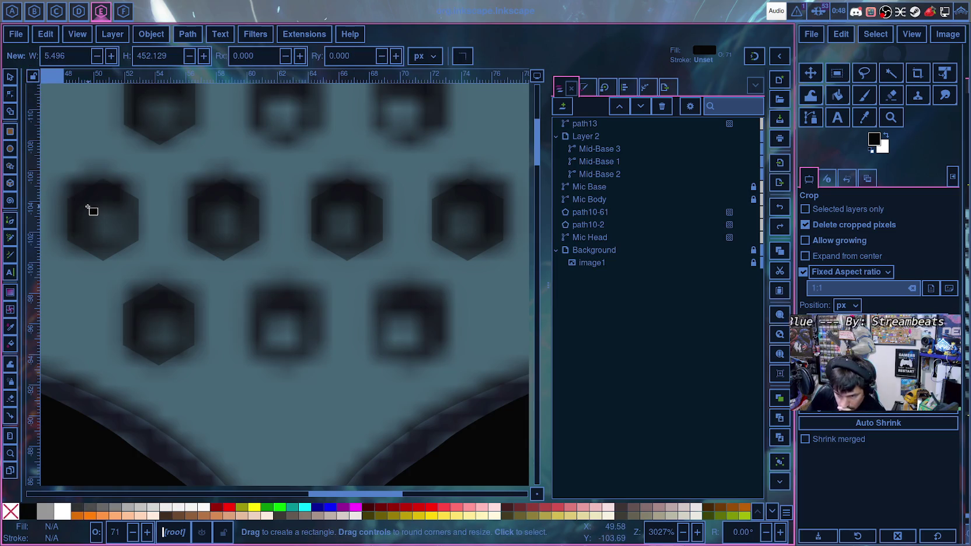
left_click_drag(88, 208, 123, 243)
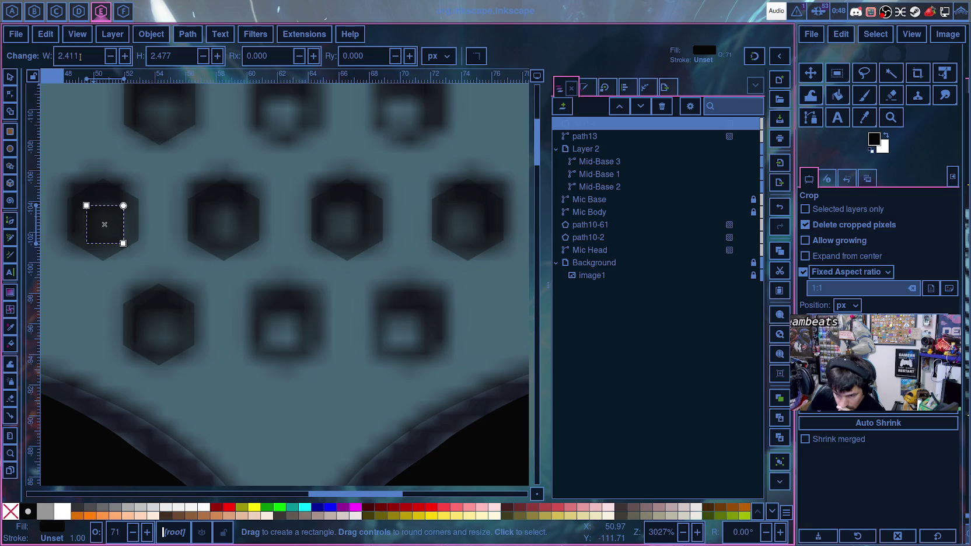
double_click(81, 57)
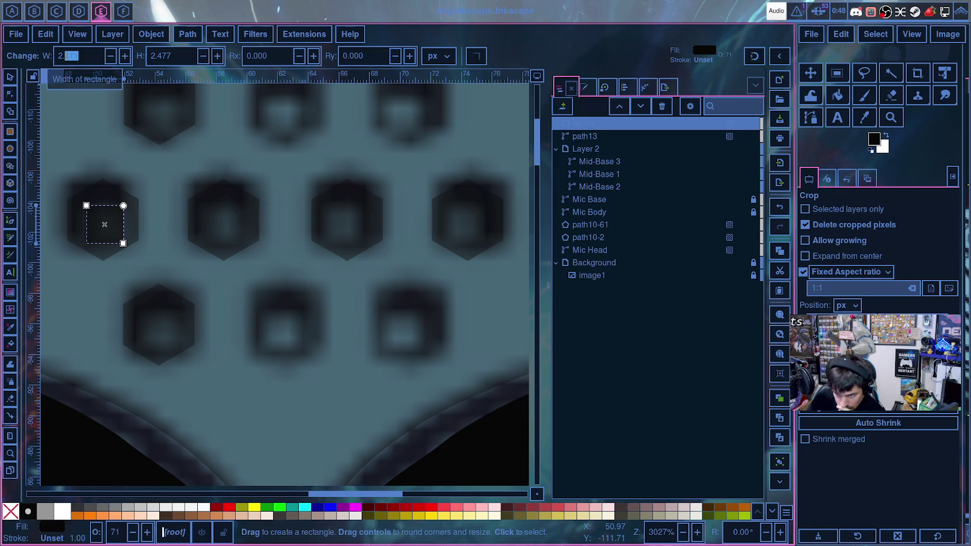
type("2")
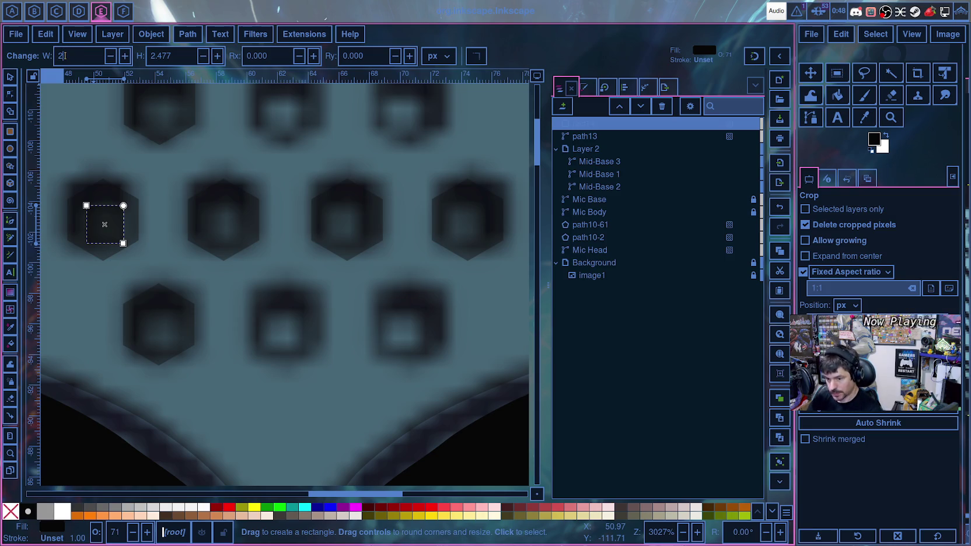
key("Tab")
type("2")
key("Tab")
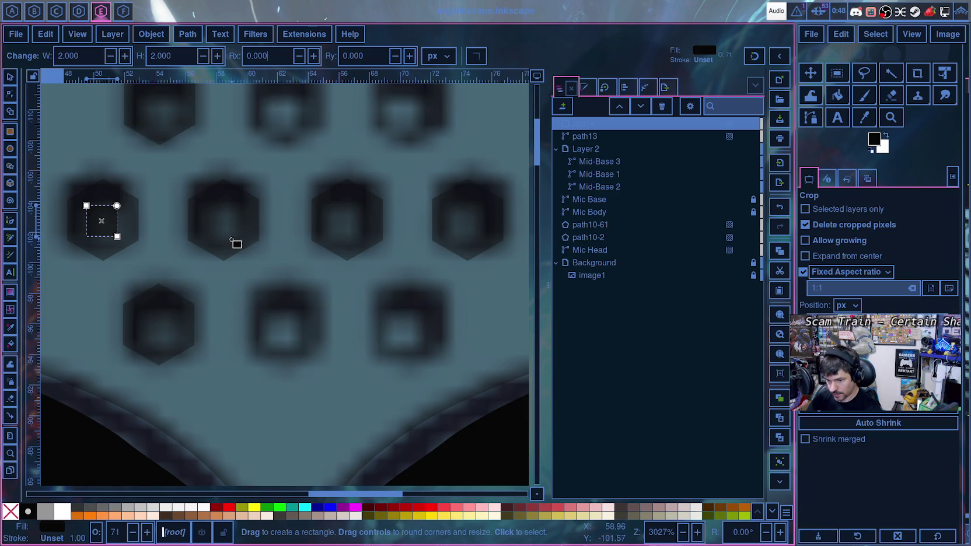
- Centre the 2 × 2 square inside the leftmost middle-row hexagon
left_click(9, 79)
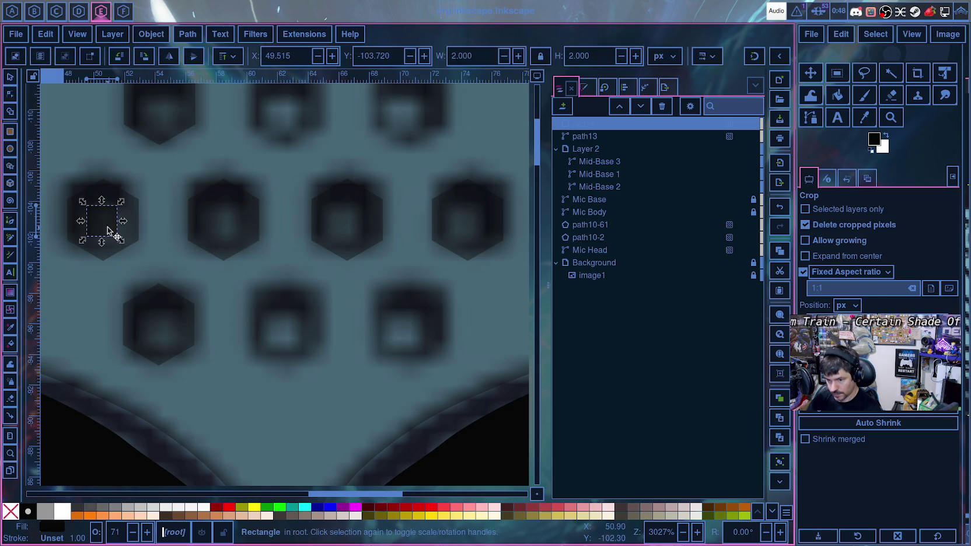
left_click_drag(104, 231, 115, 234)
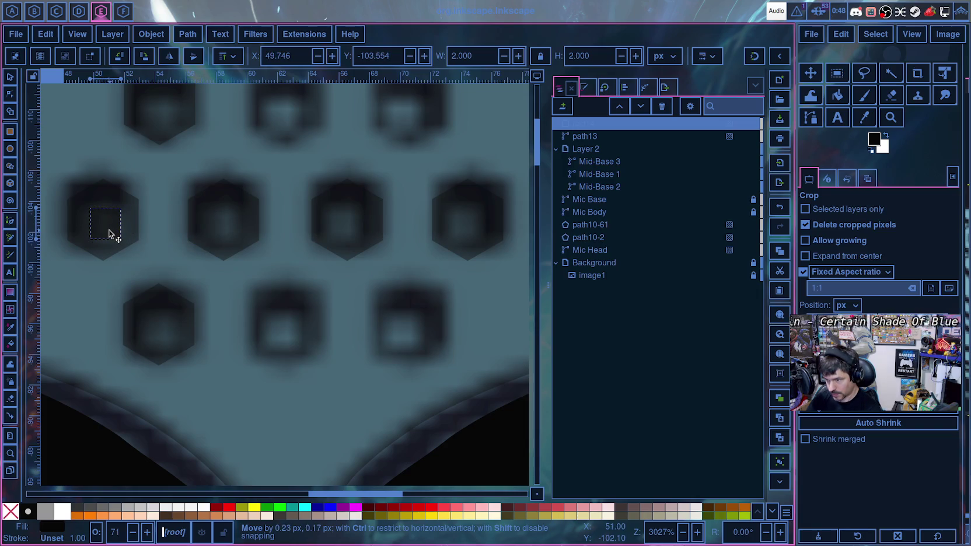
mouse_move(115, 234)
left_mouse_down()
mouse_move(143, 225)
mouse_move(114, 232)
left_mouse_up()
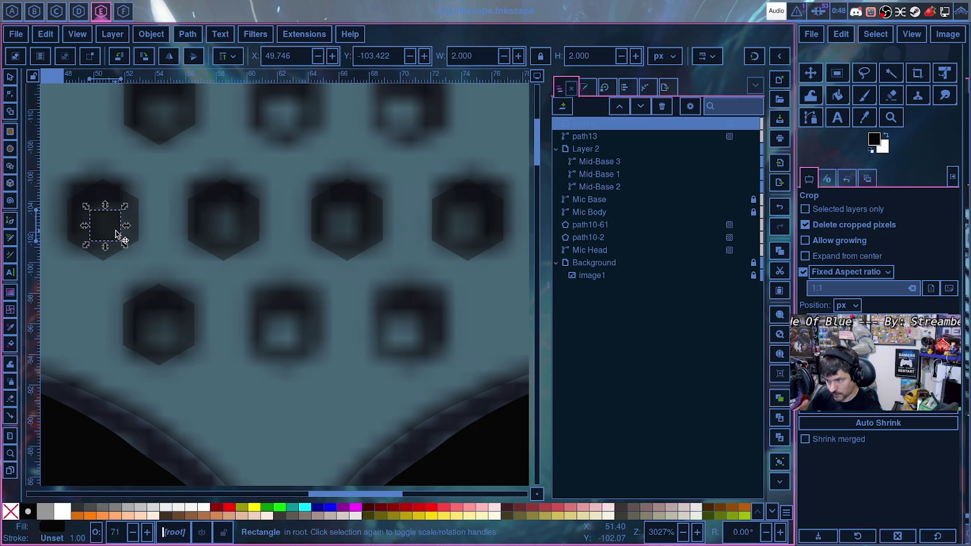
- Paste a duplicate of the small square, undo an accidental path move, and place the square in a hexagon
left_click(213, 253)
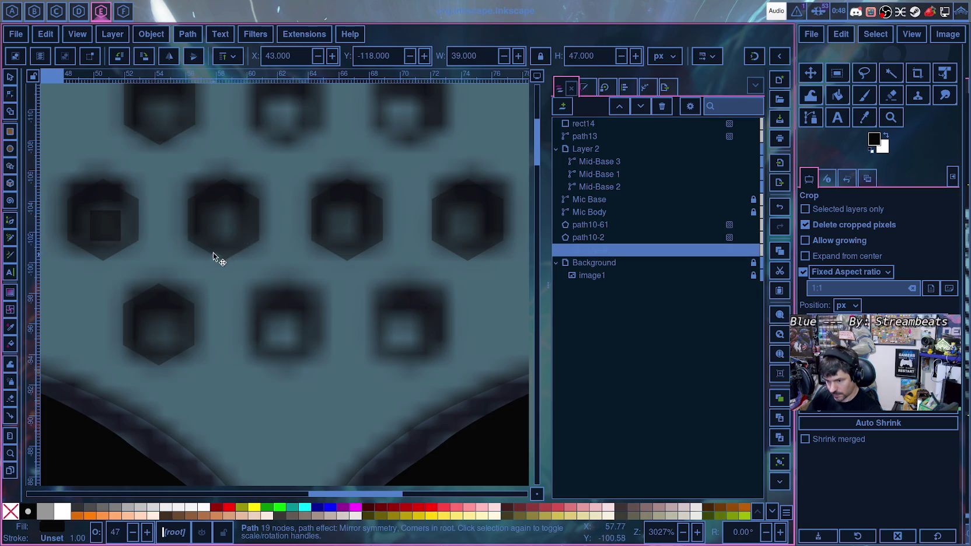
key("ctrl+v")
left_click_drag(217, 223, 227, 241)
key("ctrl+z")
left_click(105, 226)
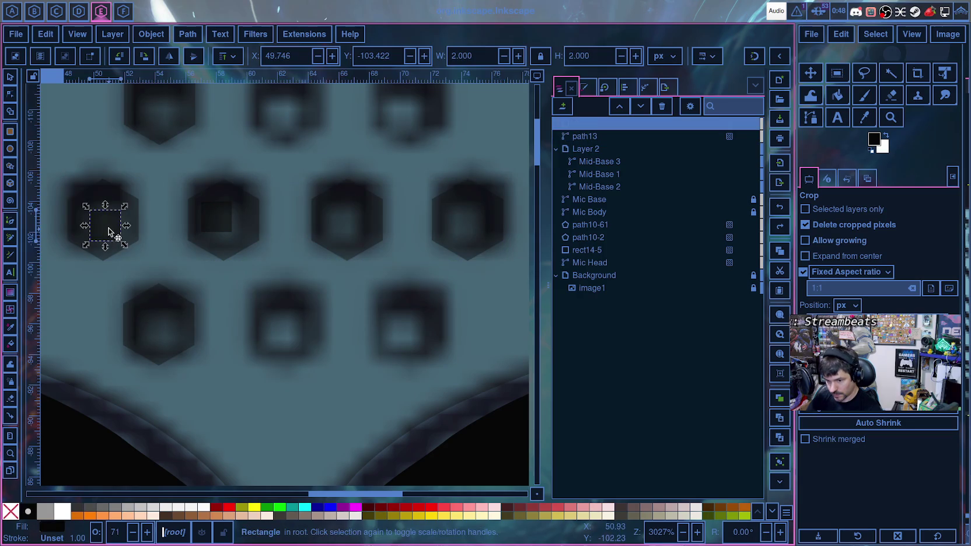
left_click_drag(105, 227, 106, 228)
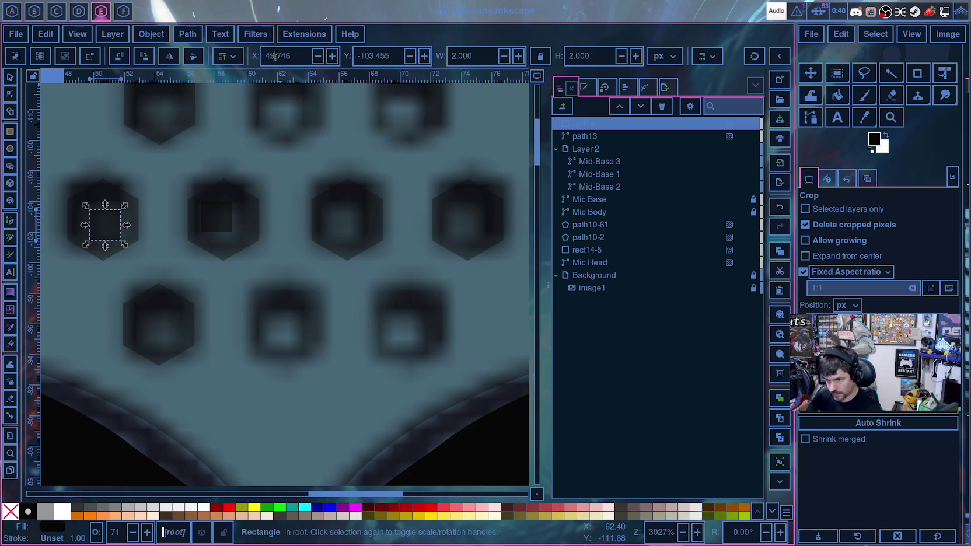
- Try positions for the square via the X and Y fields, around X 50 and Y -103.5
left_click_drag(275, 56, 291, 56)
type("000")
key("Return")
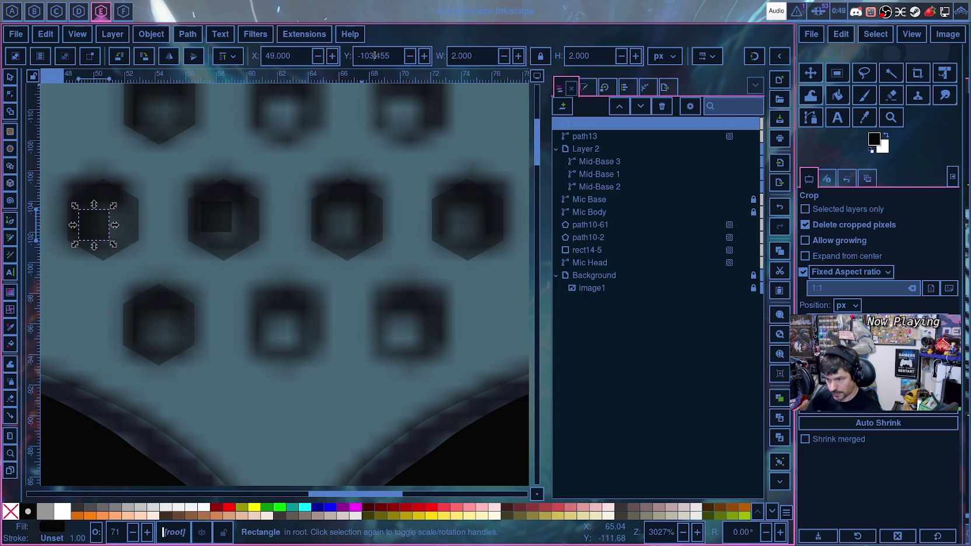
left_click_drag(375, 56, 391, 56)
type("000")
key("Return")
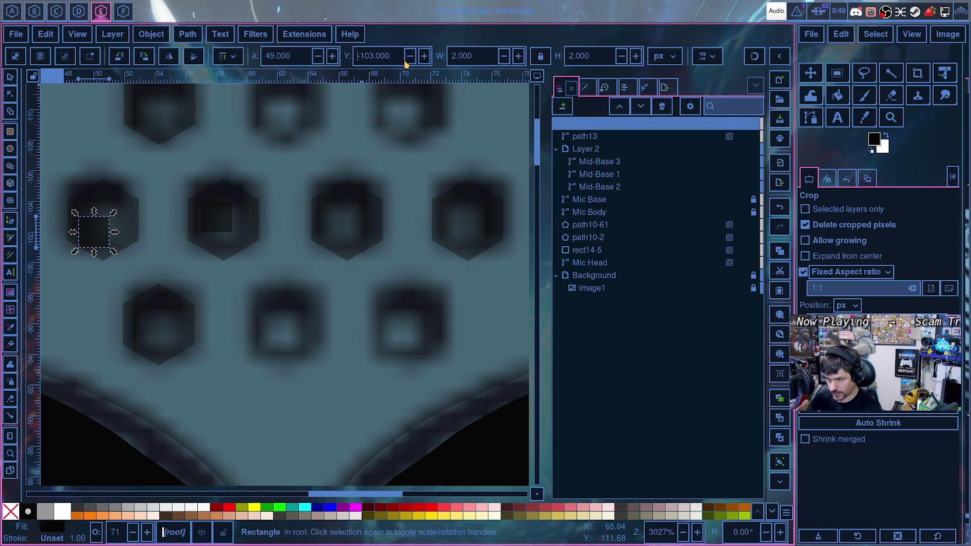
left_click(411, 56)
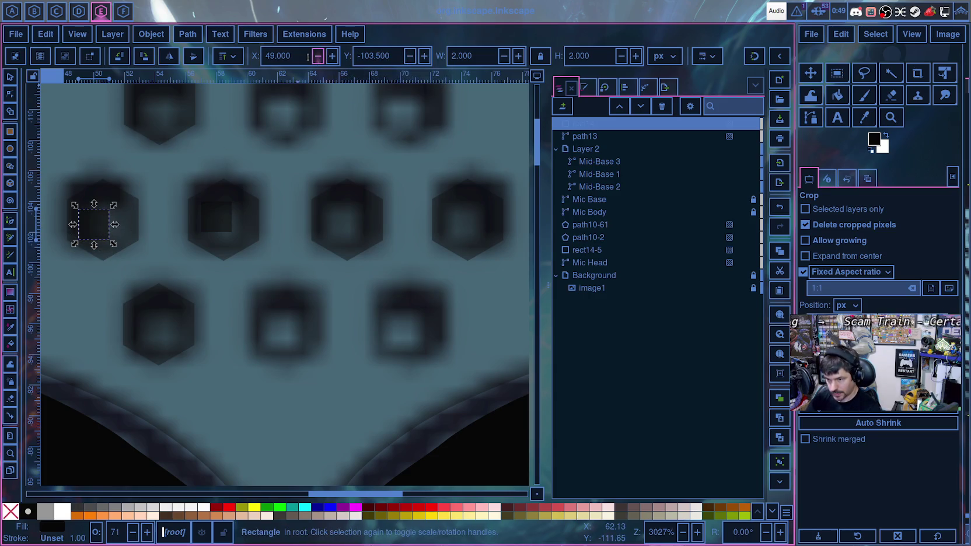
left_click(266, 56)
type("513")
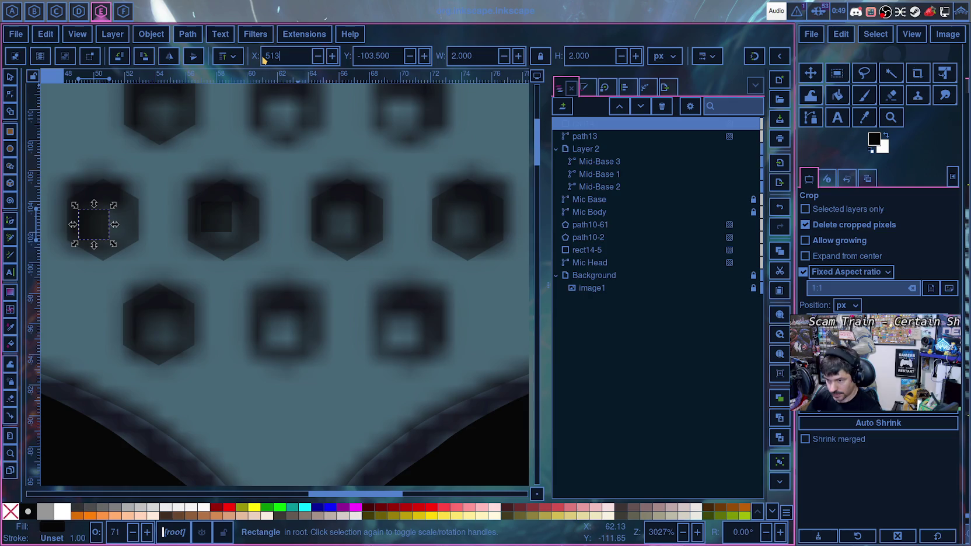
key("Return")
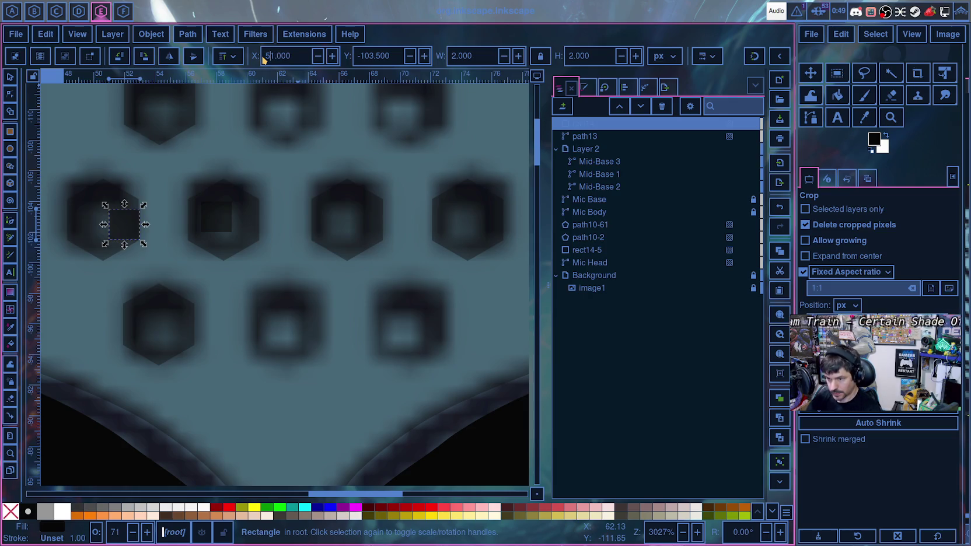
key("Return")
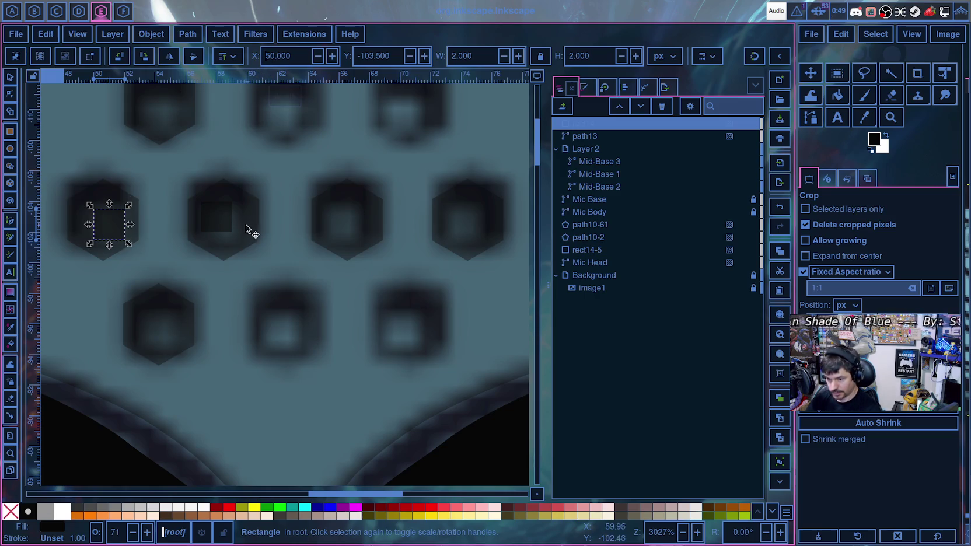
- Stack rect14-5 directly below rect14 in Layers and Objects and reselect the second square
left_click(105, 232)
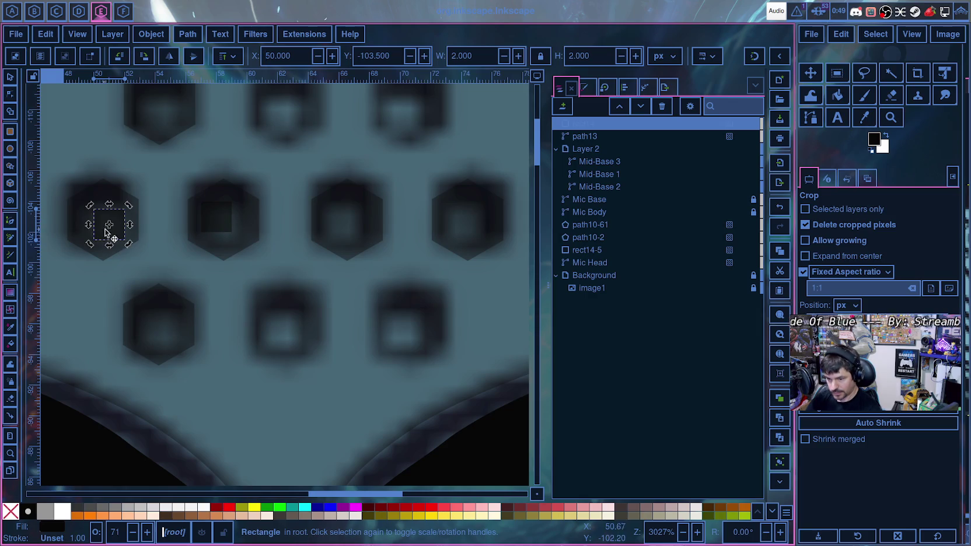
left_click(220, 215)
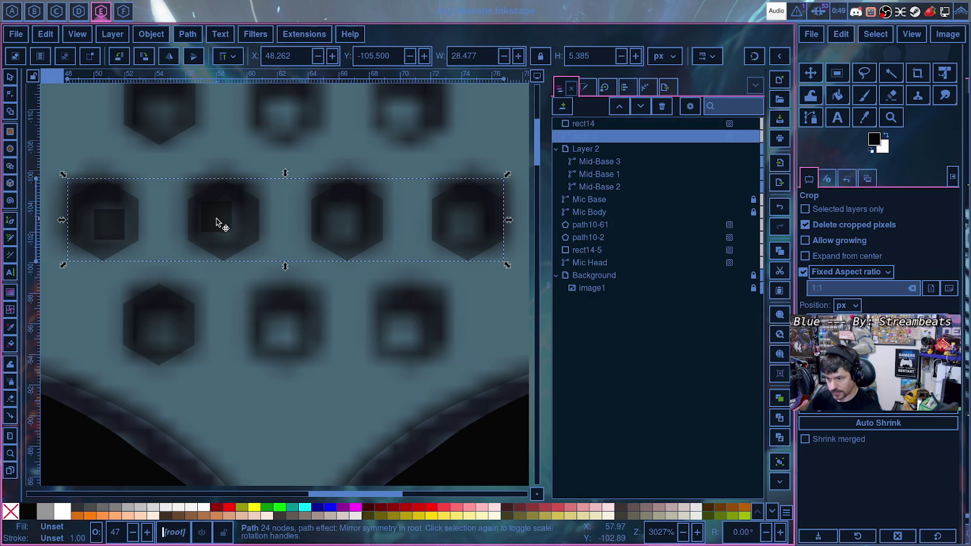
left_click(584, 123)
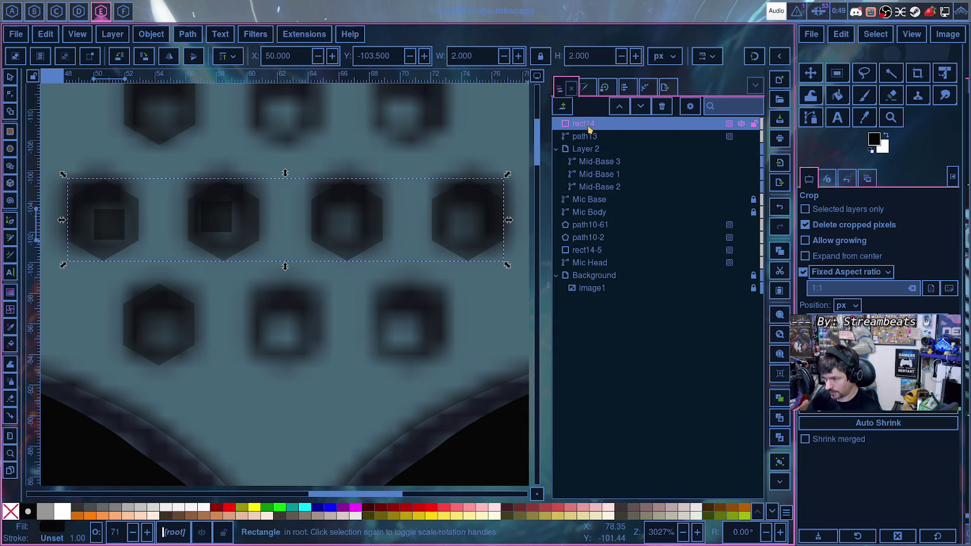
left_click(583, 135)
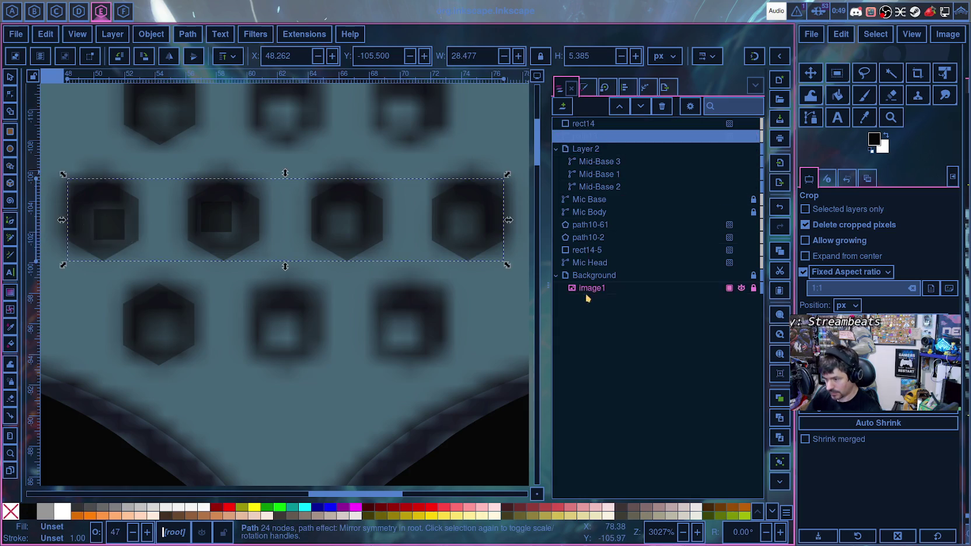
left_click(588, 251)
left_click_drag(589, 252, 595, 136)
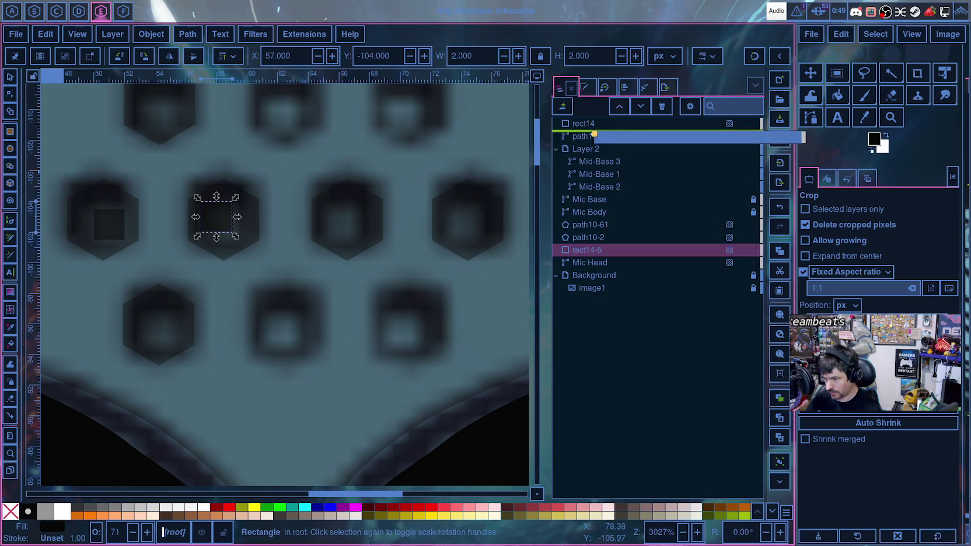
left_click(217, 217)
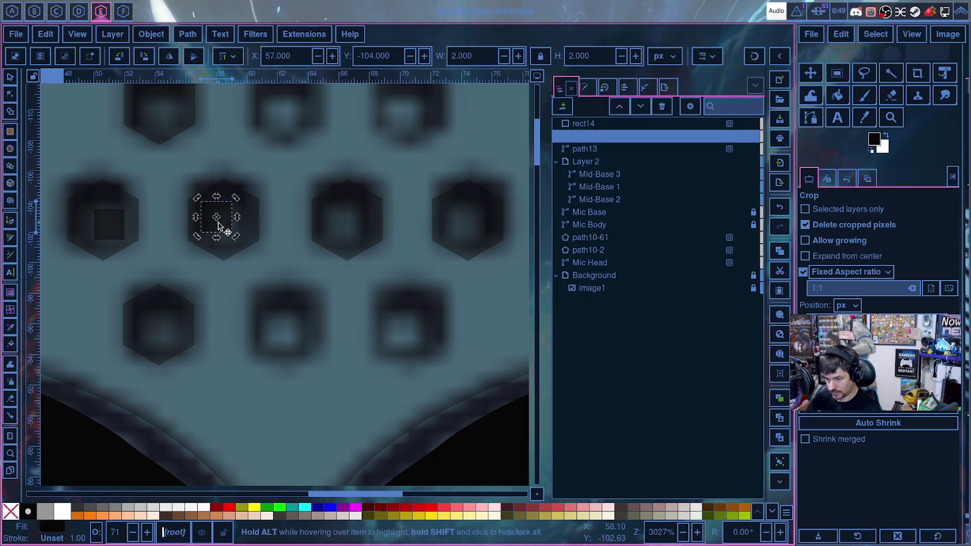
left_click(234, 266)
left_click(221, 219)
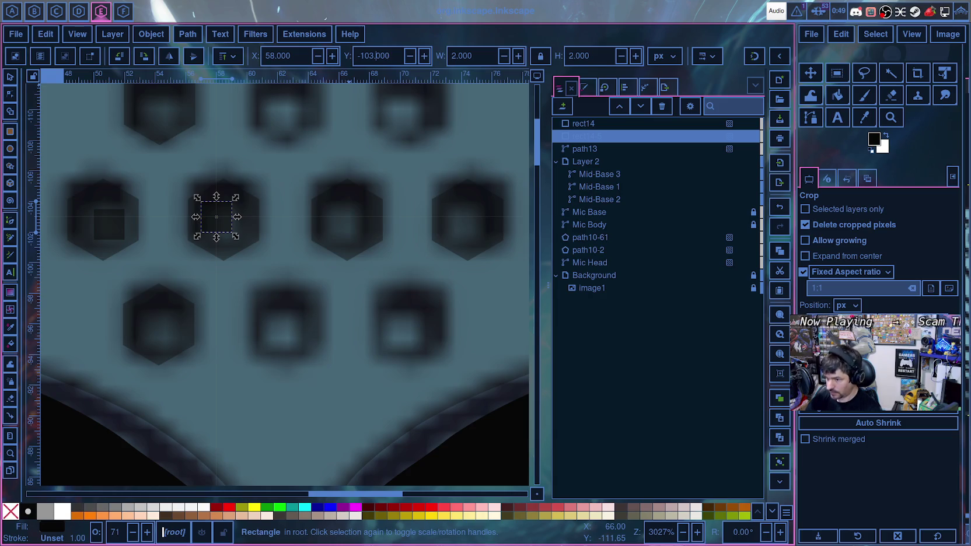
- Set the second square to Y -102.5 and X 57.5, then nudge it right to X 58.5
scroll(374, 56, "down", 1)
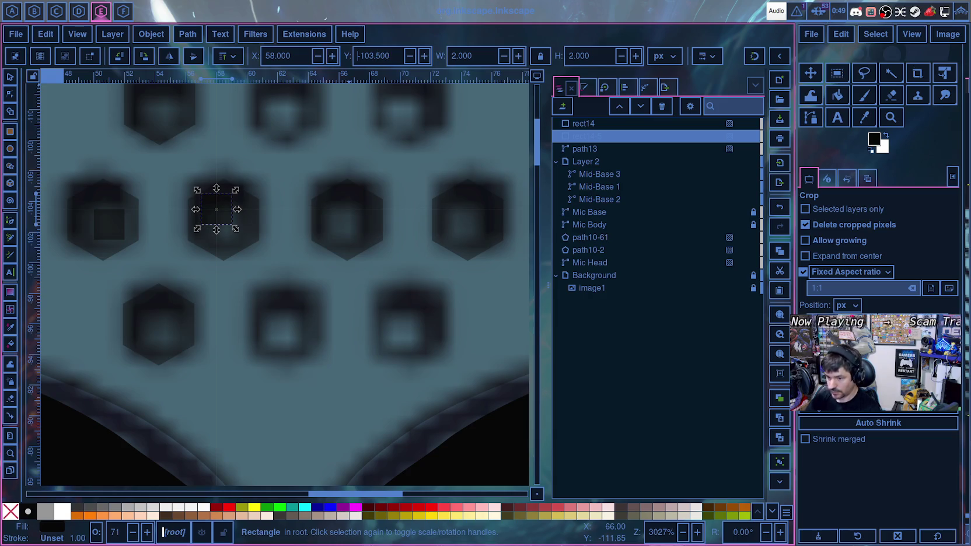
left_click(117, 234)
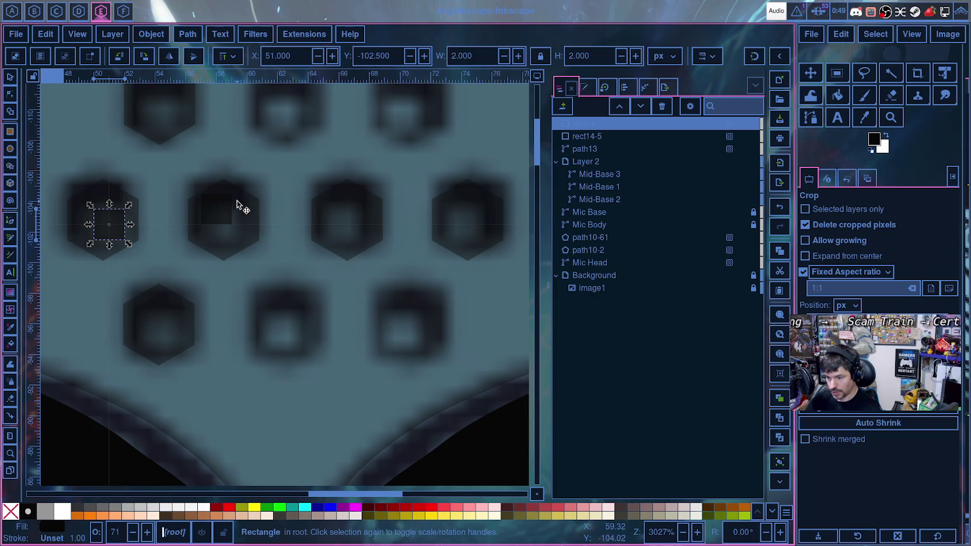
left_click(223, 212)
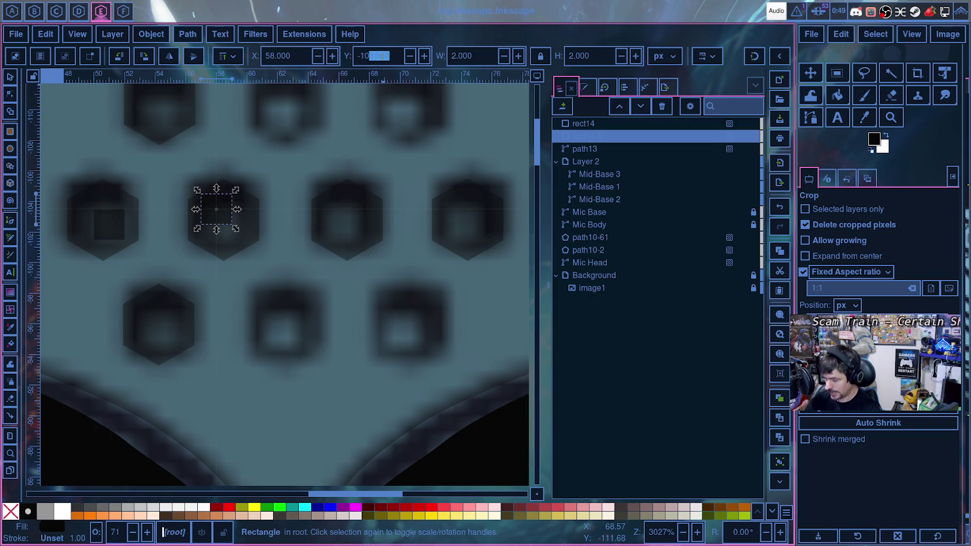
type("2.5")
key("Return")
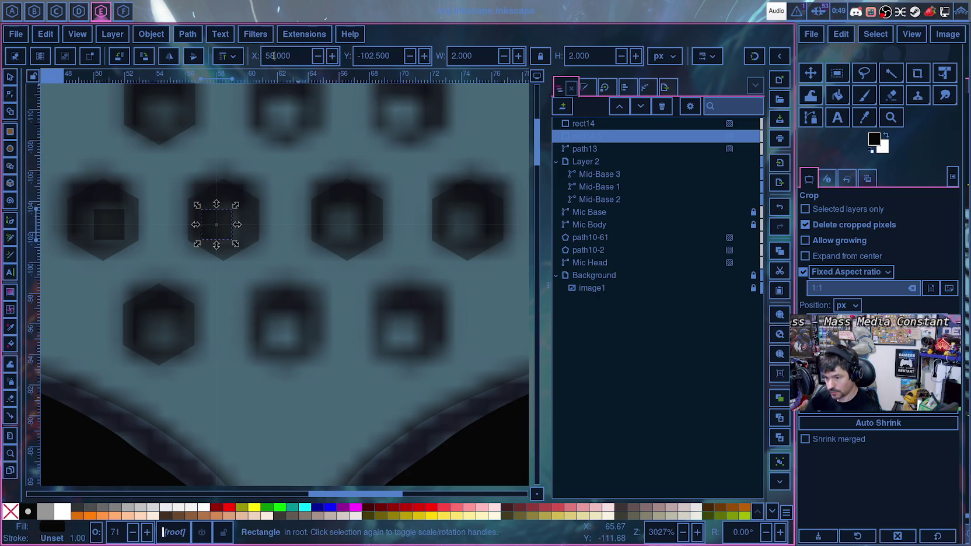
double_click(273, 55)
type("57.5")
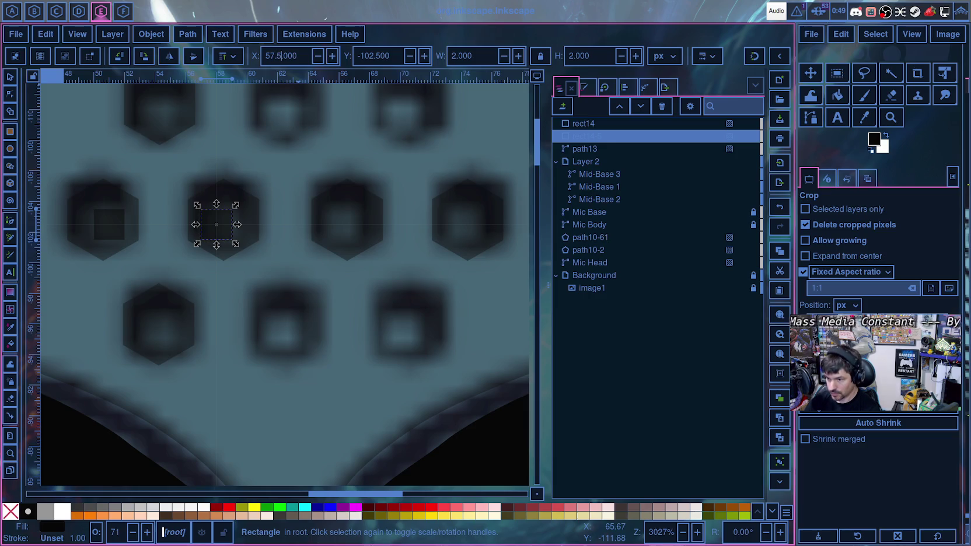
key("Return")
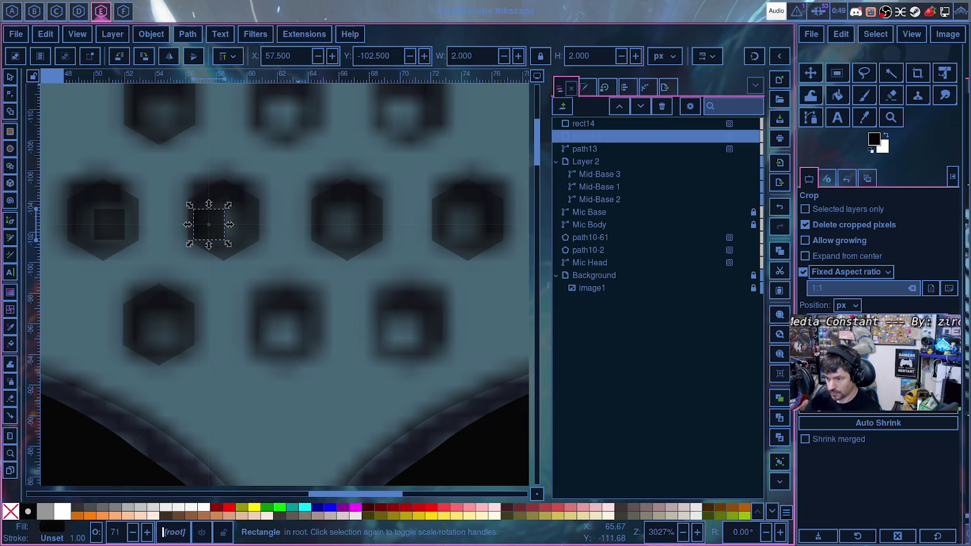
key("Up")
key("Up")
key("Up")
key("Up")
key("Up")
key("Up")
key("Up")
key("Up")
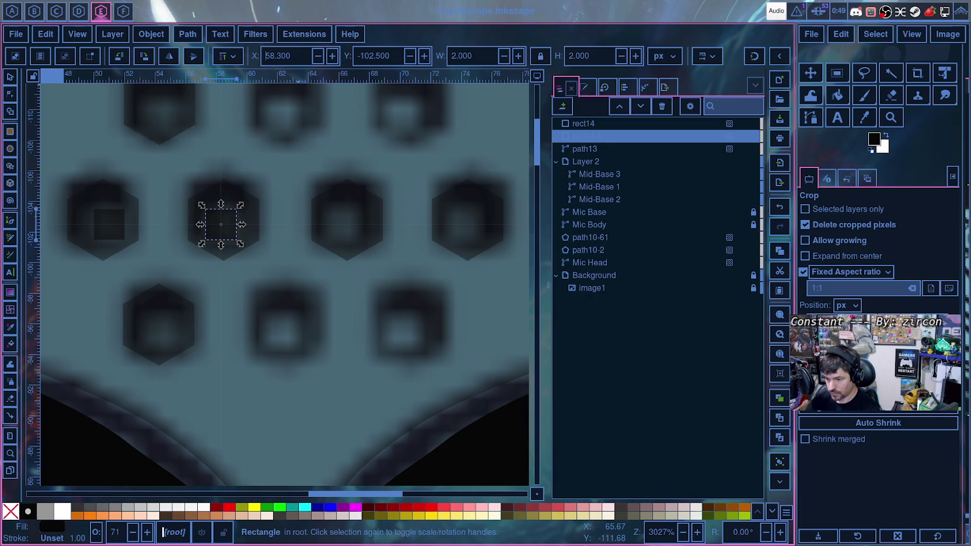
key("Up")
key("Up")
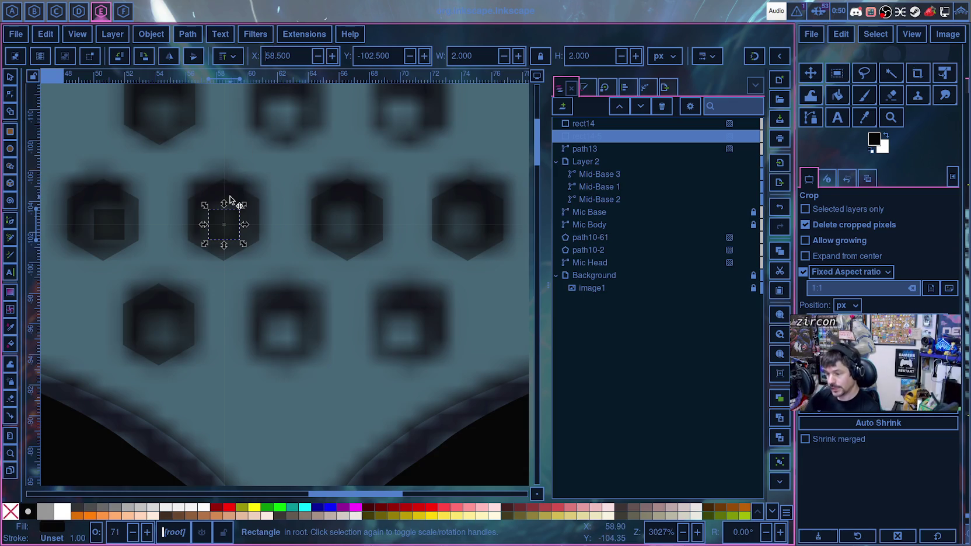
scroll(231, 203, "up", 5)
scroll(236, 215, "down", 5)
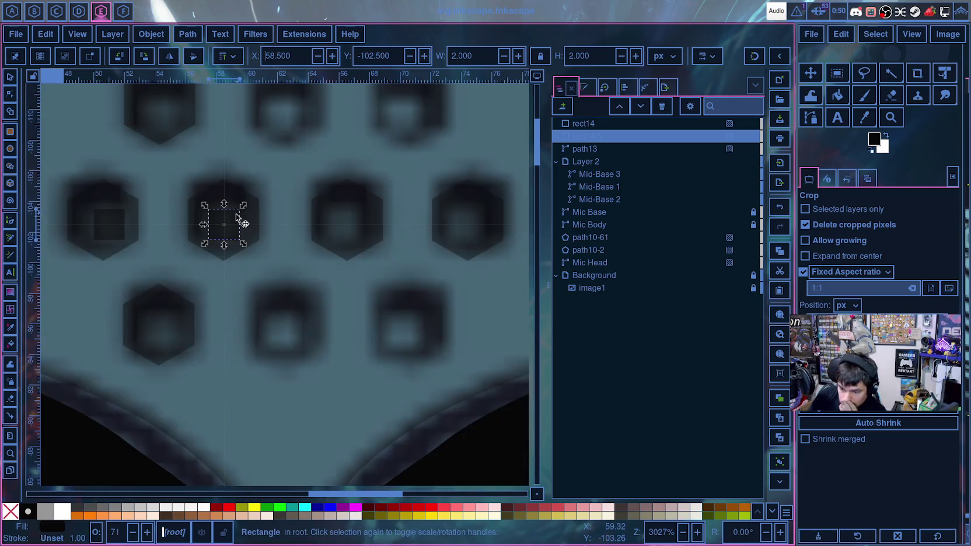
- Select rect14 and rect14-5 in the Objects list and combine them with Ctrl+K
left_click(240, 277)
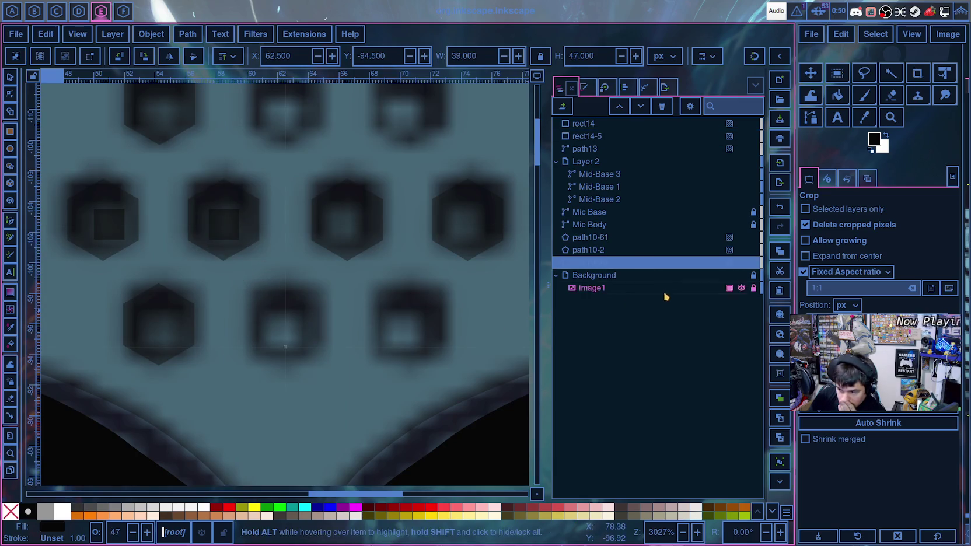
left_click(601, 136)
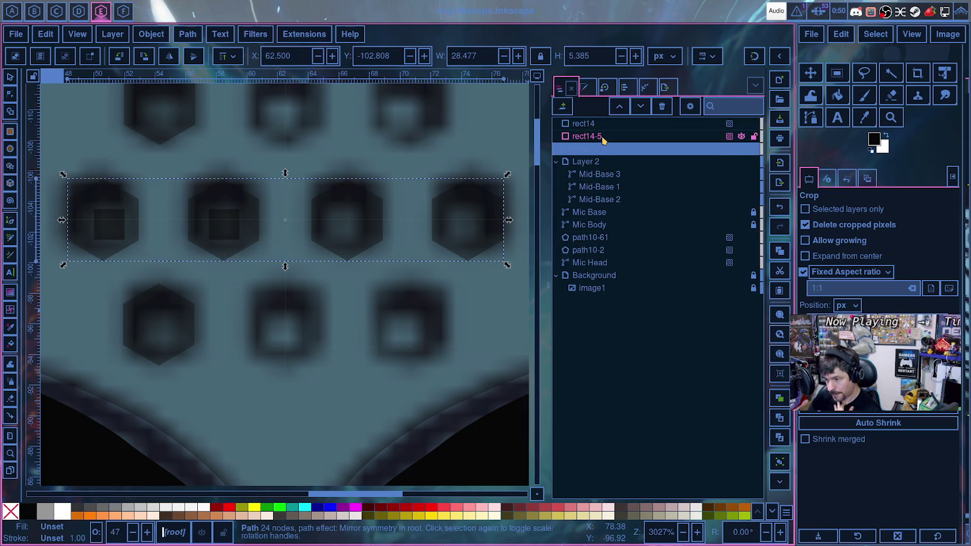
left_click(601, 137)
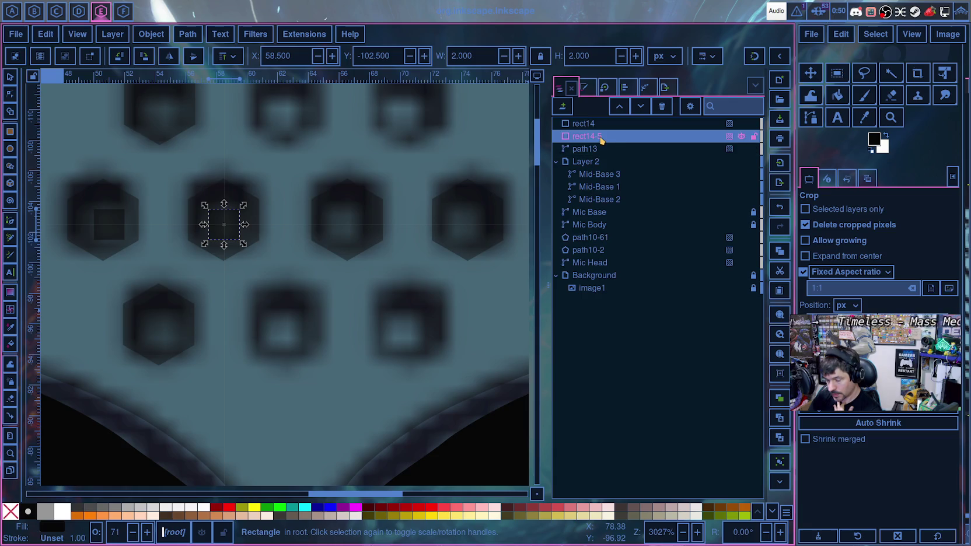
left_click(601, 124)
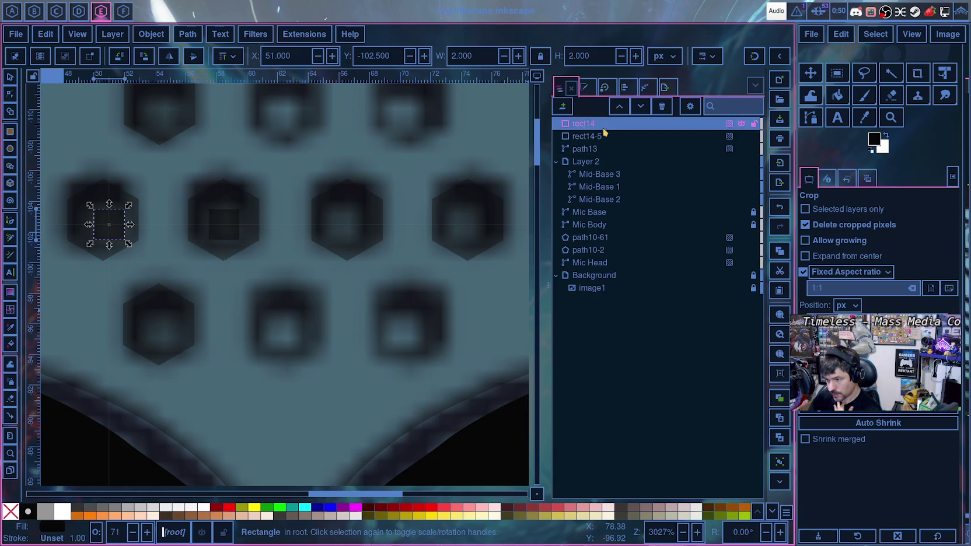
left_click(603, 124)
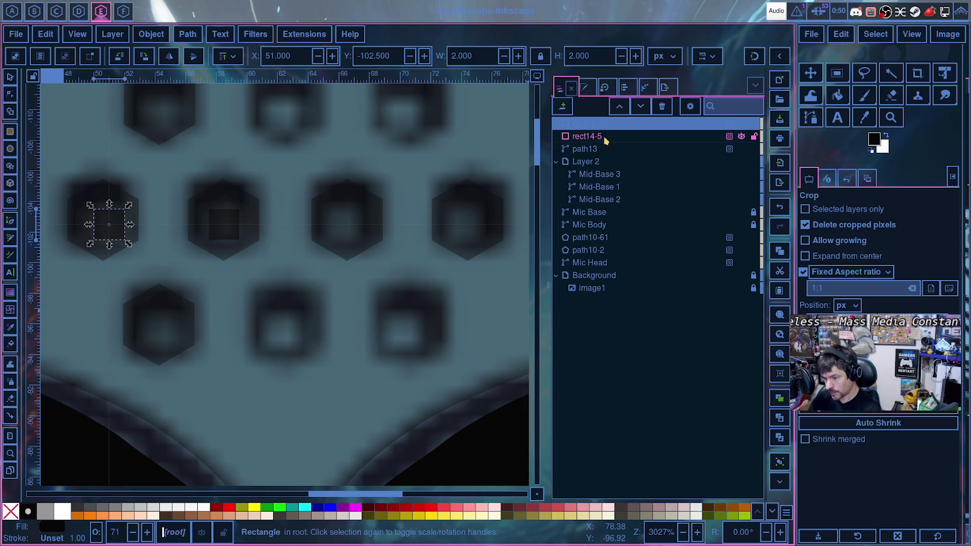
mouse_move(587, 136)
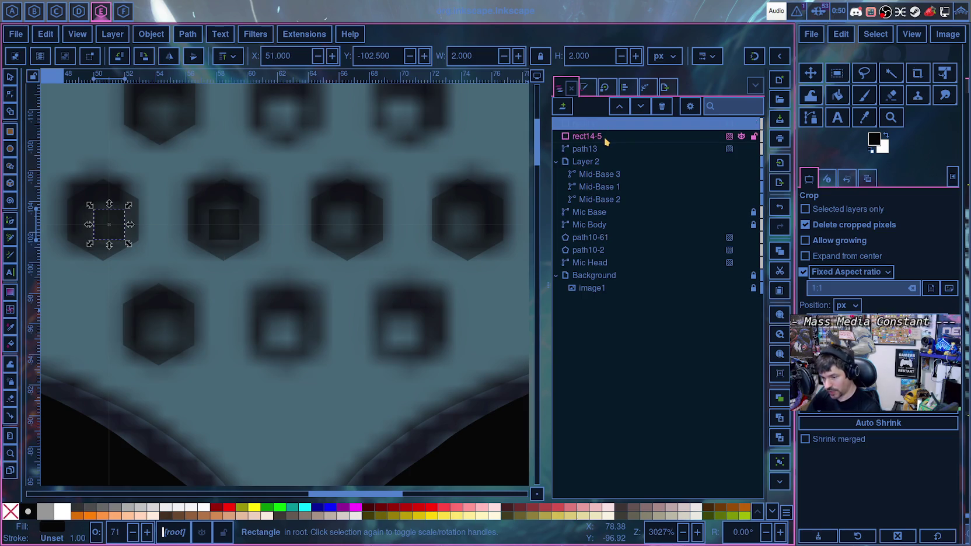
left_click(606, 139, "shift")
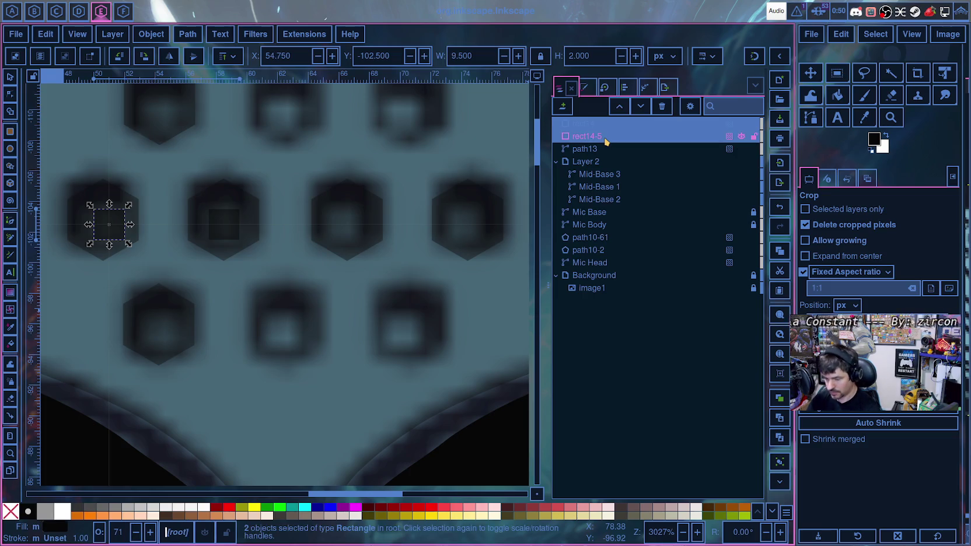
key("ctrl+k")
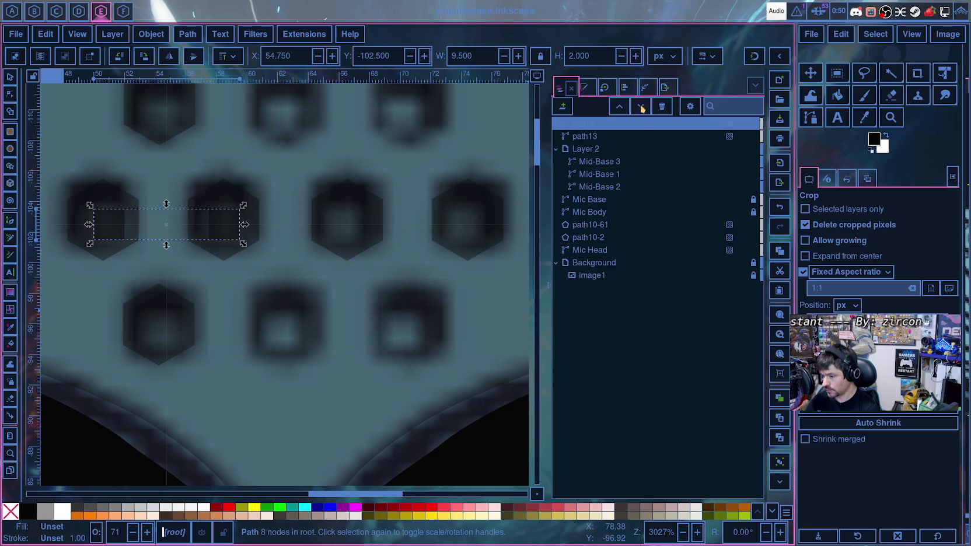
mouse_move(629, 124)
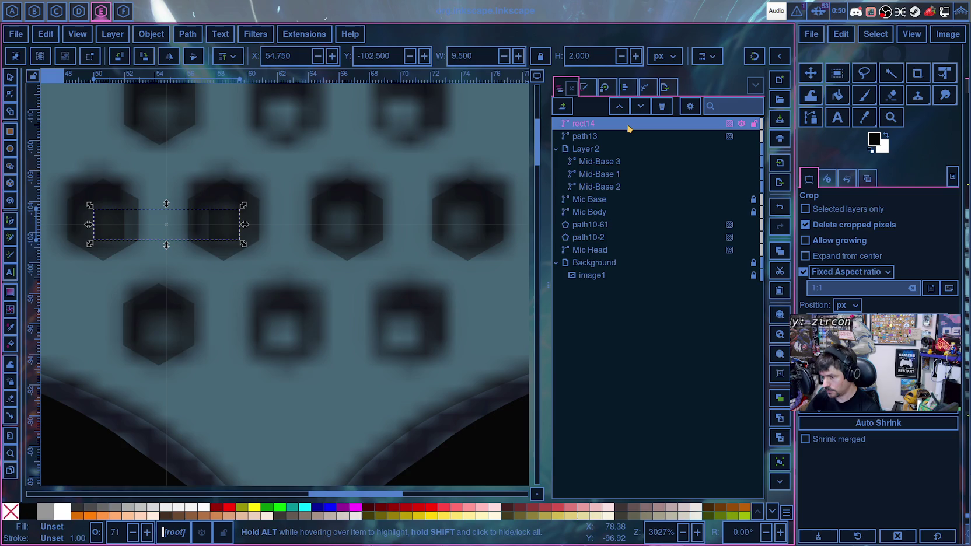
- Add Mirror symmetry to the combined square path with mirror line start and end X at 62.5
left_click(646, 128)
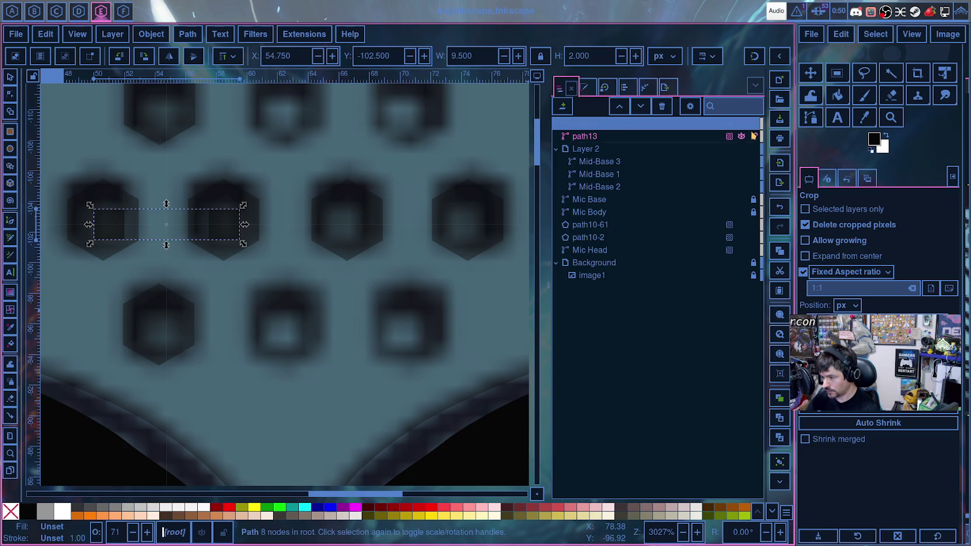
left_click(644, 88)
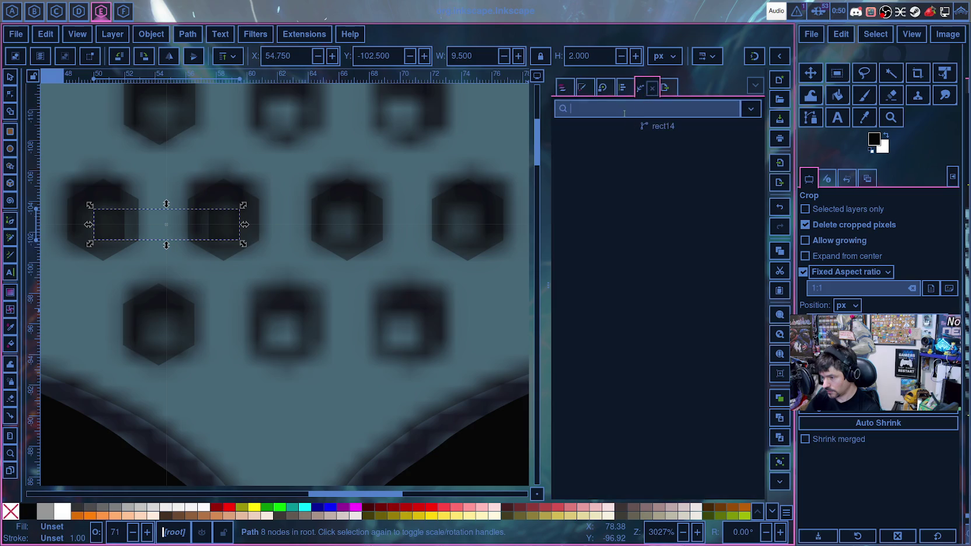
type("Mirror symmetry")
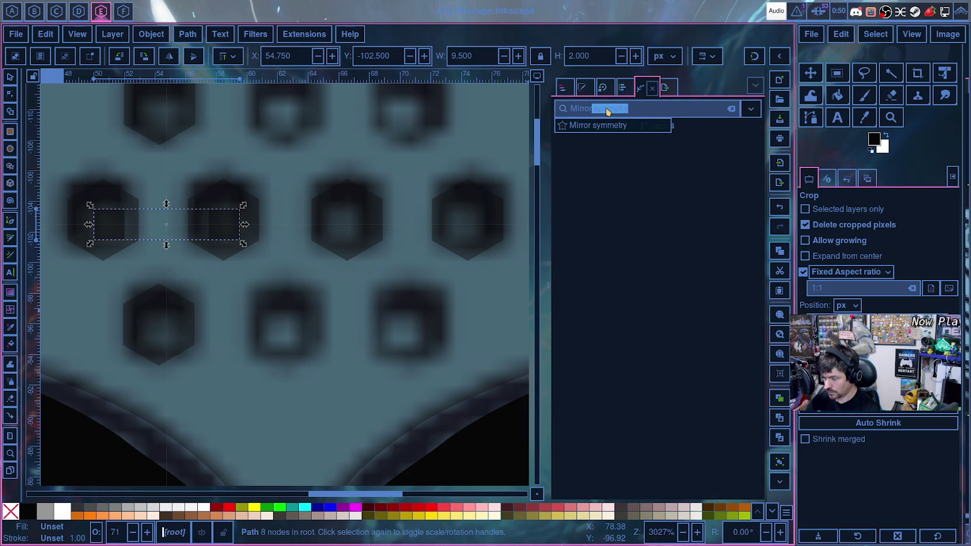
left_click(607, 125)
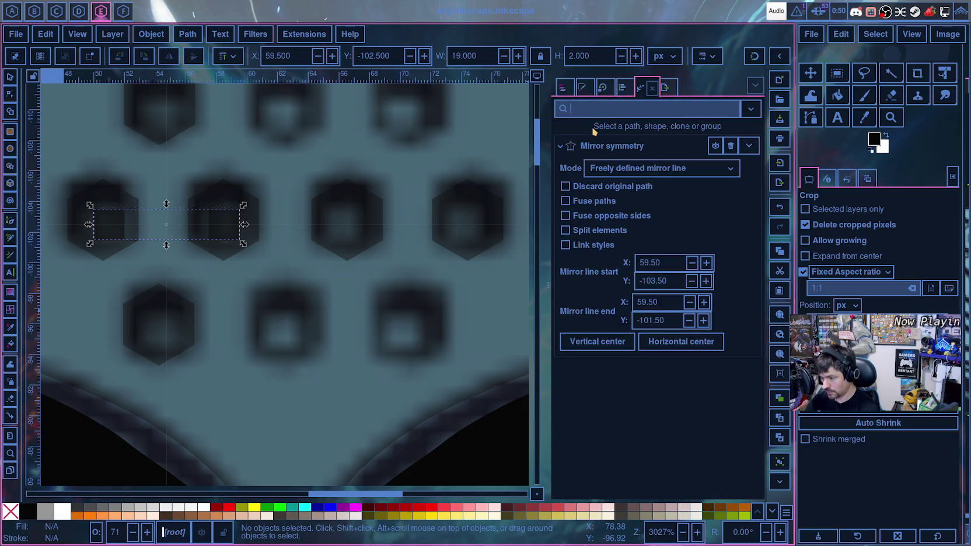
double_click(652, 264)
type("62.5")
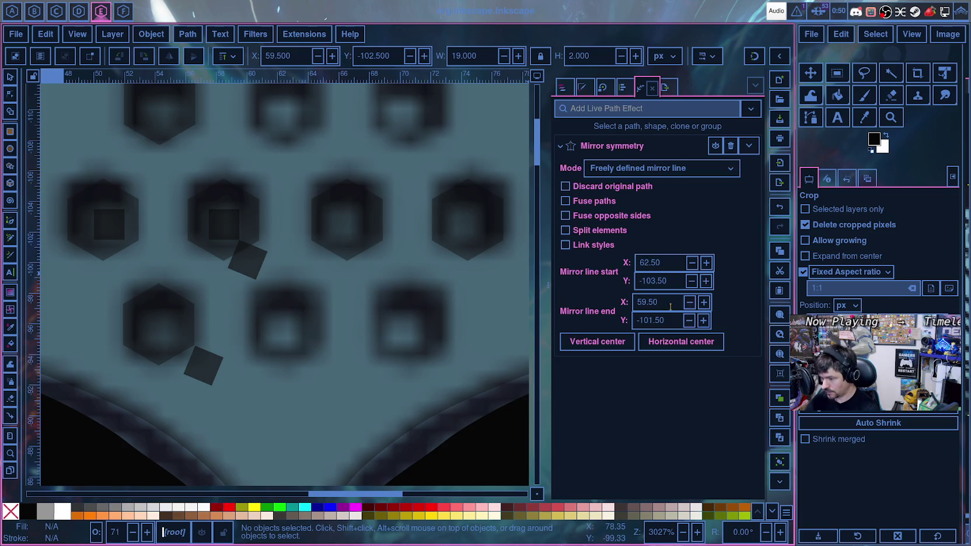
key("Tab")
key("Tab")
type("62.5")
key("Return")
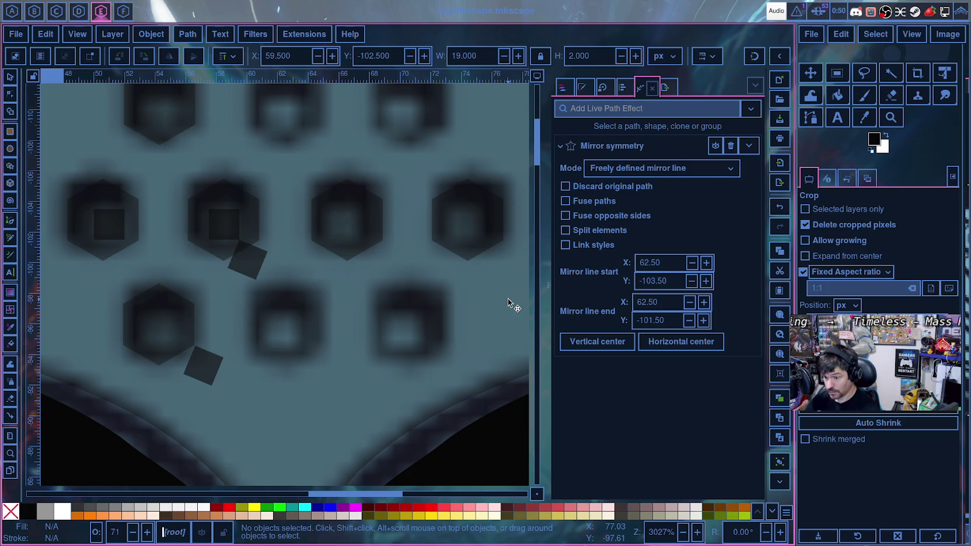
key("ctrl+z")
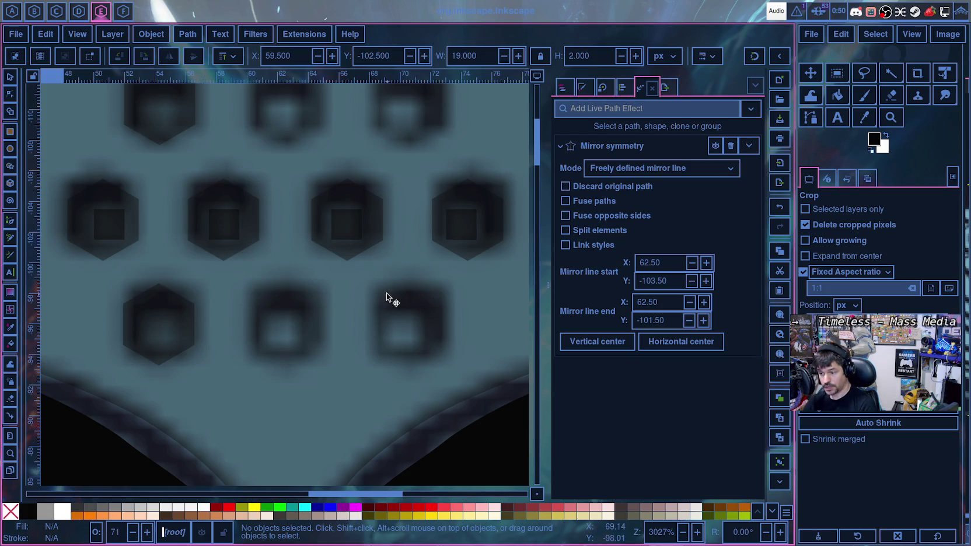
scroll(343, 283, "down", 3, "ctrl")
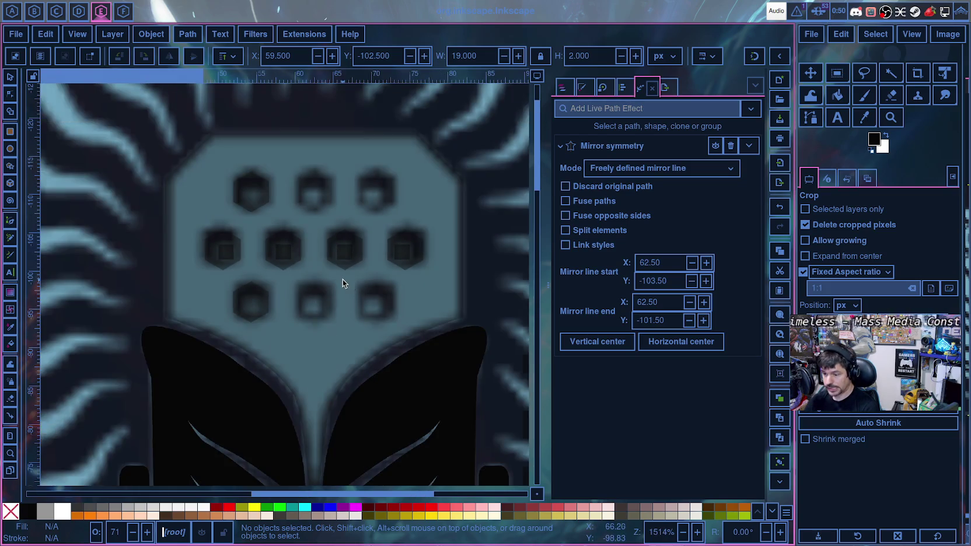
scroll(343, 283, "up", 3, "ctrl")
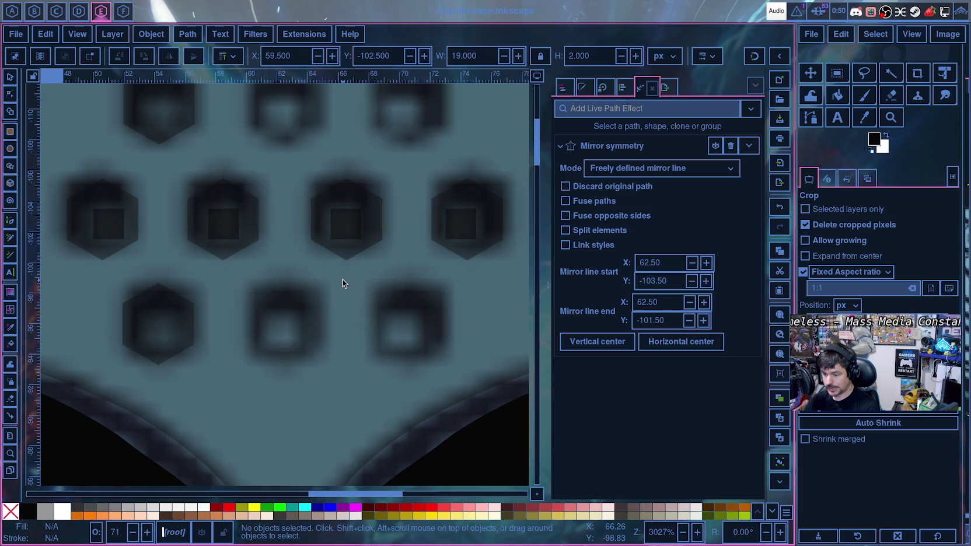
left_click(568, 88)
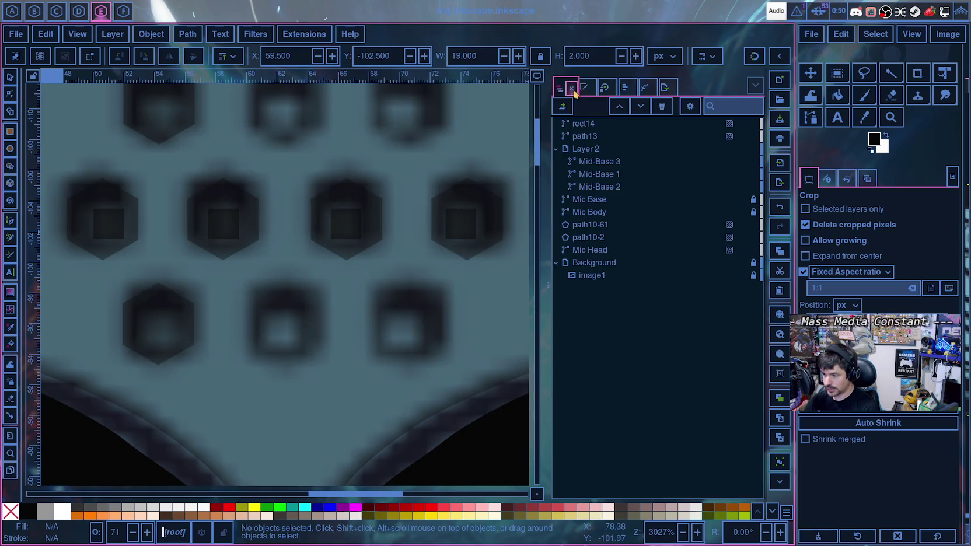
- With Shape Builder, union each of the four hexagon rings and remove the squares as holes
left_click(586, 132)
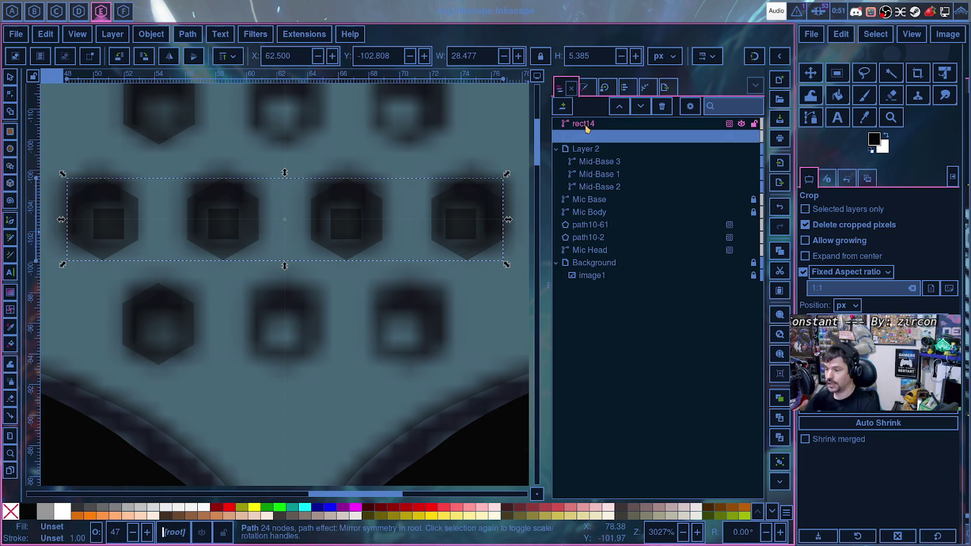
left_click(587, 125, "shift")
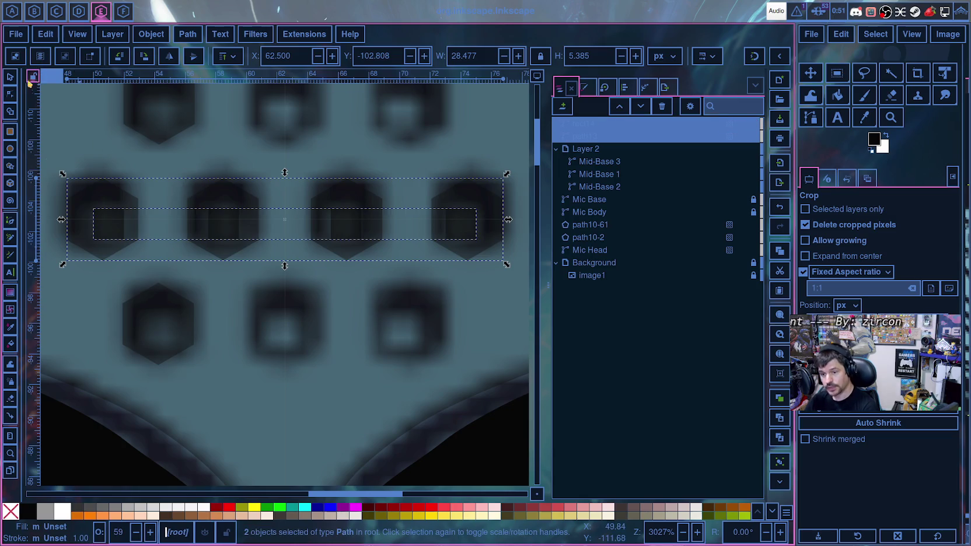
left_click(11, 113)
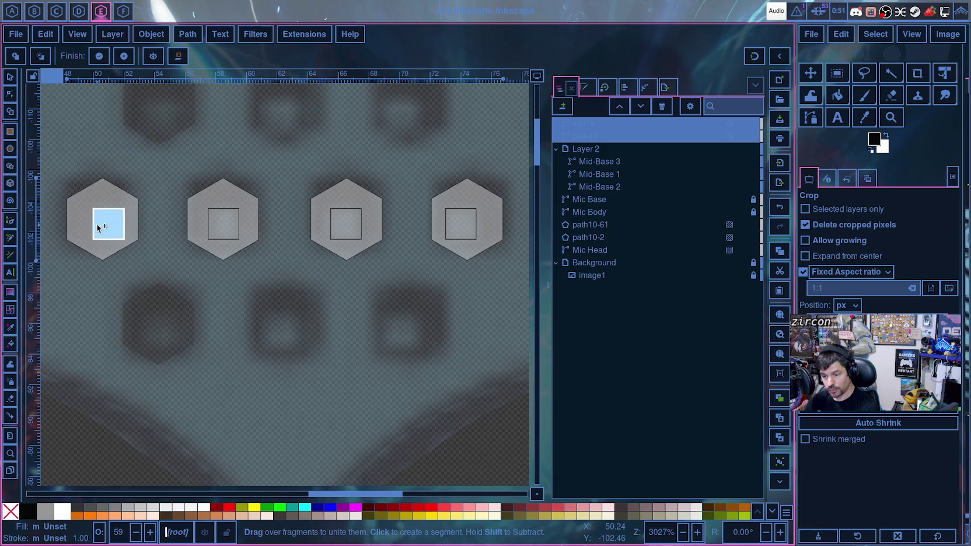
left_click(80, 213)
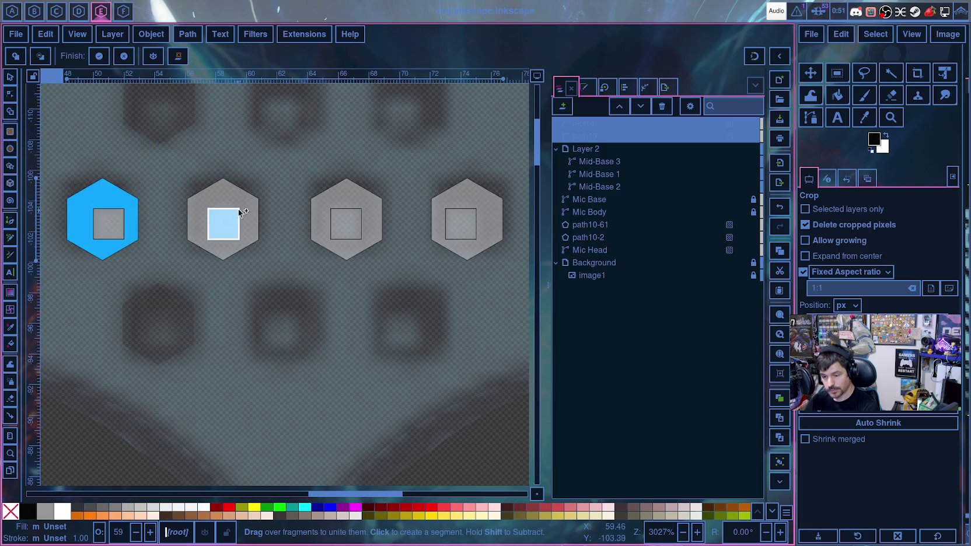
left_click(232, 194)
left_click(337, 202)
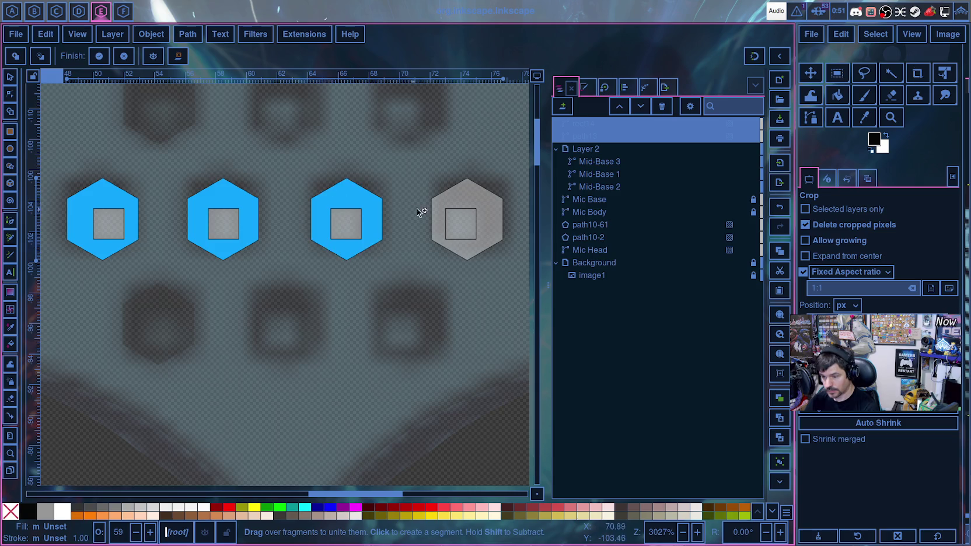
left_click(455, 201)
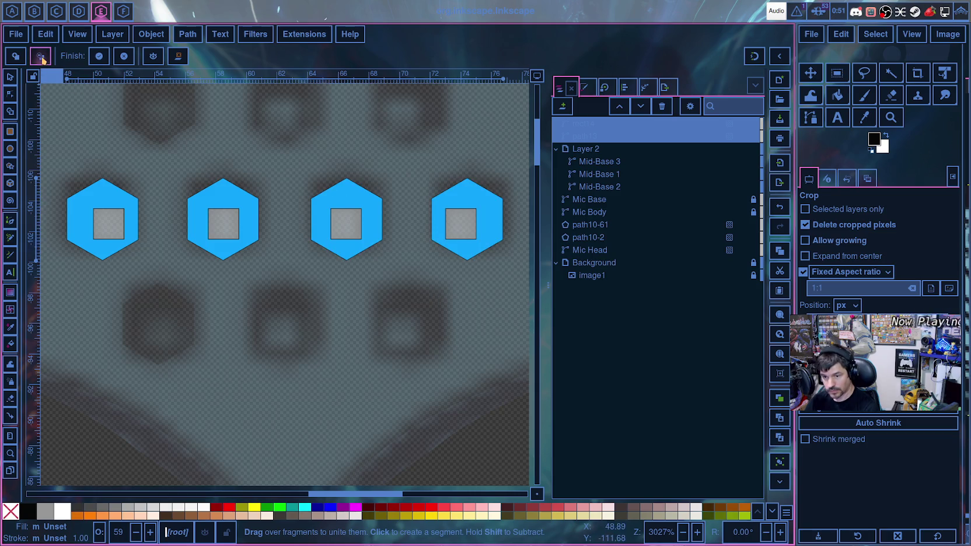
left_click(104, 225, "shift")
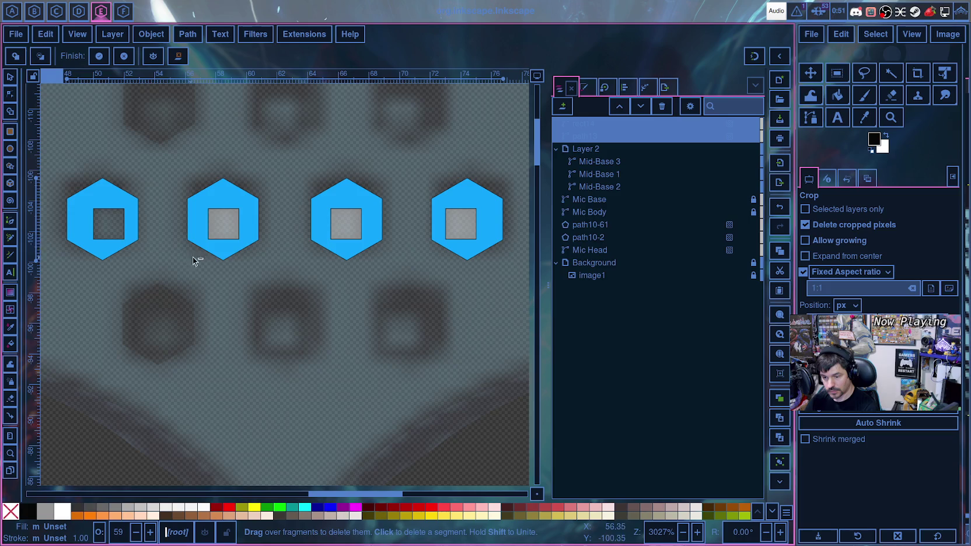
left_click(218, 223)
left_click(340, 225)
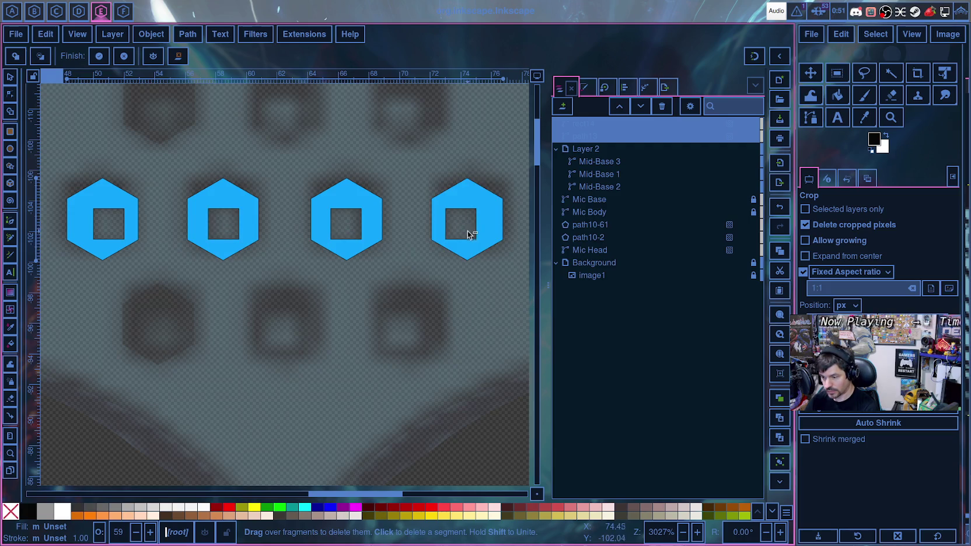
left_click(100, 57)
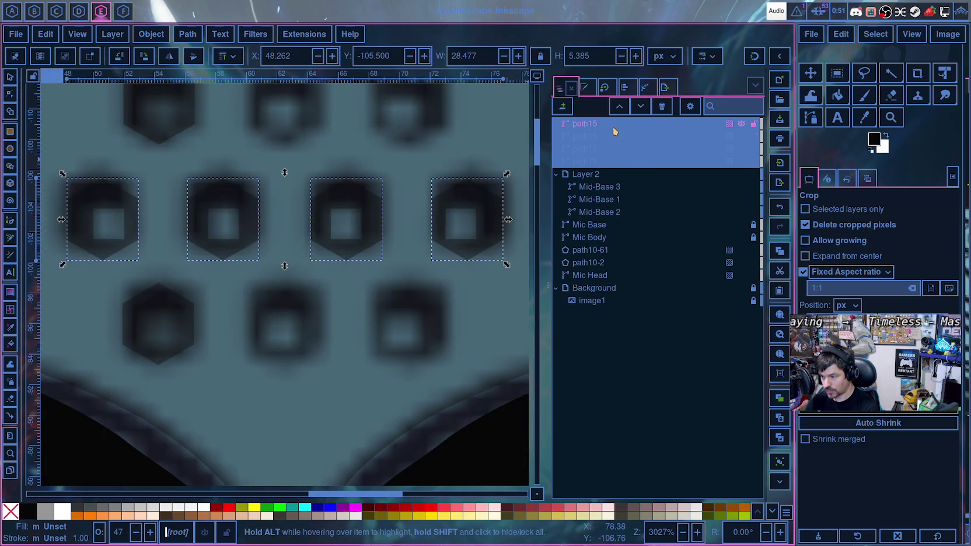
- Toggle the new hexagon cutouts' visibility to compare them against the reference image
left_click(742, 124)
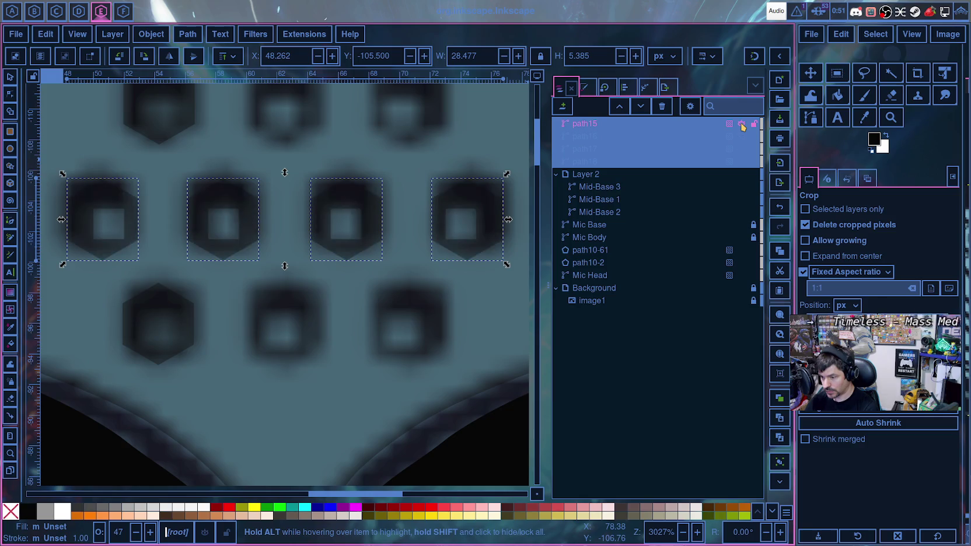
left_click(742, 136)
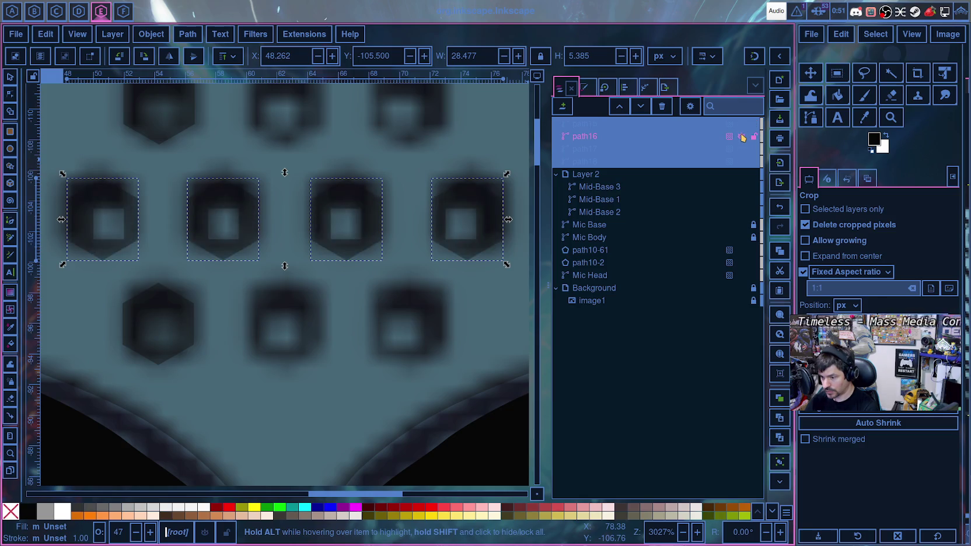
left_click(742, 136)
left_click(742, 136)
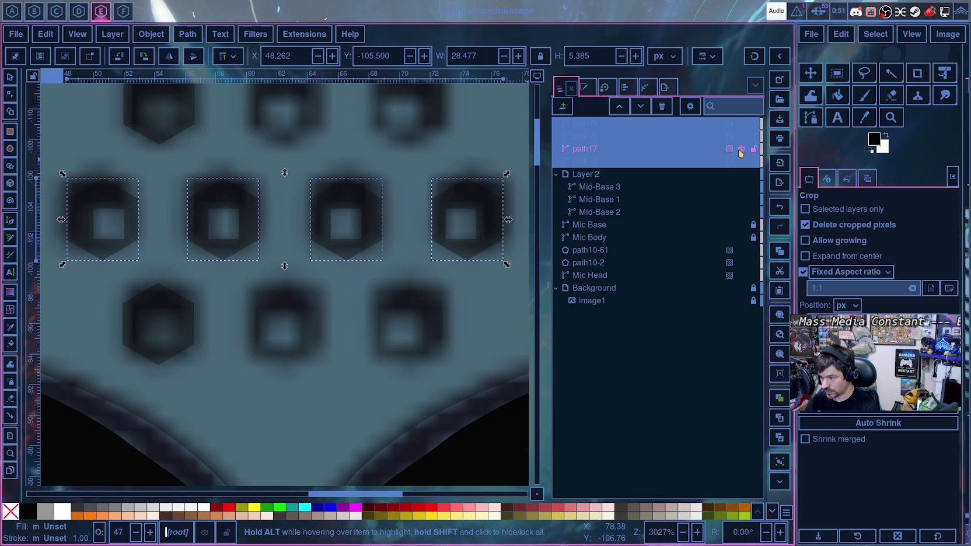
left_click(739, 149)
left_click(742, 161)
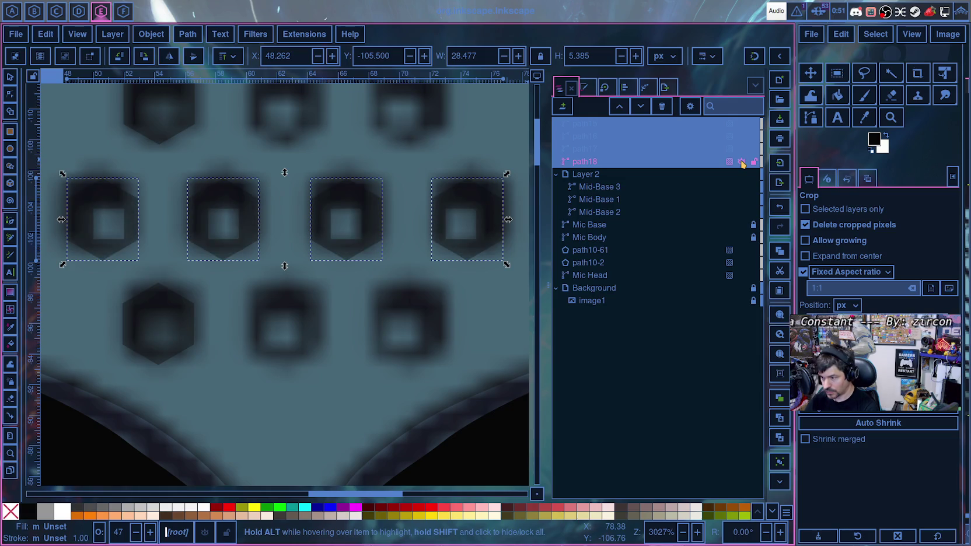
left_click(741, 161)
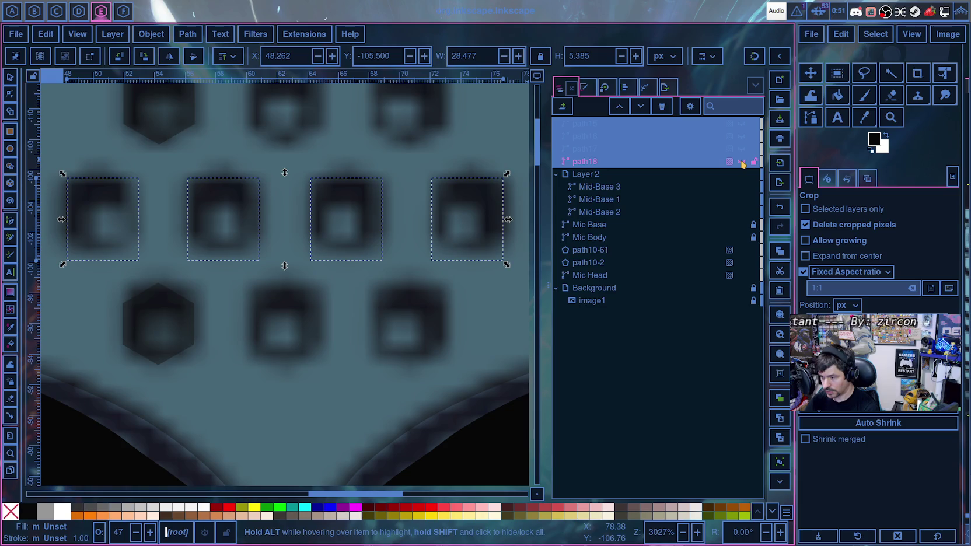
left_click(741, 124)
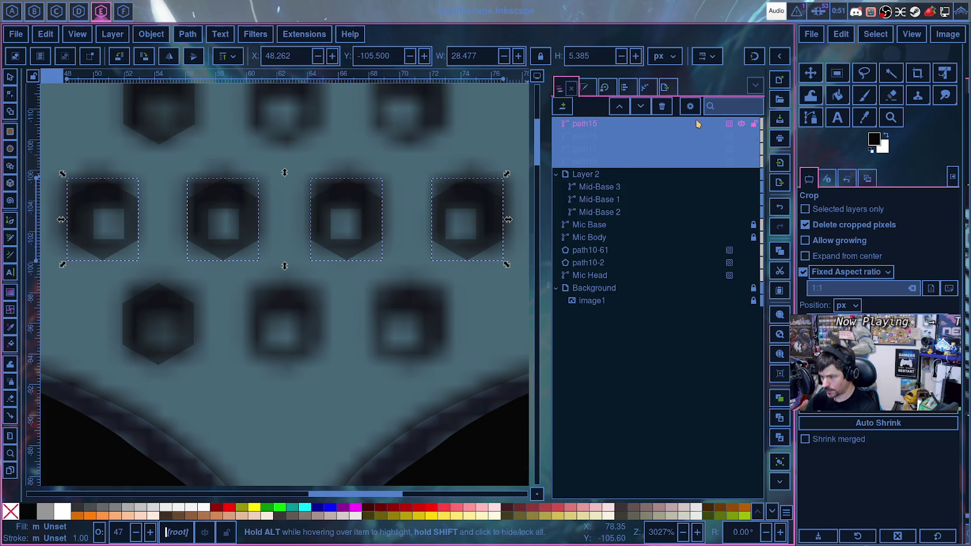
- Rename the first hexagon cutout, path15, to 'Mid-cutout'
left_click(589, 125)
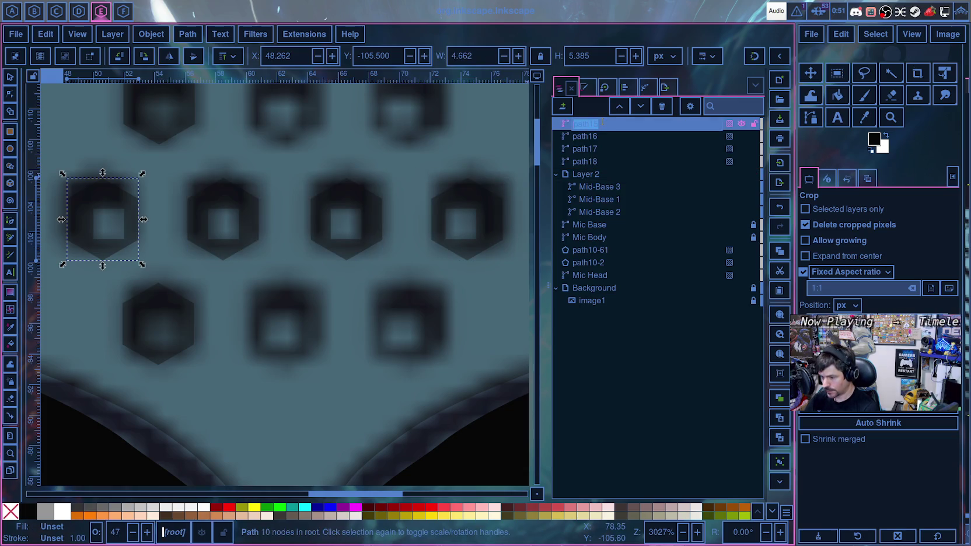
key("Escape")
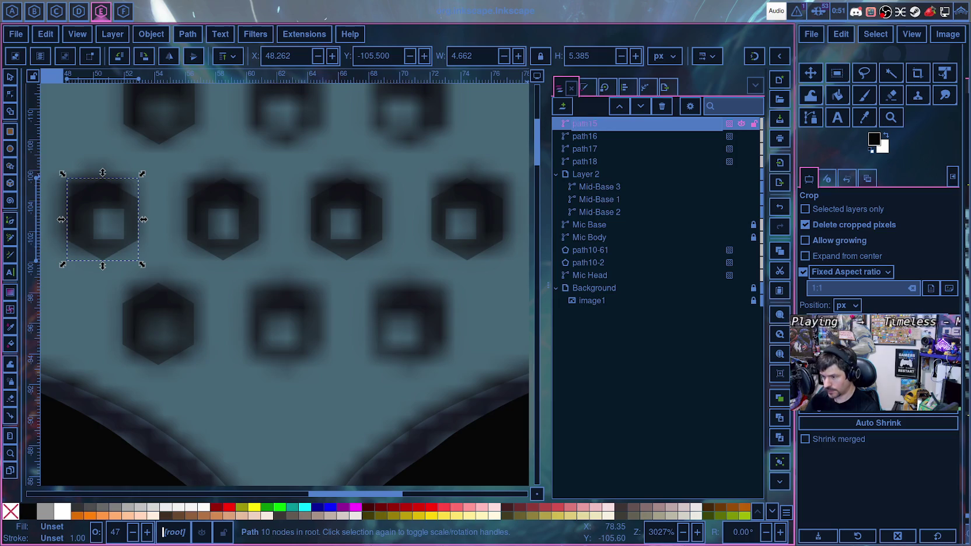
type("Mid-cutout")
key("Return")
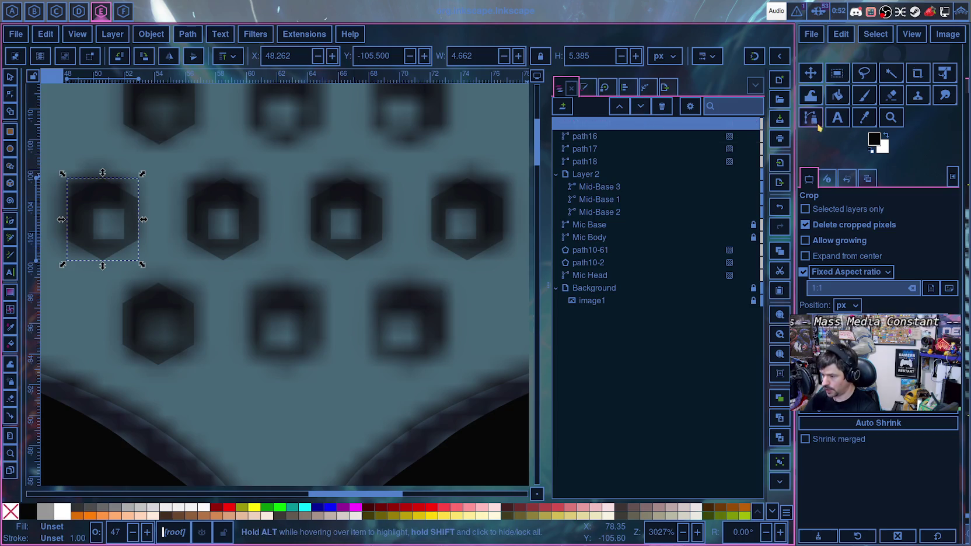
- Raise the Mid-cutout hexagon's opacity to 100%
left_click(729, 124)
left_click_drag(720, 171, 781, 171)
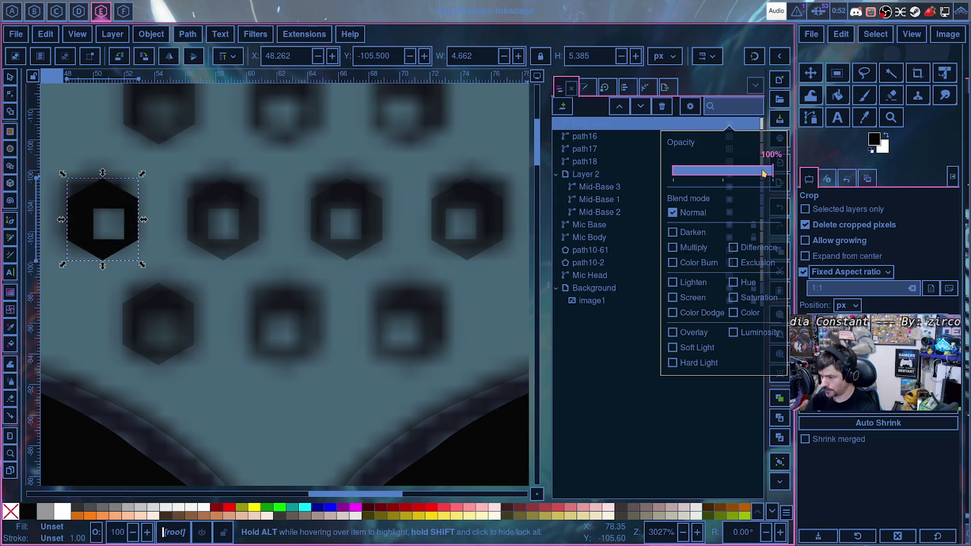
left_click(720, 126)
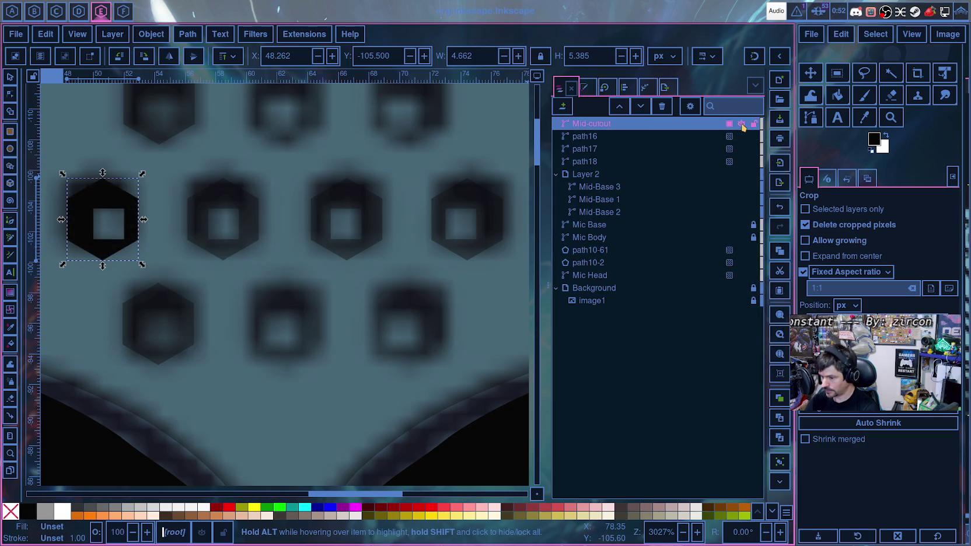
- Select each middle-row hexagon cutout in the Objects panel to identify them
left_click(627, 136)
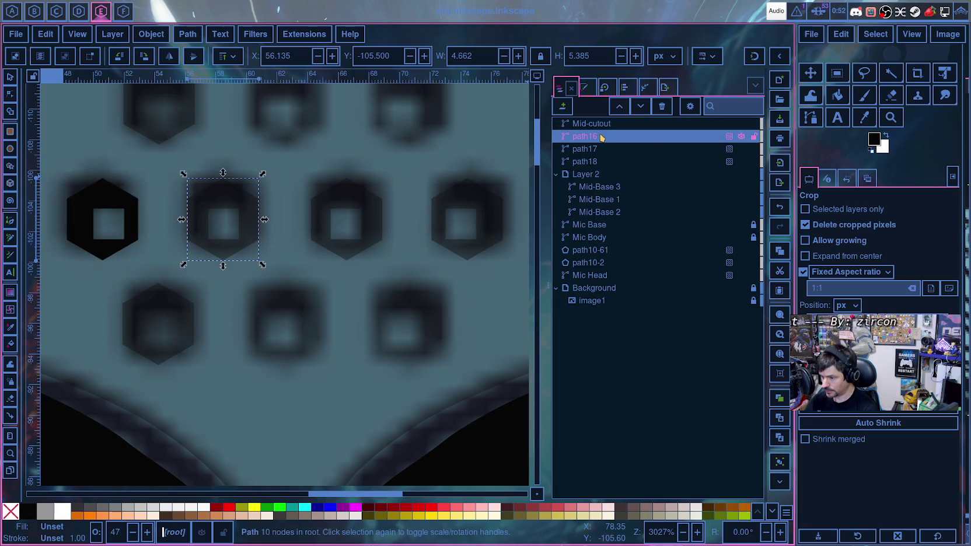
left_click(601, 123)
left_click(605, 126)
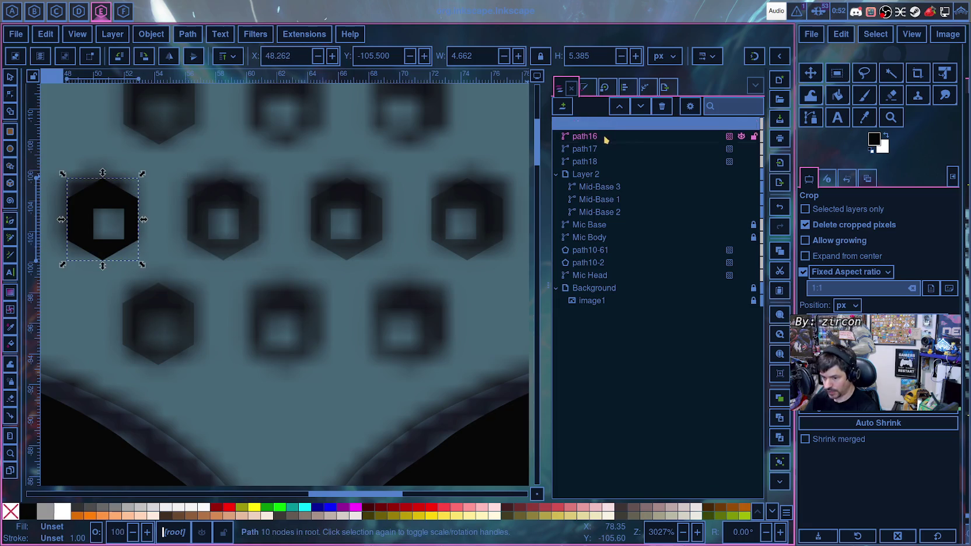
left_click(603, 136)
left_click(605, 150)
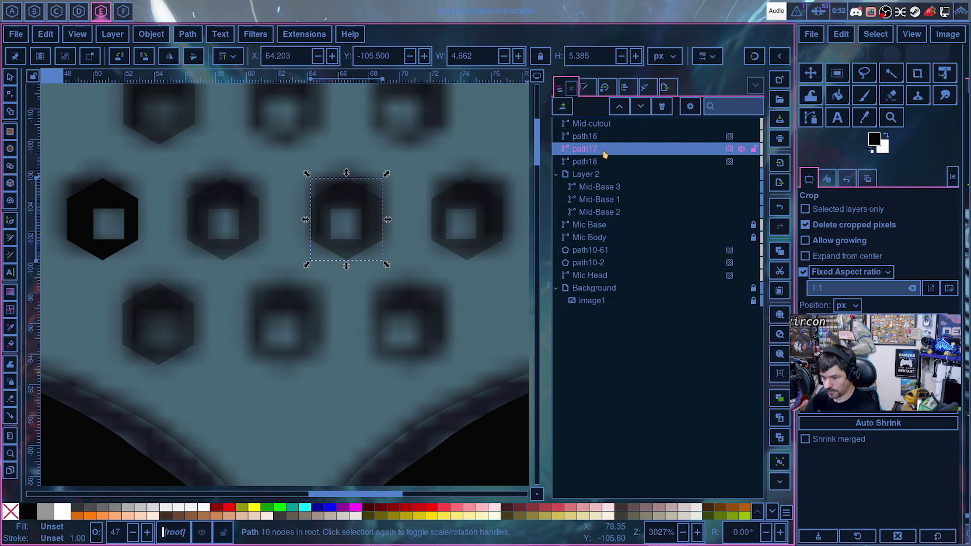
- Toggle each hexagon cutout's visibility off and on to compare them
left_click(743, 150)
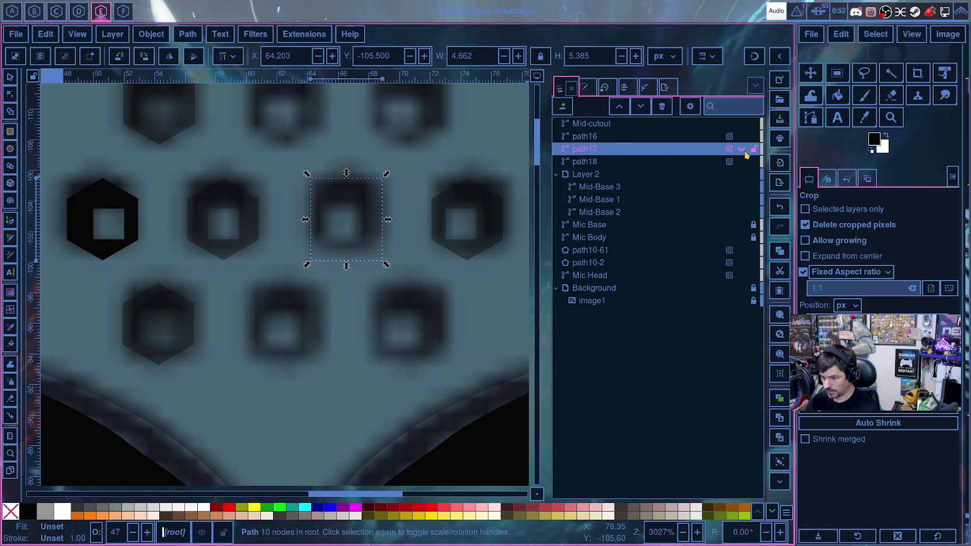
left_click(741, 150)
left_click(742, 125)
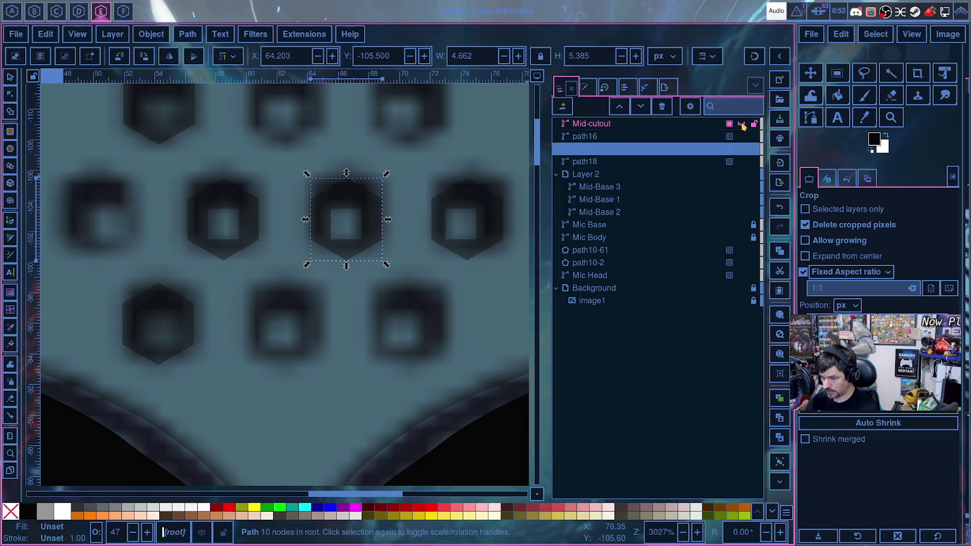
double_click(742, 124)
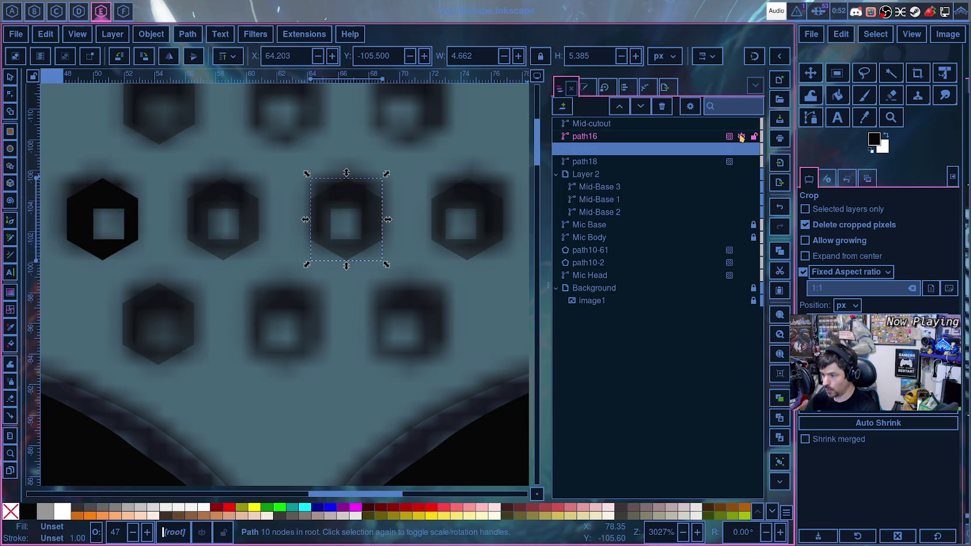
left_click(741, 136)
double_click(742, 137)
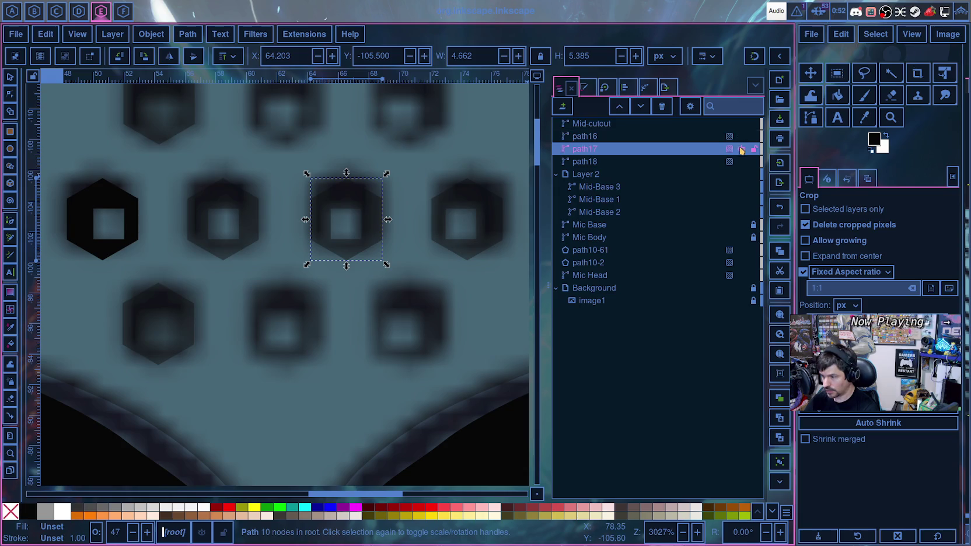
double_click(742, 150)
double_click(741, 161)
left_click(741, 161)
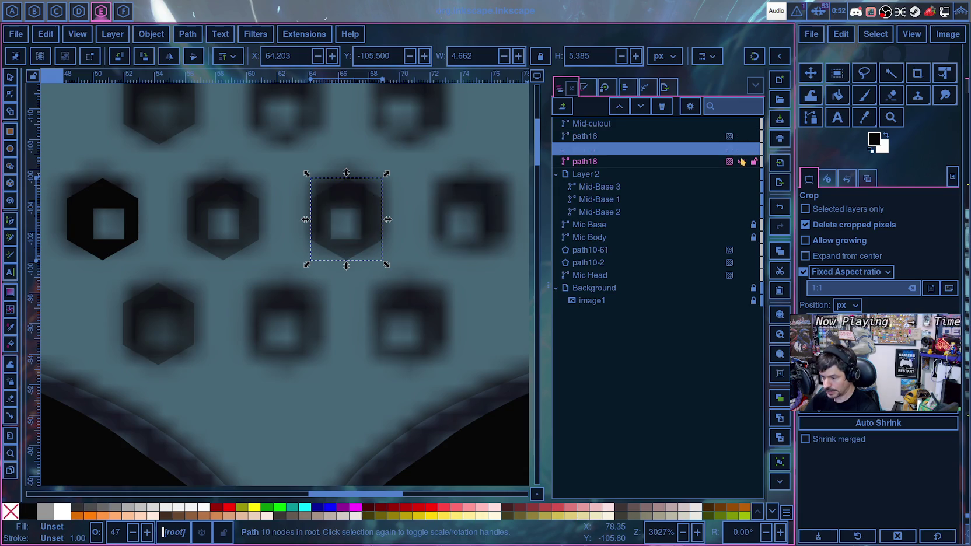
left_click(741, 162)
- Raise the third hexagon cutout's opacity to 100%
left_click(730, 136)
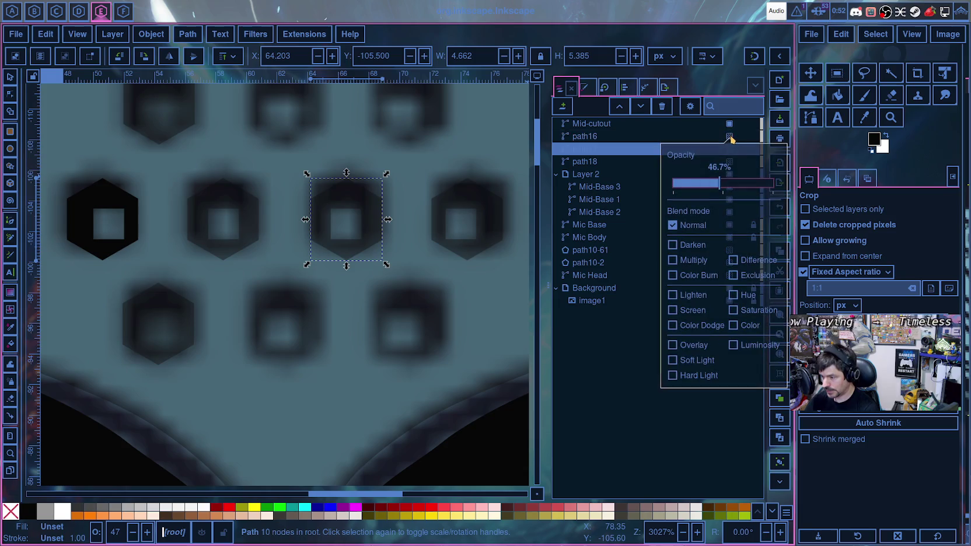
left_click_drag(722, 185, 775, 184)
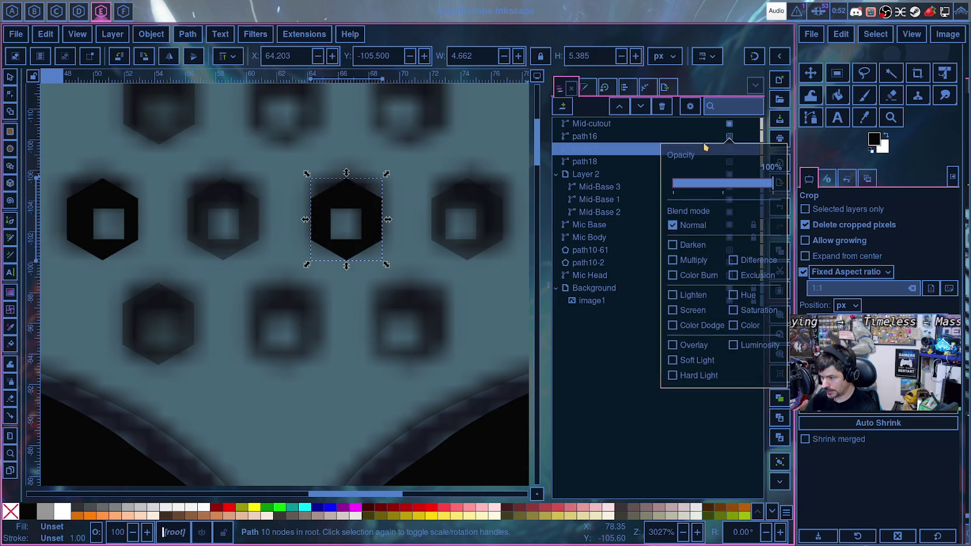
left_click(730, 149)
left_click(718, 184)
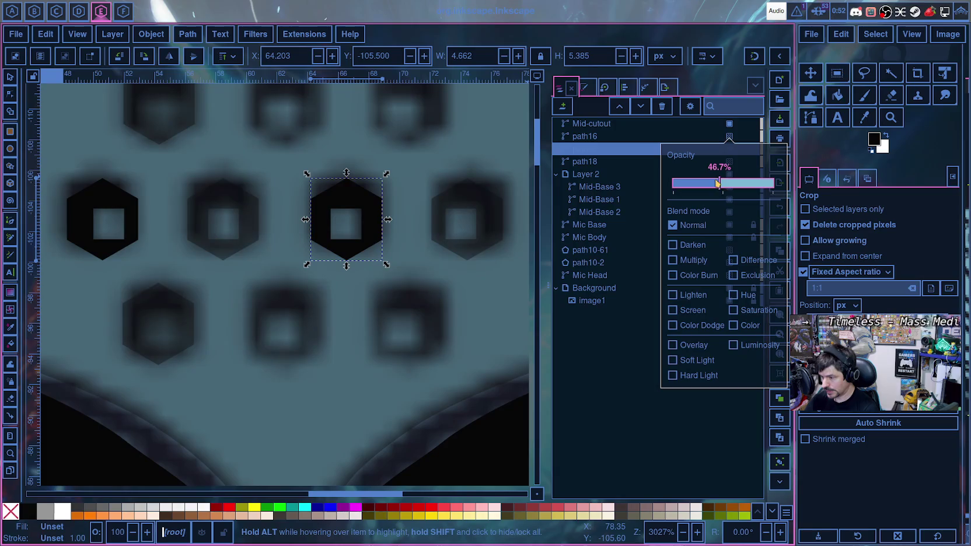
- Raise the rightmost hexagon cutout's opacity to 100%
left_click(633, 162)
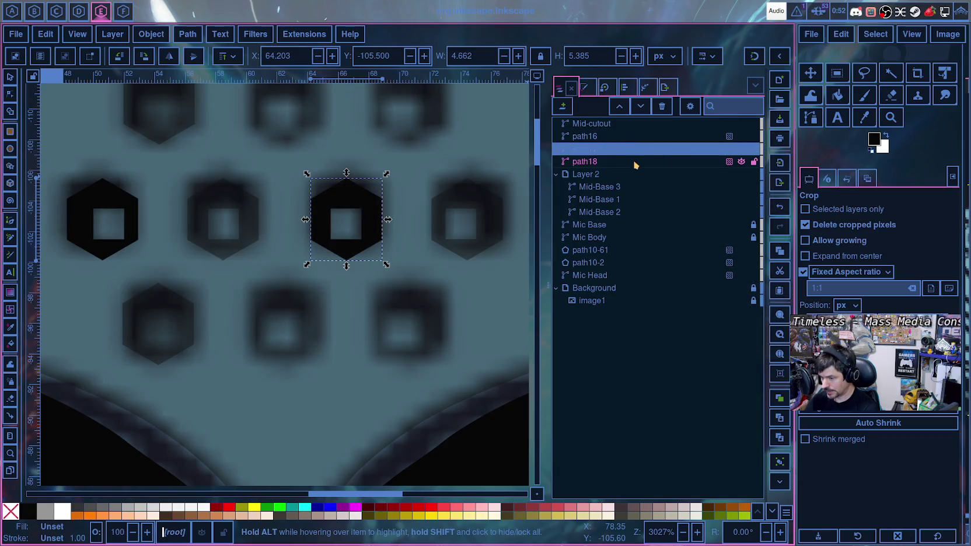
left_click(730, 163)
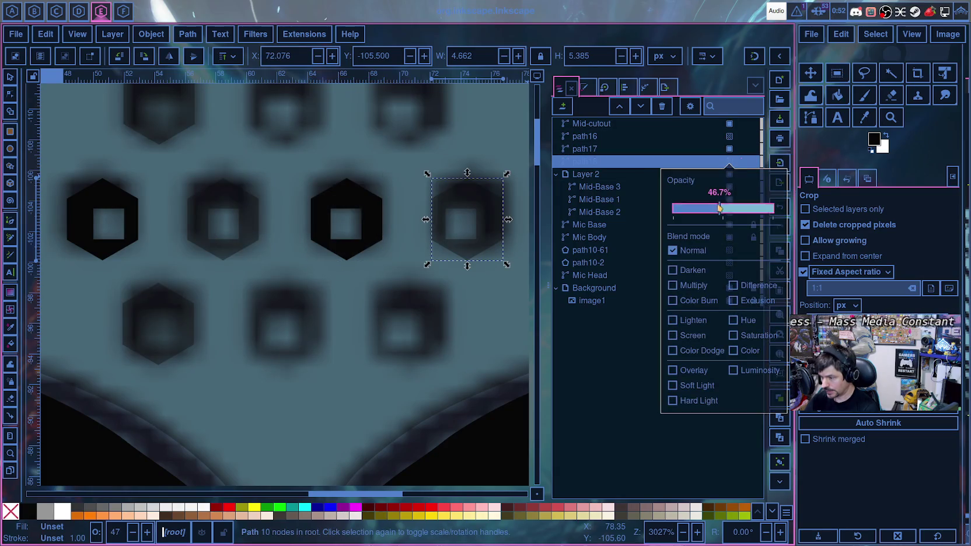
left_click_drag(722, 207, 776, 207)
left_click(734, 144)
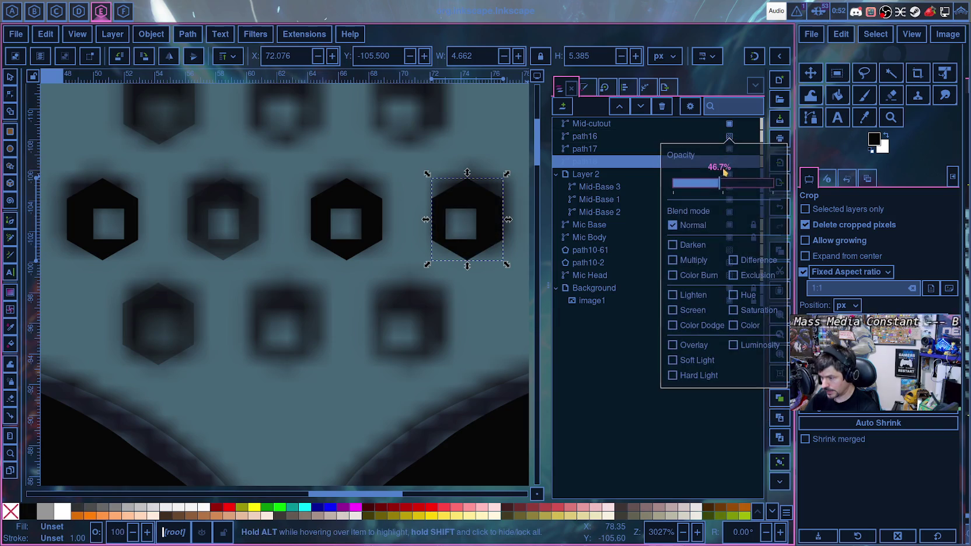
- Set the path16 hexagon cutout to full opacity
left_click(652, 166)
left_click(729, 136)
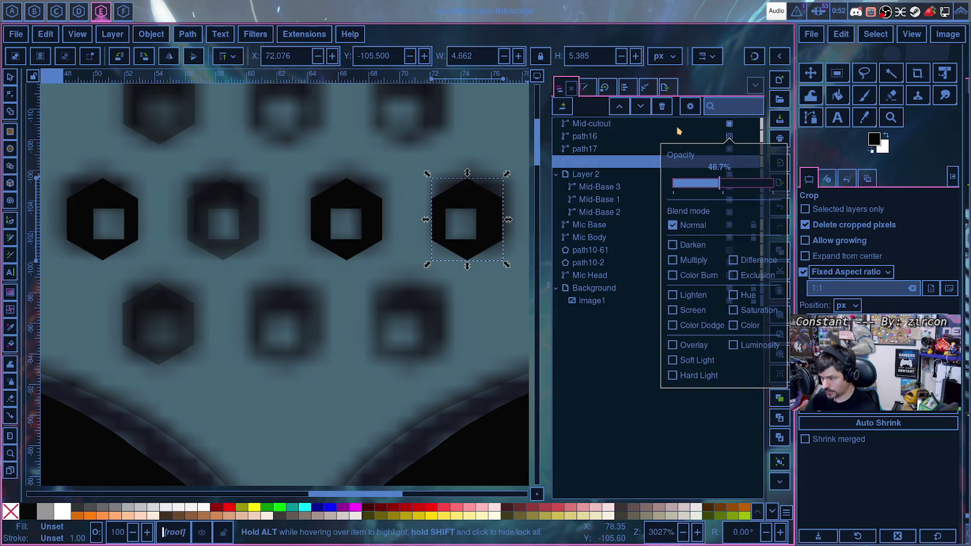
left_click(670, 140)
left_click(729, 136)
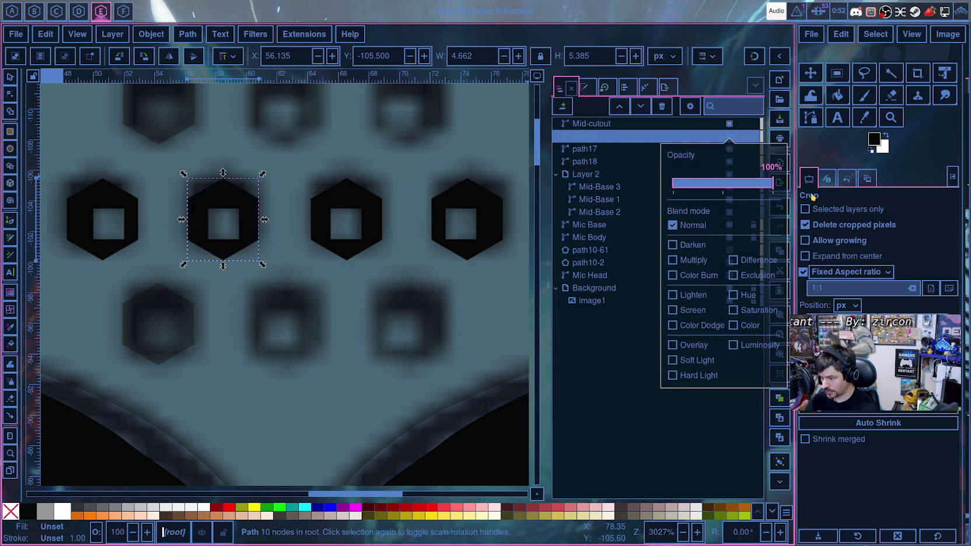
- Select Mid-cutout and add the remaining three hexagon cutouts to the selection
left_click(638, 264)
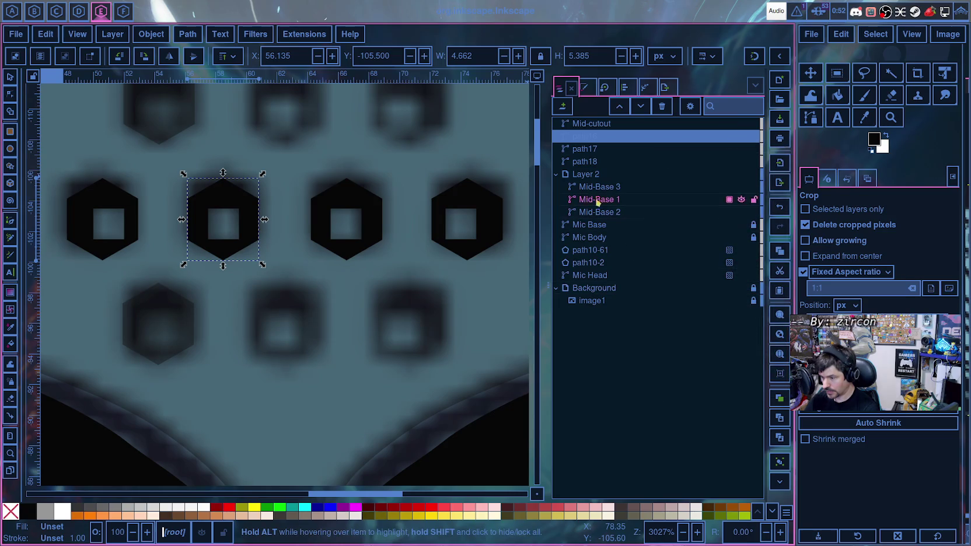
left_click(580, 128)
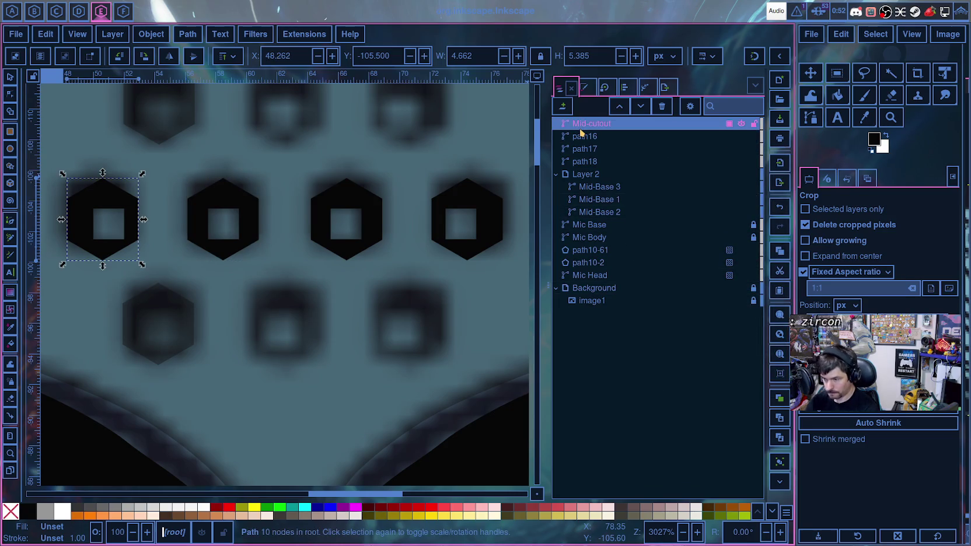
left_click_drag(580, 133, 581, 133)
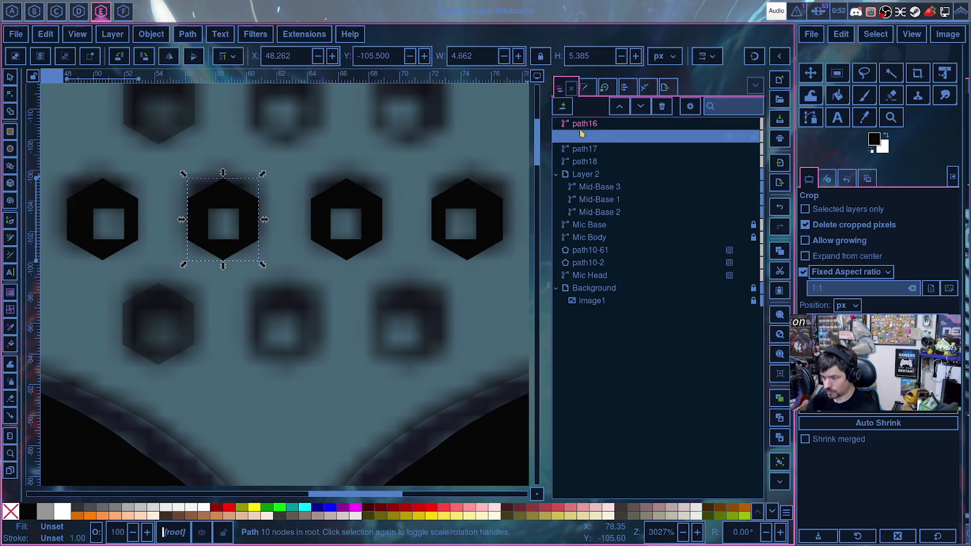
left_click_drag(581, 133, 585, 162)
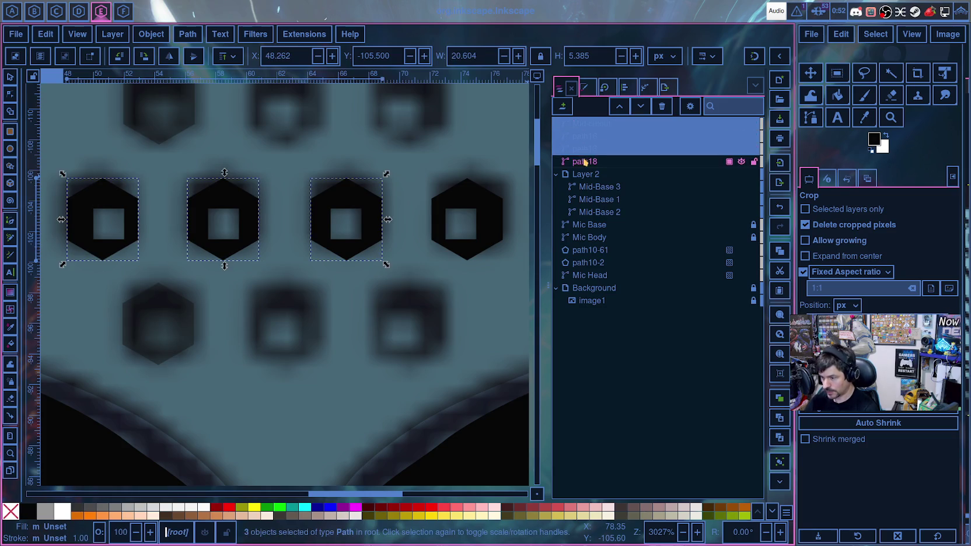
- Combine the four hexagon cutouts into one path and select the mic head
key("ctrl+k")
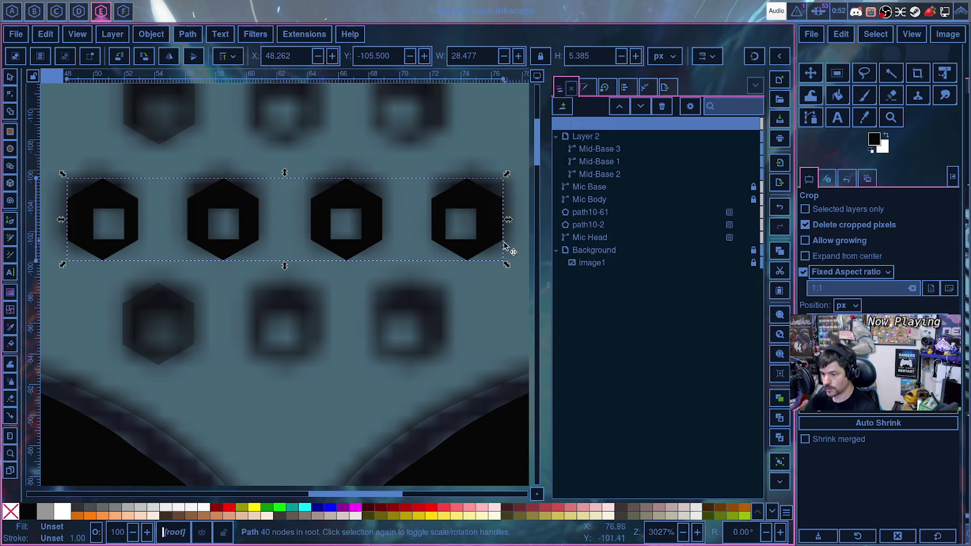
left_click(443, 293)
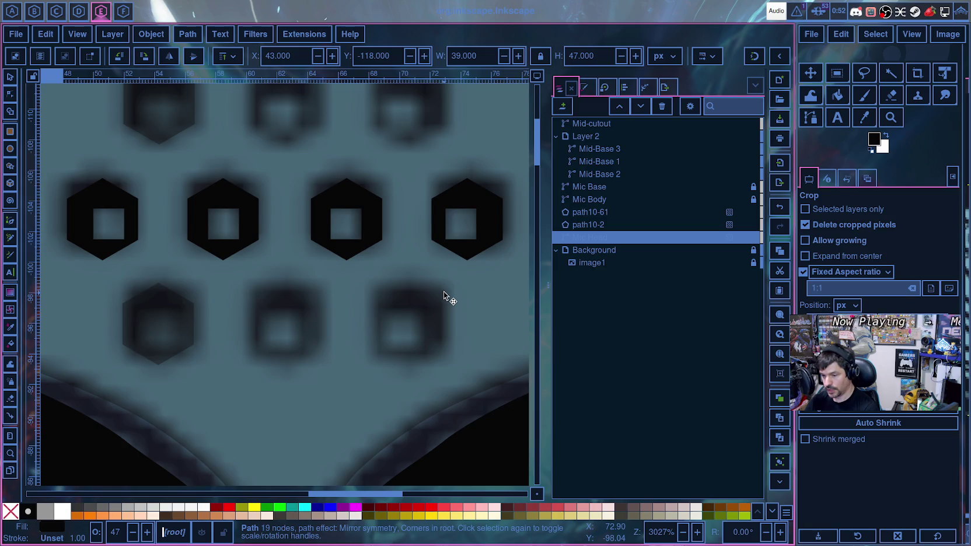
scroll(444, 291, "down", 2)
scroll(445, 290, "down", 1)
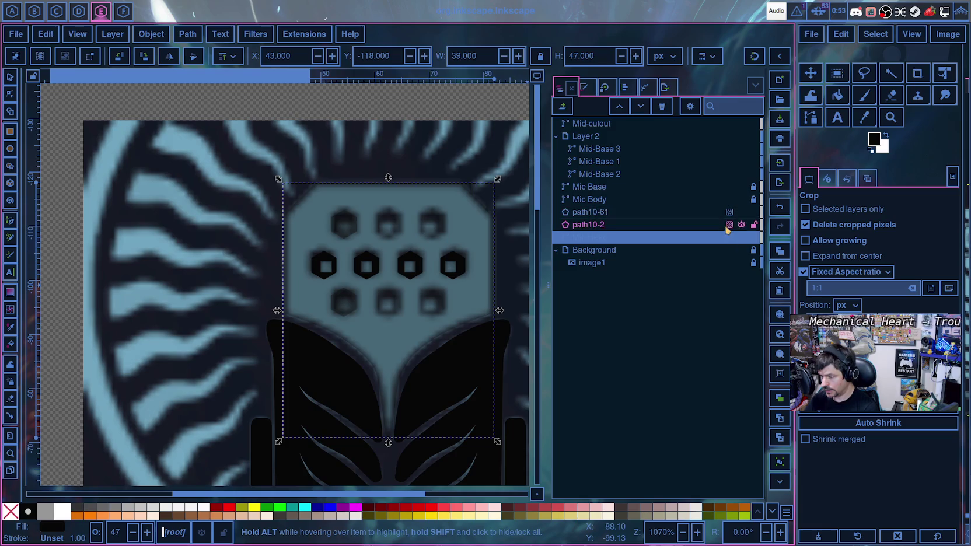
- Lower the mic head to 77% opacity, add Mid-cutout to the selection, and start Shape Builder
left_click(730, 237)
mouse_move(724, 286)
left_mouse_down()
mouse_move(774, 286)
mouse_move(753, 288)
left_mouse_up()
left_click(613, 244)
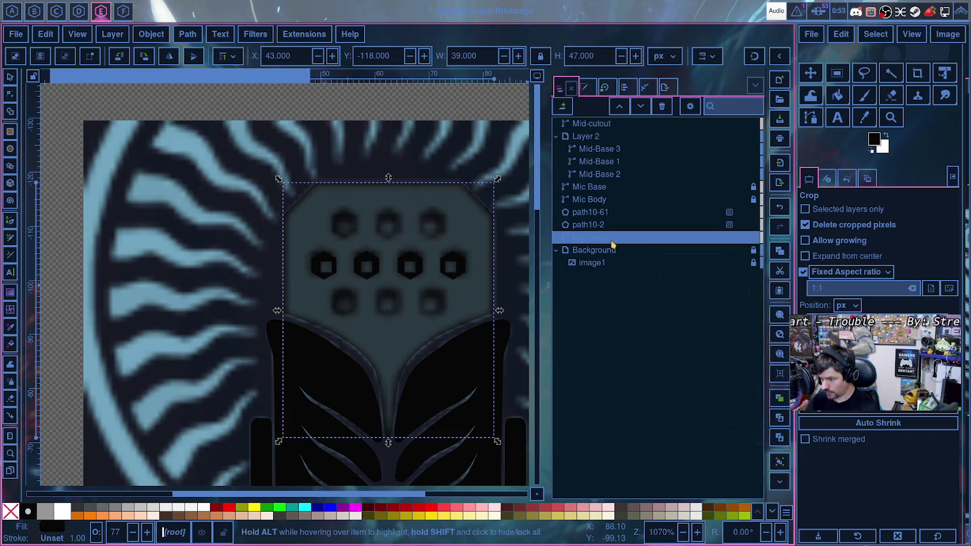
left_click(592, 123, "ctrl")
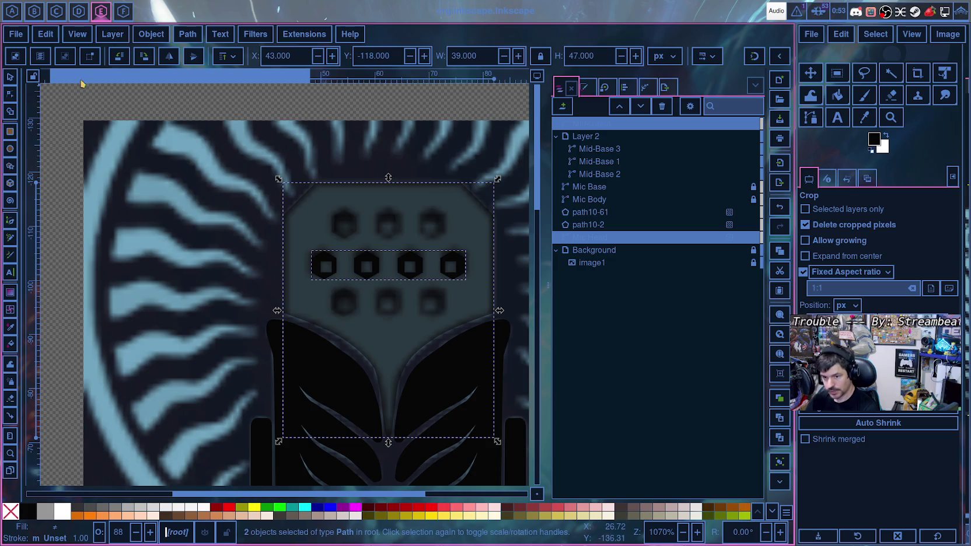
left_click(10, 110)
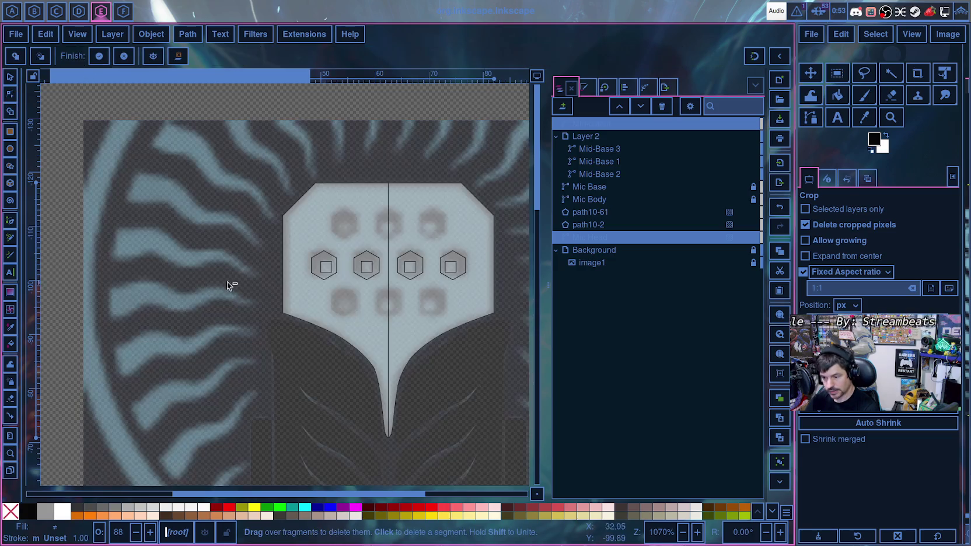
- Delete the four hexagon ring fragments from the mic head
left_click(320, 266)
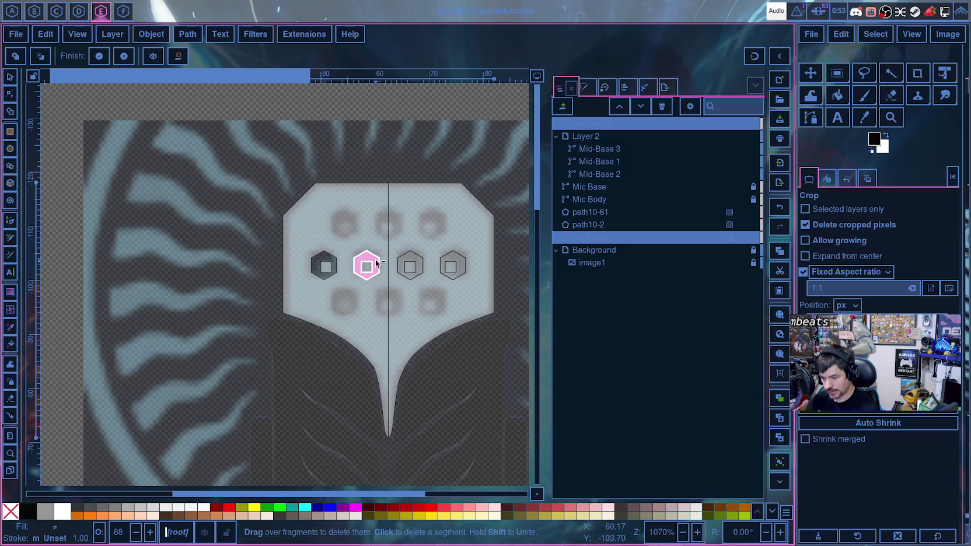
left_click(376, 264)
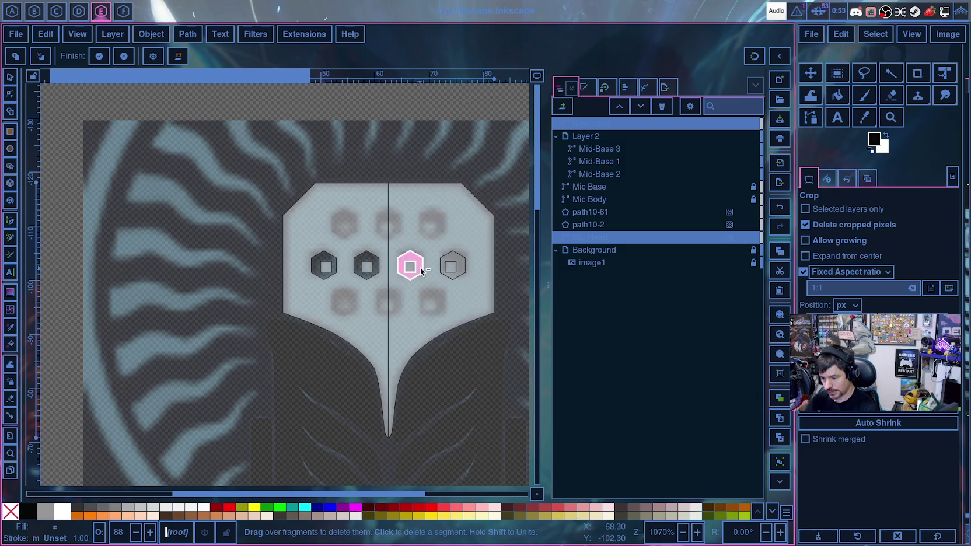
left_click(411, 266)
left_click(452, 270)
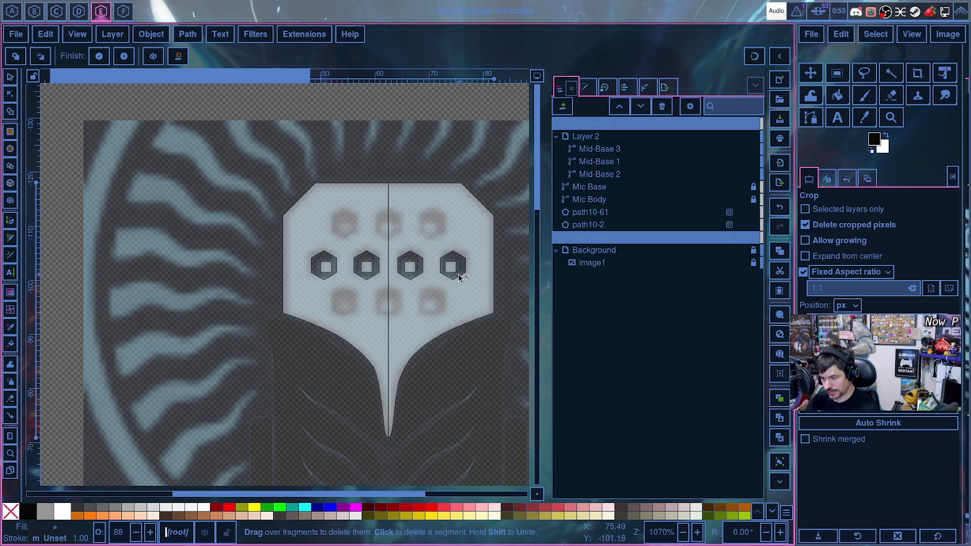
- Keep both head halves and the four inner squares, then finish the shape build
left_click(16, 56)
left_click_drag(352, 319, 411, 308)
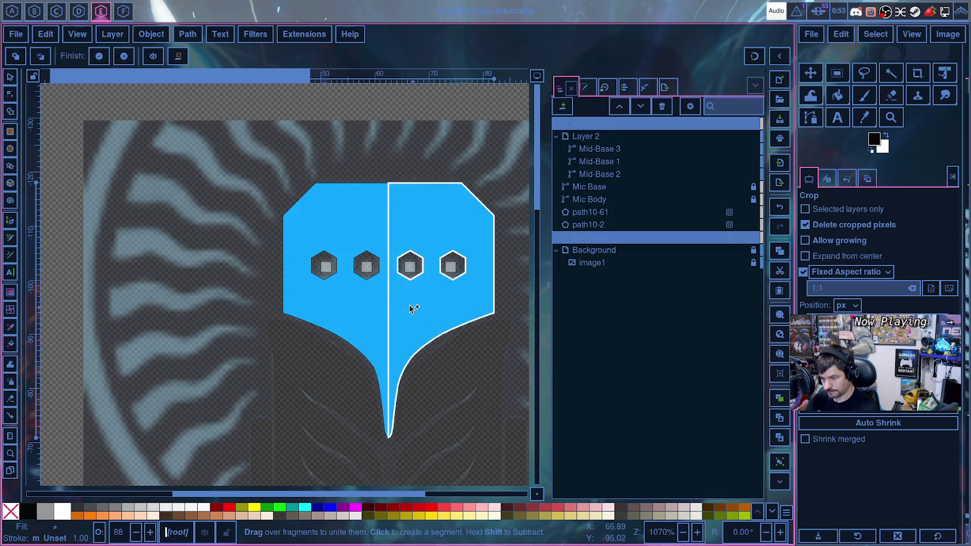
left_click(326, 266)
left_click(367, 267)
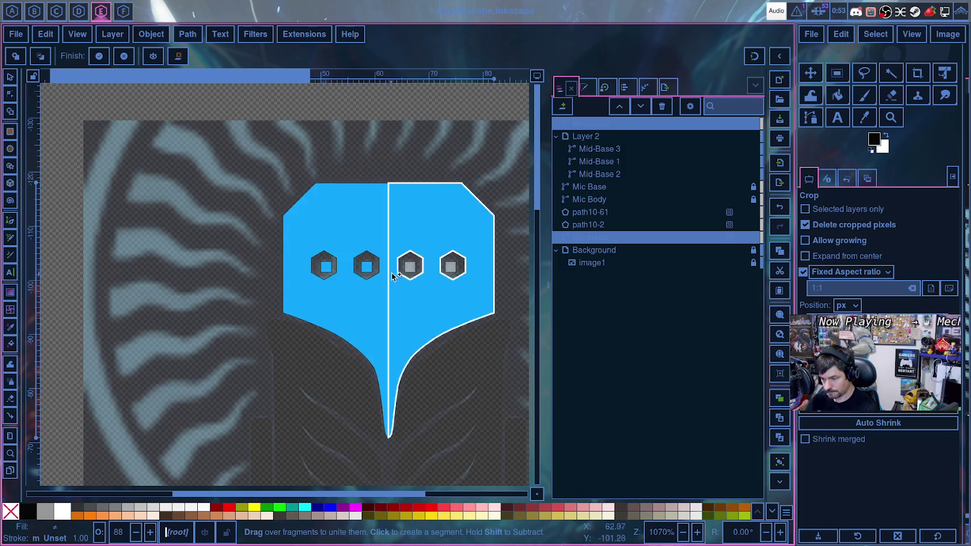
left_click(411, 267)
left_click(451, 267)
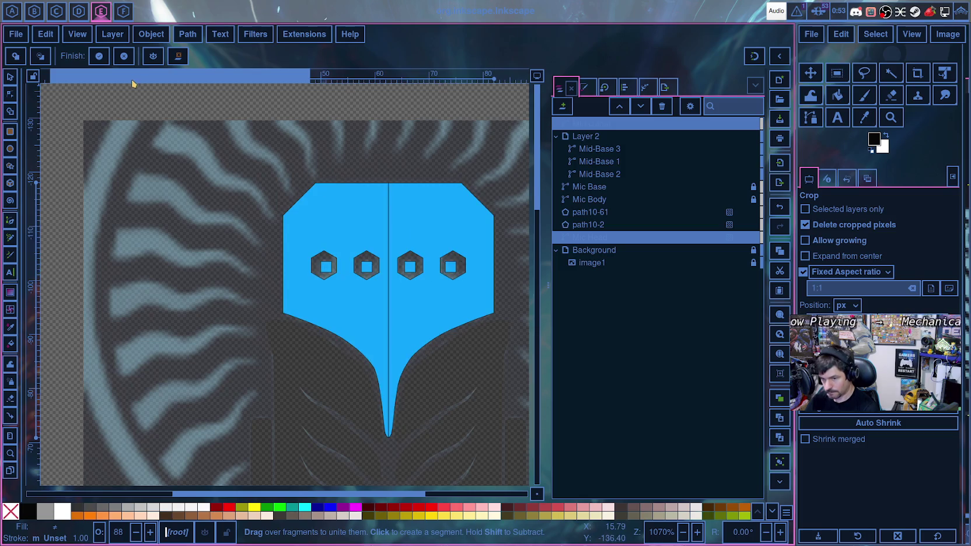
left_click(99, 55)
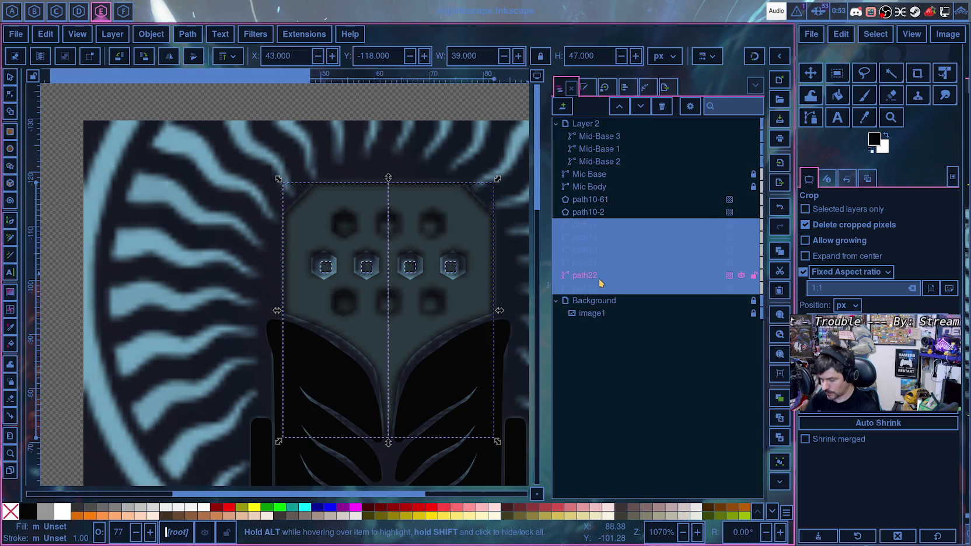
- Combine the six head pieces into one path and set its opacity to 100%
key("Delete")
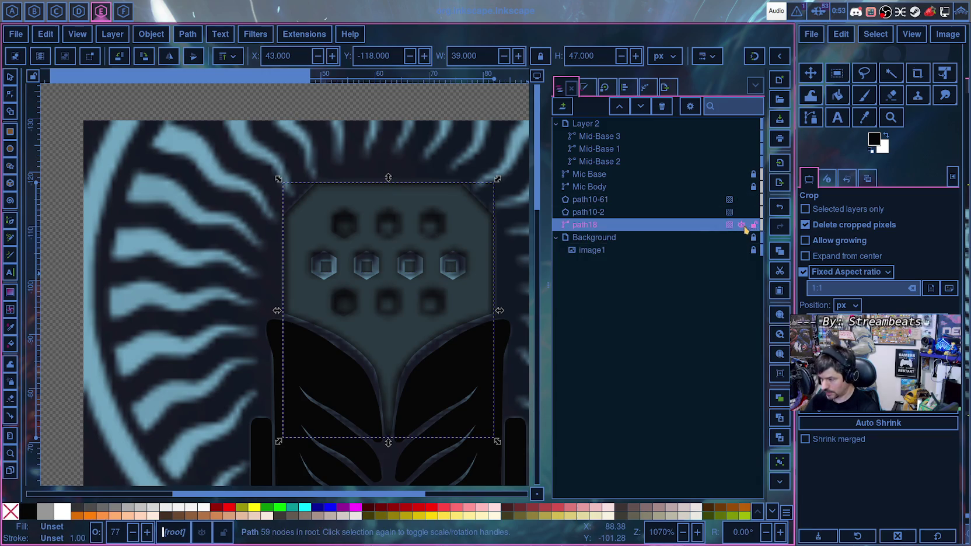
left_click(730, 226)
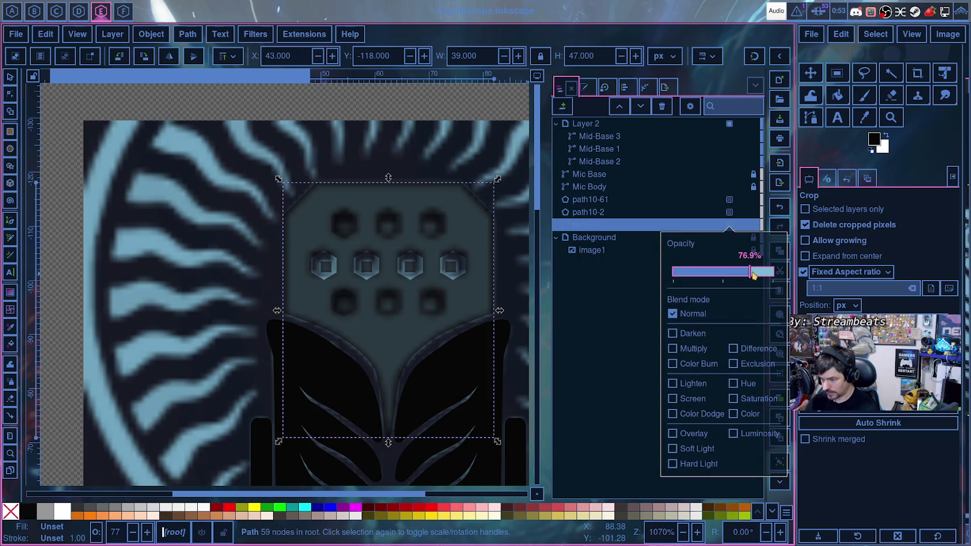
left_click_drag(753, 274, 776, 278)
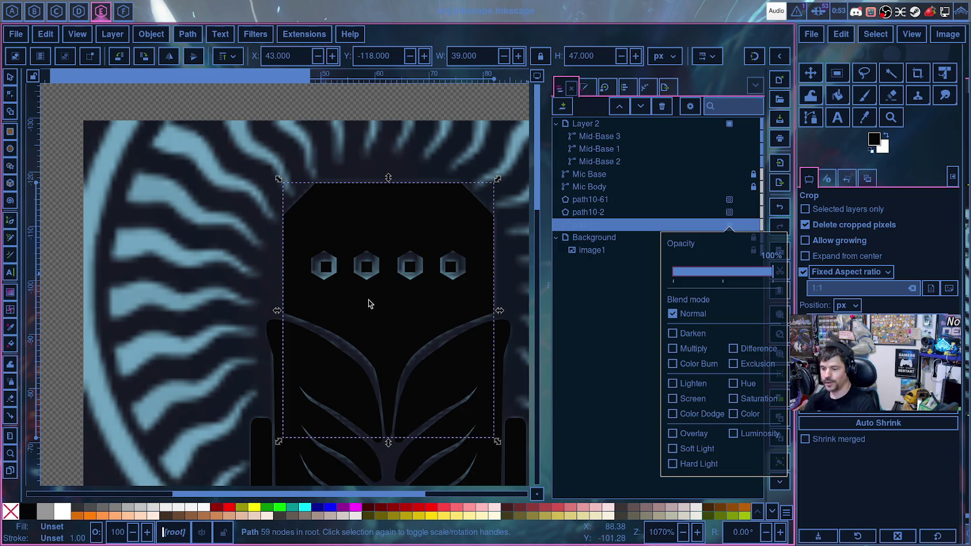
left_click(619, 249)
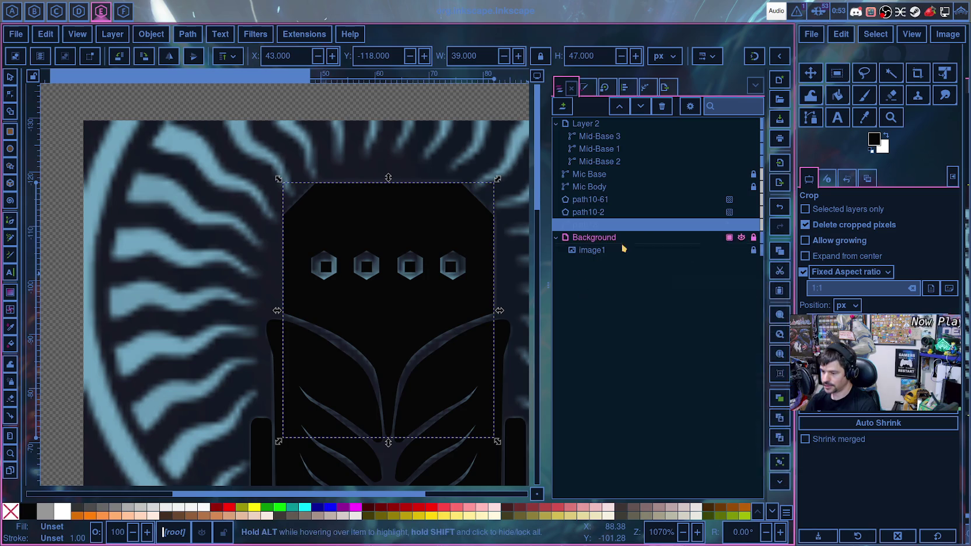
left_click(742, 250)
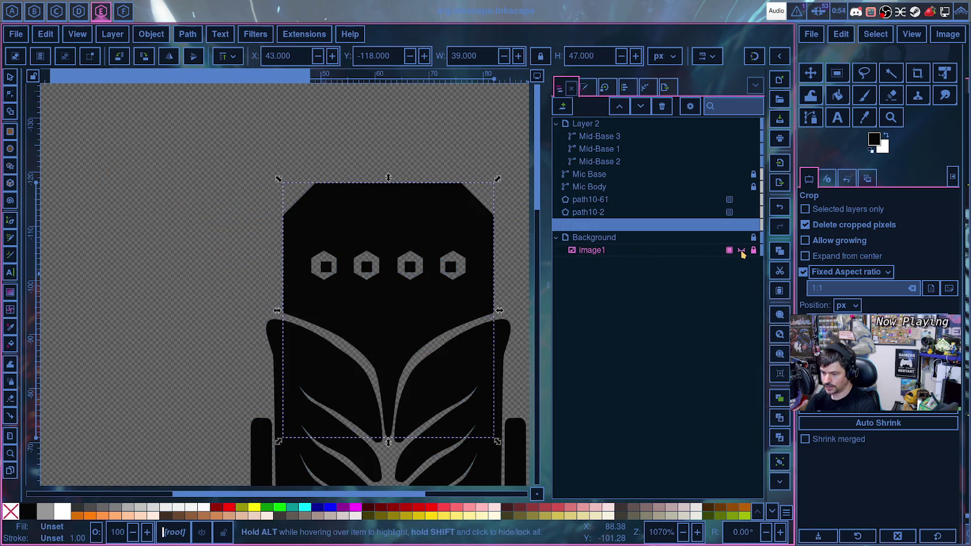
left_click(741, 250)
left_click(742, 250)
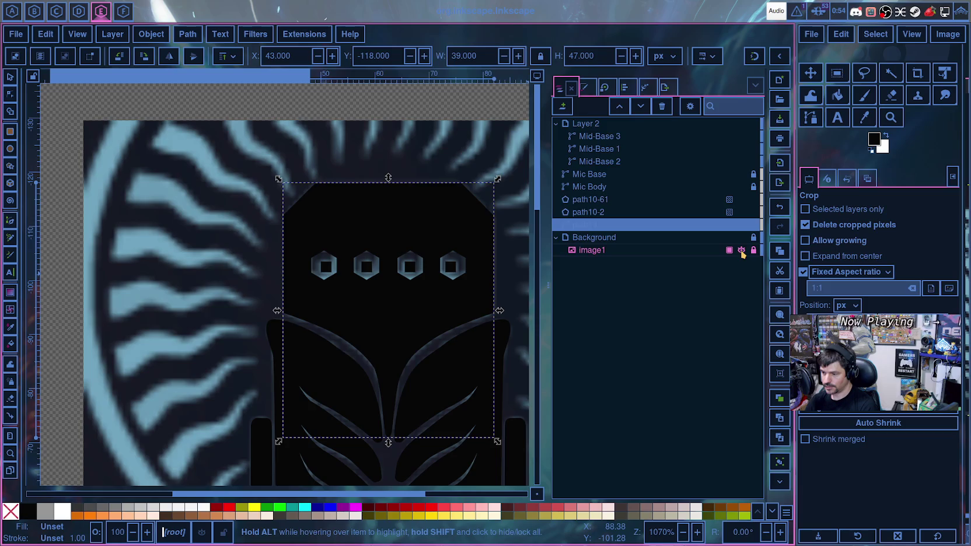
left_click(741, 250)
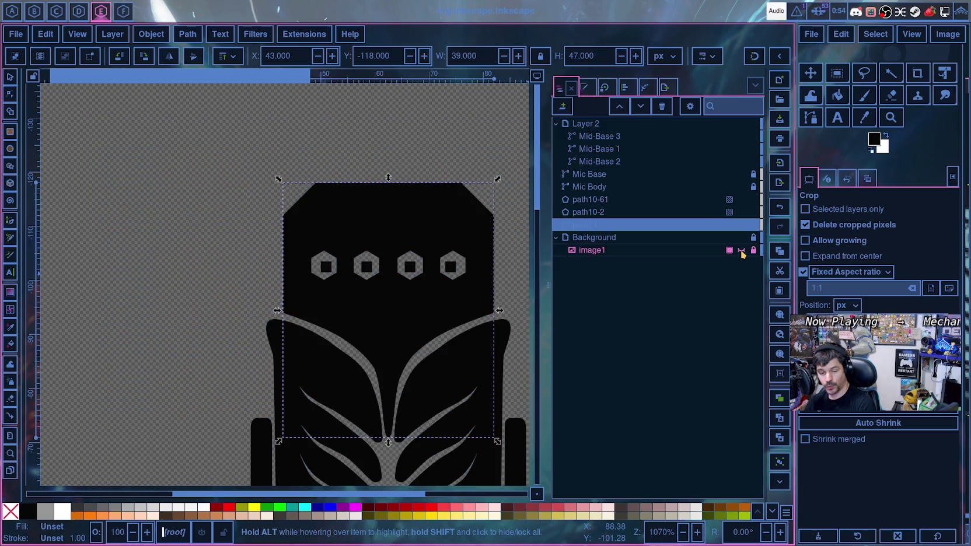
left_click(742, 251)
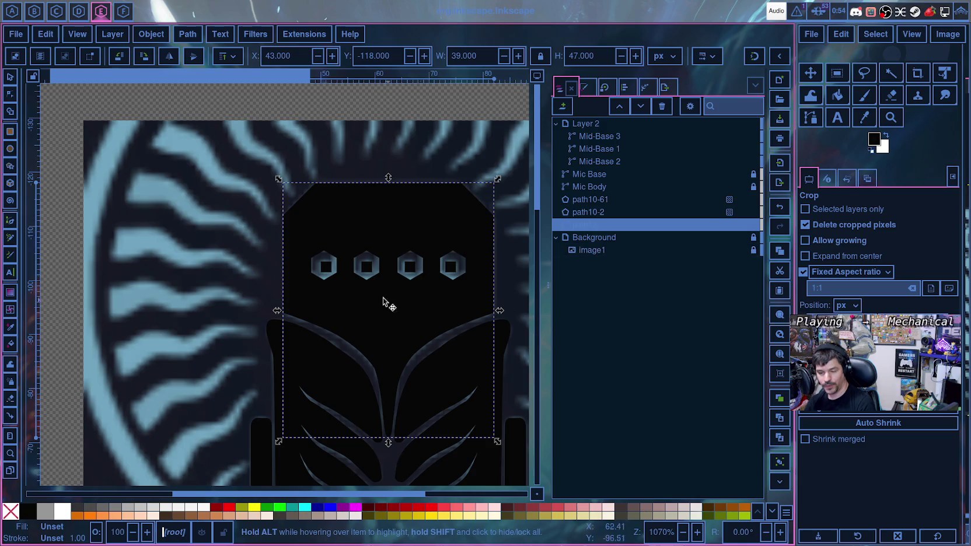
scroll(381, 304, "down", 4, "ctrl")
scroll(376, 301, "up", 3, "ctrl")
scroll(375, 301, "up", 1, "ctrl")
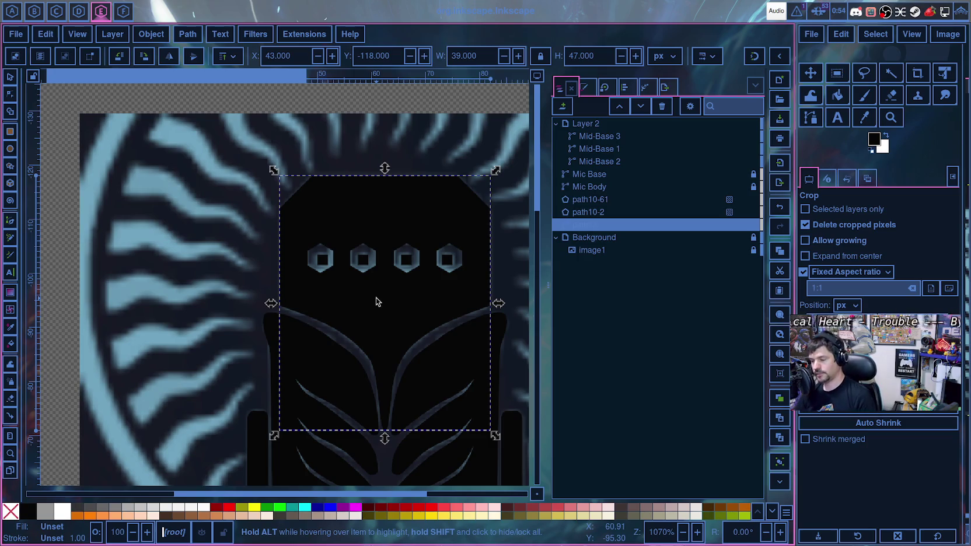
scroll(435, 331, "up", 3)
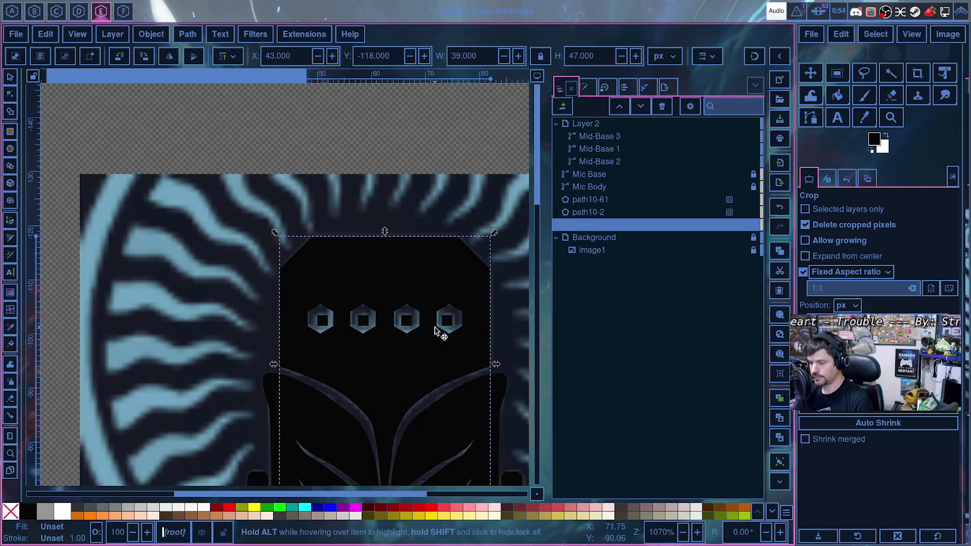
scroll(435, 331, "down", 3)
scroll(502, 269, "down", 5)
scroll(496, 266, "up", 2, "ctrl")
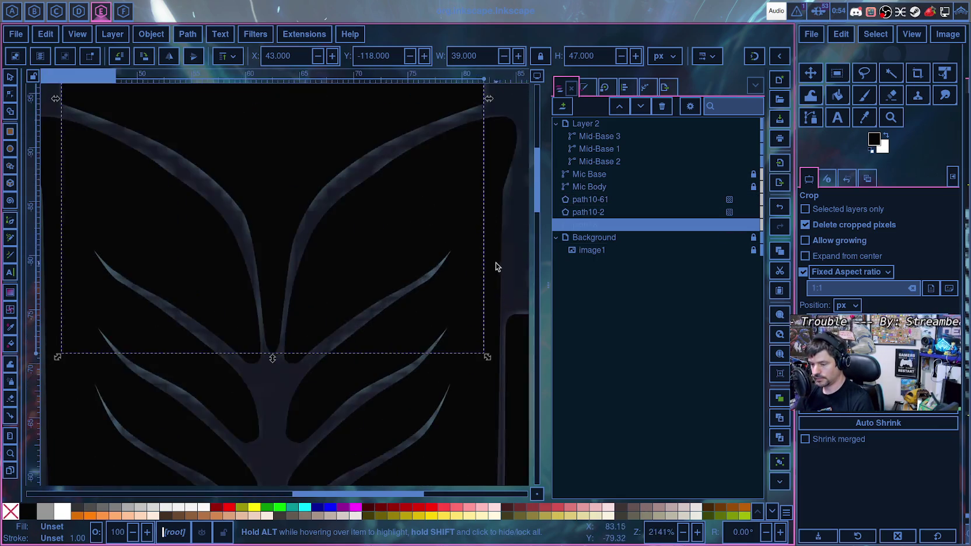
scroll(496, 266, "down", 2, "ctrl")
scroll(467, 257, "up", 3)
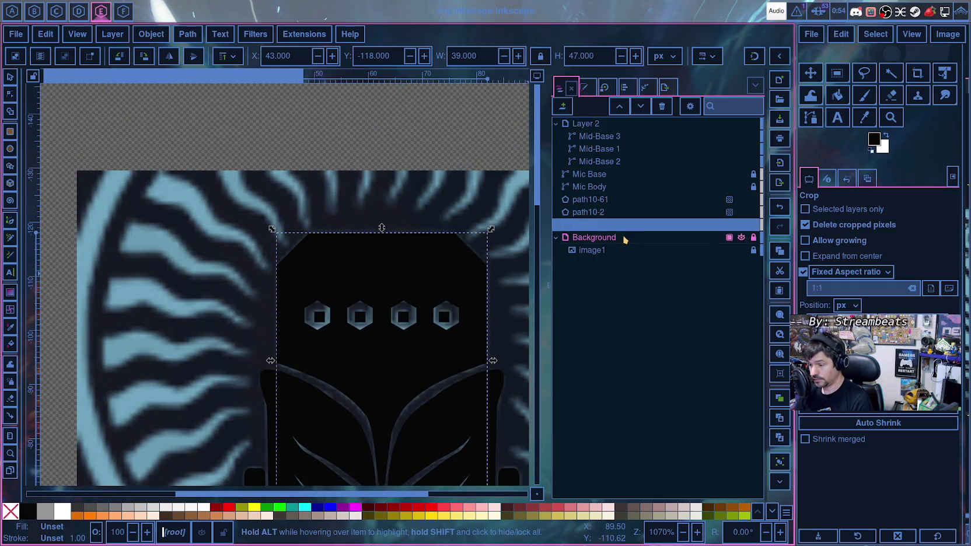
mouse_move(596, 225)
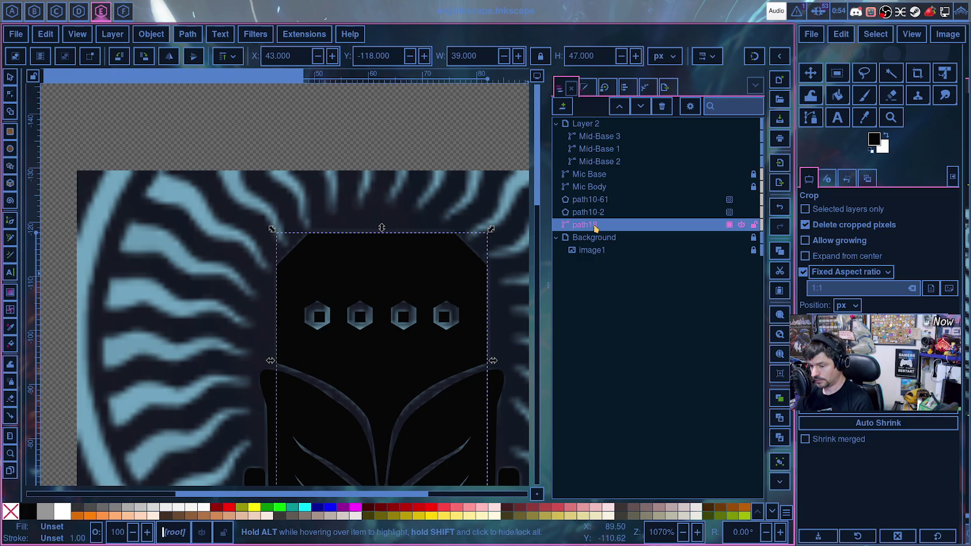
- Select path10-2 and path10-61, and hide path18 to reveal the reference grille
left_click(593, 214)
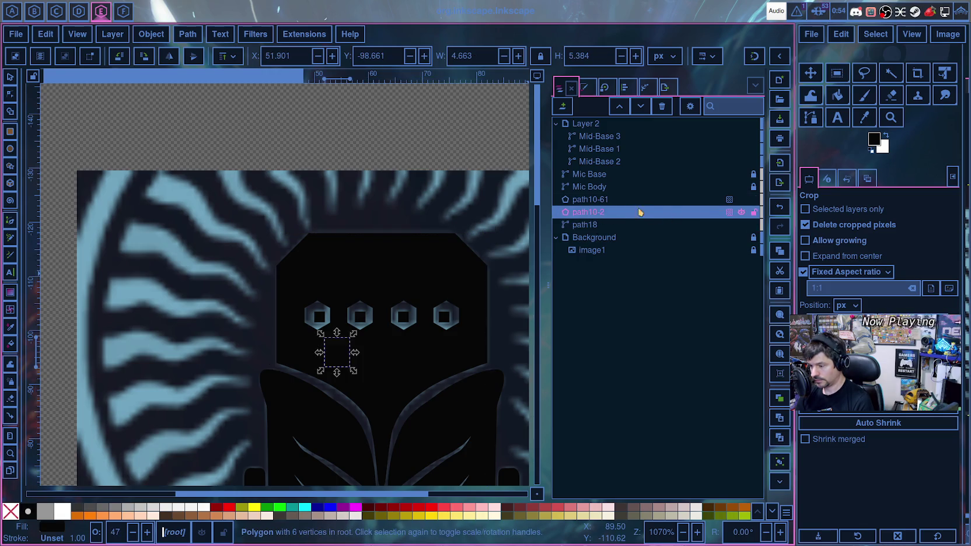
left_click(612, 201)
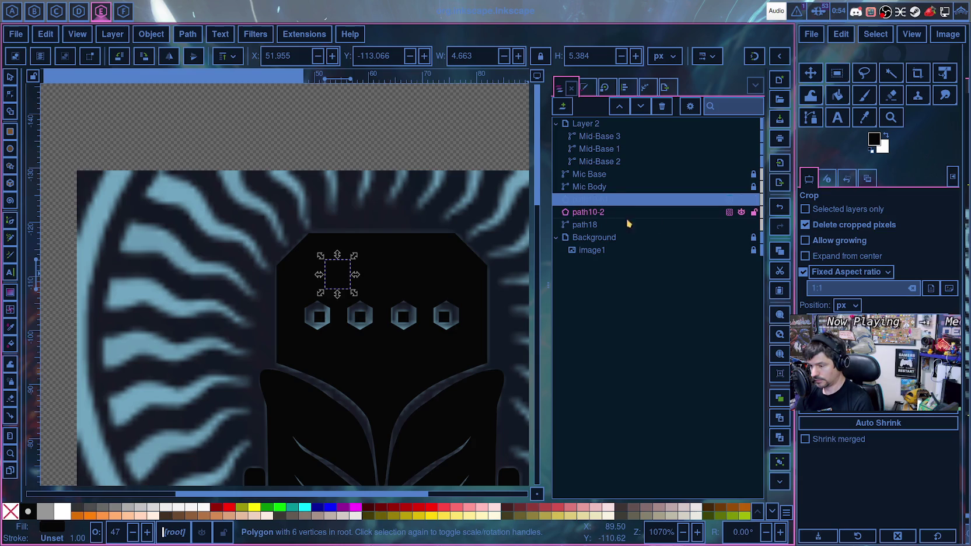
mouse_move(607, 225)
left_click(740, 227)
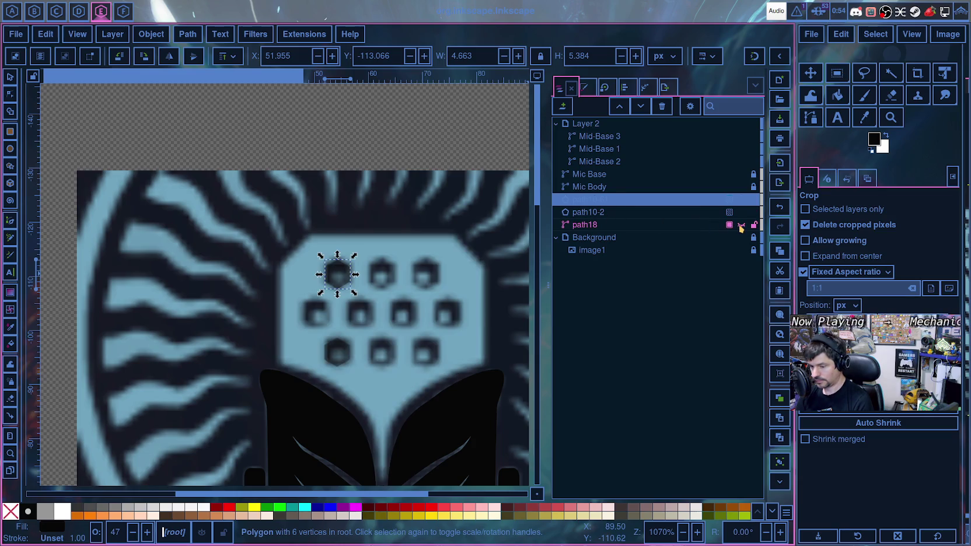
left_click(740, 200)
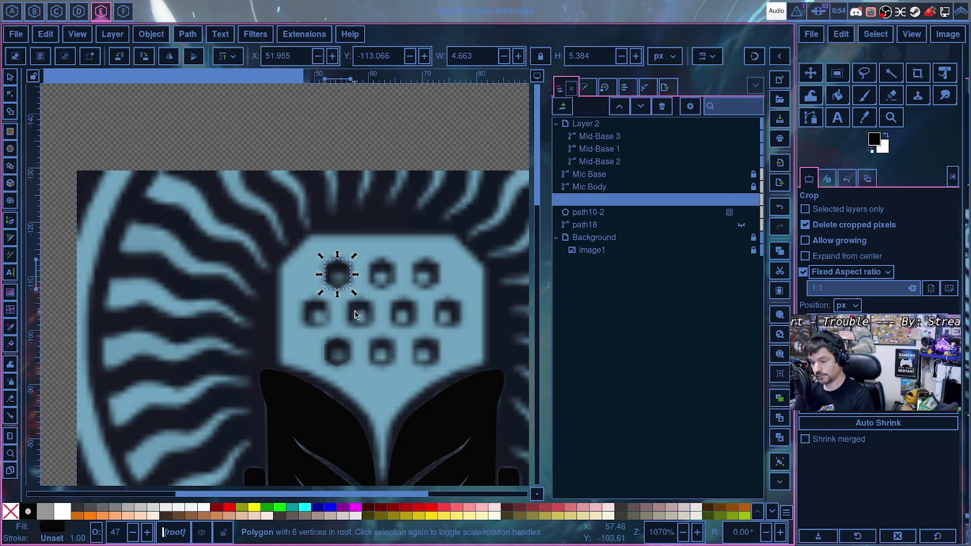
- Zoom in on the grille holes and select the top-left hexagon
scroll(408, 298, "up", 5)
scroll(408, 301, "down", 8)
scroll(409, 303, "up", 2, "ctrl")
scroll(409, 302, "up", 3)
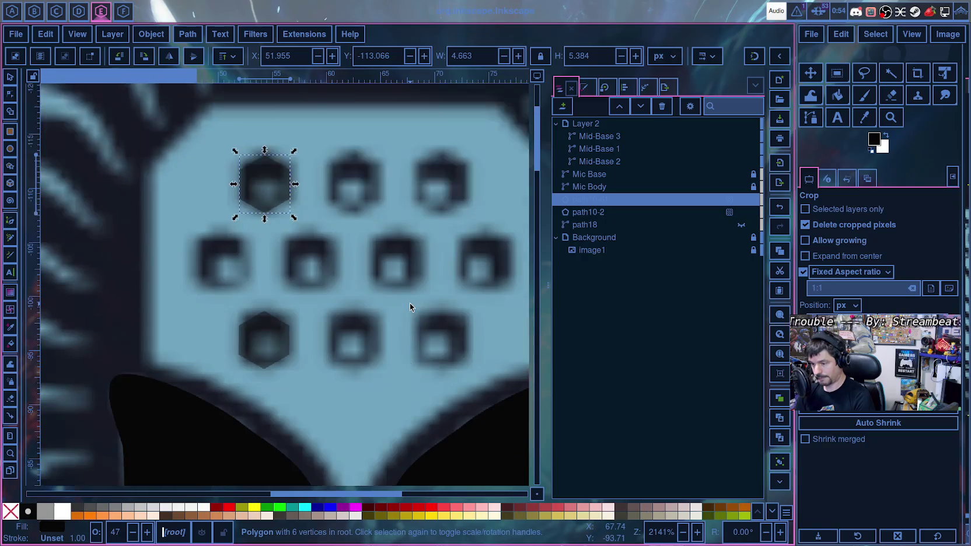
scroll(410, 303, "up", 3)
scroll(409, 302, "up", 2)
scroll(409, 301, "down", 5)
scroll(409, 301, "up", 3)
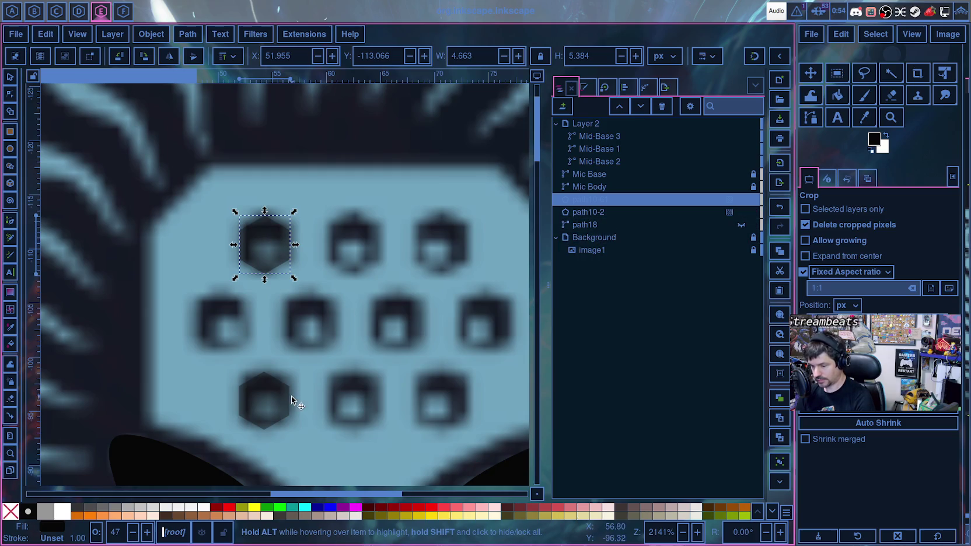
left_click(273, 407)
left_click(273, 253)
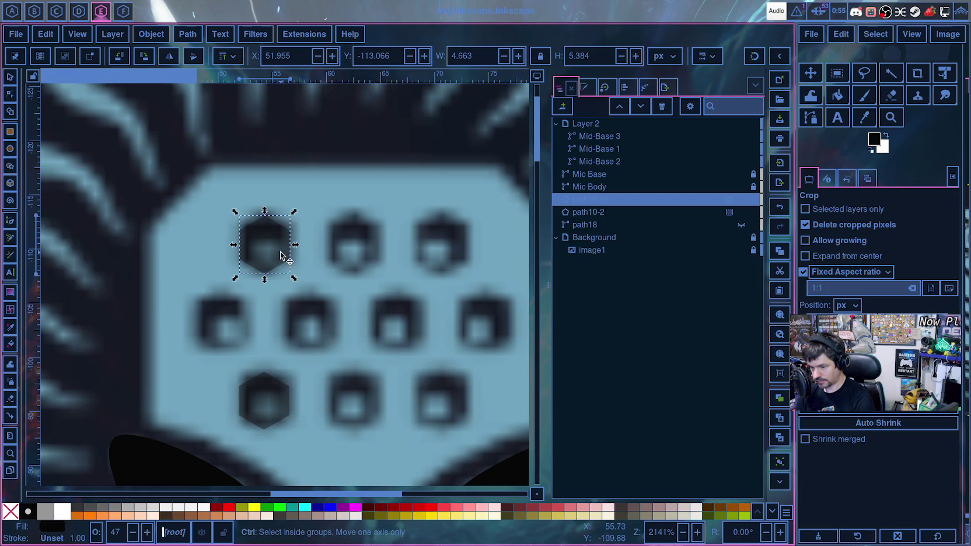
- Rename the path18 shape to Mic-body-2
left_click(596, 225)
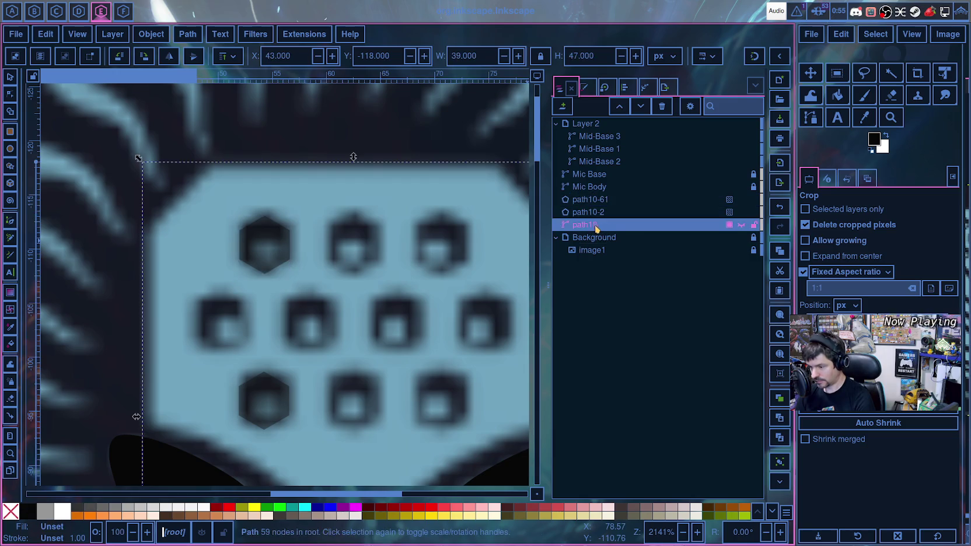
left_click(593, 227)
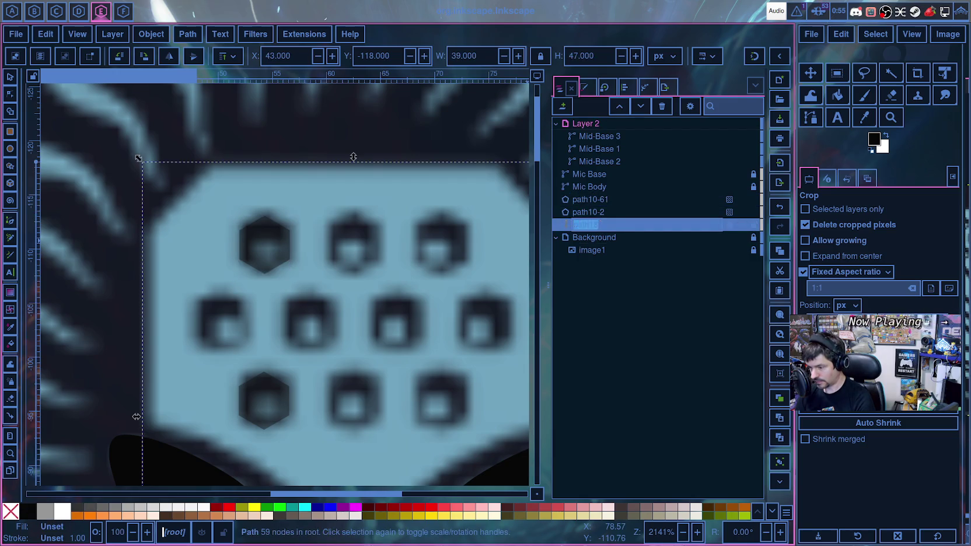
key("BackSpace")
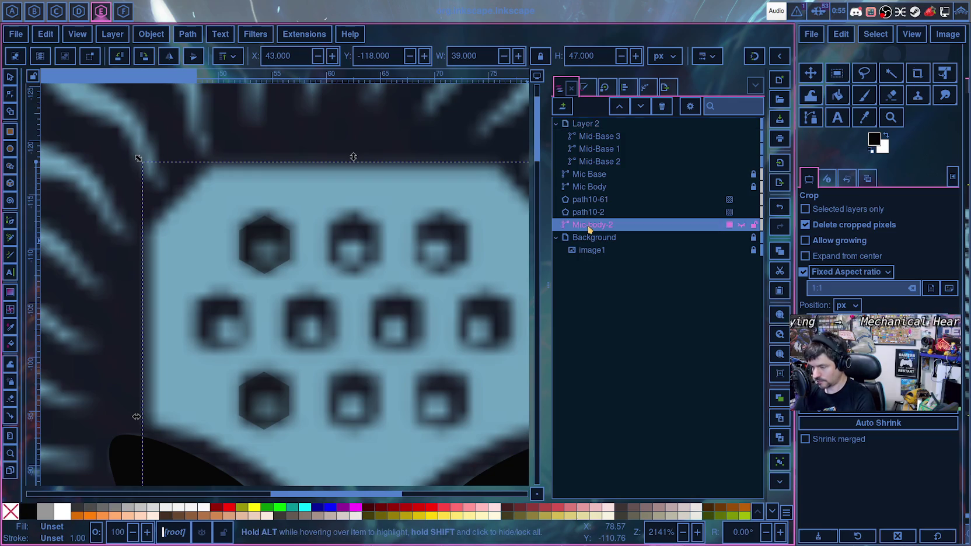
- Position the top-left hexagon at exactly X 52, Y -113
left_click(275, 248)
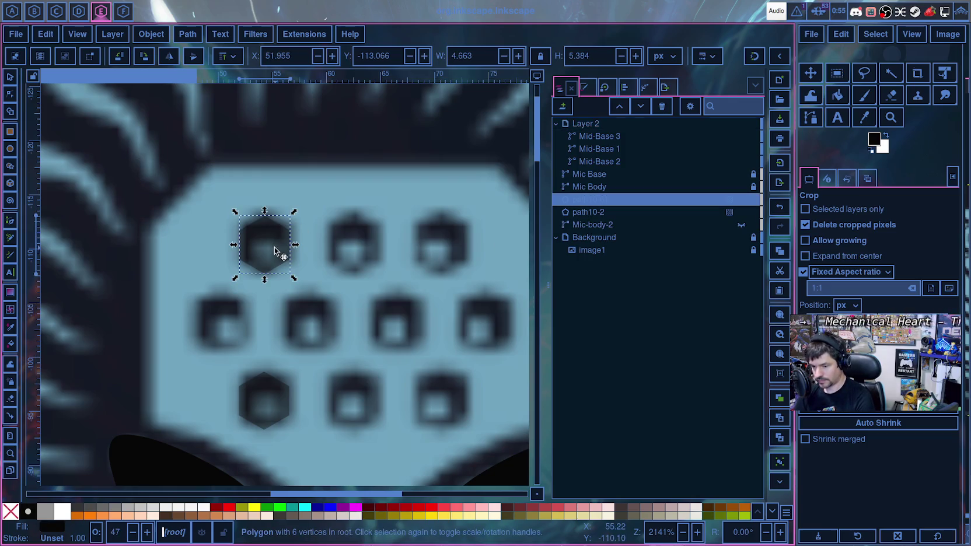
key("ctrl")
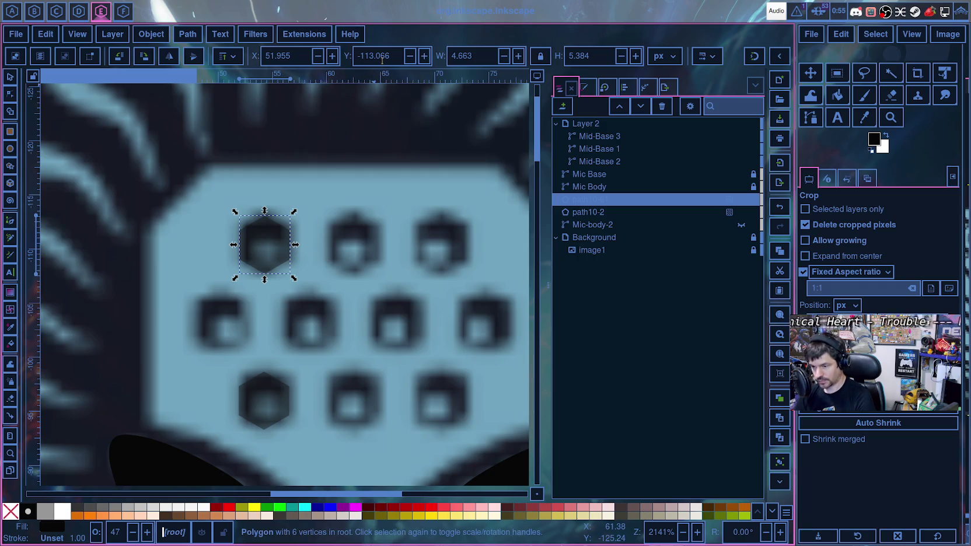
left_click_drag(392, 56, 380, 56)
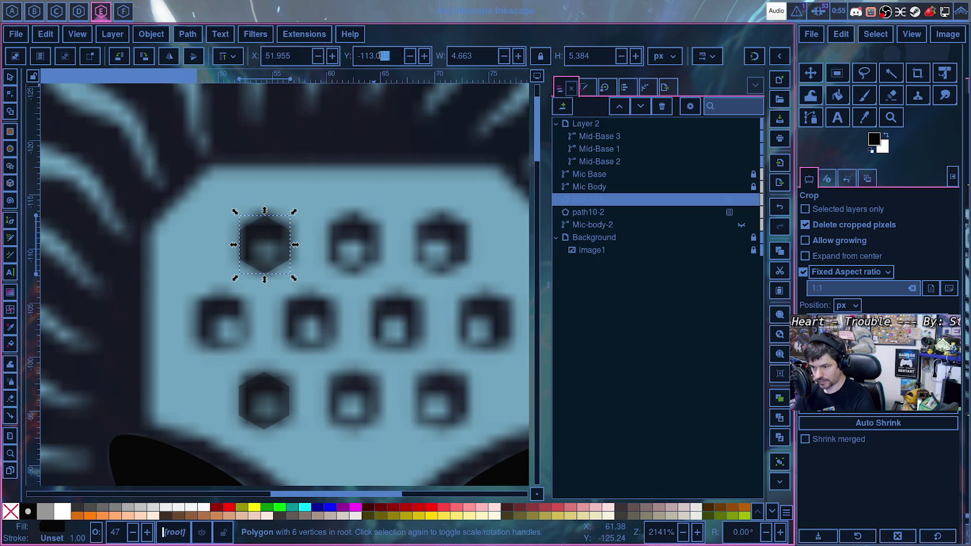
type("0")
key("Return")
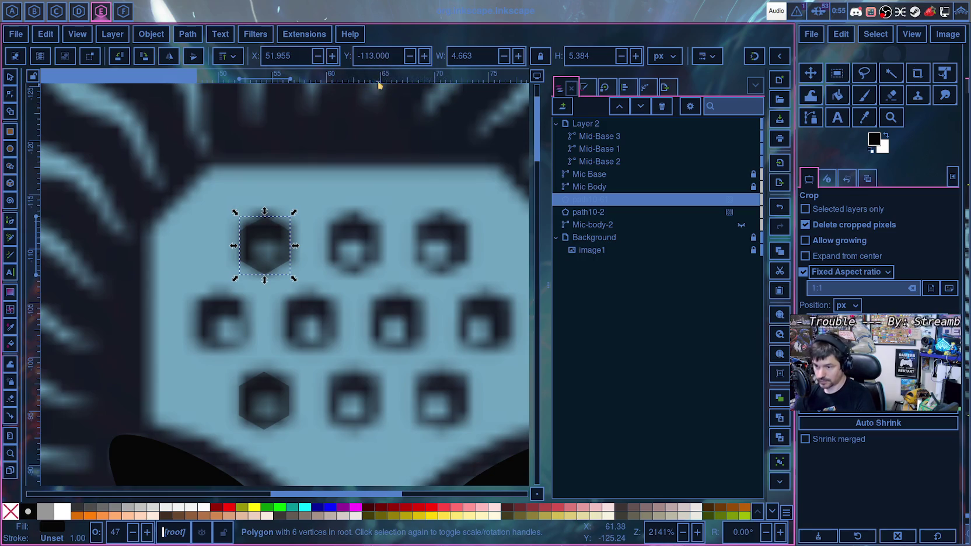
triple_click(298, 58)
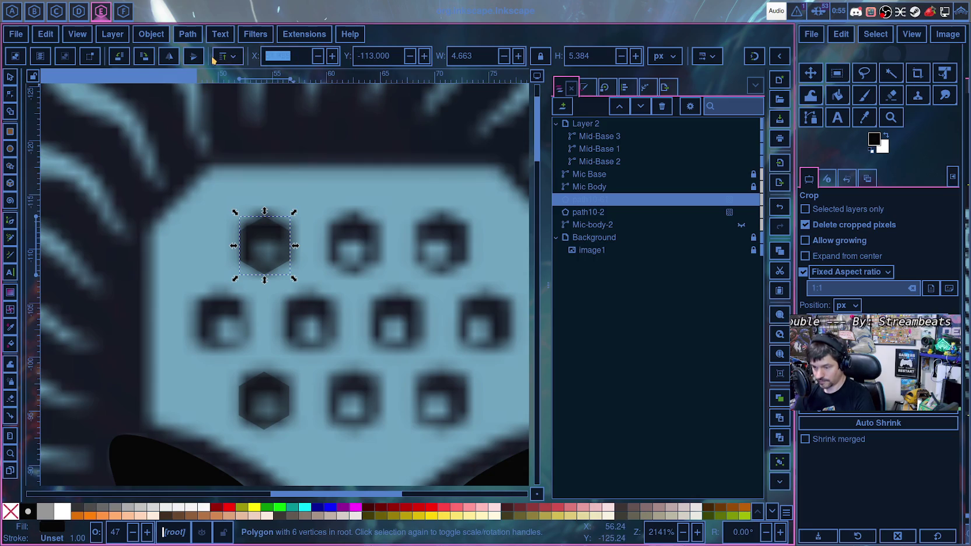
type("52")
key("Return")
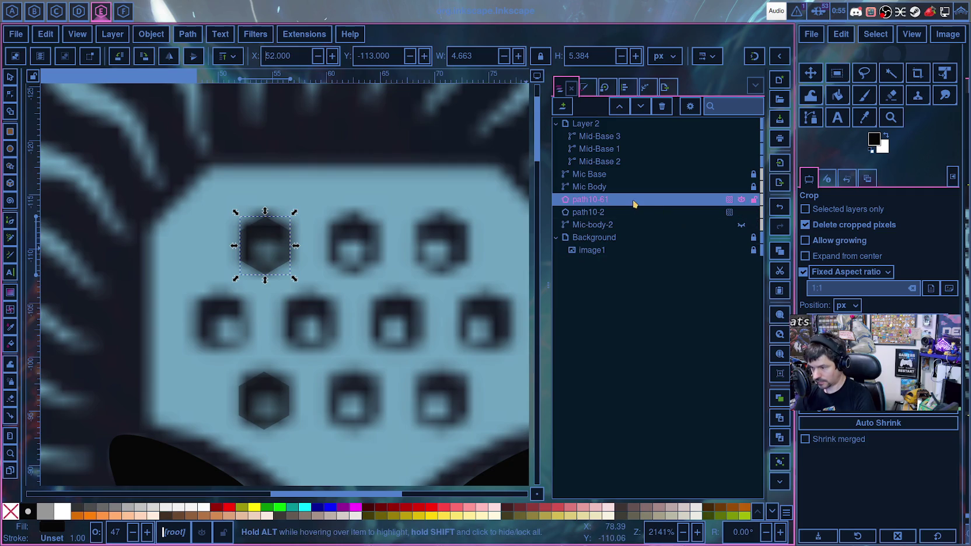
left_click(263, 264)
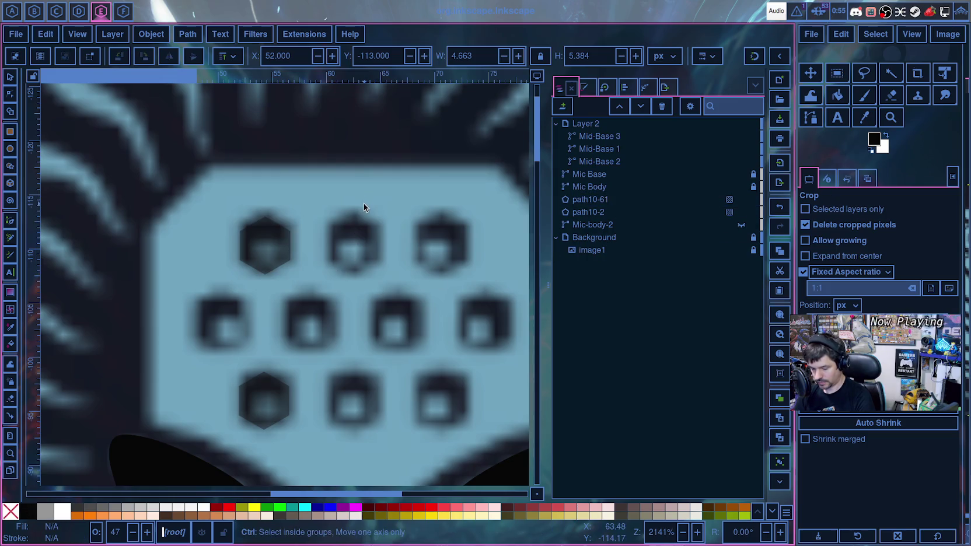
- Paste a copy of the hexagon and drag it onto the top-right grille hole
key("ctrl+v")
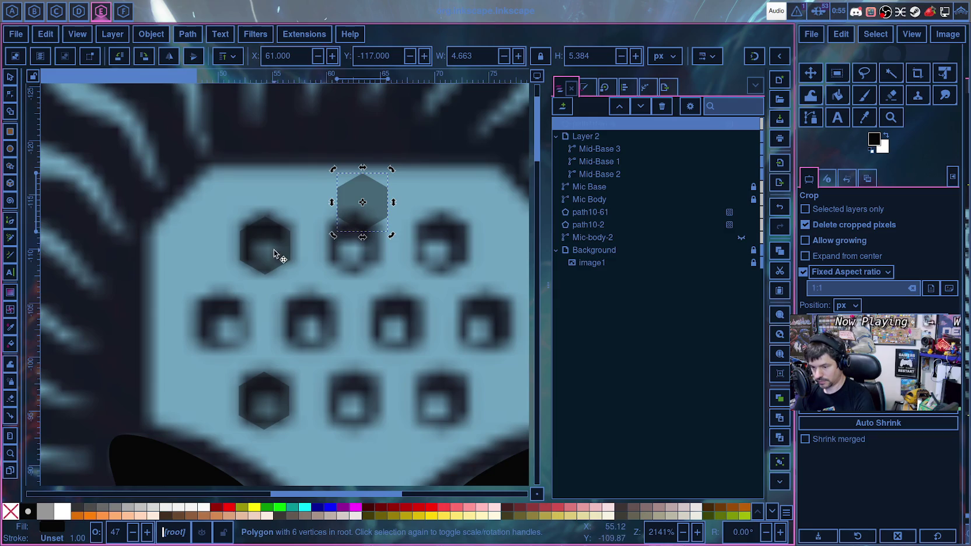
left_click(281, 241)
left_click(364, 205)
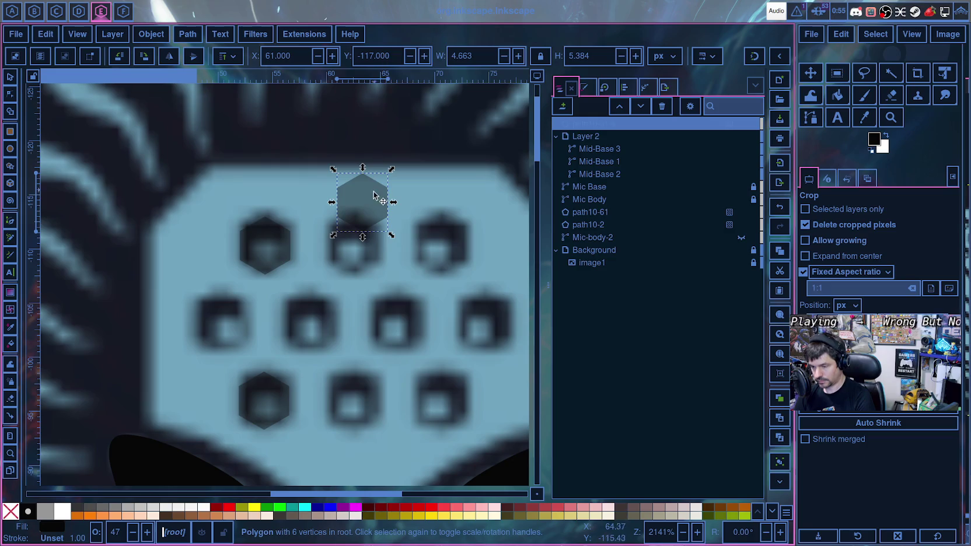
left_click_drag(375, 196, 453, 241)
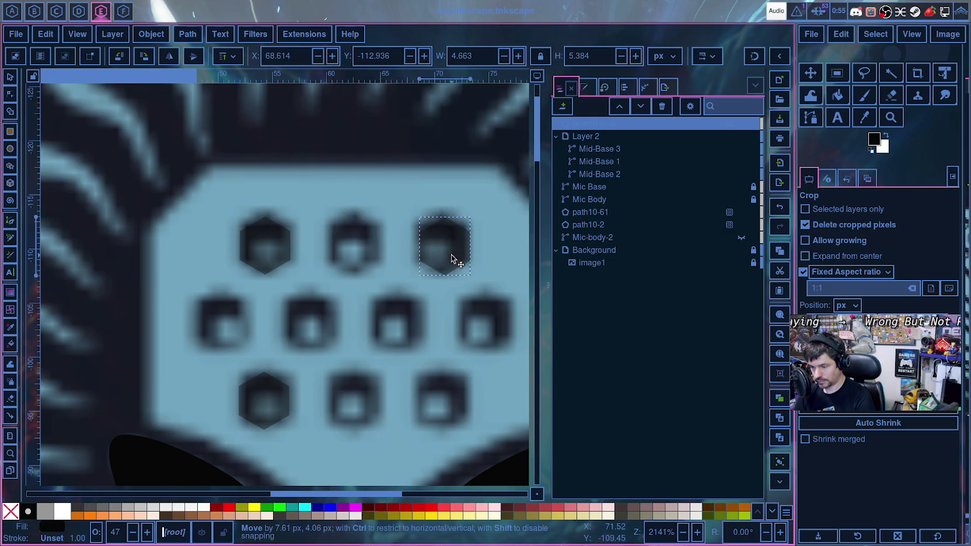
- Set the hexagon copy's position to X 68, Y -112
left_click(395, 59)
left_click_drag(374, 57, 372, 60)
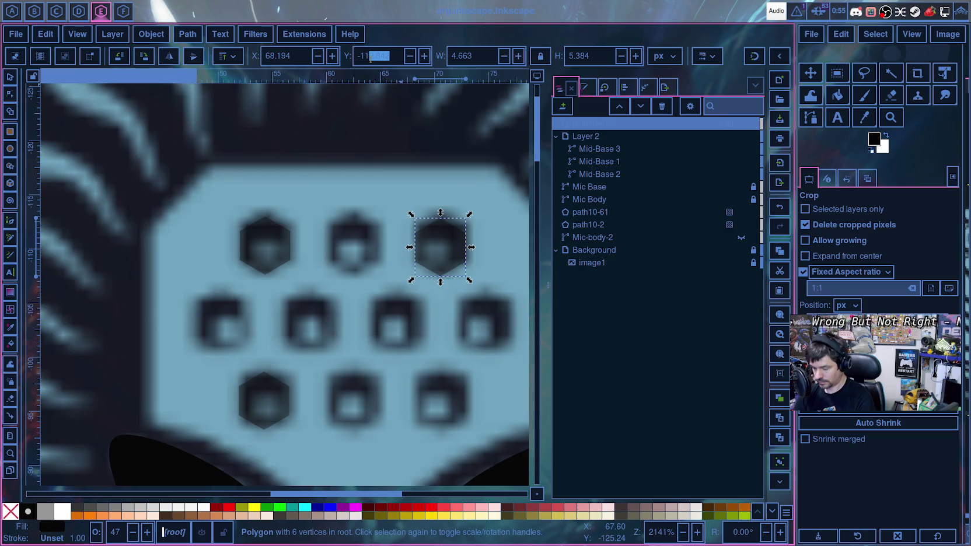
type("2")
key("Return")
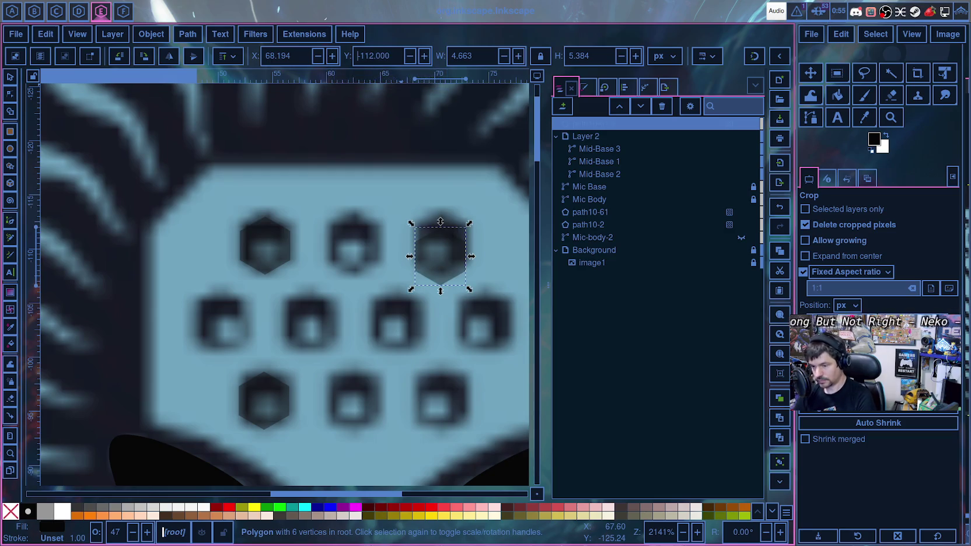
left_click_drag(279, 55, 301, 58)
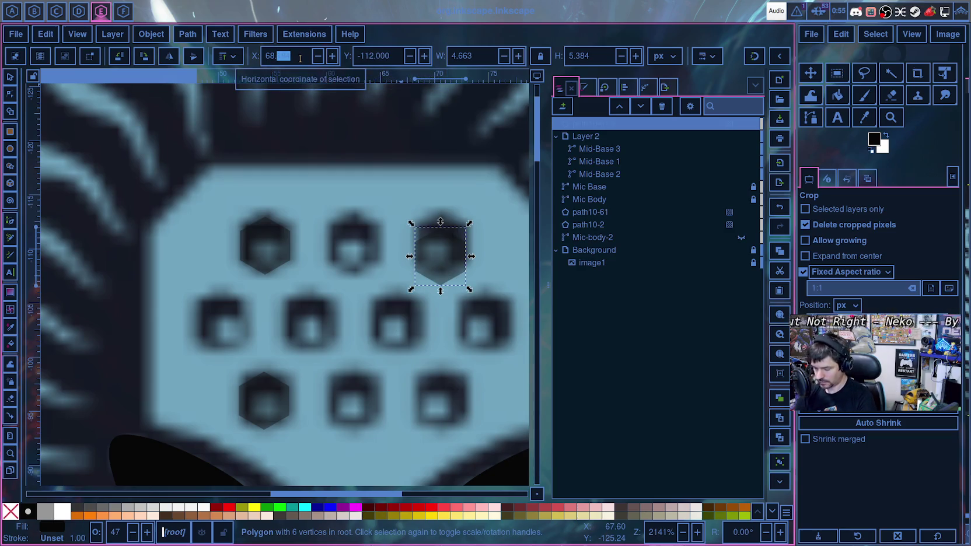
type("000")
key("Return")
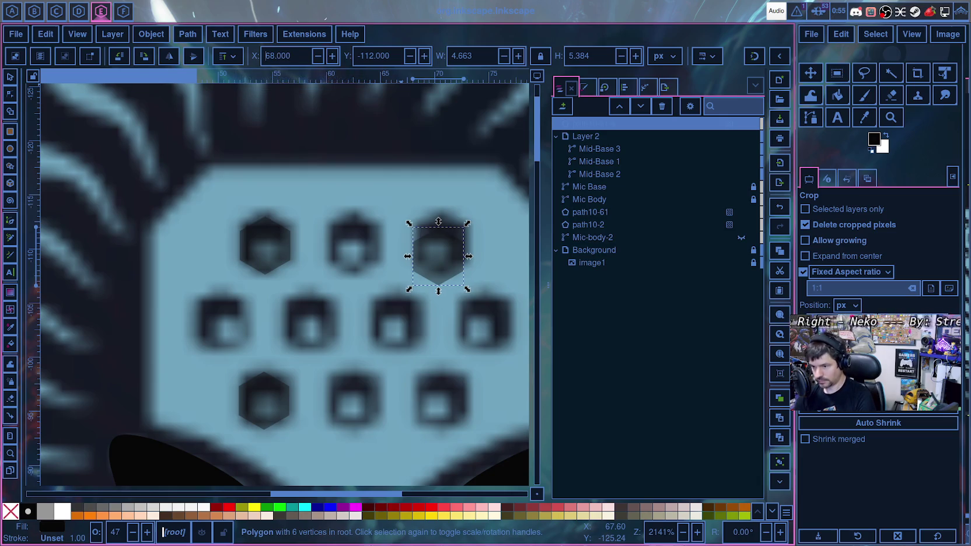
- Correct the copy's position to X 69, Y -113 to align with the first hexagon
left_click(279, 232)
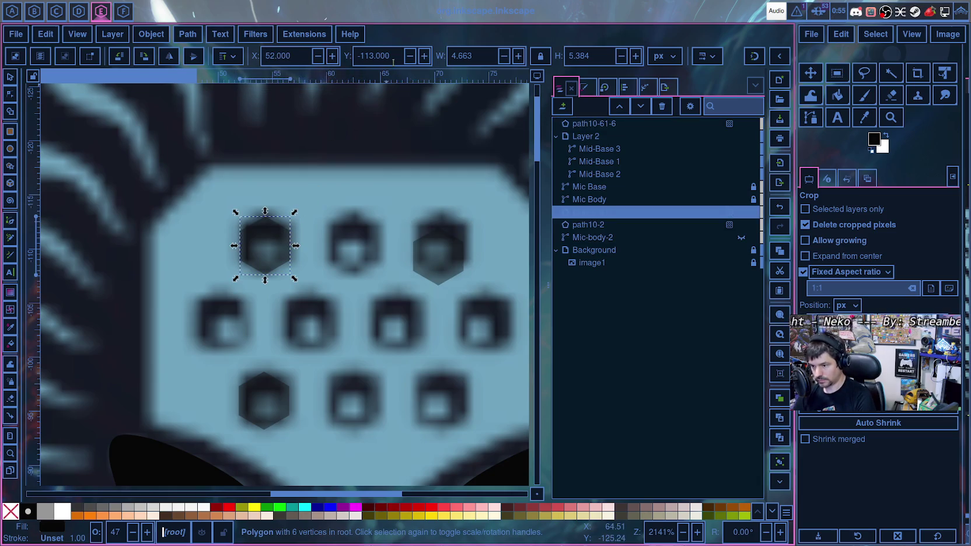
left_click(446, 238)
left_click_drag(375, 55, 370, 56)
type("3")
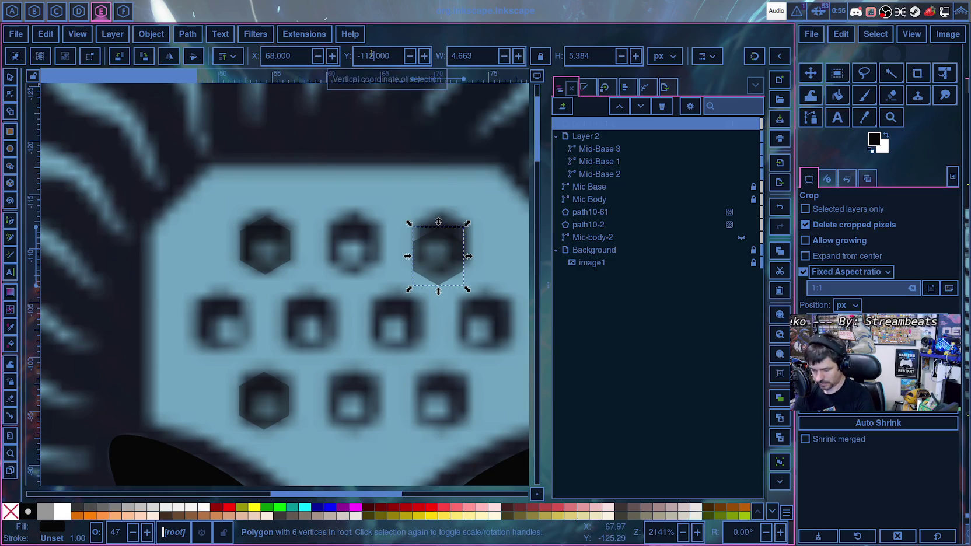
key("Return")
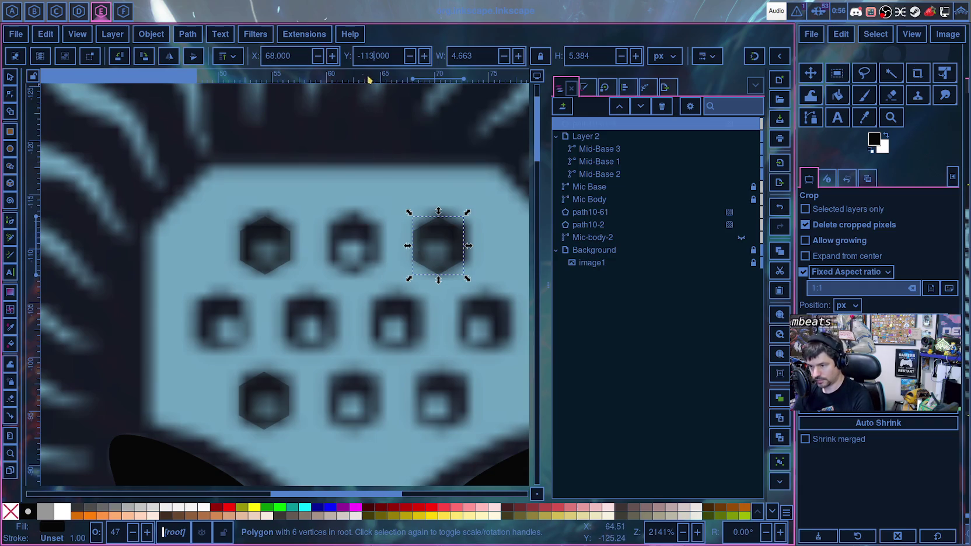
left_click(265, 252)
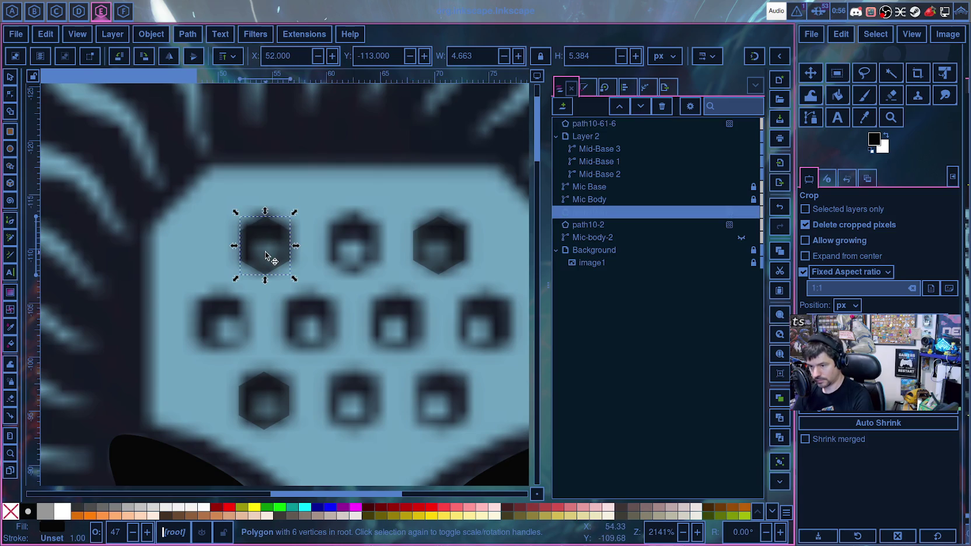
left_click(460, 256)
key("BackSpace")
type("9")
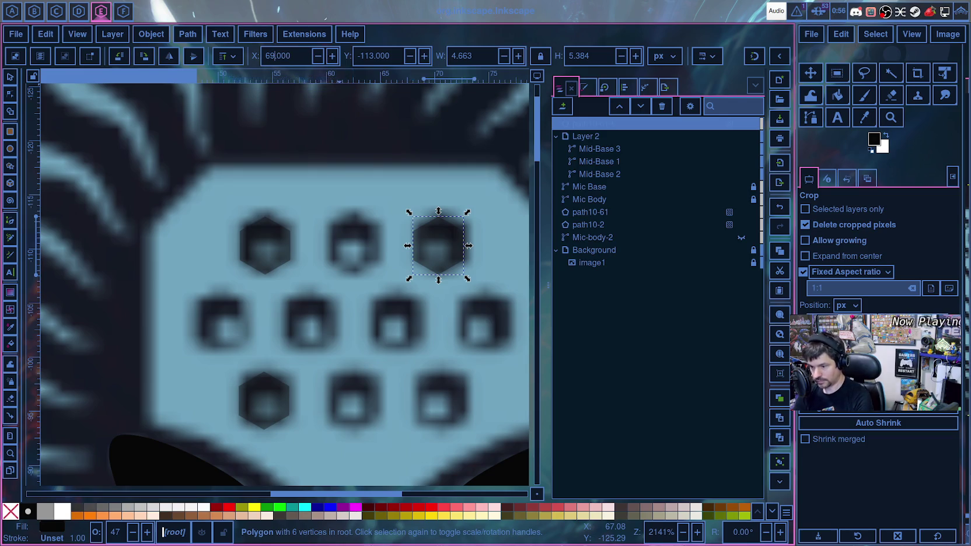
key("Return")
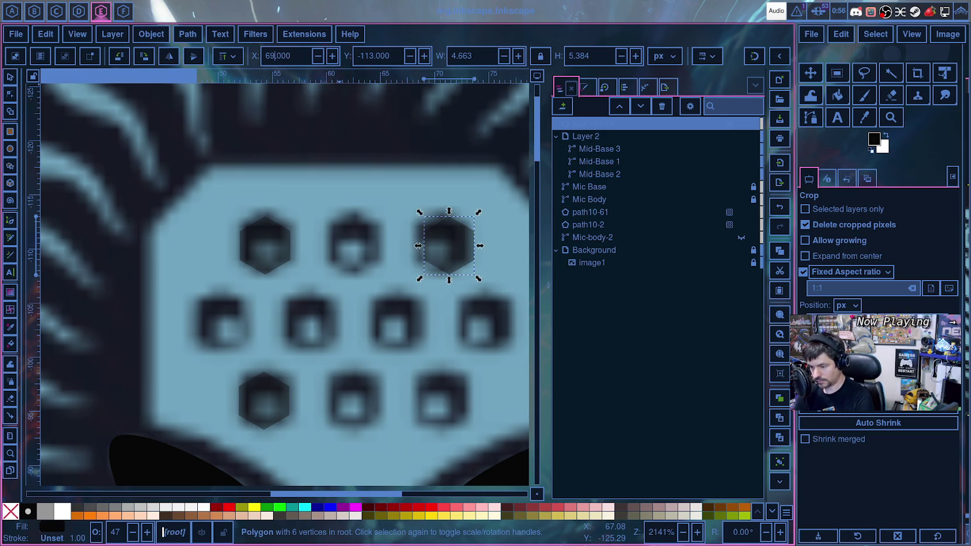
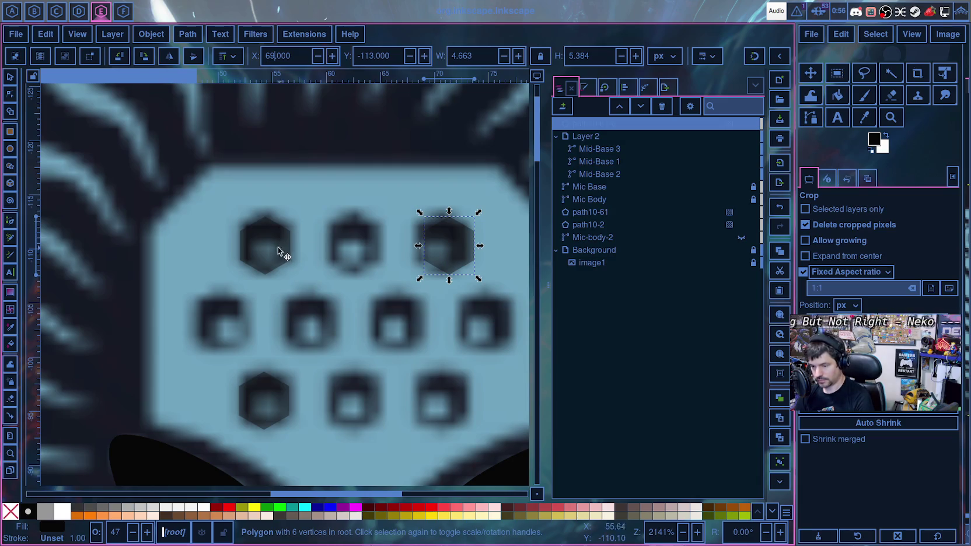
- Compare the top hexagons and adjust the top-right hexagon to X 68
left_click(266, 252)
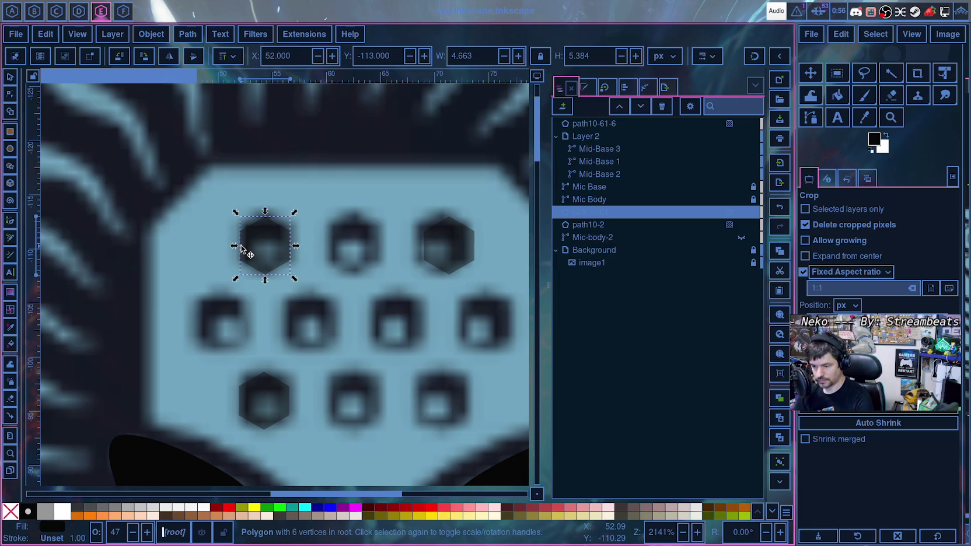
left_click(439, 236)
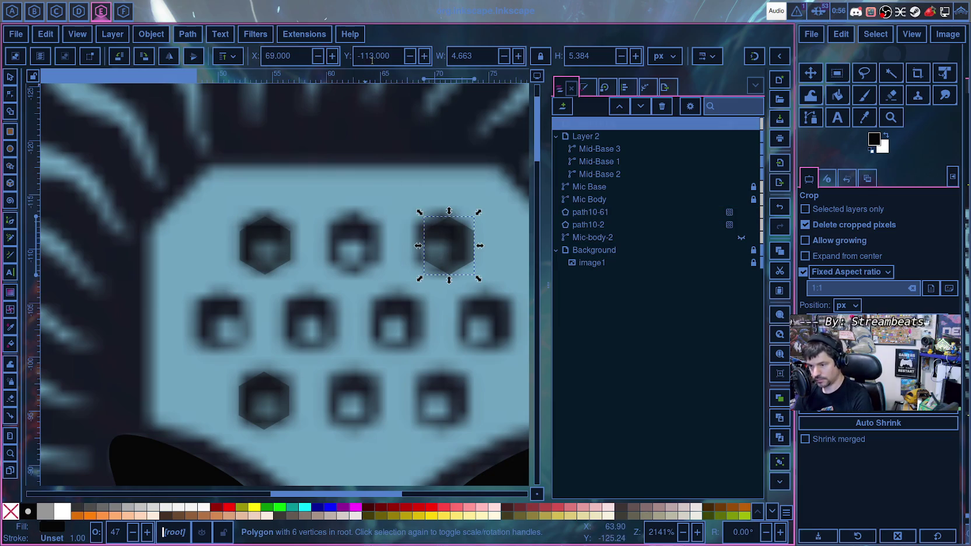
scroll(292, 55, "down", 2)
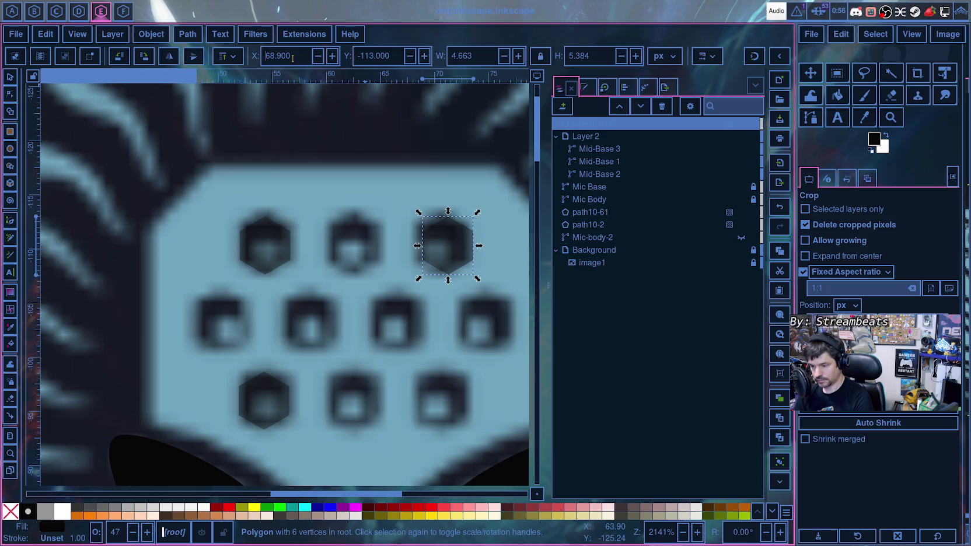
scroll(292, 58, "down", 2)
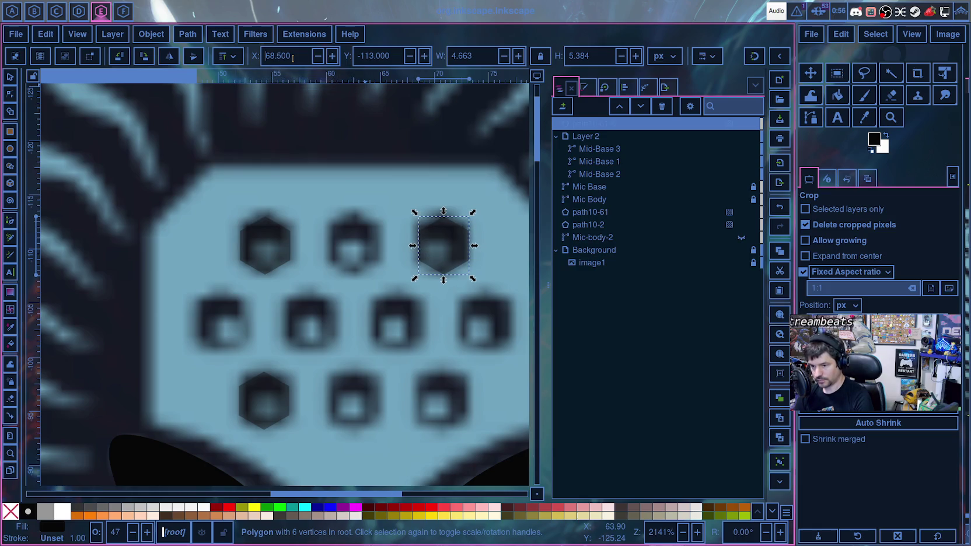
scroll(292, 58, "up", 1)
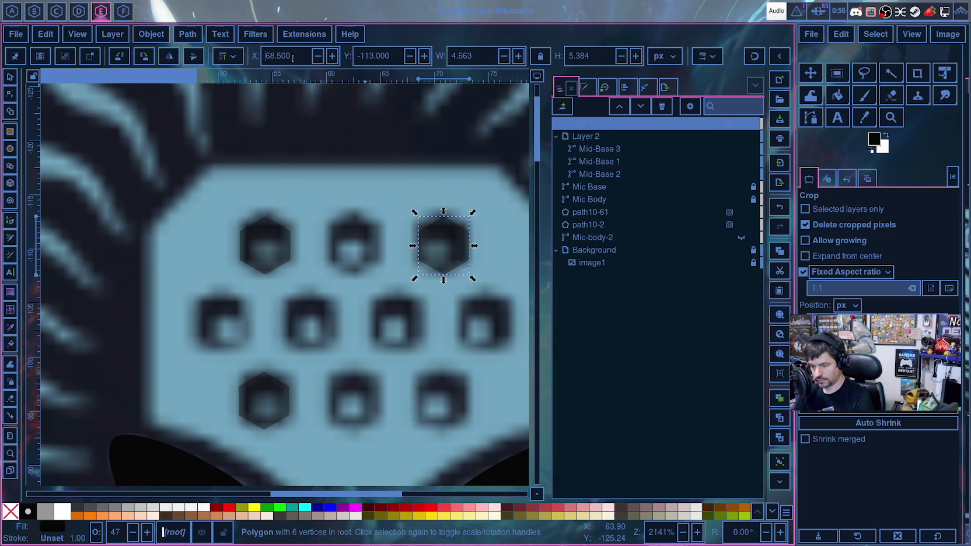
scroll(293, 58, "down", 1)
scroll(292, 58, "down", 2)
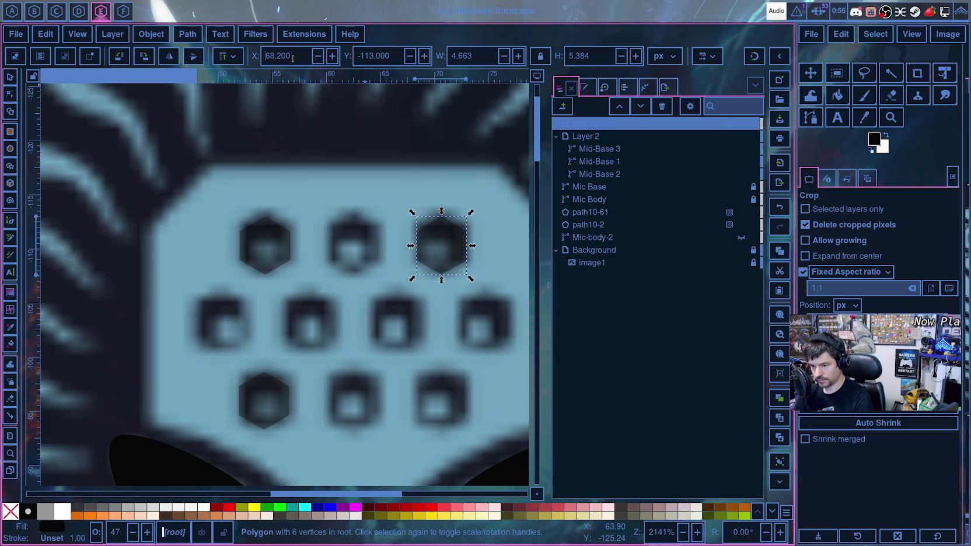
scroll(292, 57, "down", 2)
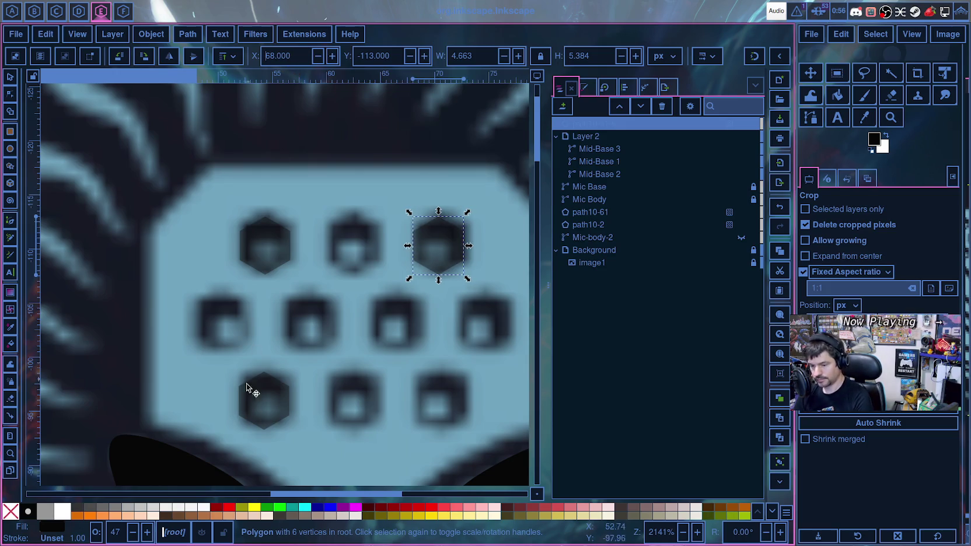
- Position the bottom-left hexagon at X 52, Y -98.5
left_click(261, 411)
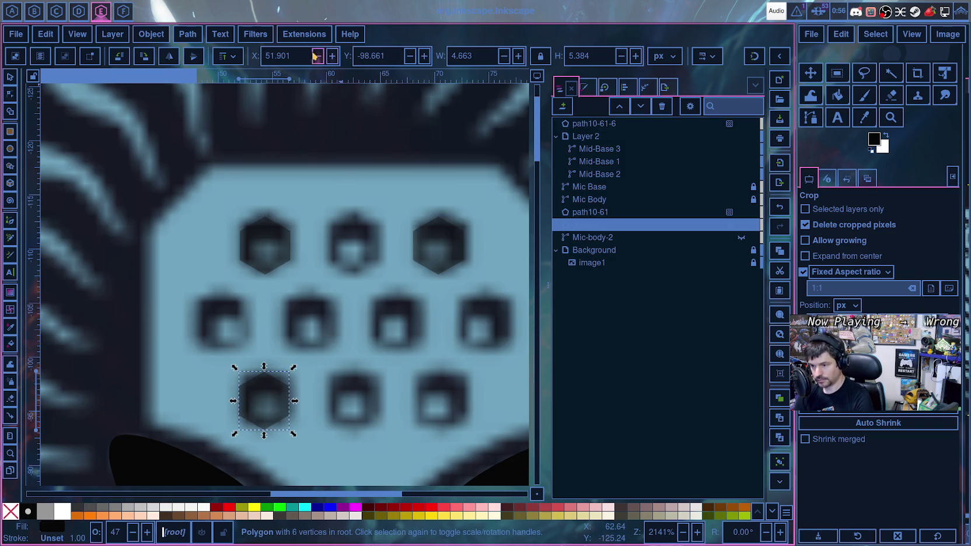
left_click(265, 246)
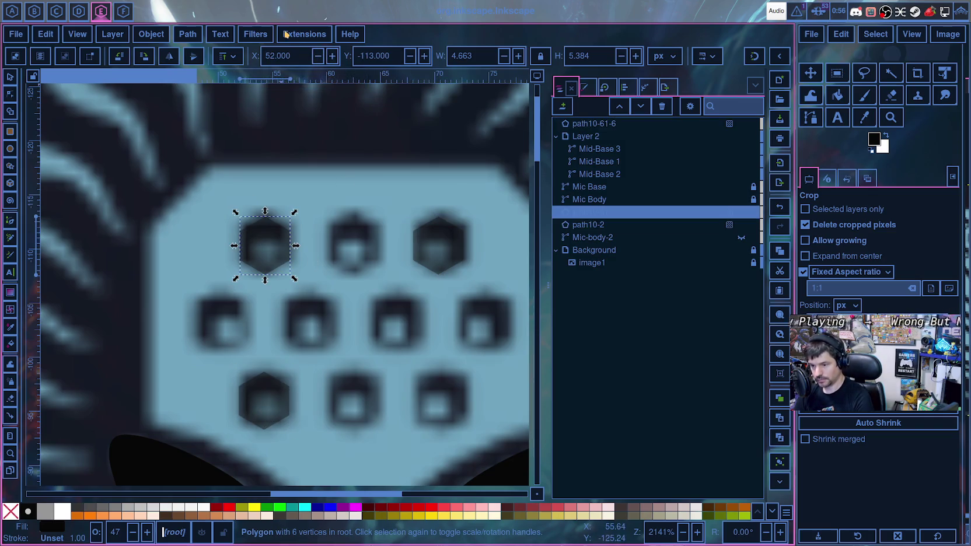
left_click(282, 412)
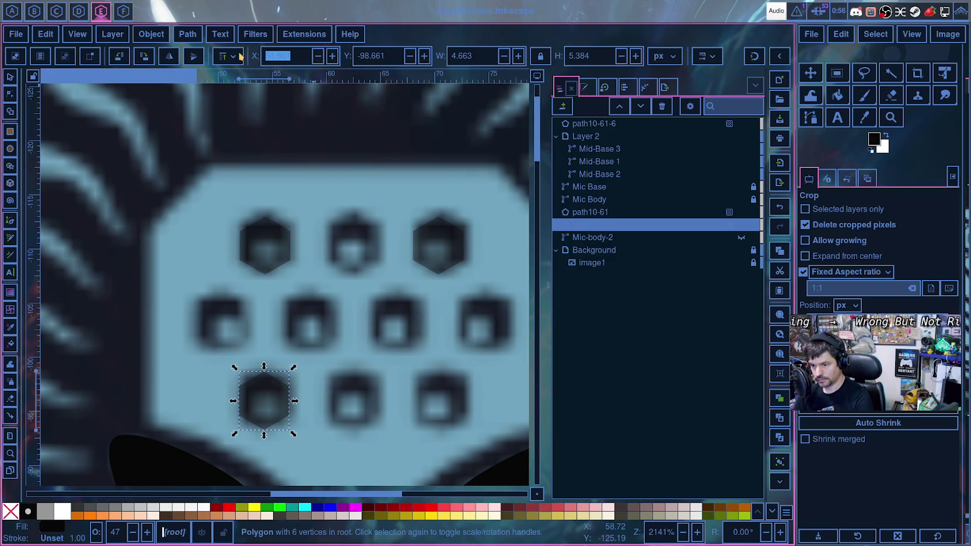
type("52")
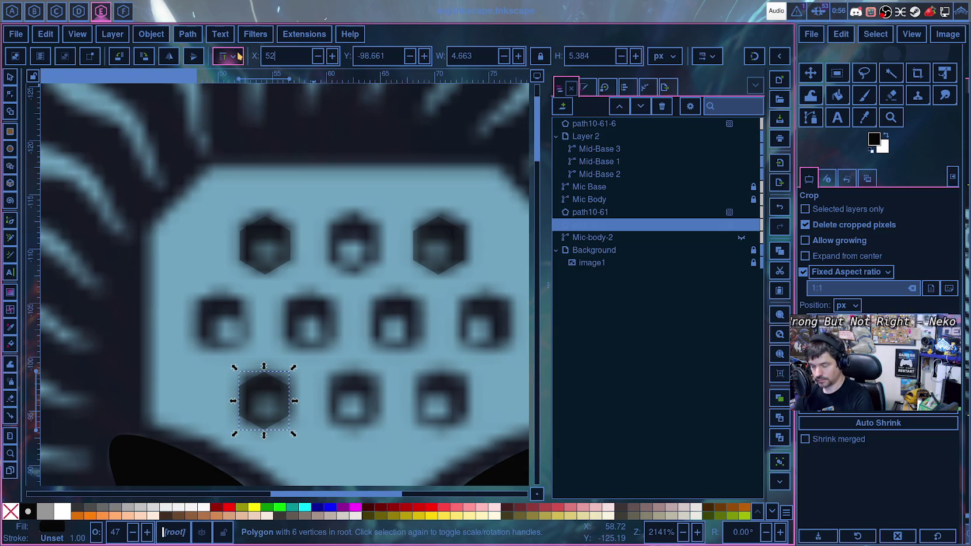
key("Return")
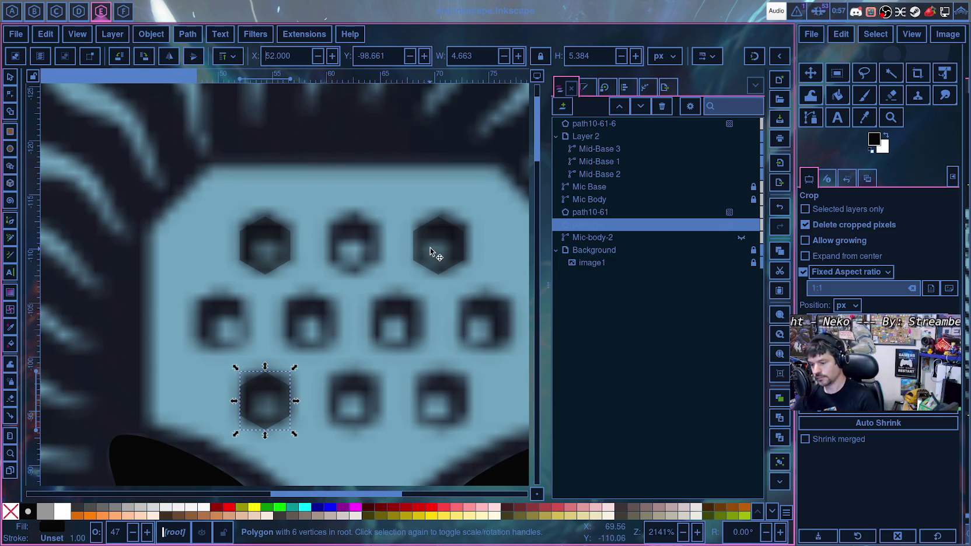
left_click(276, 400)
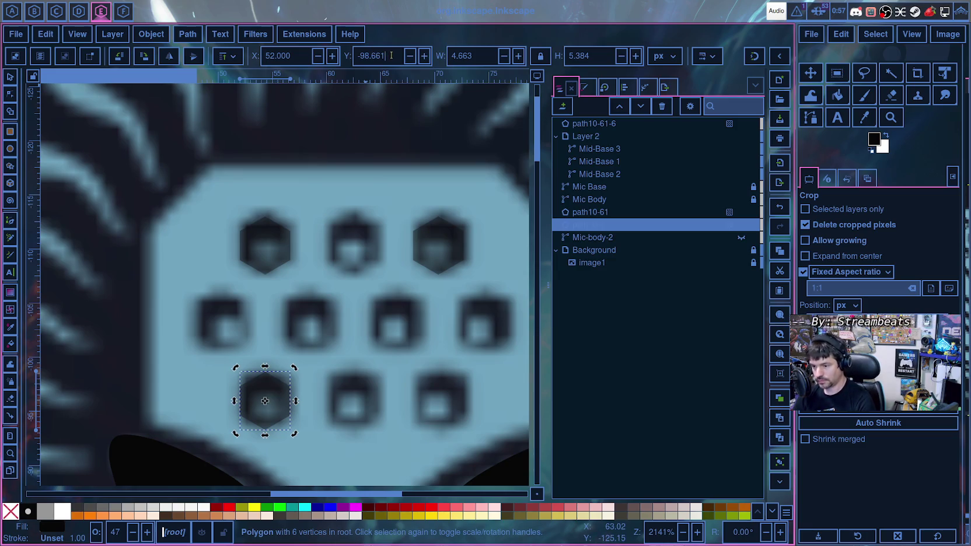
scroll(391, 60, "down", 1)
scroll(391, 60, "down", 1)
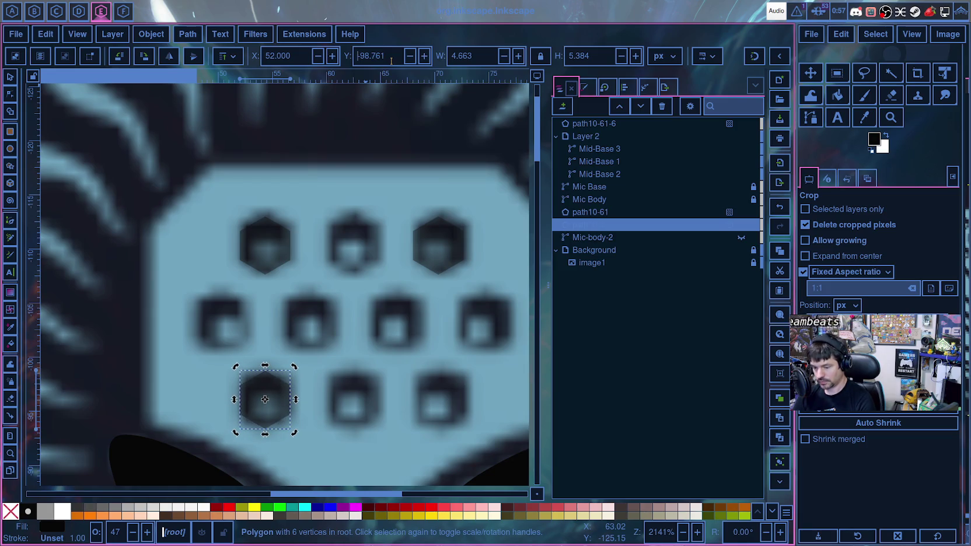
left_click_drag(391, 60, 369, 54)
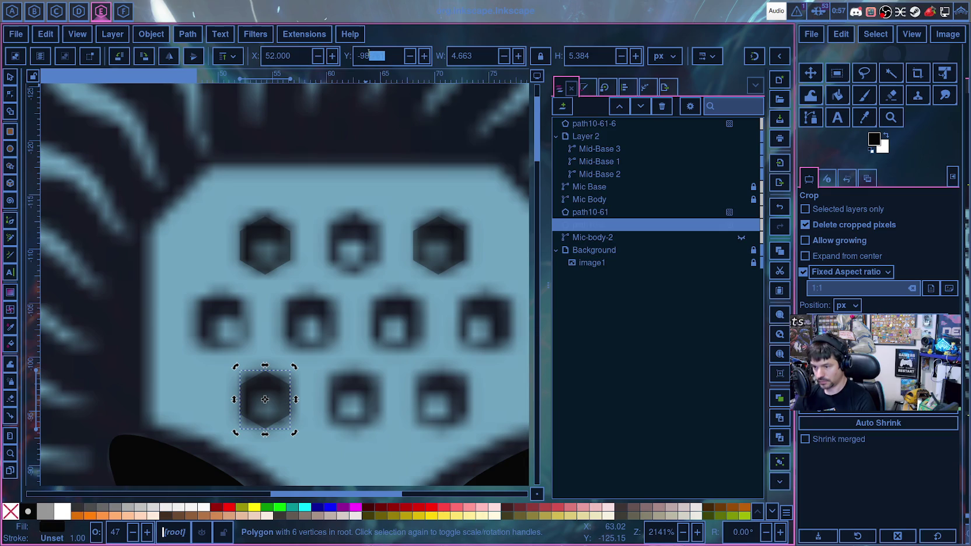
type(".5")
key("Return")
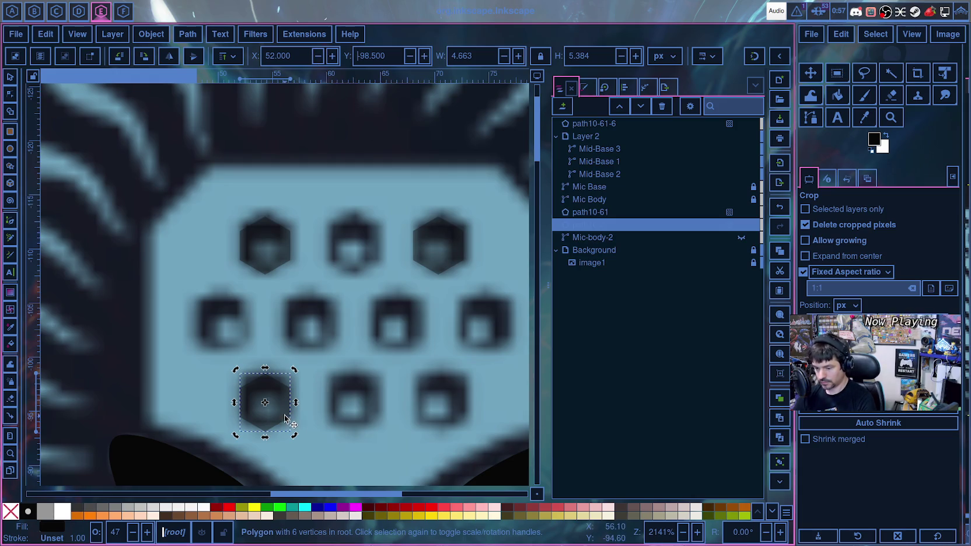
- Paste a hexagon copy and place it at X 68, Y -98.5
left_click(404, 405)
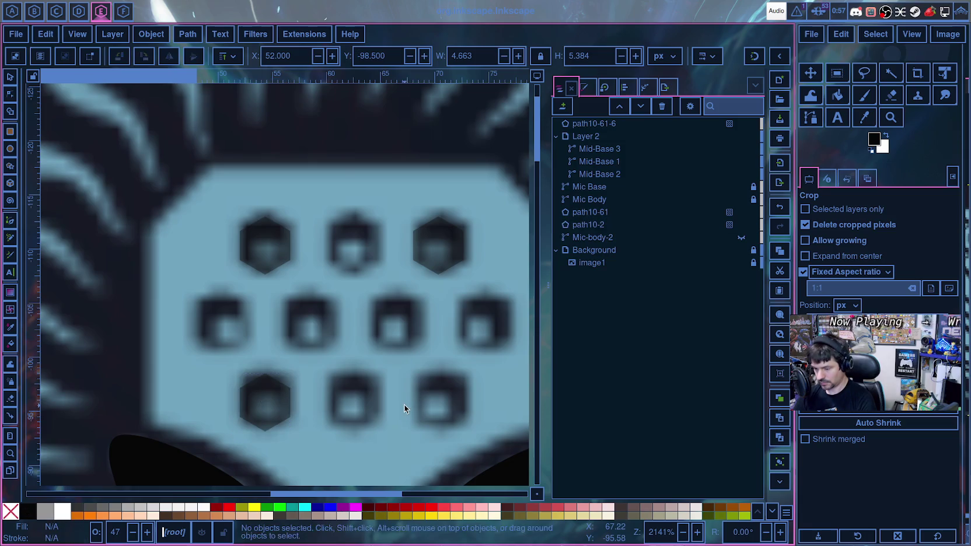
key("ctrl+v")
left_click(282, 417)
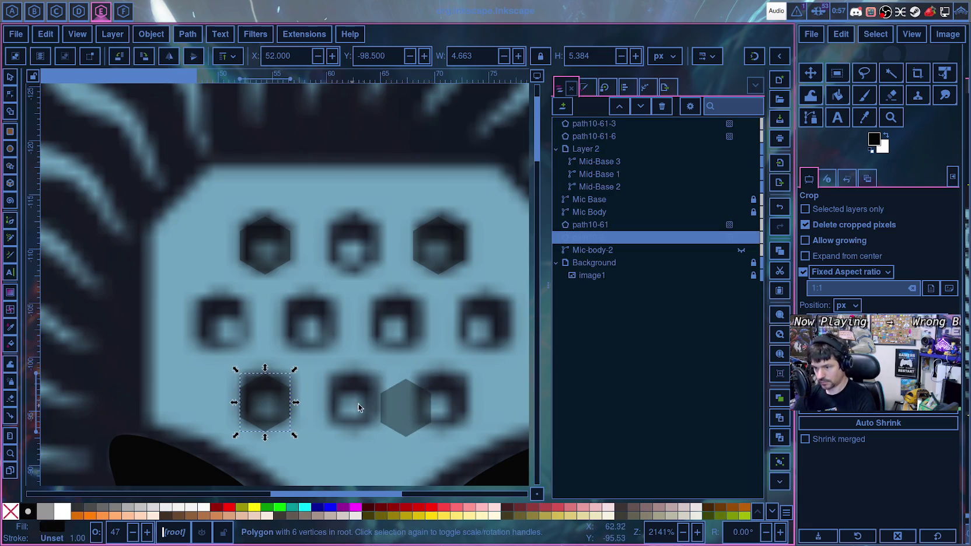
left_click(429, 396)
left_click(381, 56)
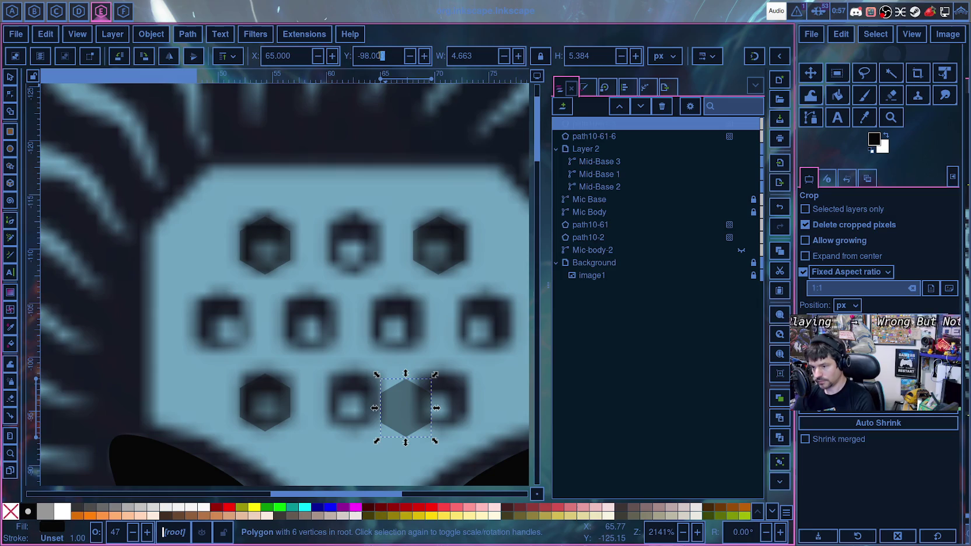
type(".5")
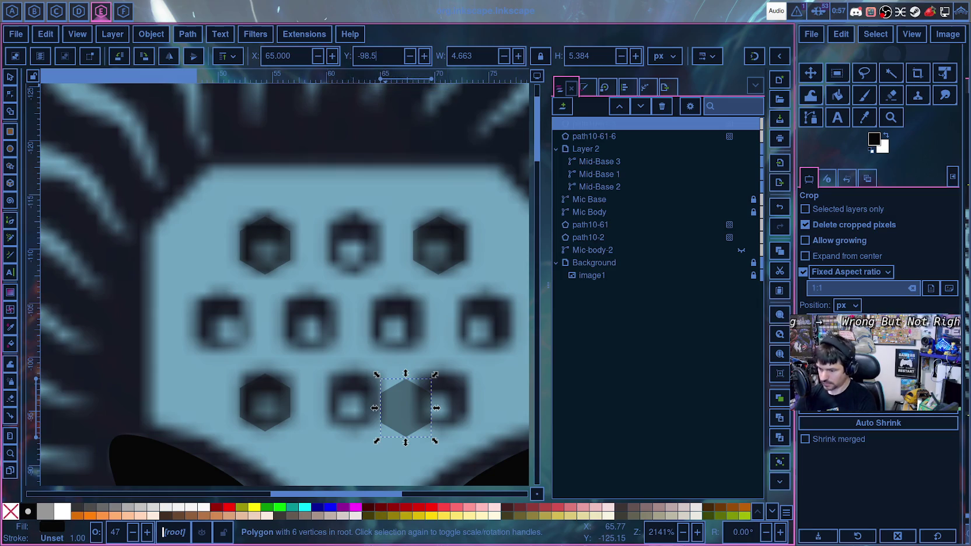
key("Return")
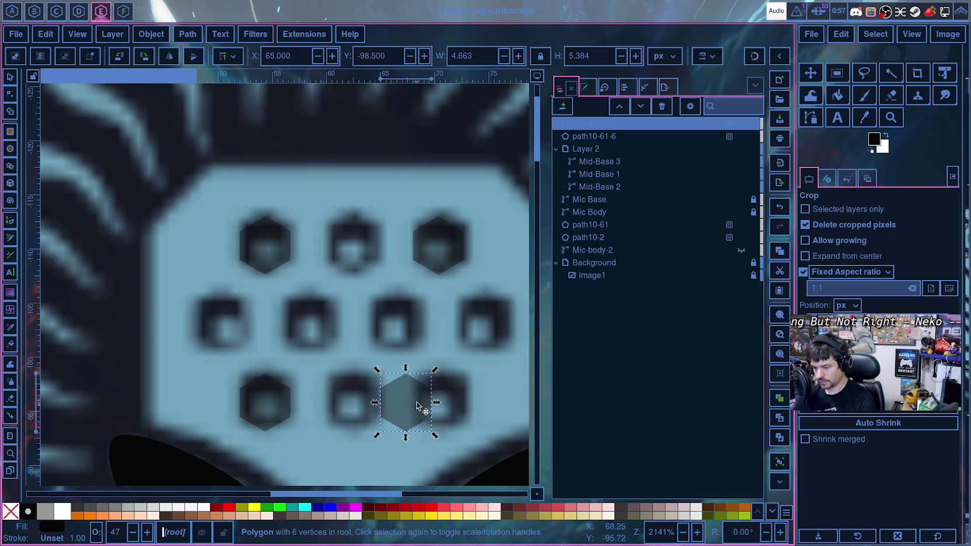
left_click(281, 56)
key("BackSpace")
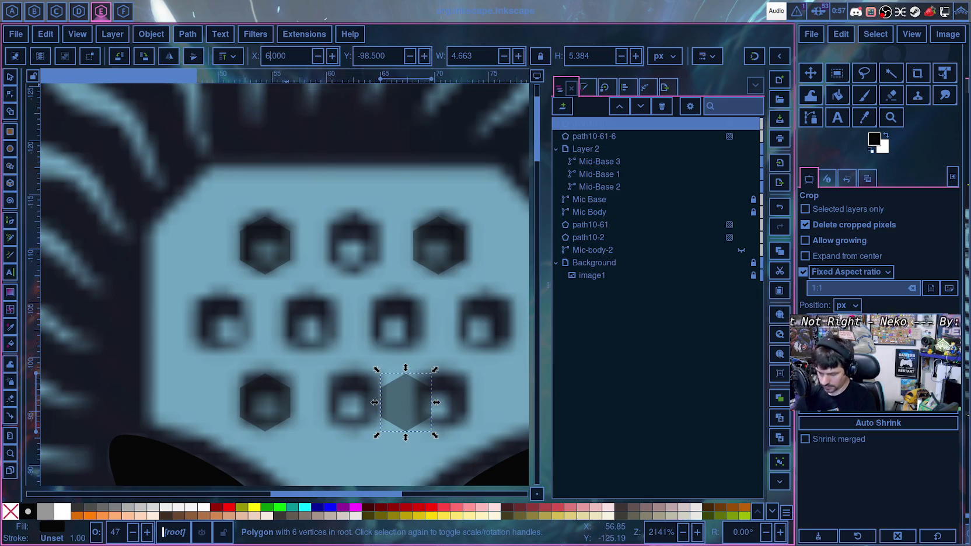
type("8")
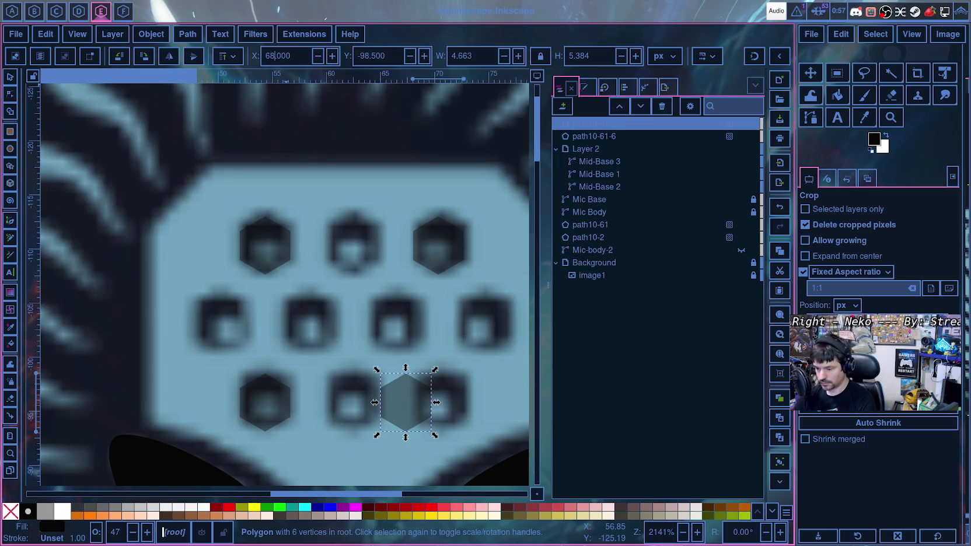
key("Return")
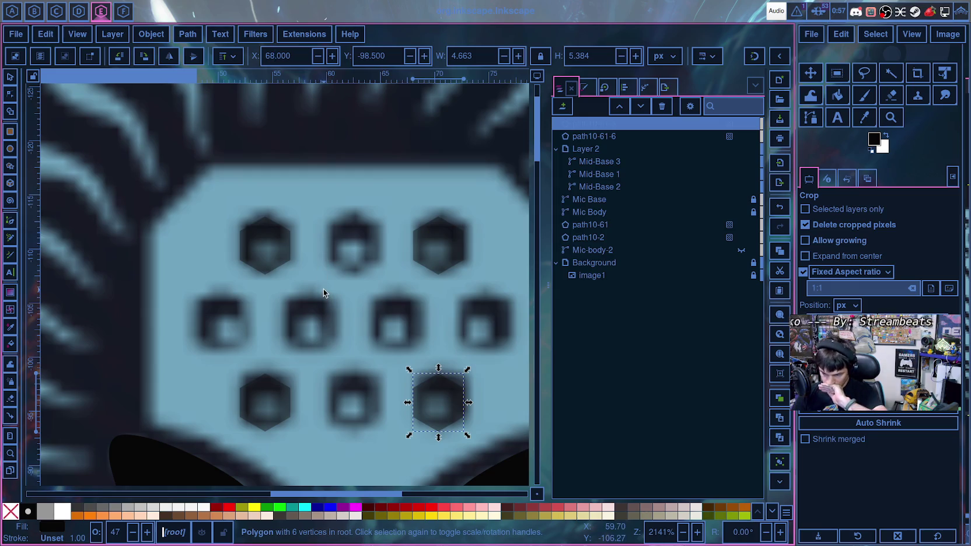
- Set the bottom-middle hexagon's vertical position to -98.9
left_click(393, 459)
left_click(351, 395, "ctrl")
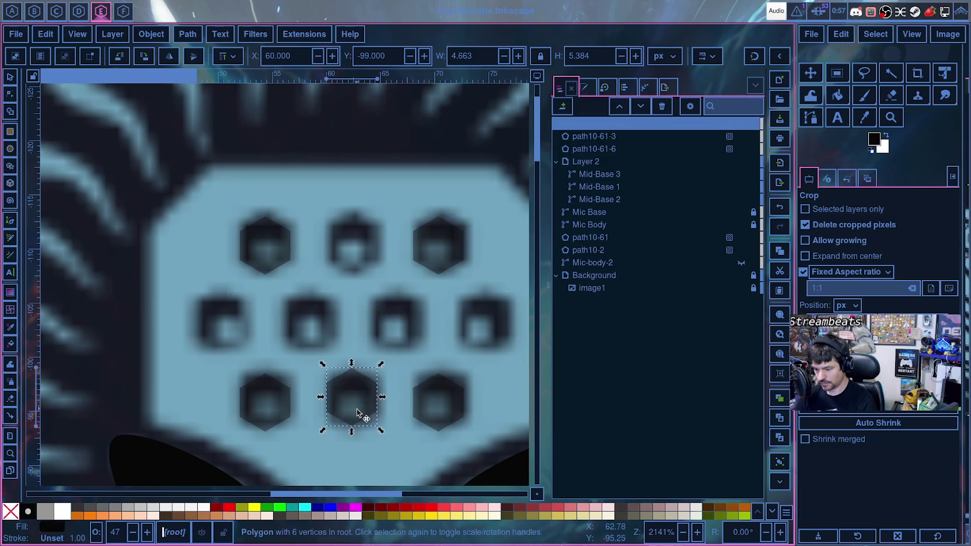
left_click(427, 412)
left_click(369, 397)
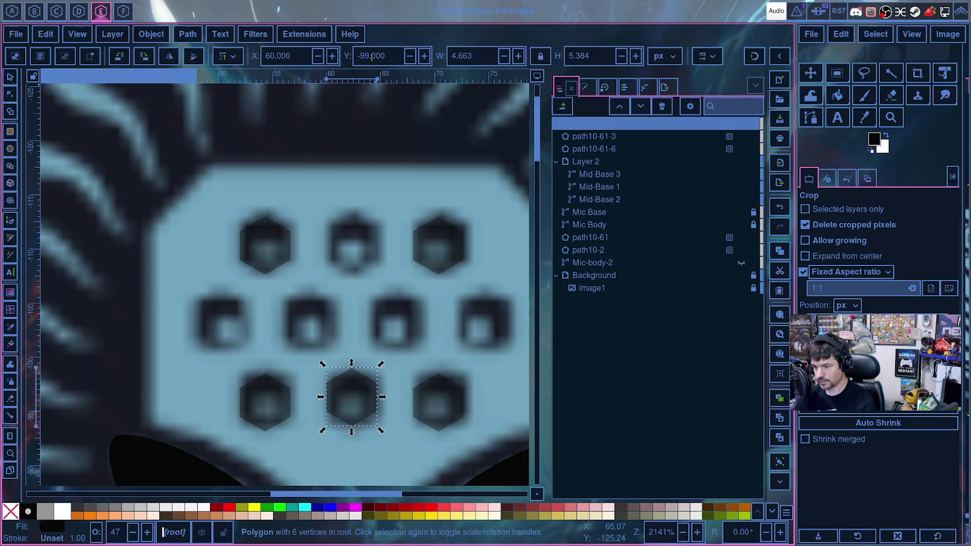
type("8.9")
key("Return")
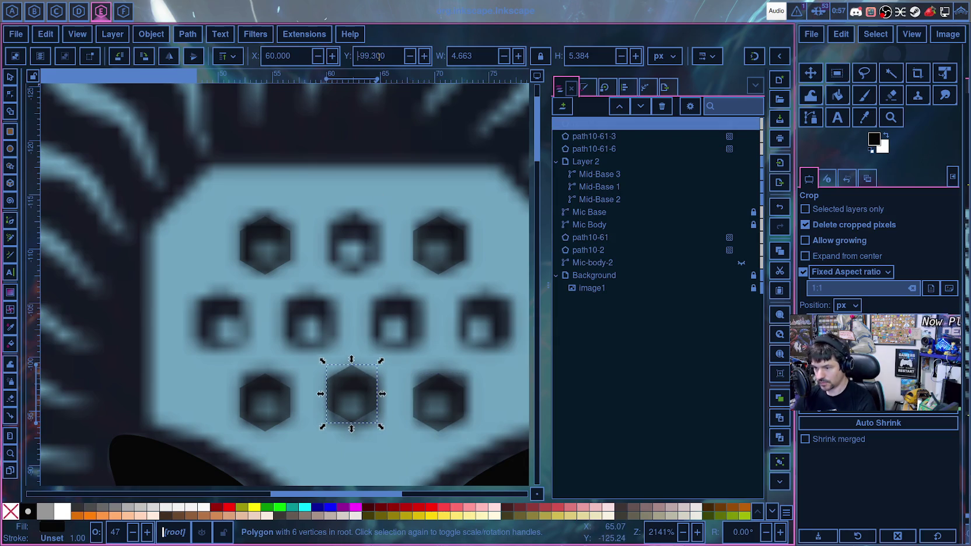
- Paste another copy of the top-middle hexagon over the original
scroll(380, 56, "up", 1)
scroll(379, 56, "up", 1)
scroll(380, 56, "up", 2)
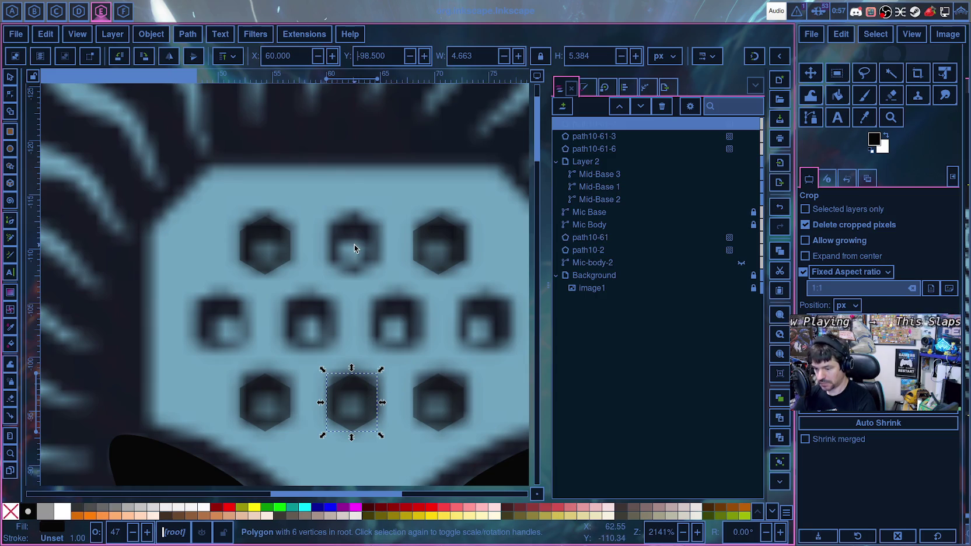
key("Escape")
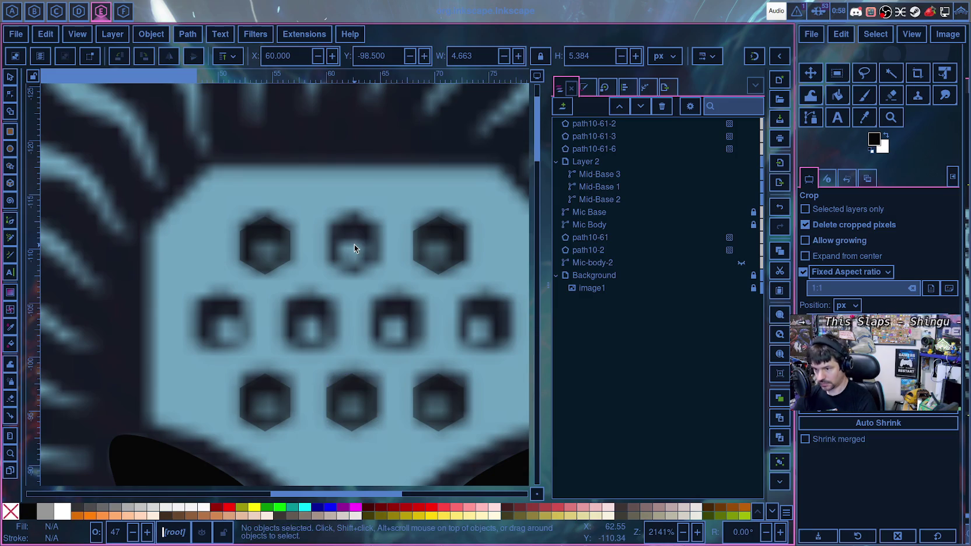
key("ctrl+v")
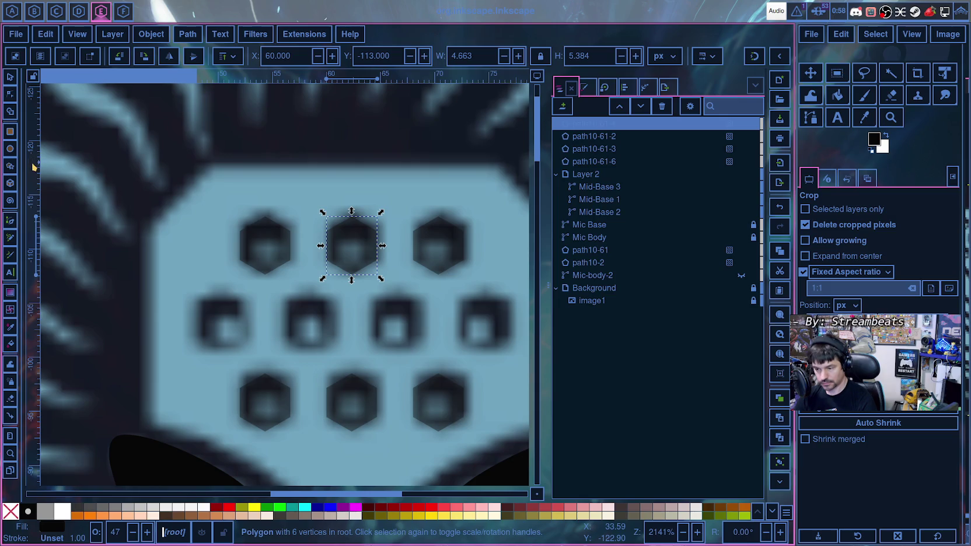
- Draw a small black square in the top-left hexagon, 2 units wide
left_click(10, 132)
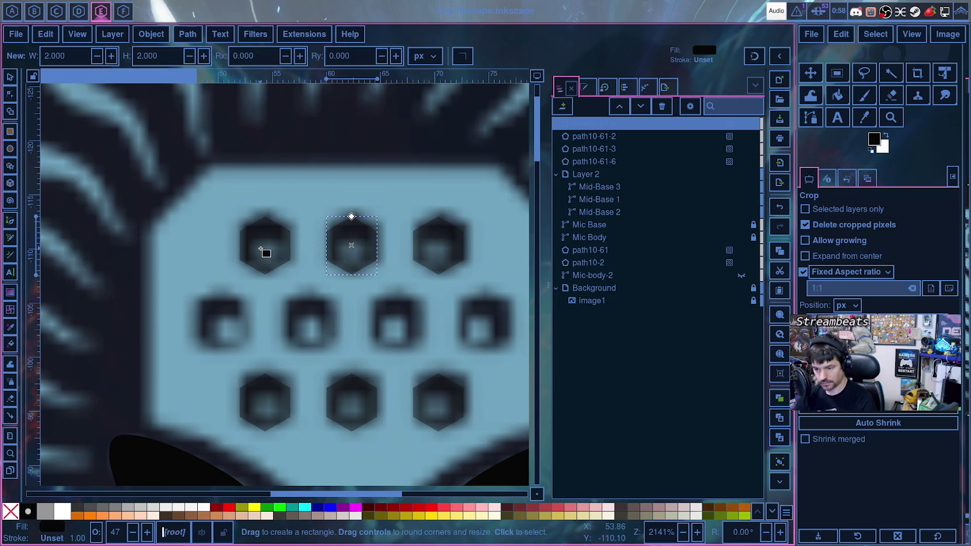
left_click_drag(254, 242, 276, 264)
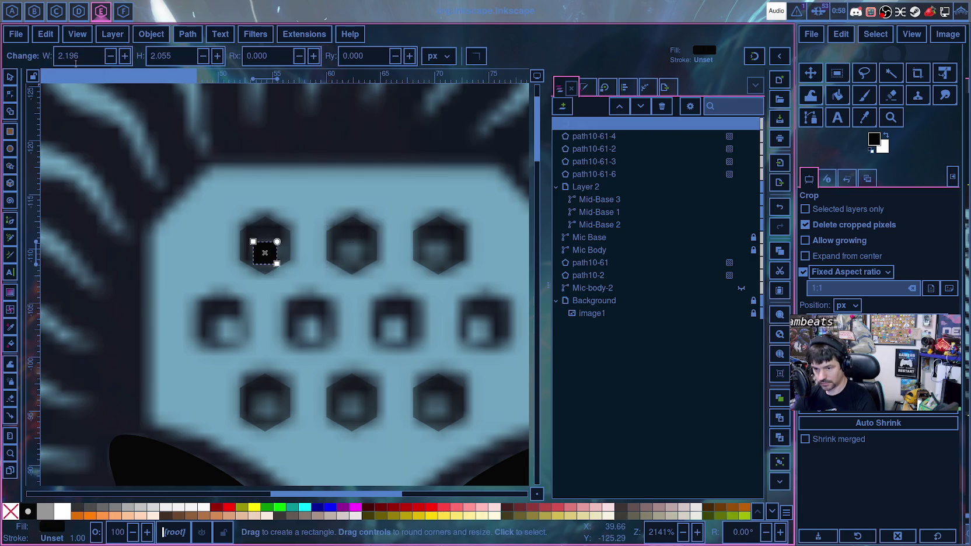
triple_click(73, 56)
type("2")
key("Tab")
type("2")
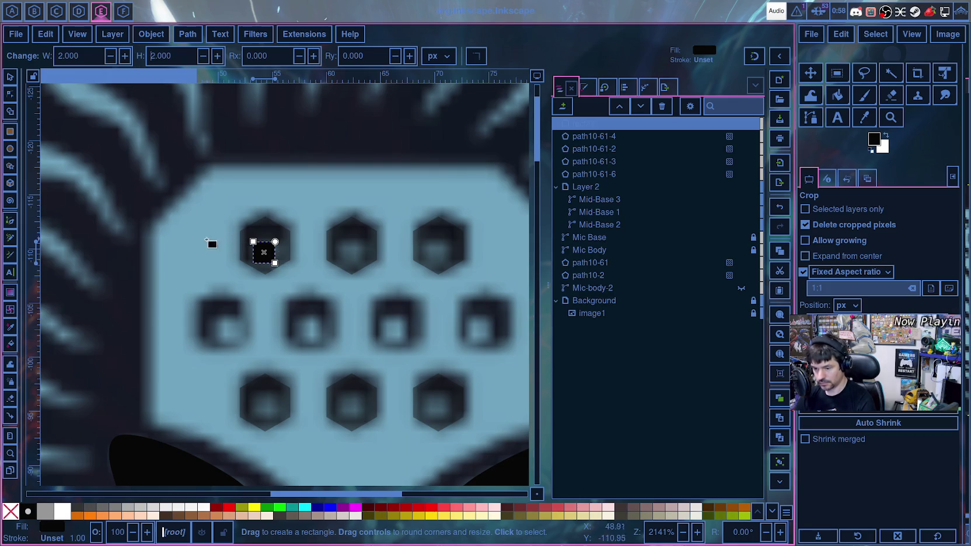
key("Escape")
- Position the square at X 53.5, Y -110.5
key("s")
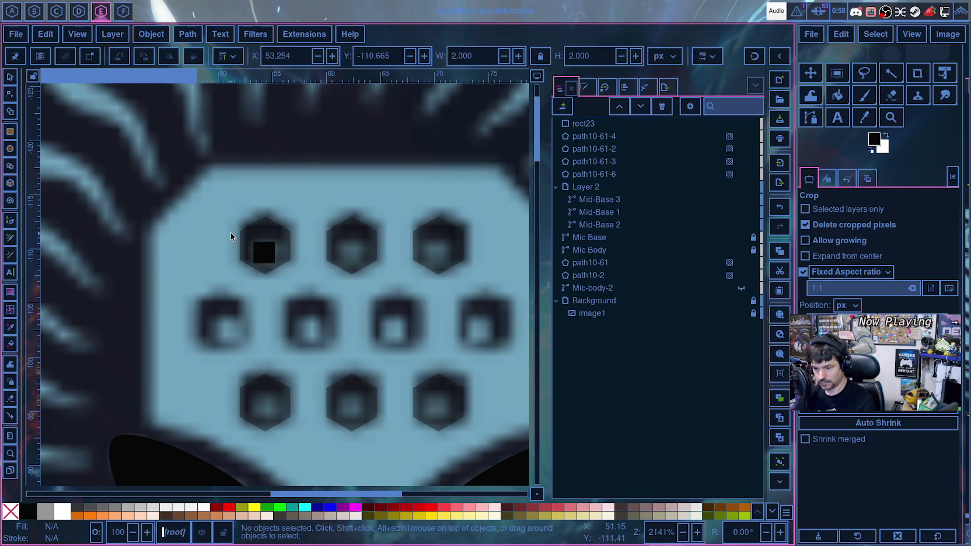
left_click(266, 251)
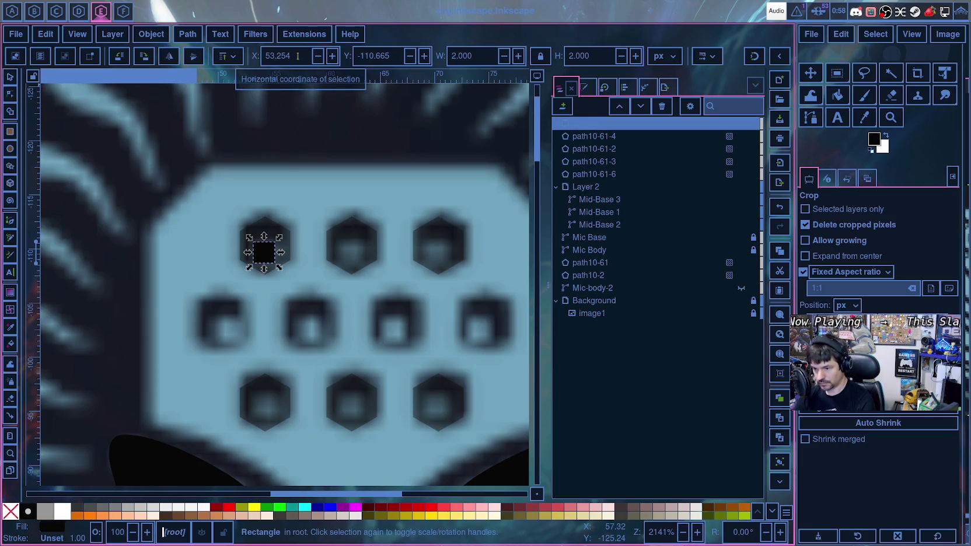
scroll(299, 57, "down", 2)
scroll(299, 58, "up", 2)
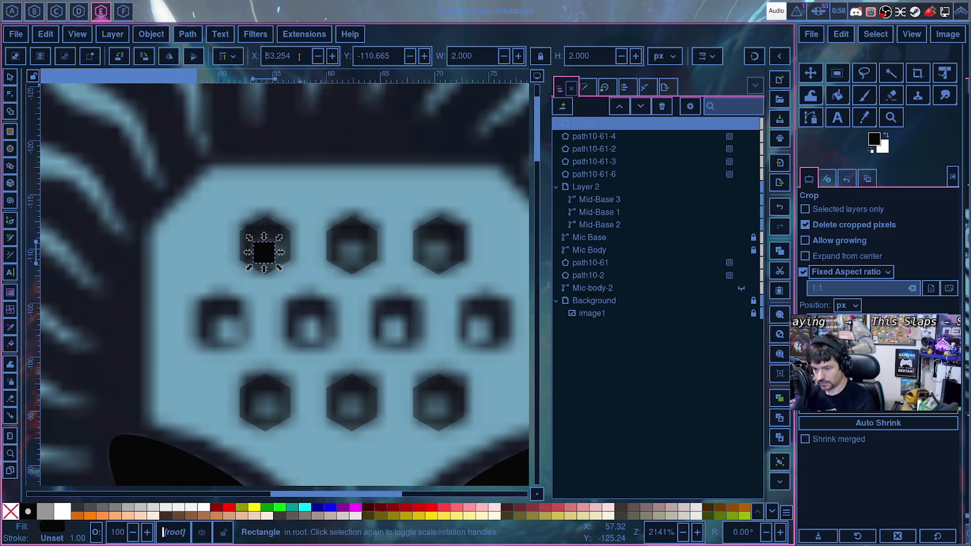
scroll(299, 57, "up", 2)
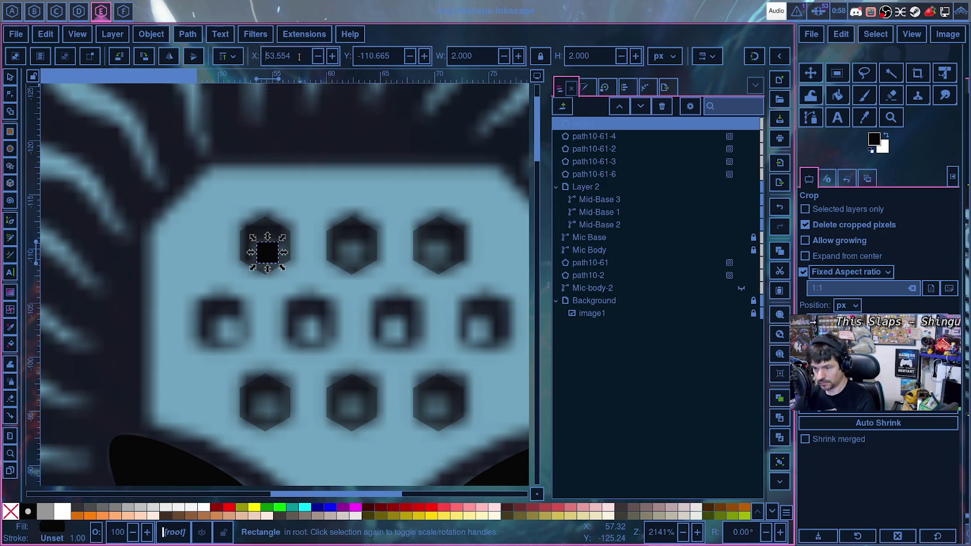
key("BackSpace")
key("BackSpace")
type("00")
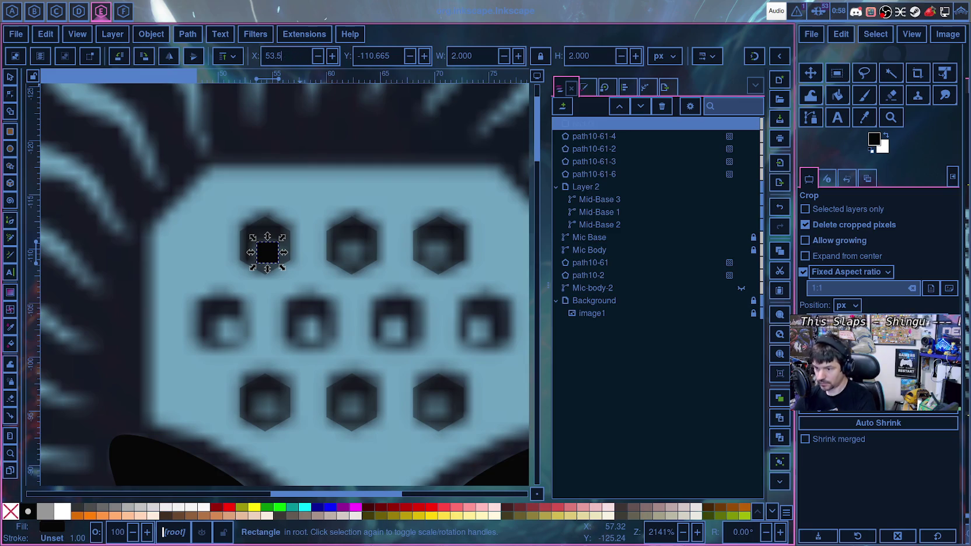
key("Return")
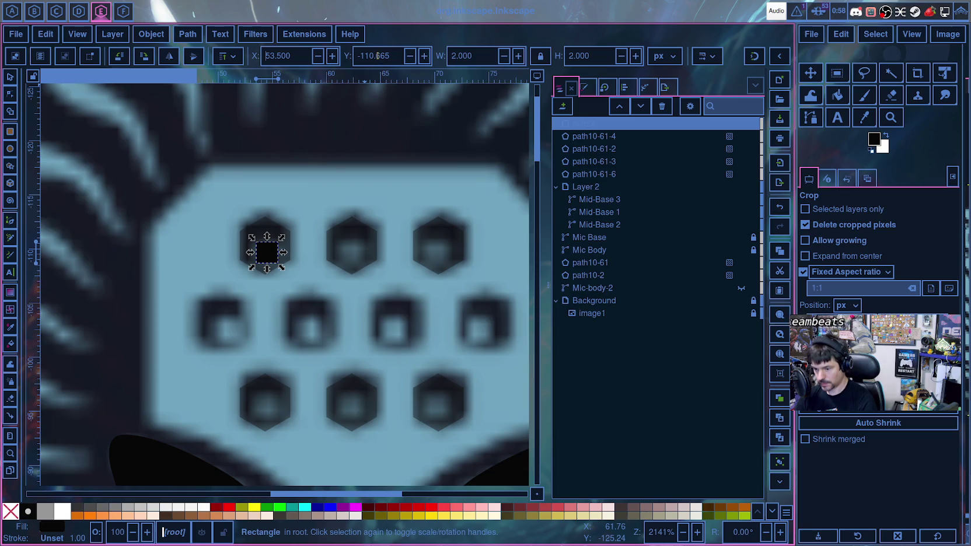
type("-110.765")
scroll(377, 56, "down", 1)
scroll(378, 56, "up", 1)
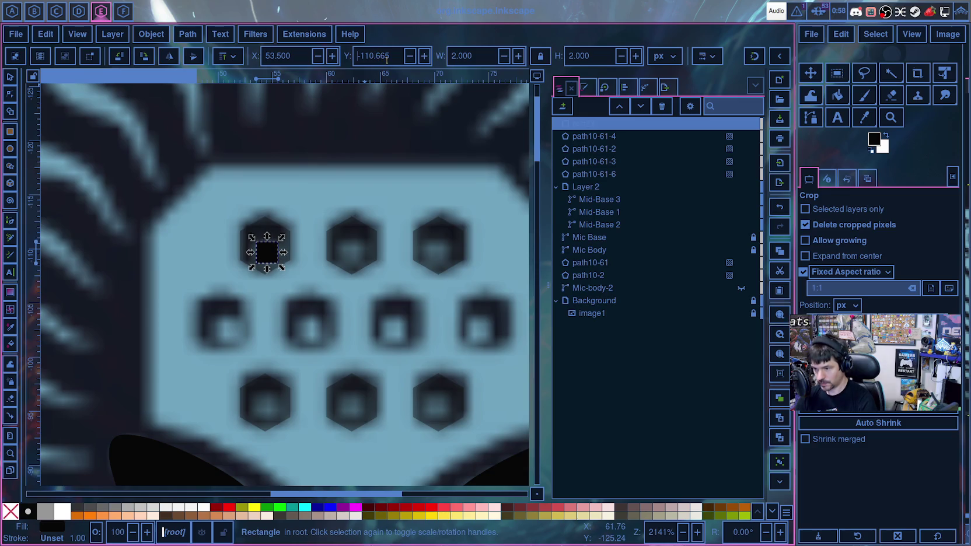
left_click_drag(374, 56, 357, 56)
type("-110.500")
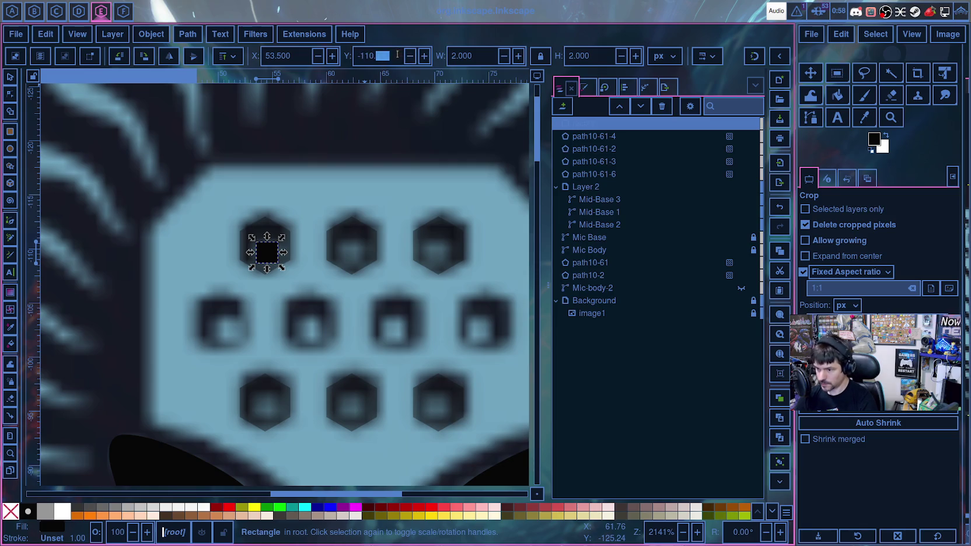
key("Return")
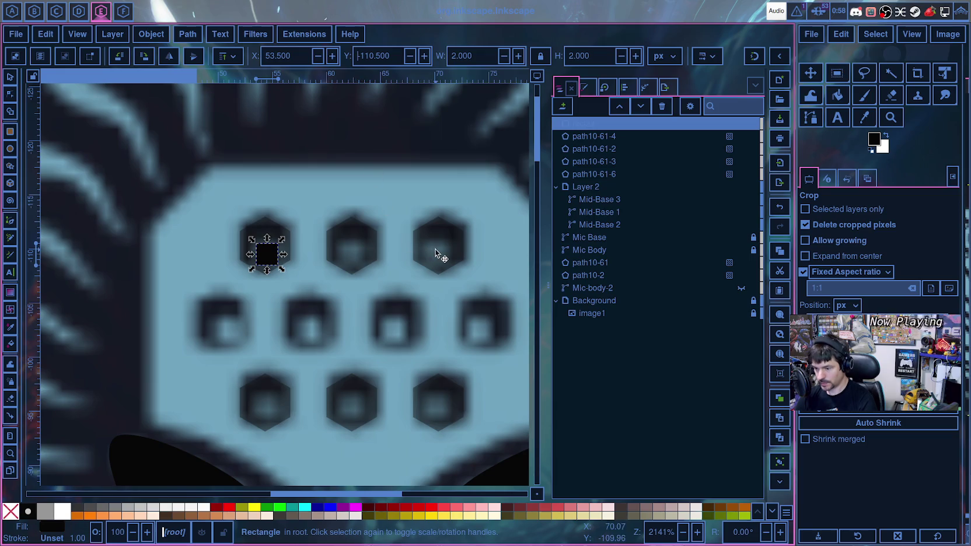
- Paste copies of the square into the other top and bottom hexagons
left_click(351, 255)
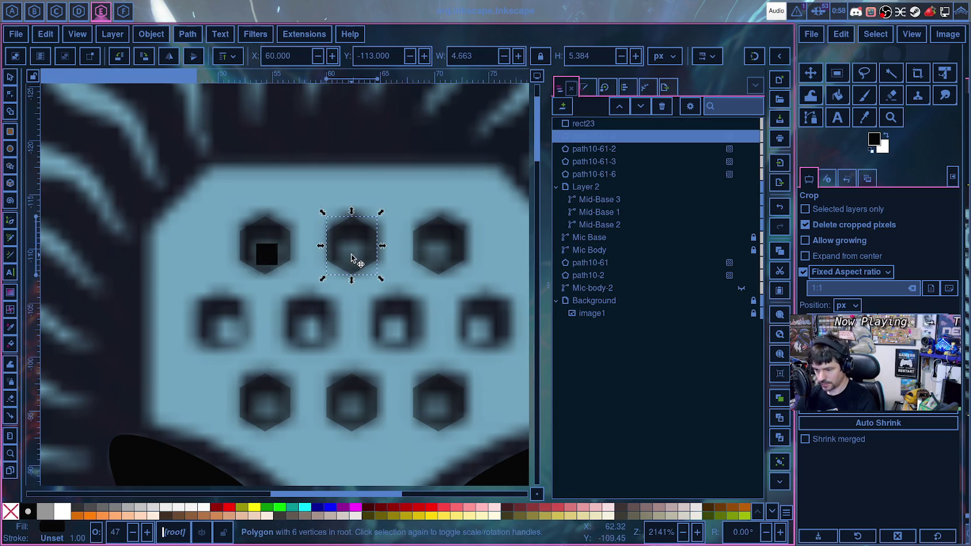
key("Escape")
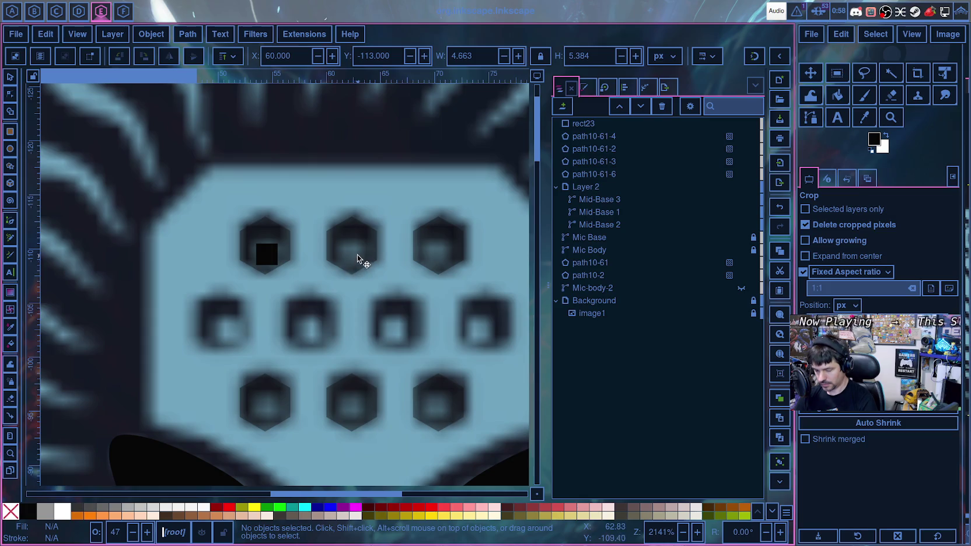
key("ctrl+v")
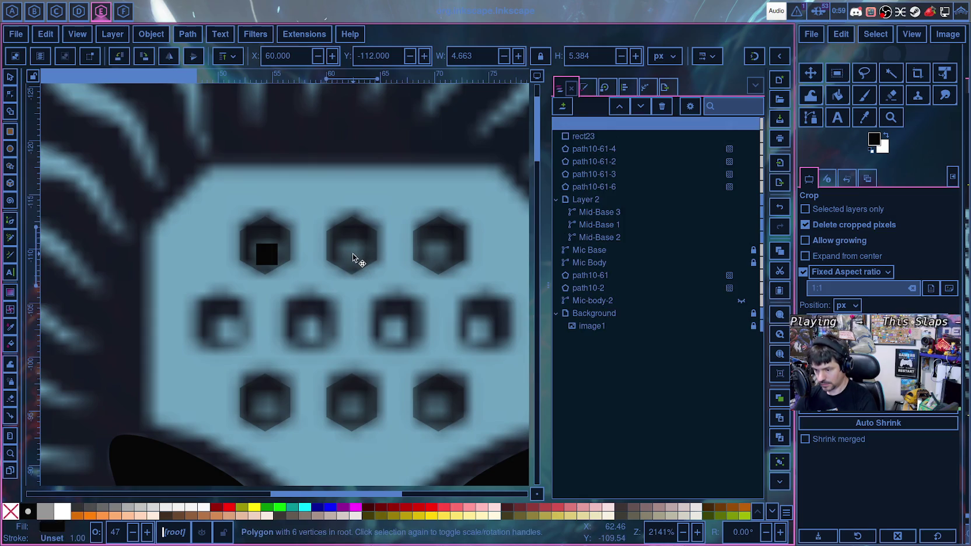
key("ctrl+z")
left_click(269, 256)
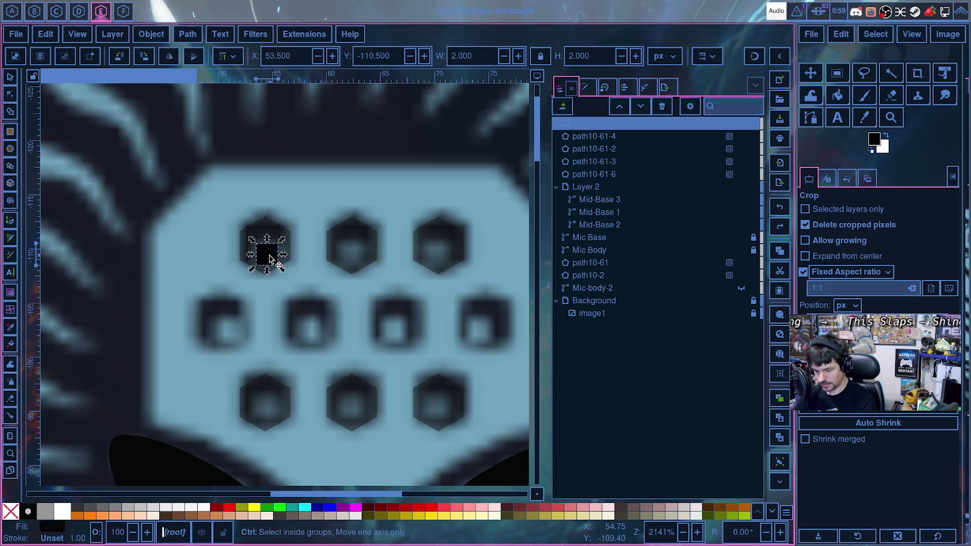
key("Escape")
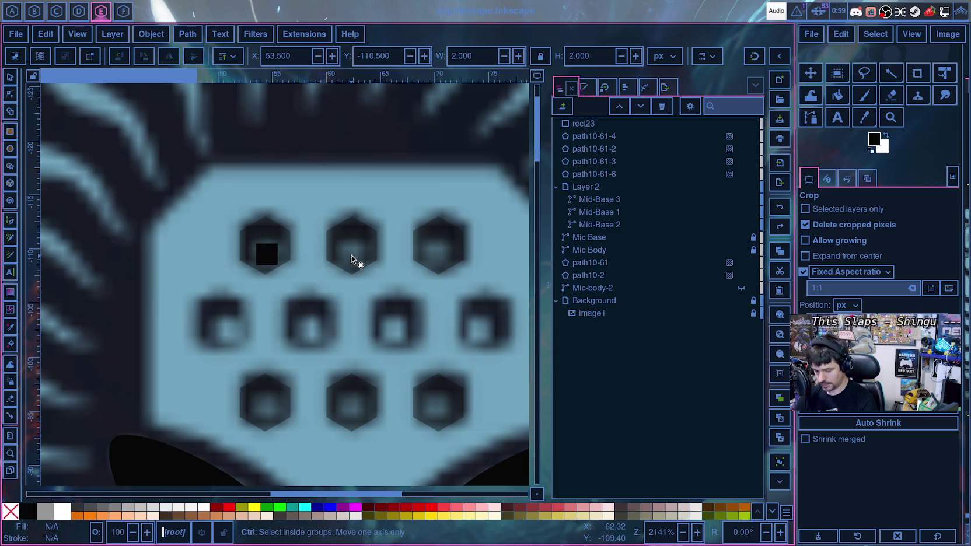
key("ctrl+v")
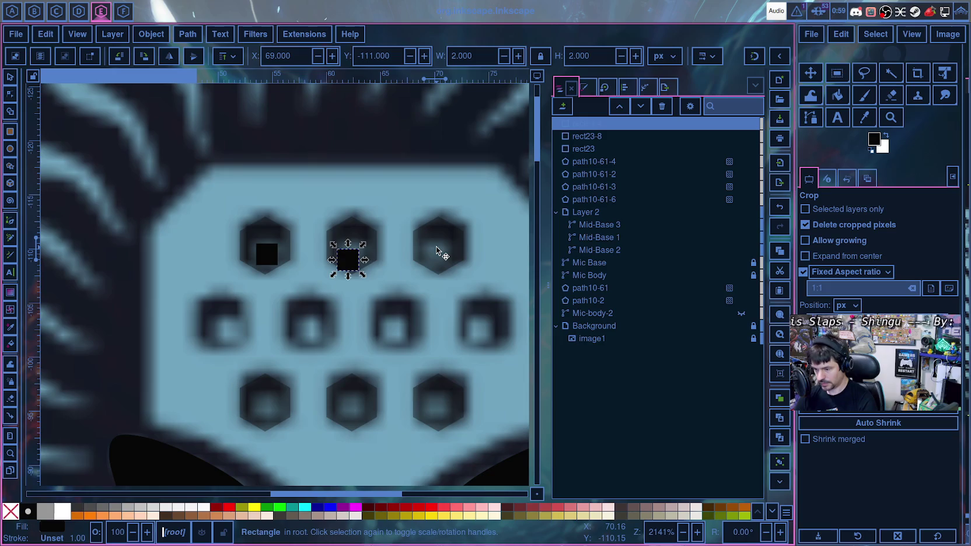
key("ctrl+v")
key("ctrl+v")
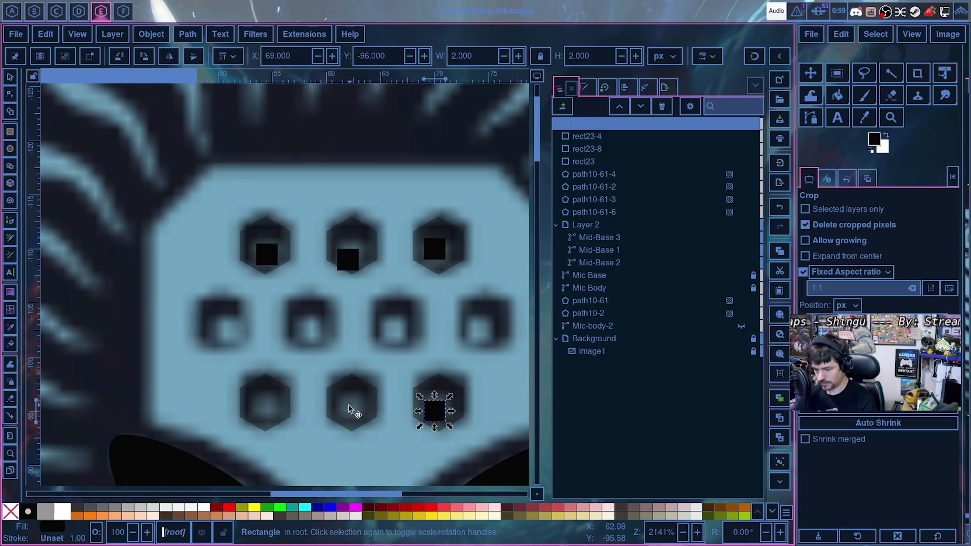
key("ctrl+v")
key("ctrl+v")
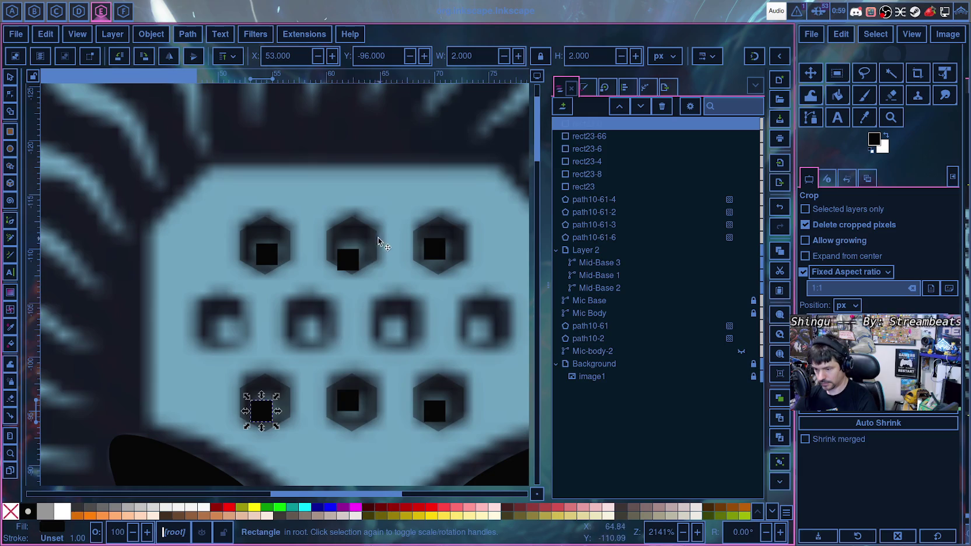
key("ctrl+v")
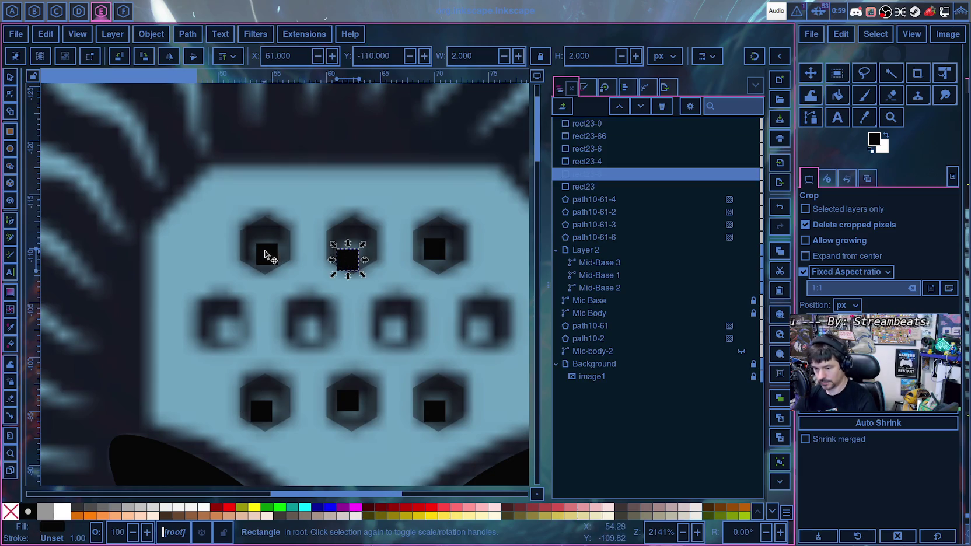
- Align the top-row squares in the left, middle and right hexagons
left_click(263, 250)
left_click(346, 257)
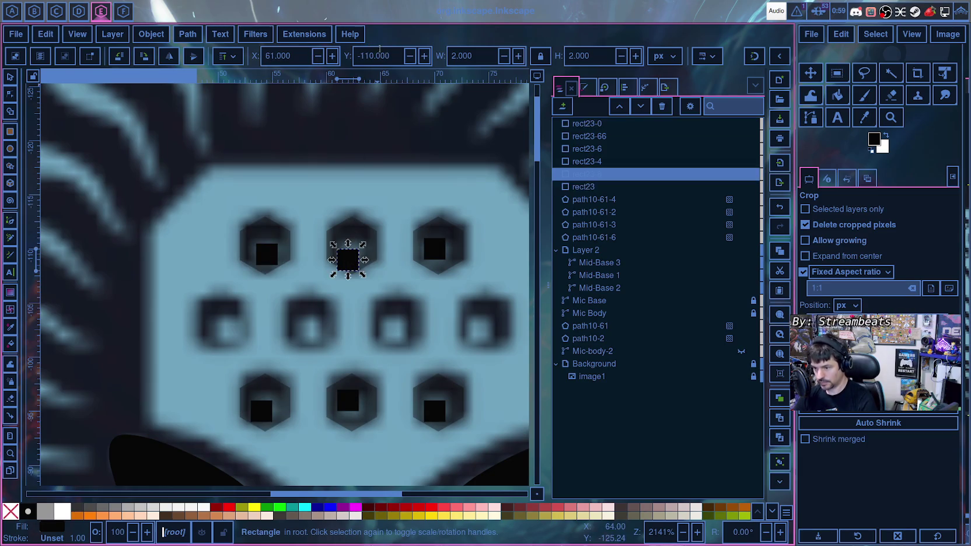
scroll(382, 56, "down", 3)
scroll(382, 56, "down", 2)
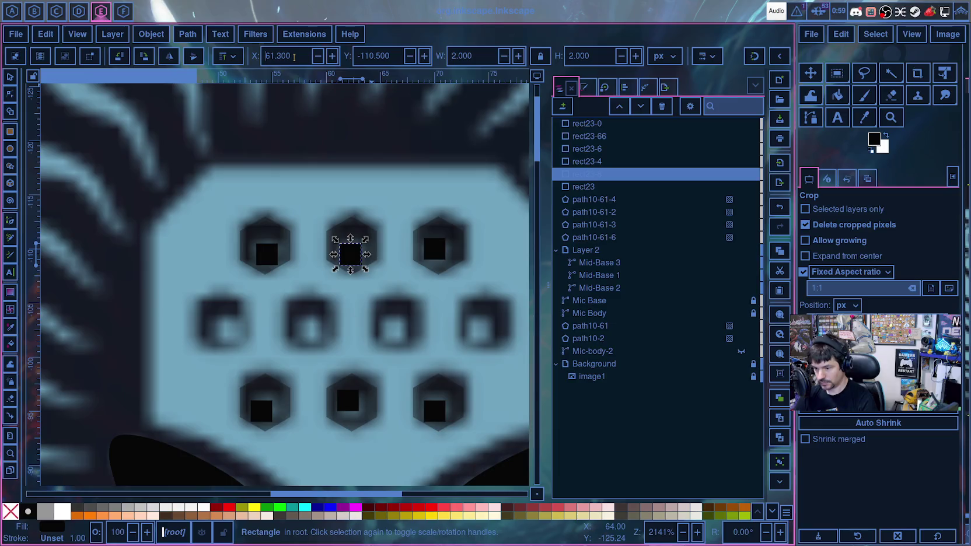
scroll(294, 57, "up", 2)
scroll(295, 57, "down", 1)
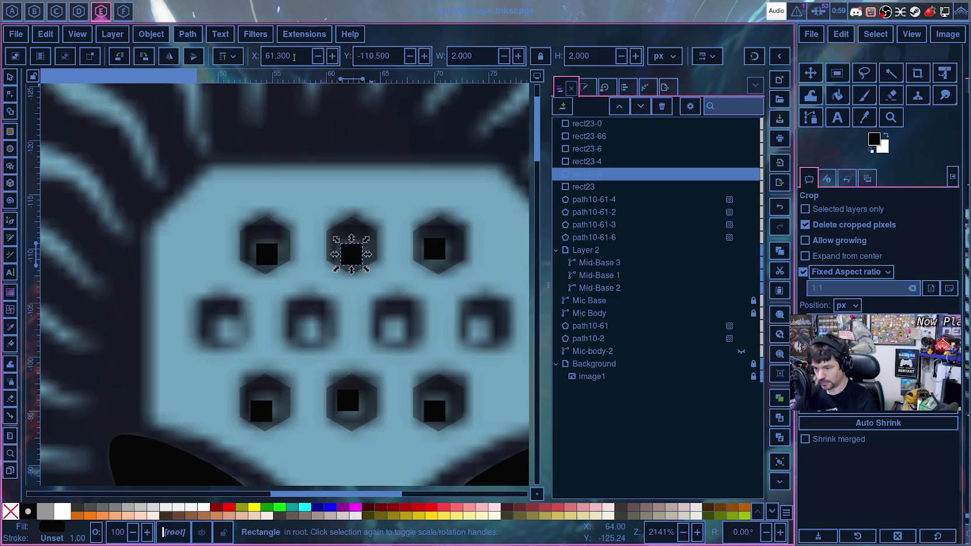
scroll(294, 57, "down", 1)
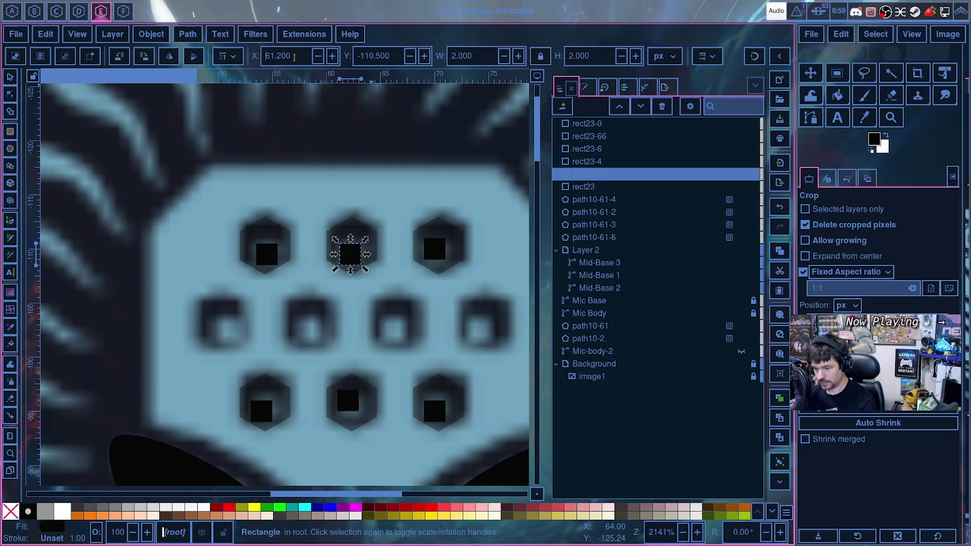
left_click(441, 257)
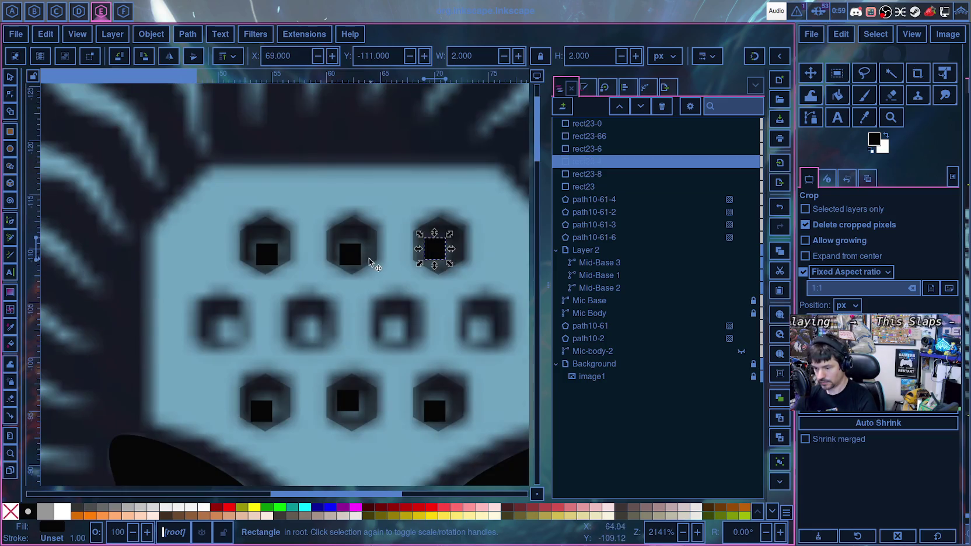
left_click(350, 253)
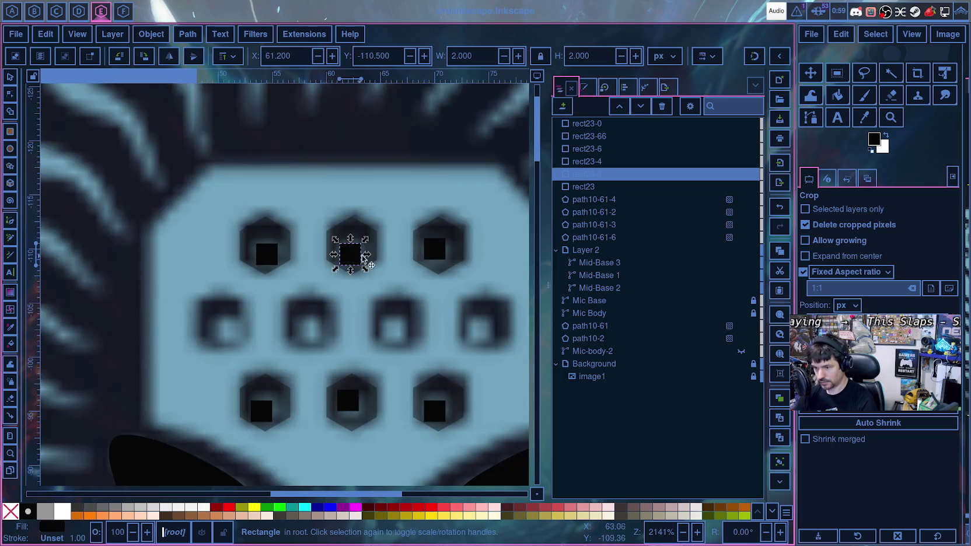
left_click(435, 254)
scroll(435, 251, "down", 3)
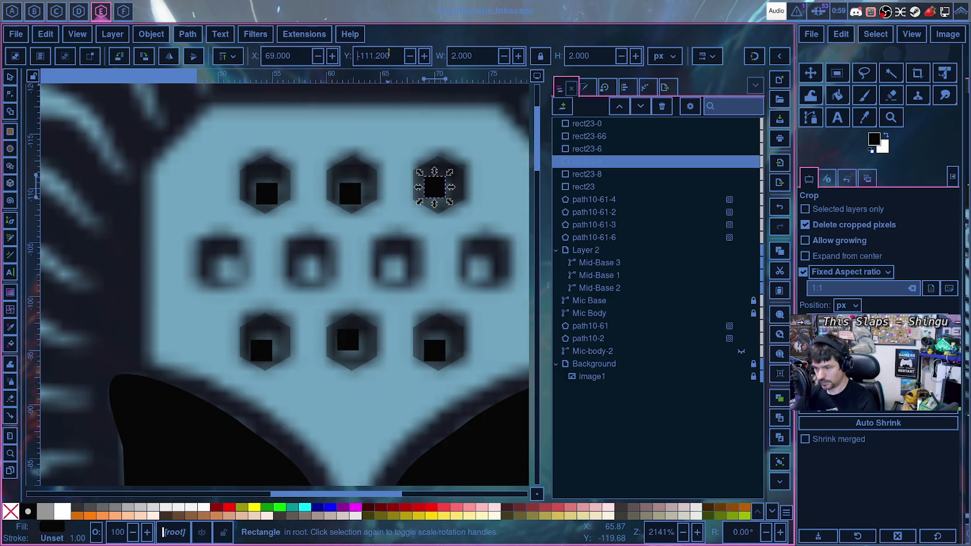
scroll(389, 54, "up", 3)
scroll(390, 55, "up", 2)
scroll(392, 55, "up", 2)
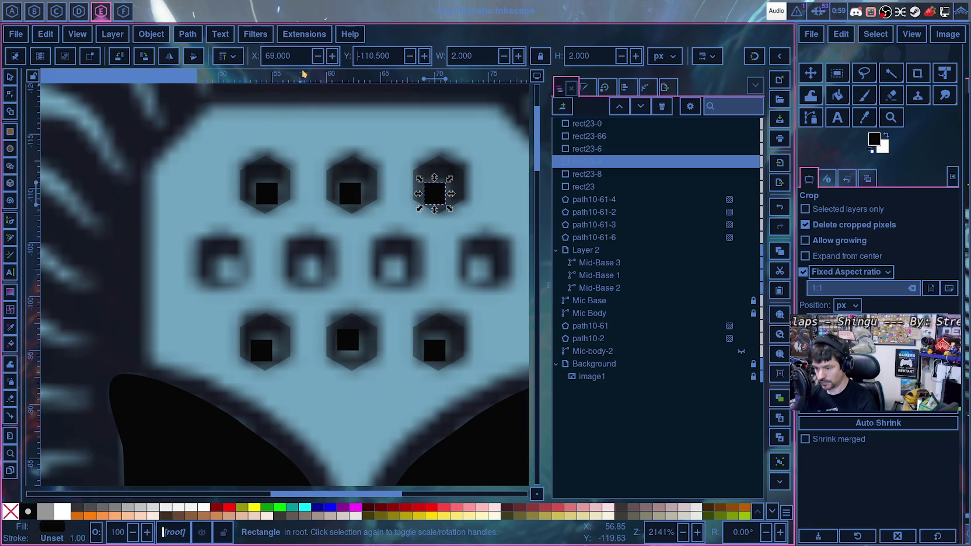
- Move the bottom-right, bottom-left and bottom-middle squares to Y -96.5
left_click(439, 353)
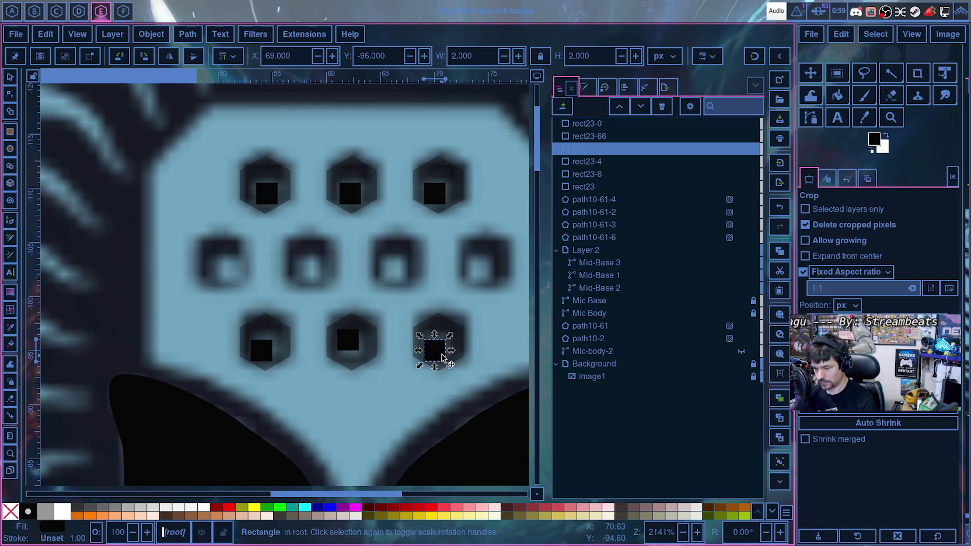
scroll(440, 357, "down", 3)
scroll(395, 57, "down", 1)
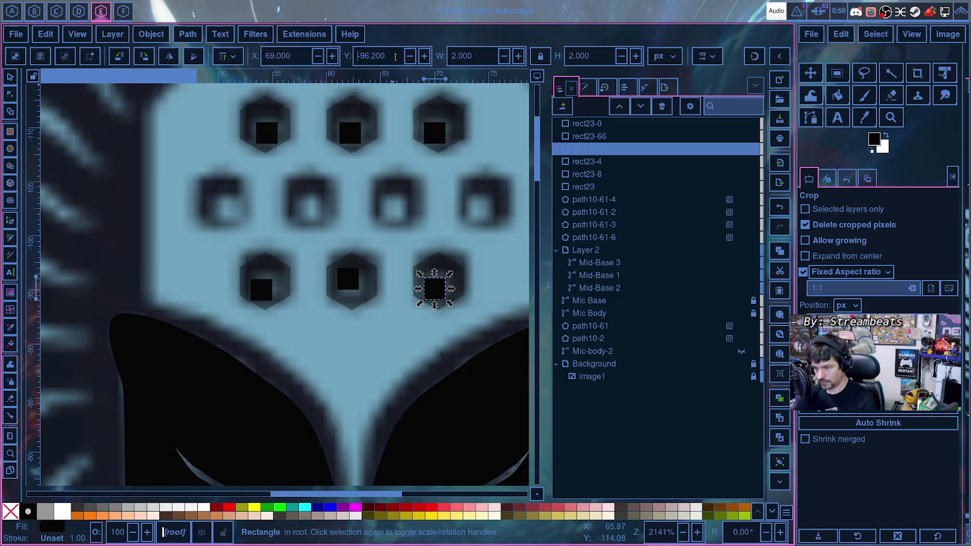
scroll(395, 57, "down", 2)
scroll(395, 57, "down", 1)
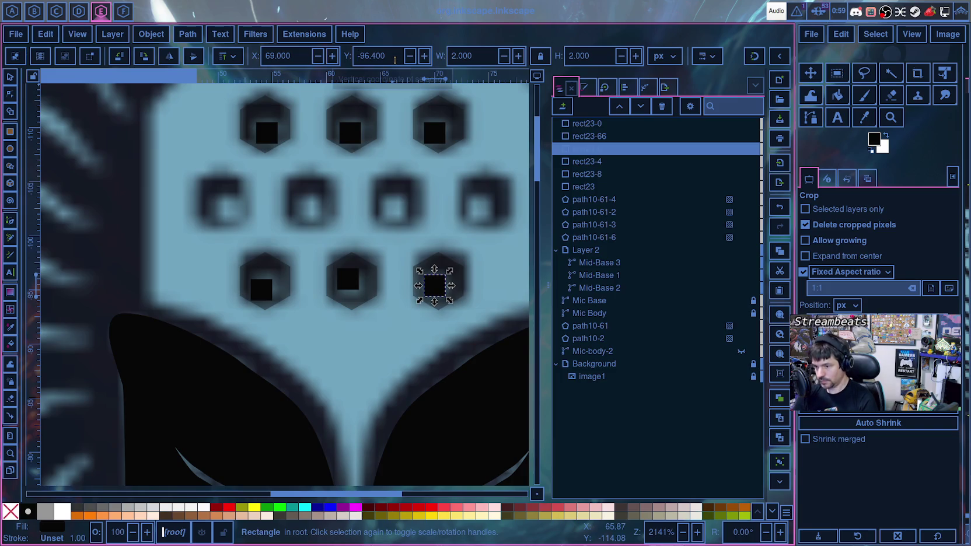
scroll(395, 57, "down", 1)
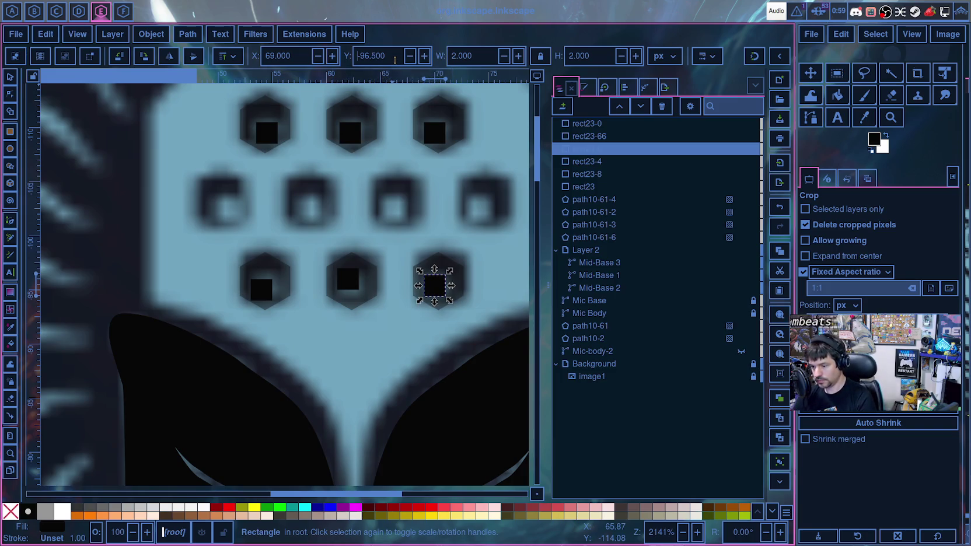
left_click(263, 288)
scroll(264, 292, "down", 3)
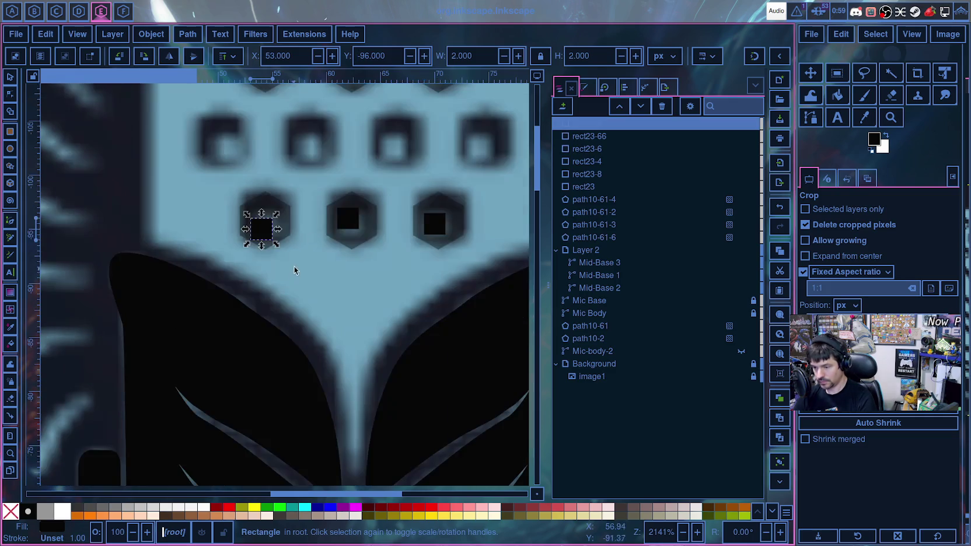
scroll(384, 56, "down", 3)
scroll(384, 56, "down", 2)
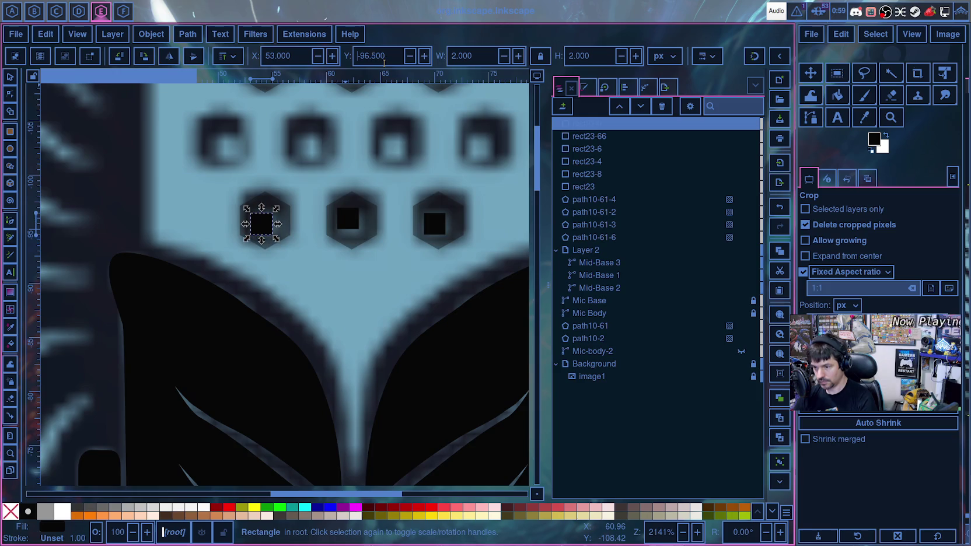
left_click(354, 221)
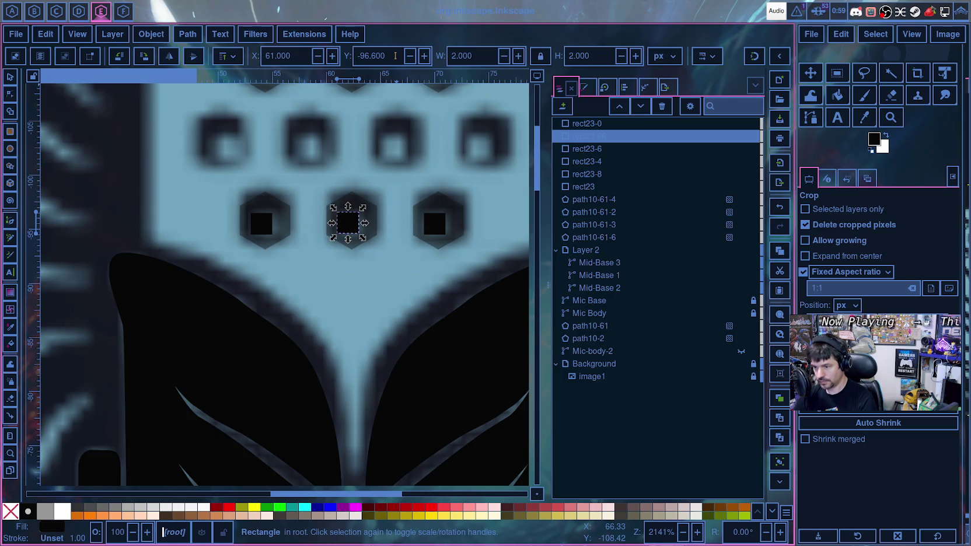
scroll(395, 56, "up", 1)
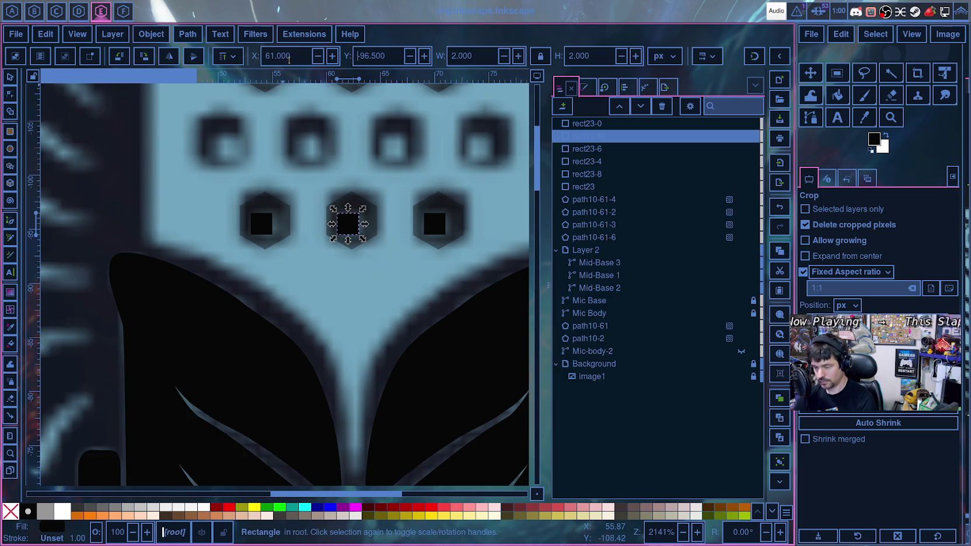
scroll(293, 59, "up", 1)
scroll(293, 60, "up", 1)
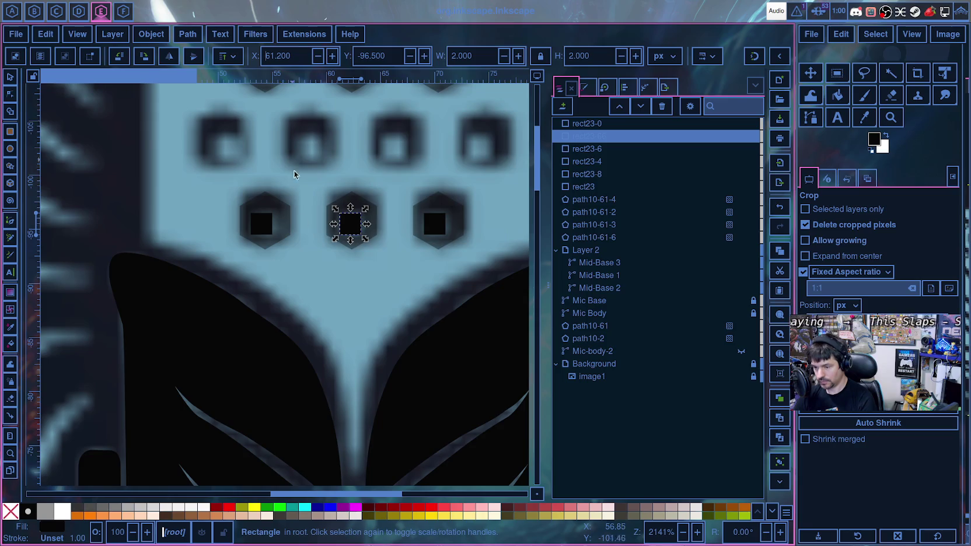
- Set the bottom-left square to X 53.5 and the bottom-right to X 69
left_click(262, 224)
scroll(298, 225, "up", 3)
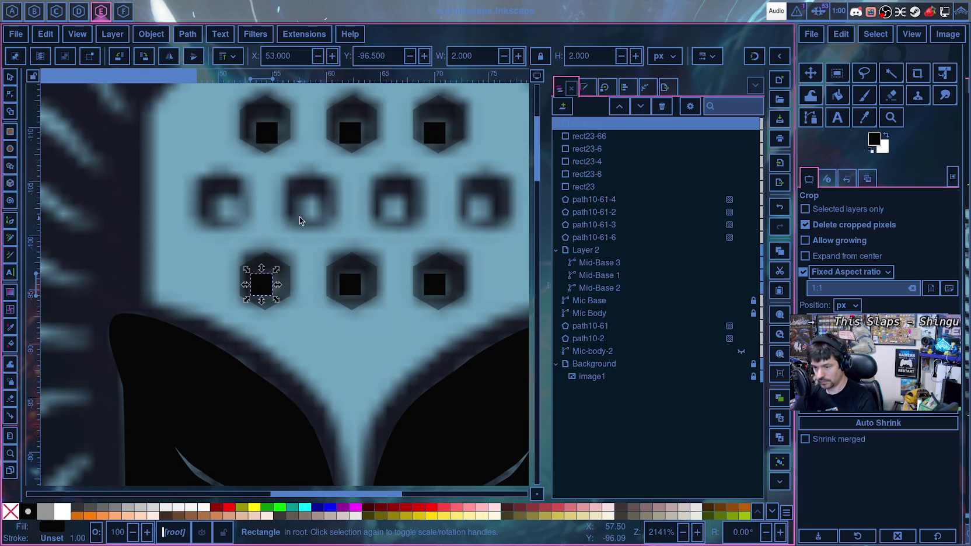
scroll(300, 216, "up", 3)
left_click(268, 194)
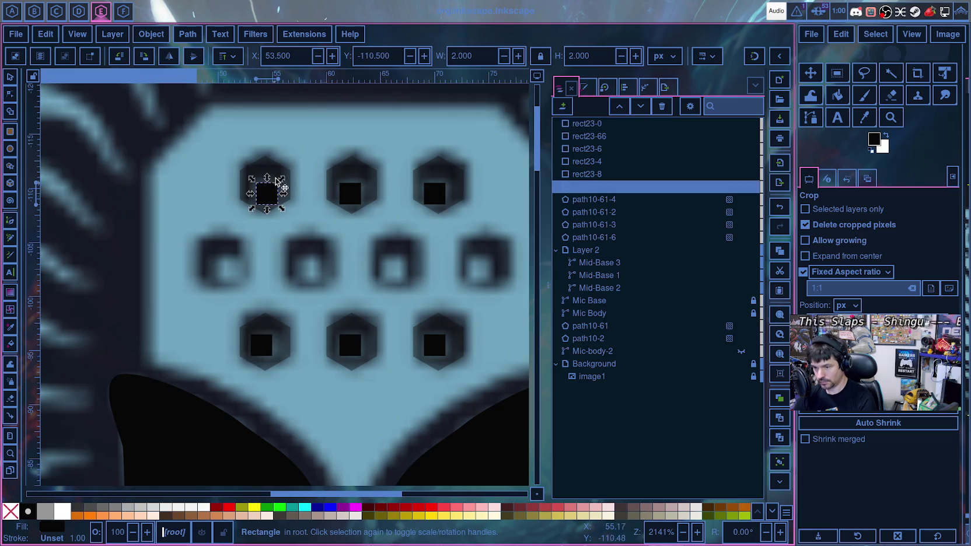
left_click(265, 350)
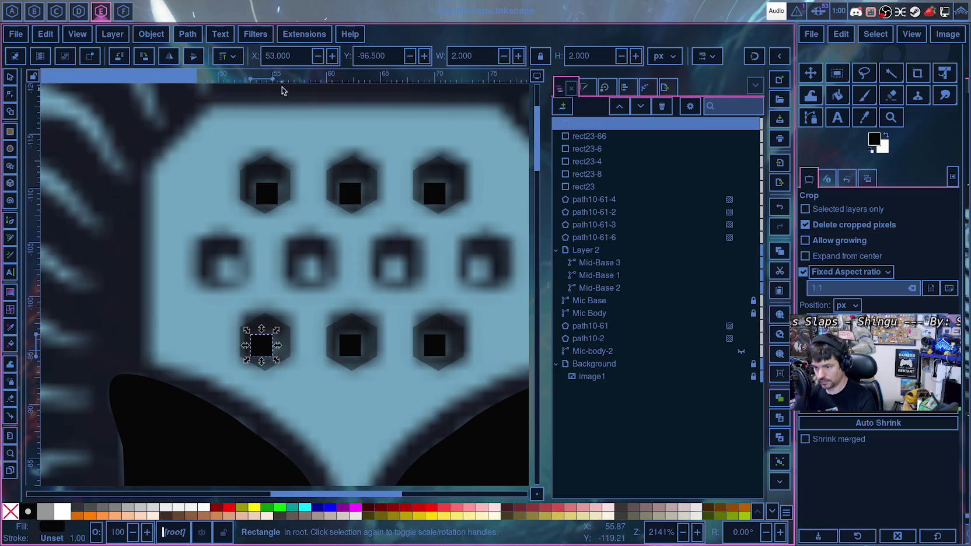
type("53.500")
left_click(295, 54)
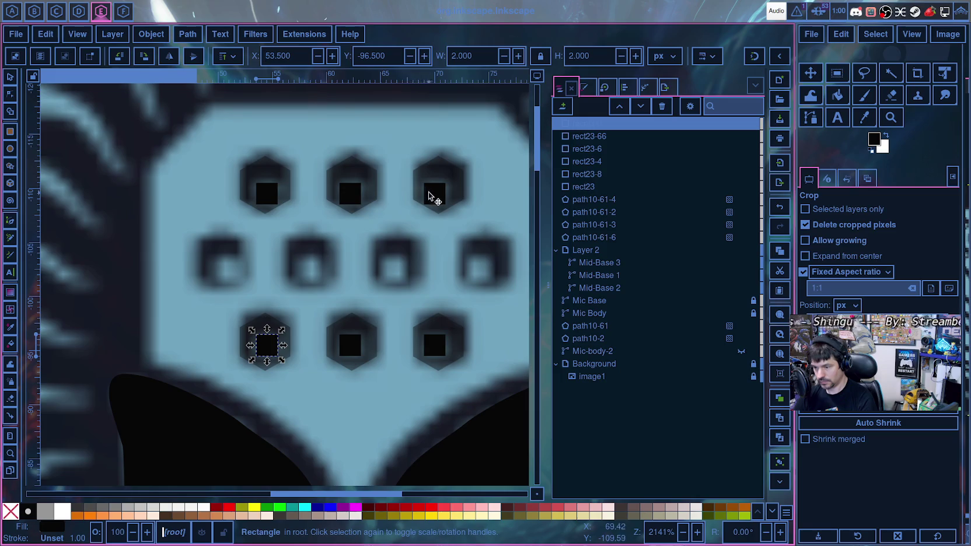
left_click(430, 194)
left_click(440, 353)
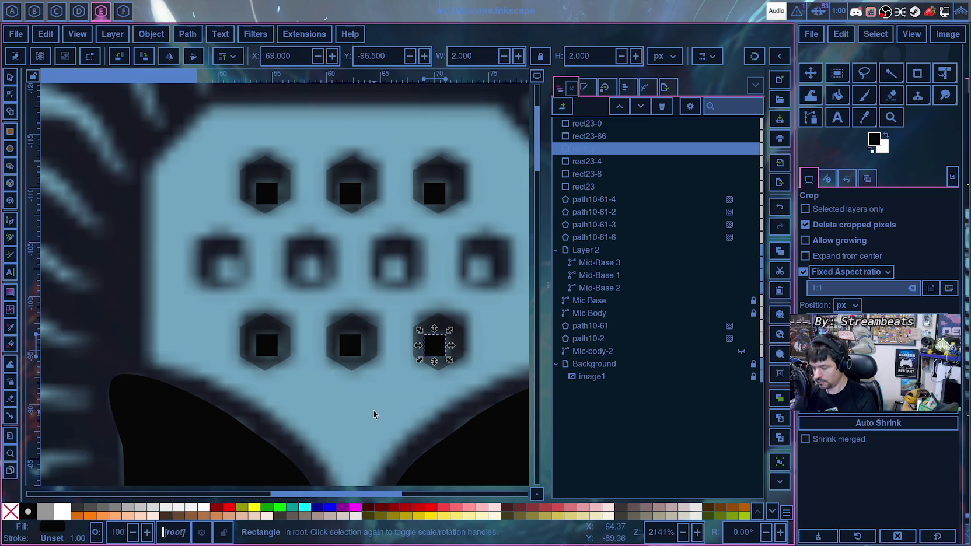
key("Escape")
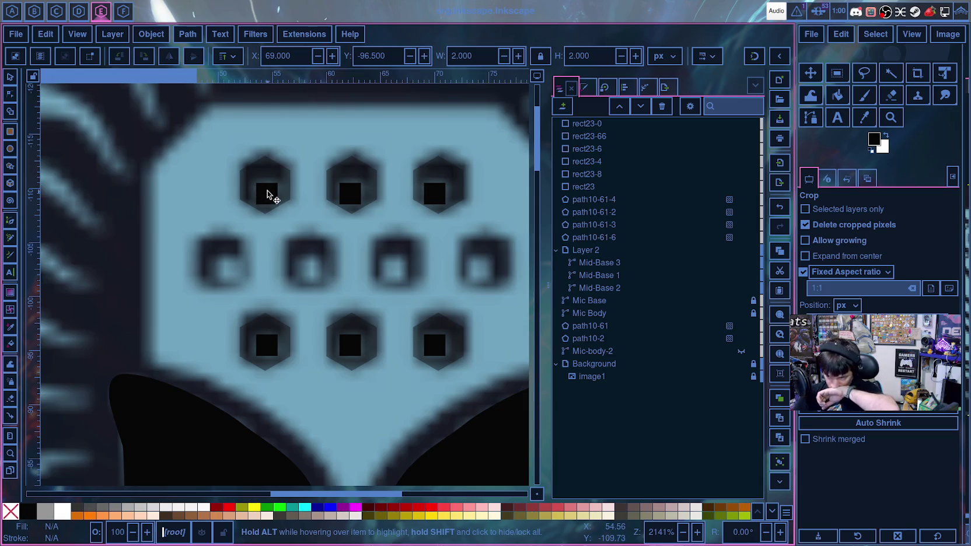
left_click(591, 136)
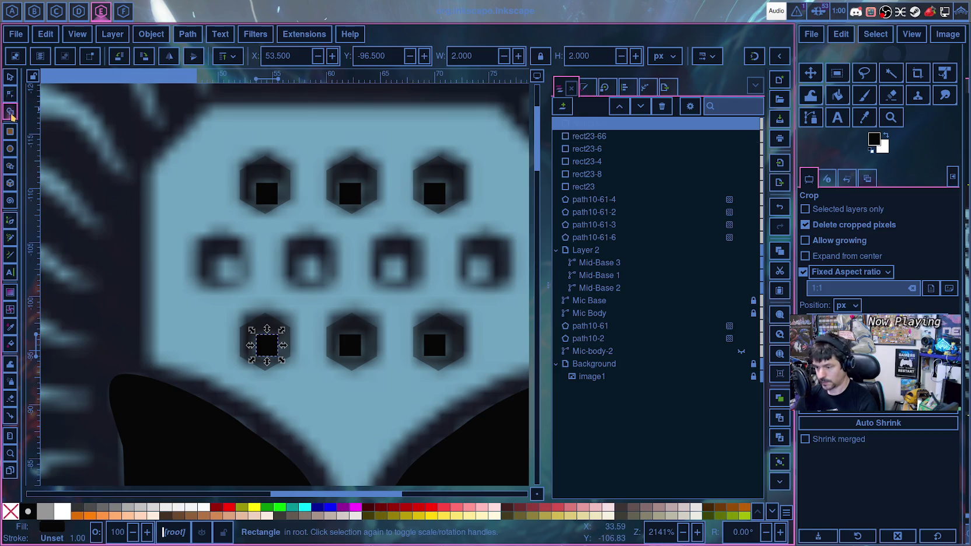
- Combine the six small squares into one path
left_click(350, 348, "shift")
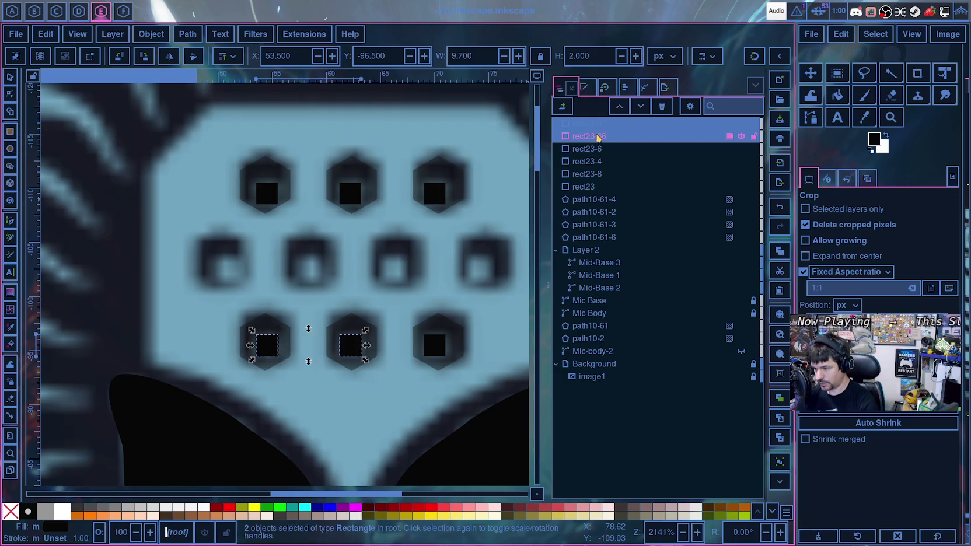
left_click(597, 156, "shift")
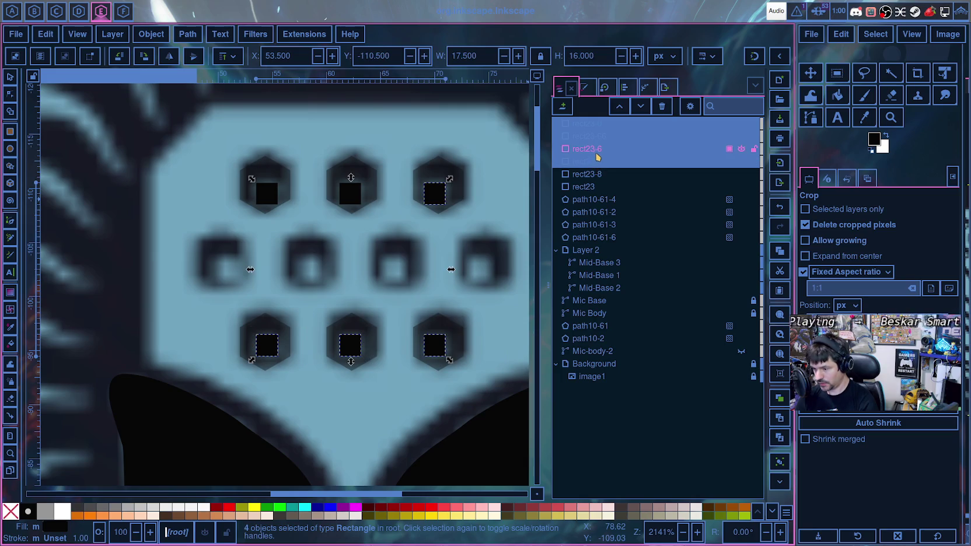
left_click(596, 174, "shift")
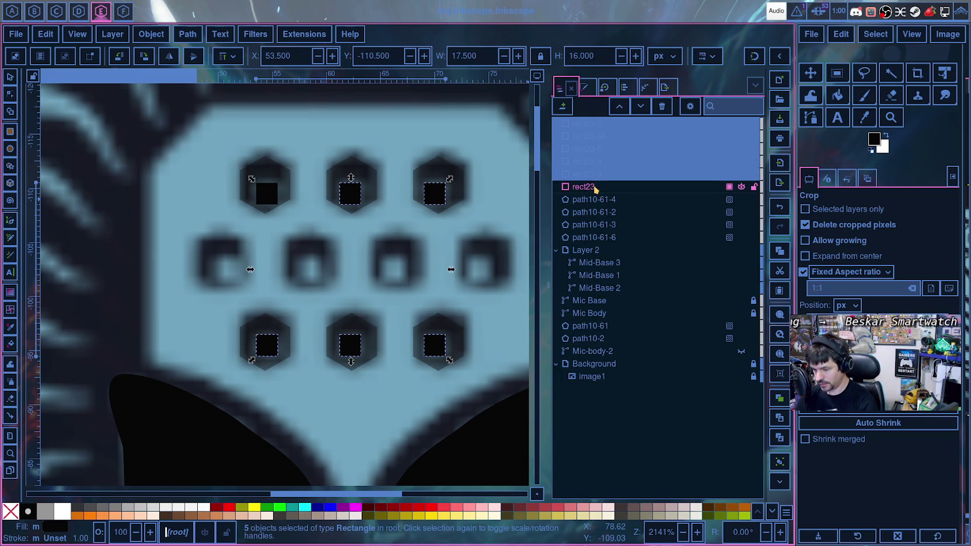
left_click(595, 186, "shift")
key("ctrl+k")
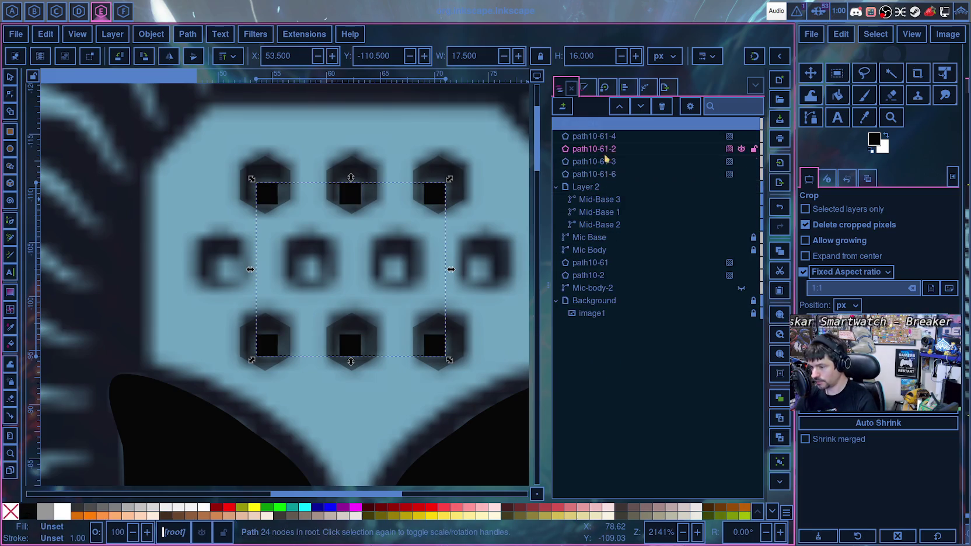
- Combine the six hexagons into one path and select both for the Shape Builder
left_click(598, 136)
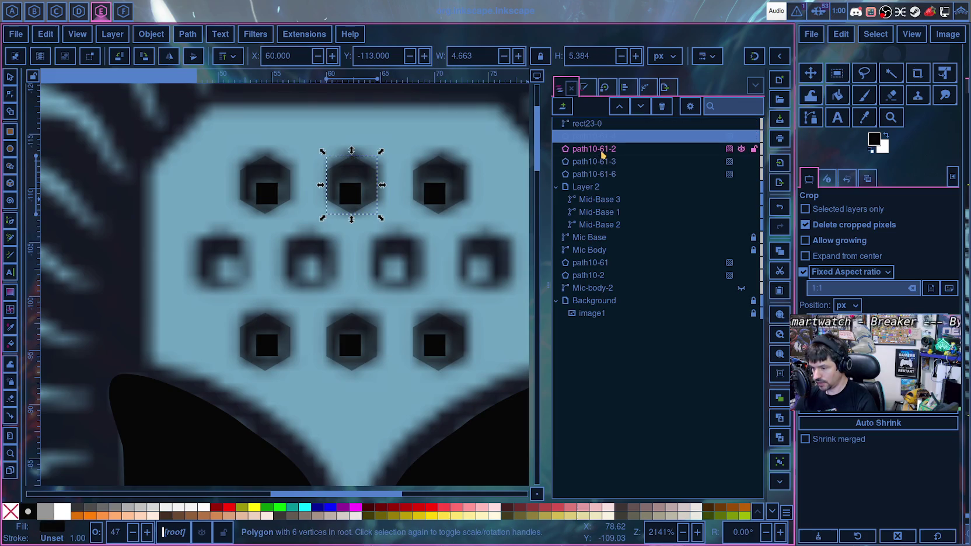
left_click(602, 150, "shift")
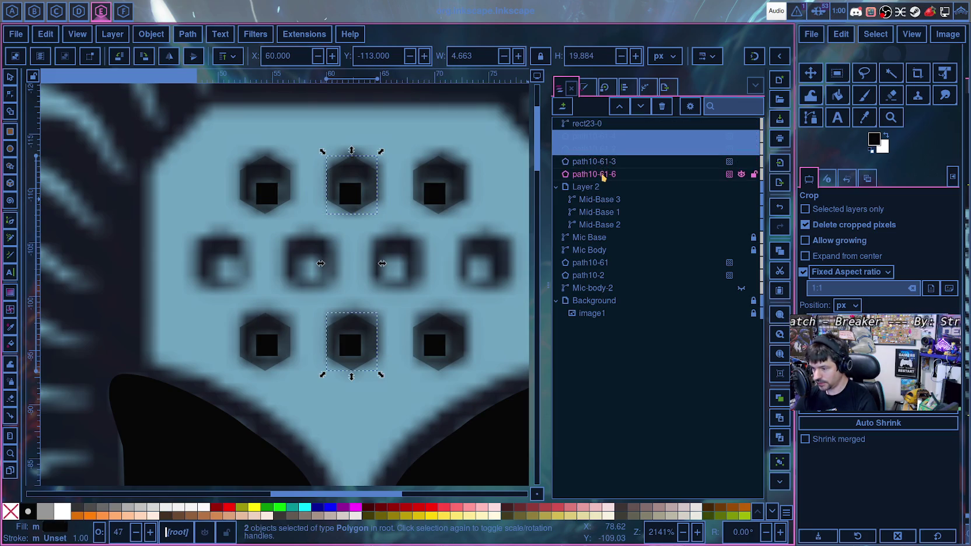
left_click(603, 175, "shift")
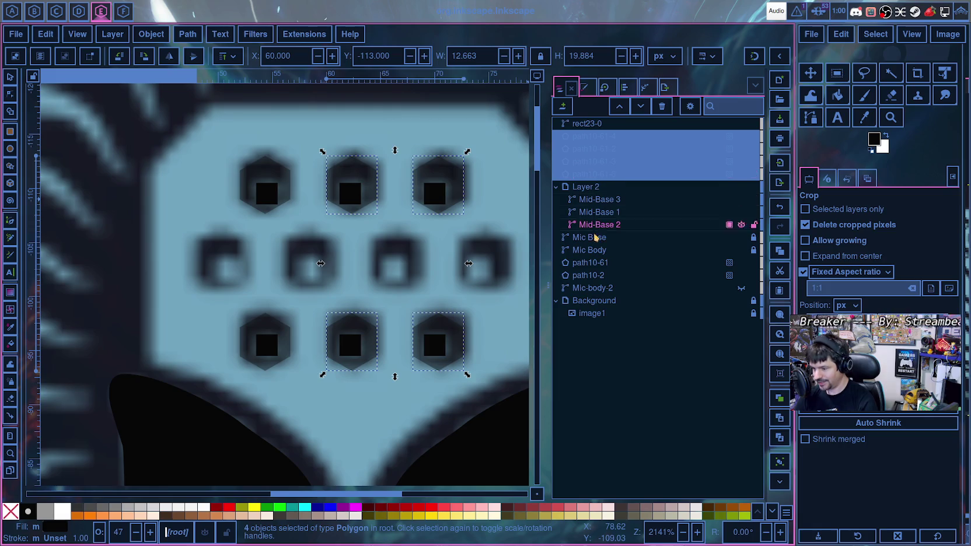
left_click(598, 264, "ctrl")
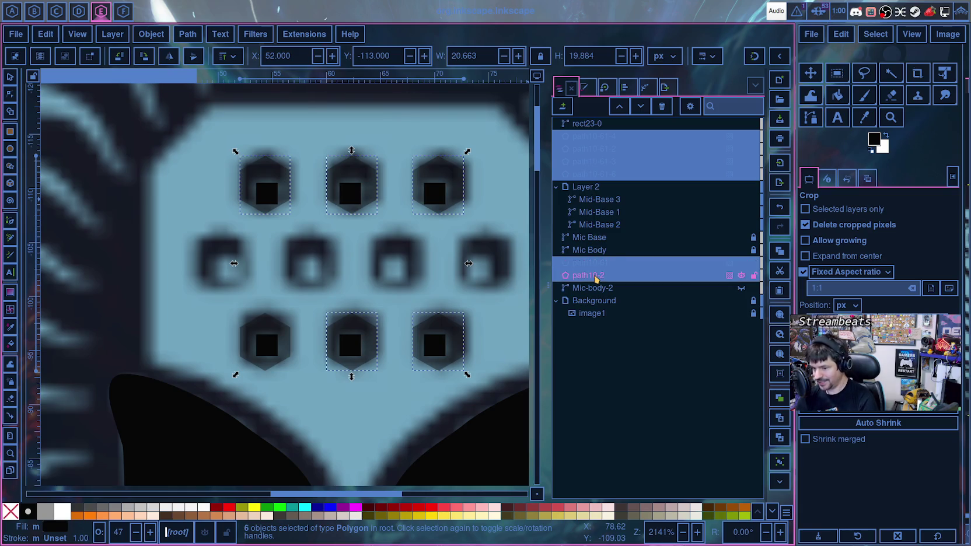
key("ctrl+k")
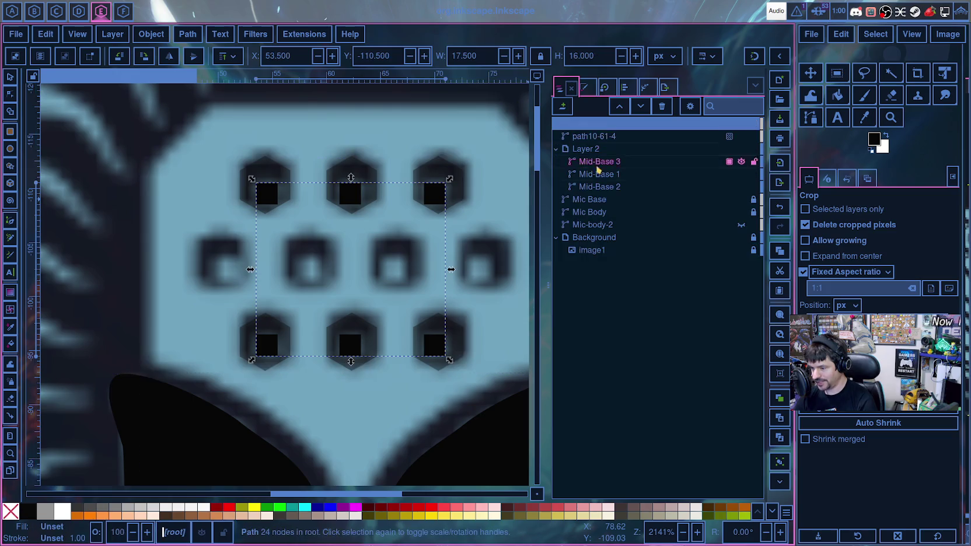
left_click(589, 124, "shift")
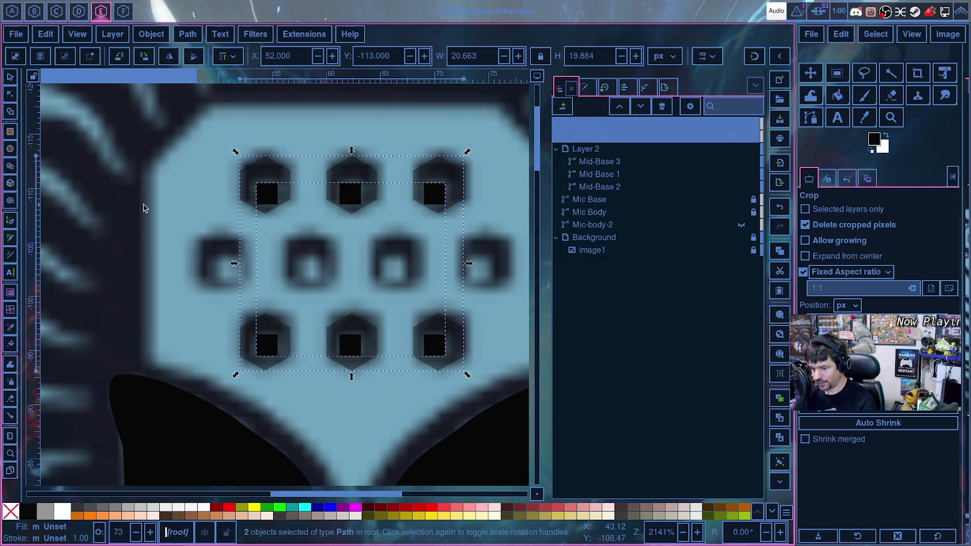
left_click(10, 111)
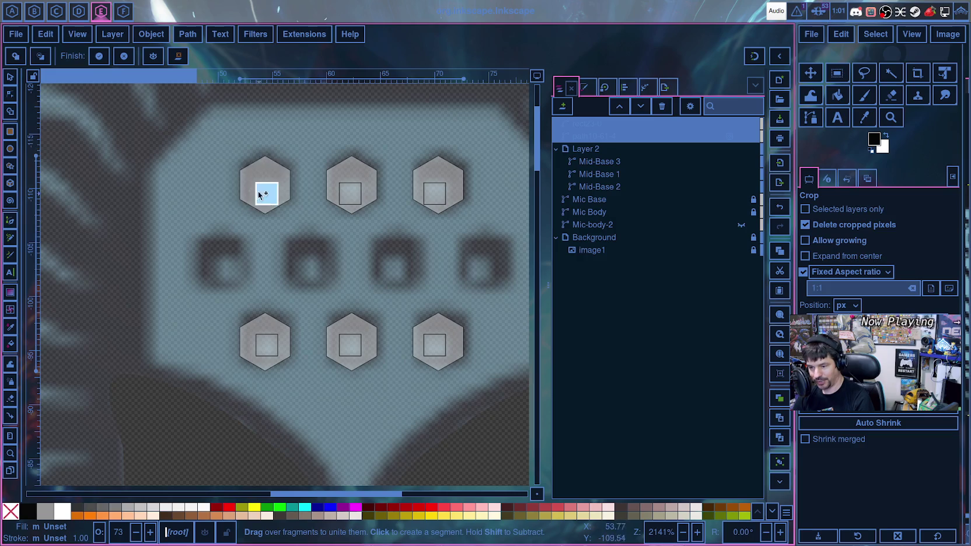
- Unite the fragments of all six hexagon rings
left_click(245, 182)
left_click(258, 351)
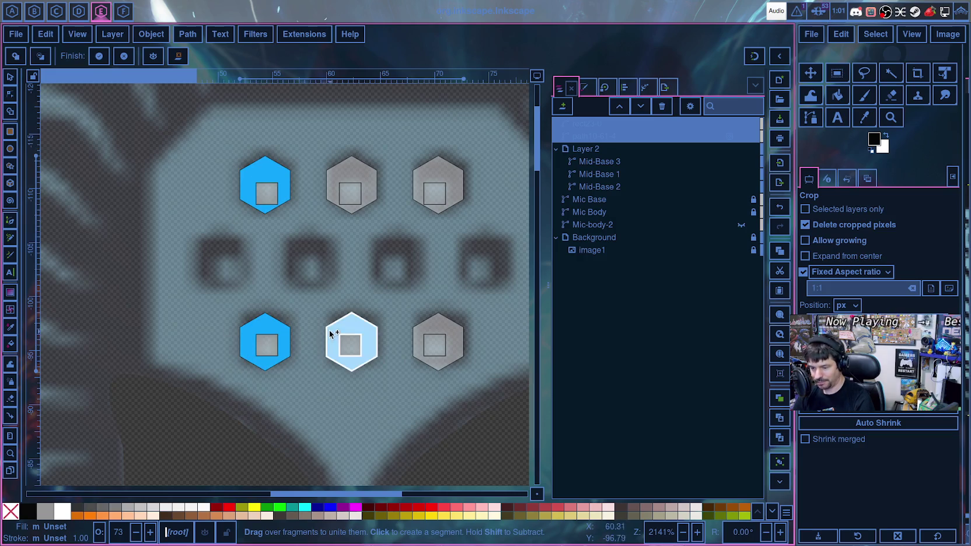
left_click(353, 350)
left_click(421, 330)
left_click(370, 187)
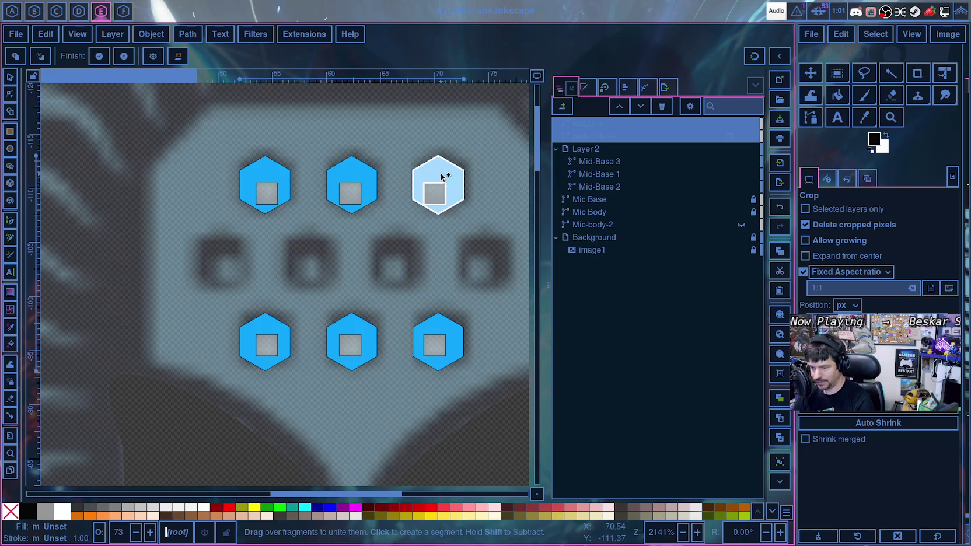
left_click(444, 170)
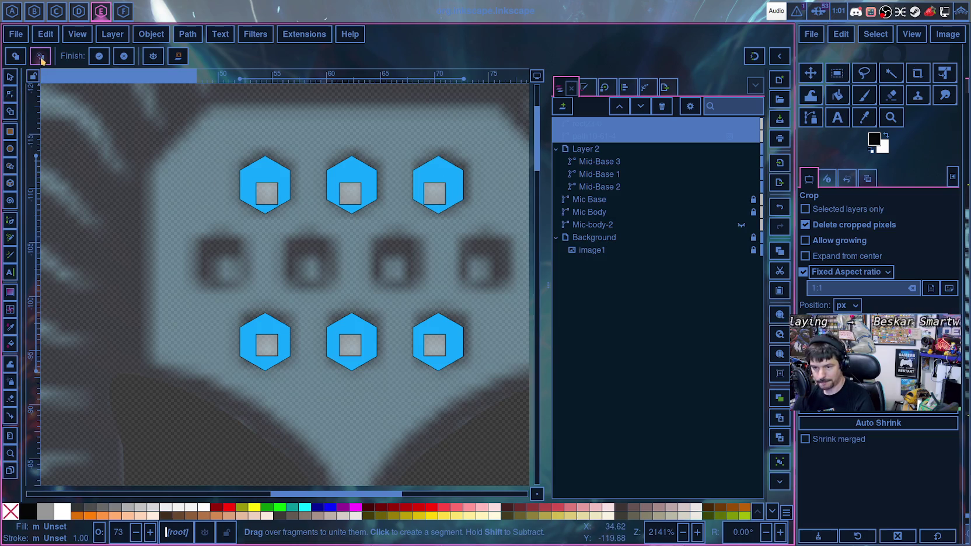
- Delete the inner square from each of the six hexagons and finish
key("shift")
left_click(267, 194)
left_click(350, 193)
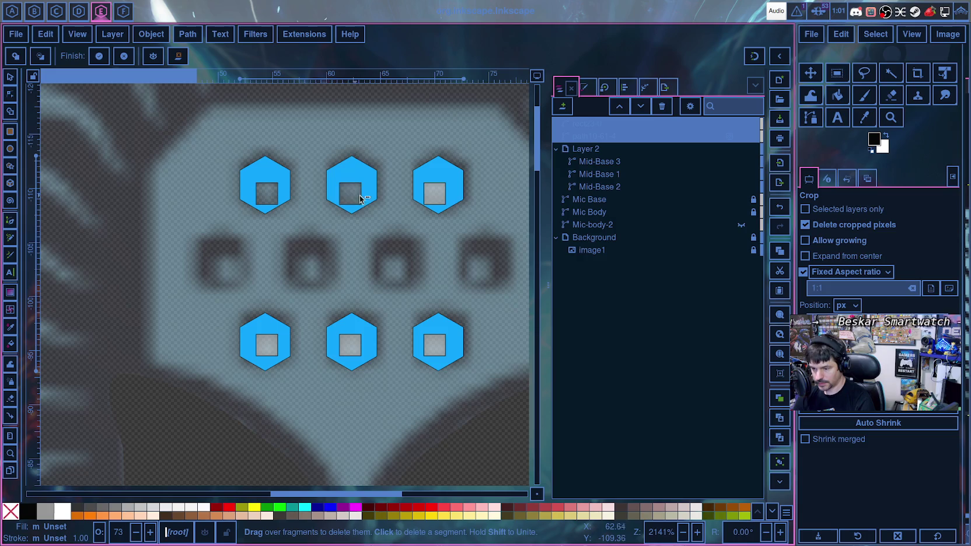
left_click(435, 193)
left_click(435, 345)
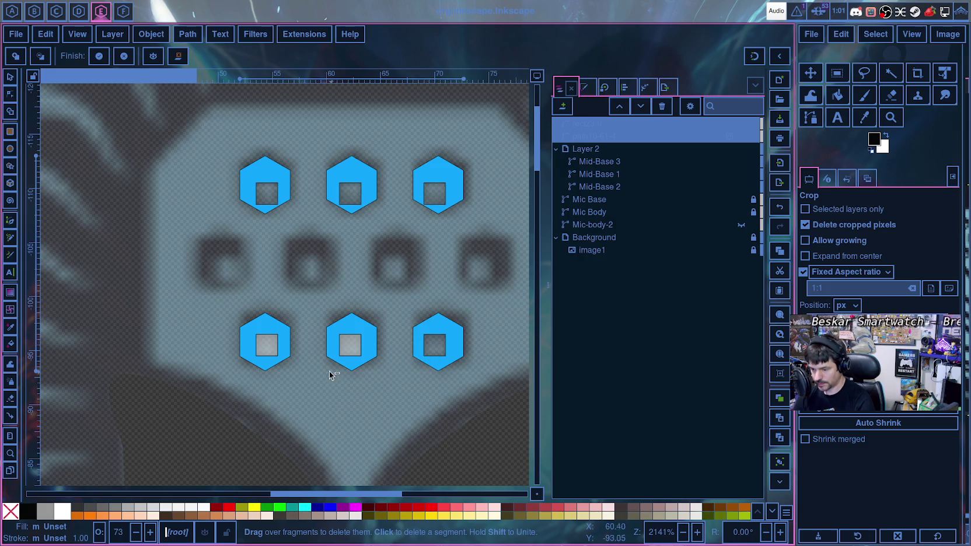
left_click(350, 345)
left_click(255, 349)
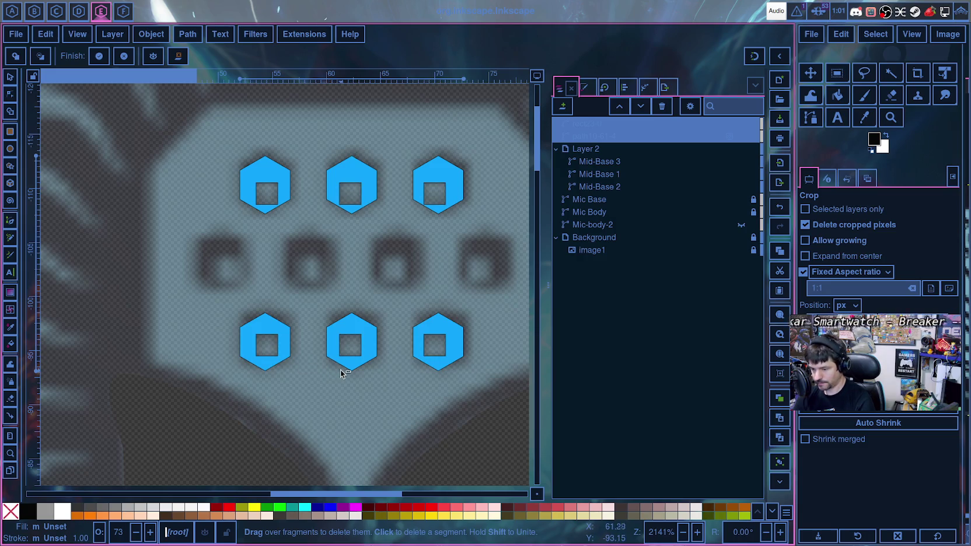
left_click(98, 57)
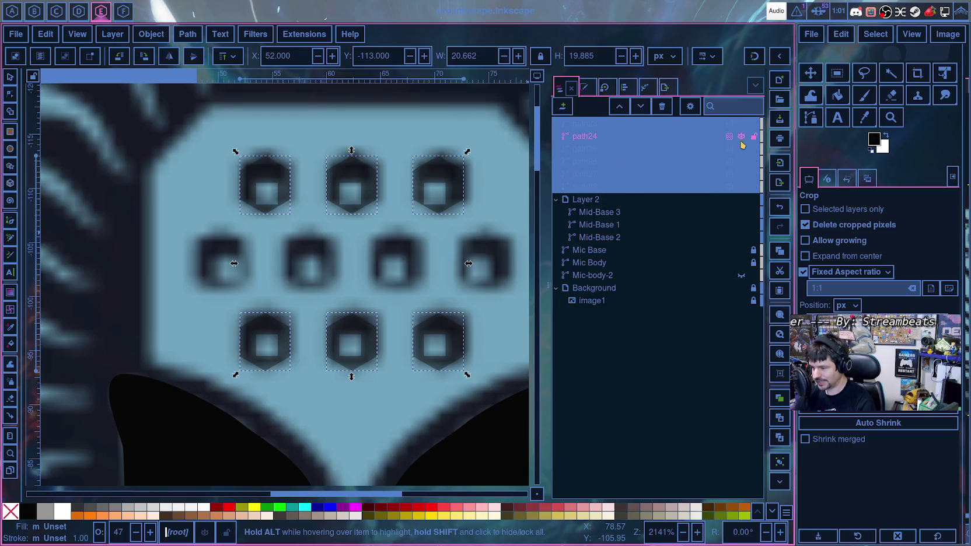
- Raise the six hexagon rings to full opacity and combine them into one path
left_click(729, 126)
left_click_drag(723, 171, 773, 177)
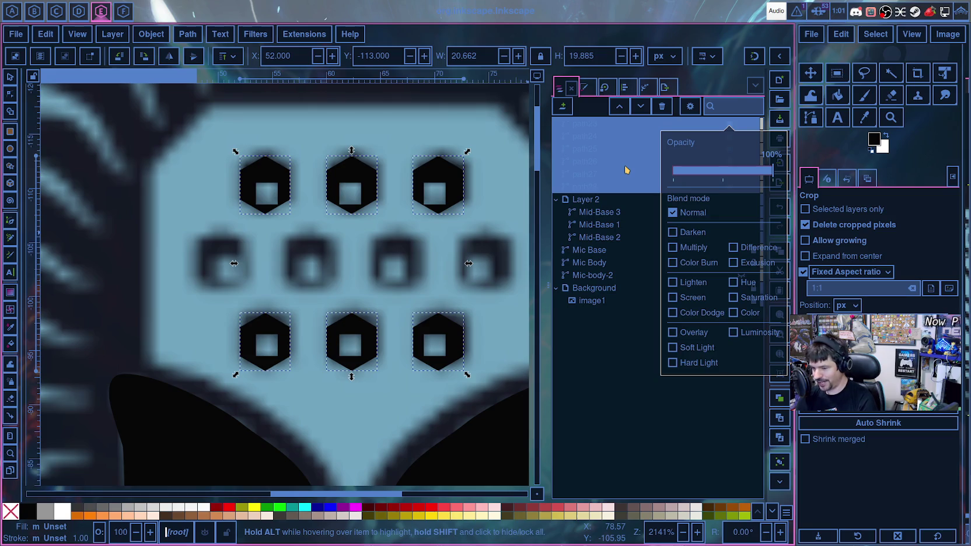
key("ctrl+k")
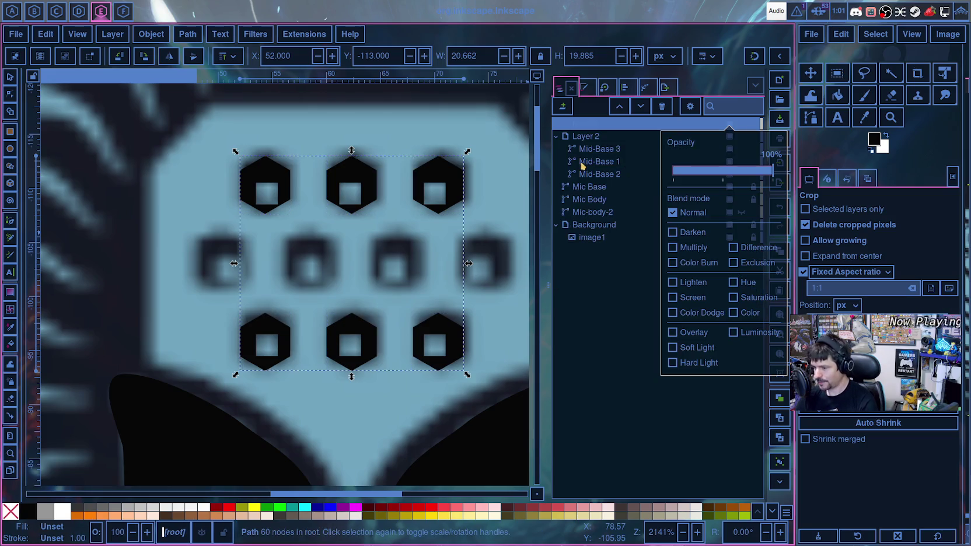
- Hide Mic-body-2 and reselect it together with the combined hexagon path
left_click(597, 212)
left_click(590, 125, "ctrl")
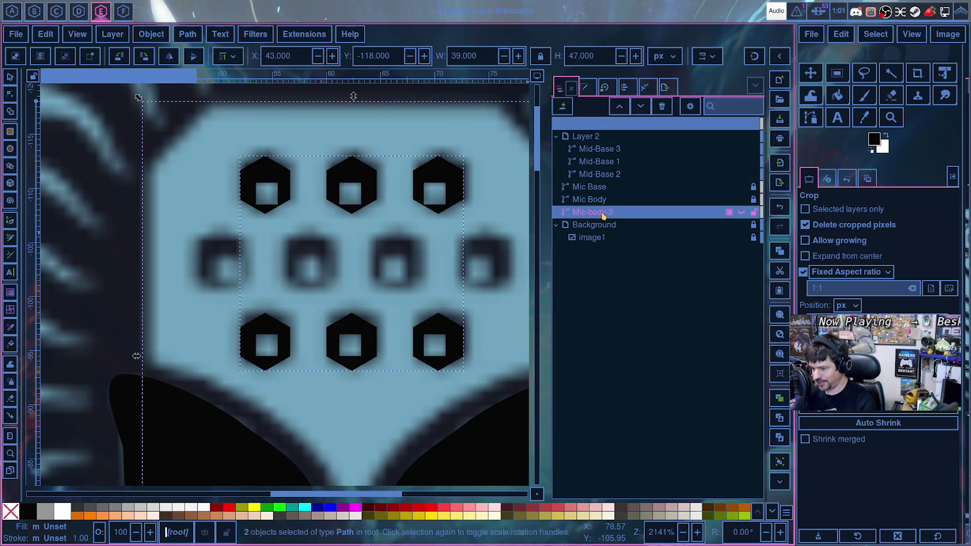
left_click(741, 213)
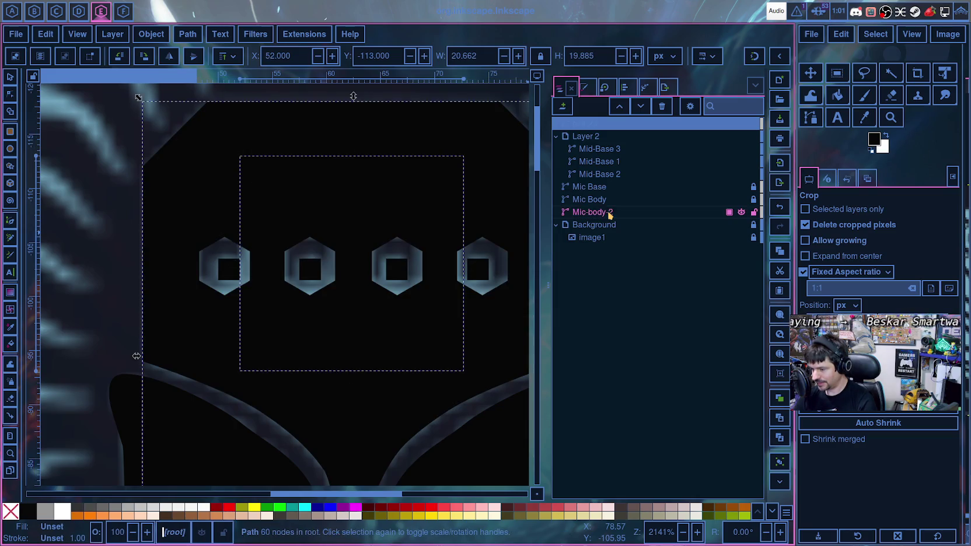
double_click(607, 213)
key("Return")
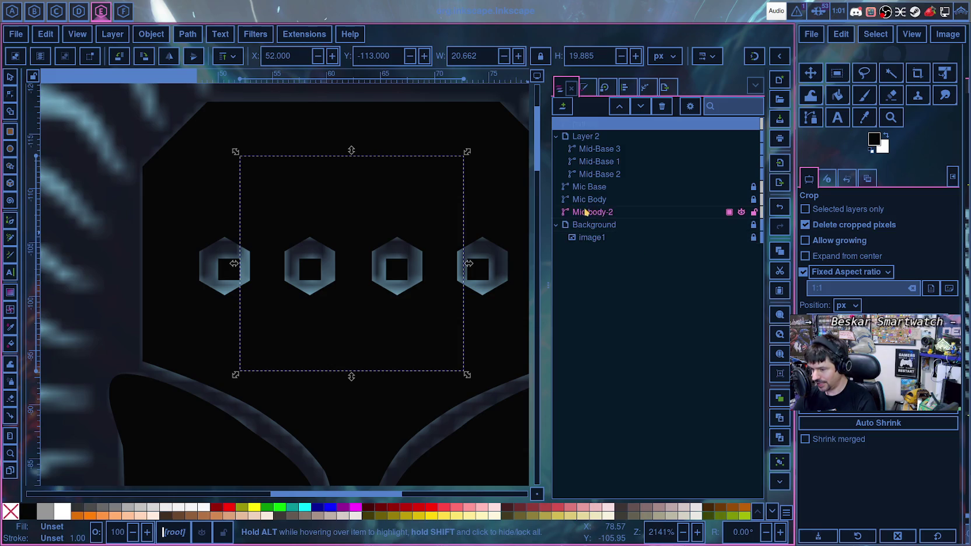
left_click(642, 211, "ctrl")
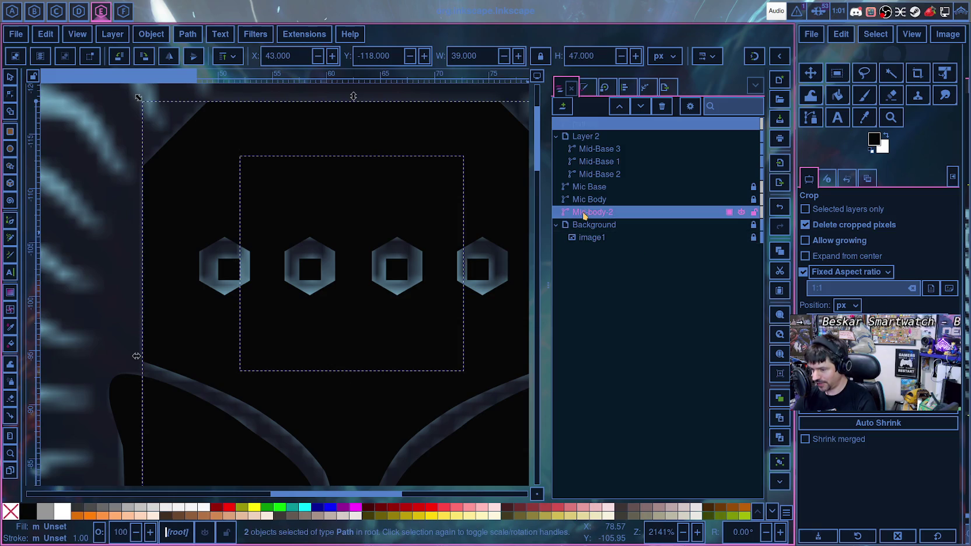
- In Shape Builder union mode, add both body halves and the first inner squares
left_click(10, 112)
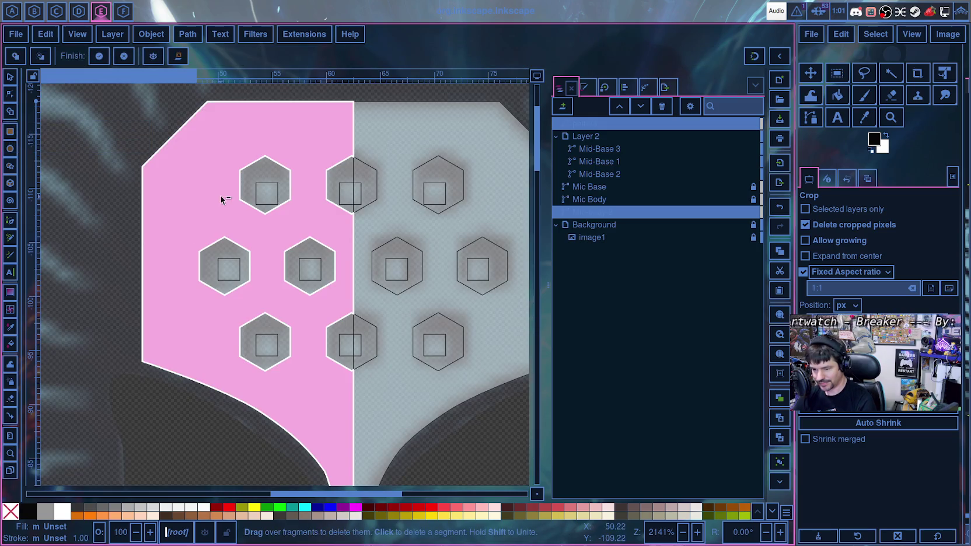
left_click(16, 56)
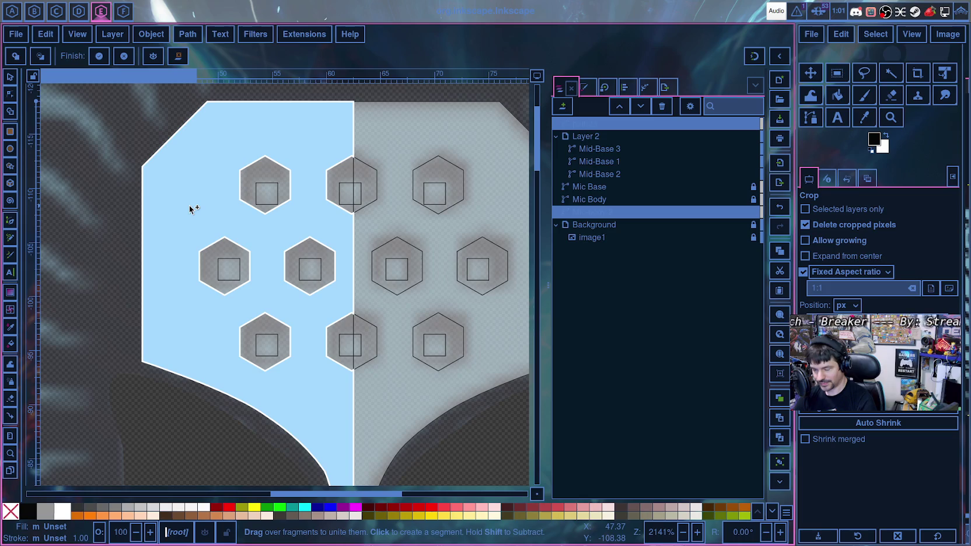
left_click(191, 209)
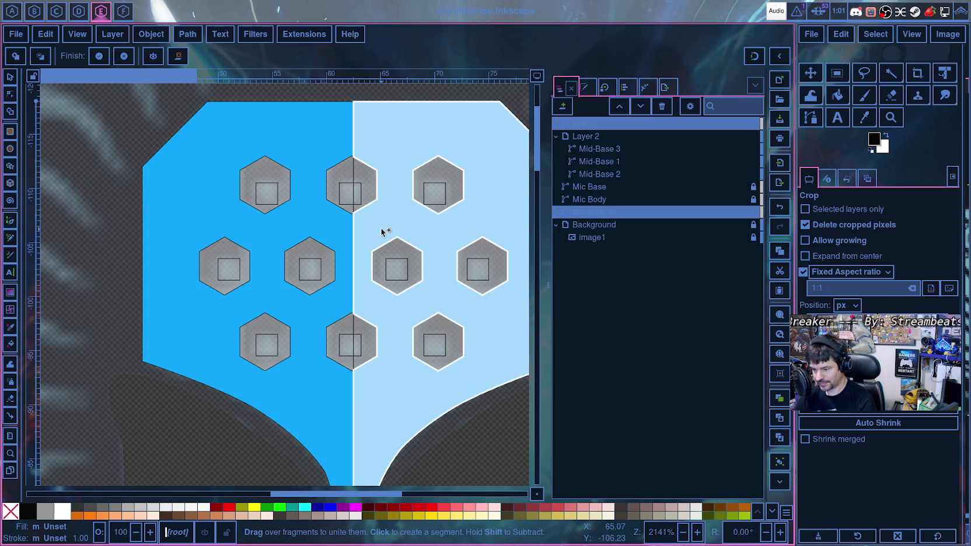
left_click(386, 246)
left_click(393, 268)
left_click(351, 193)
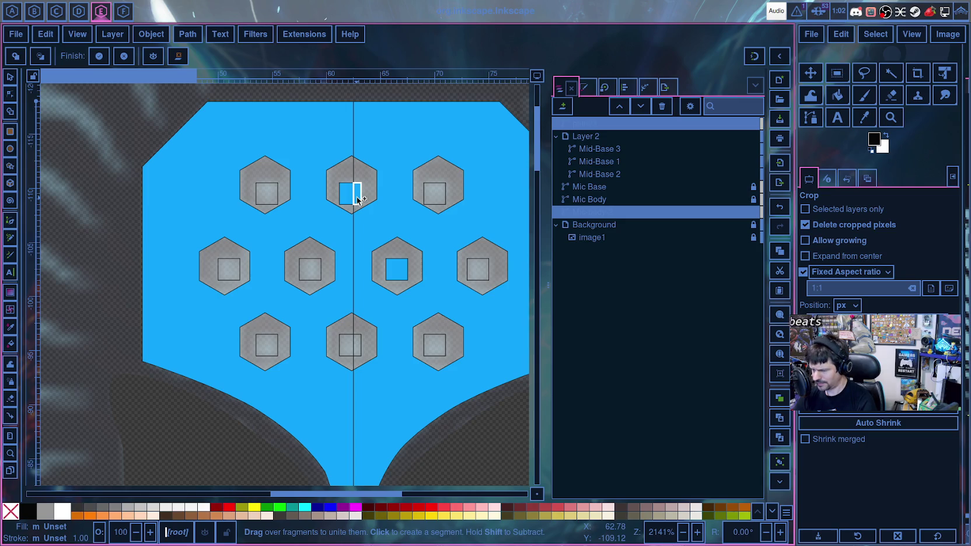
left_click(358, 200)
left_click(358, 350)
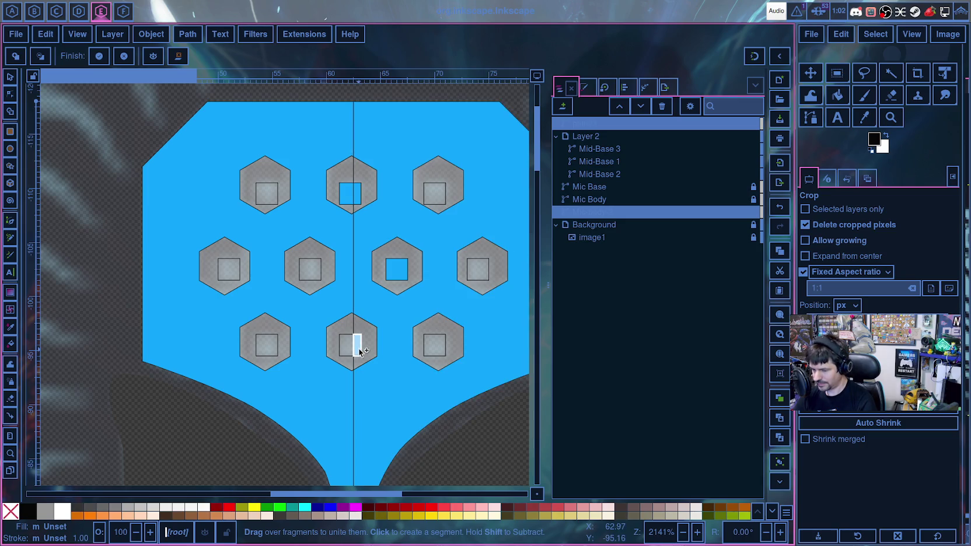
- Add the remaining inner squares, mark the top-middle square for deletion, and finish building
left_click(352, 350)
left_click(435, 344)
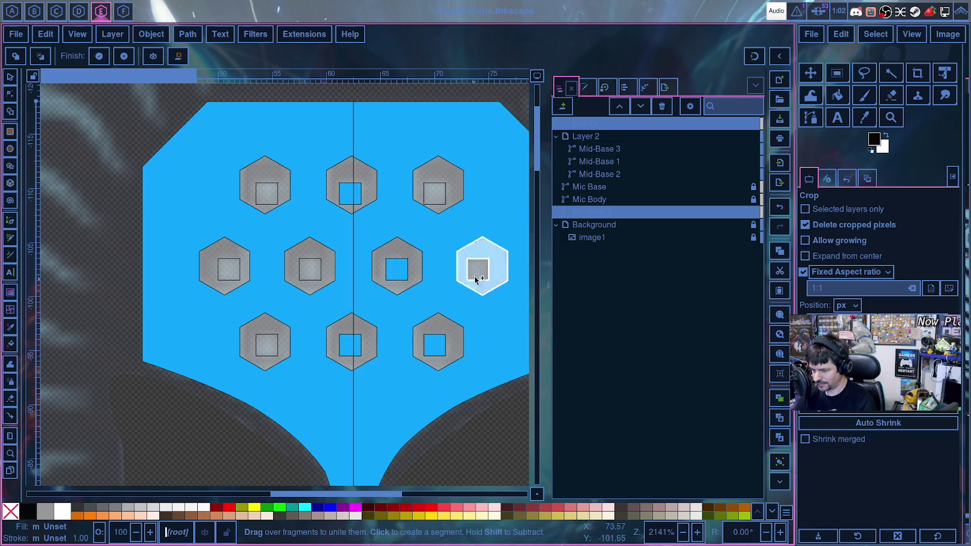
left_click(478, 269)
left_click(435, 194)
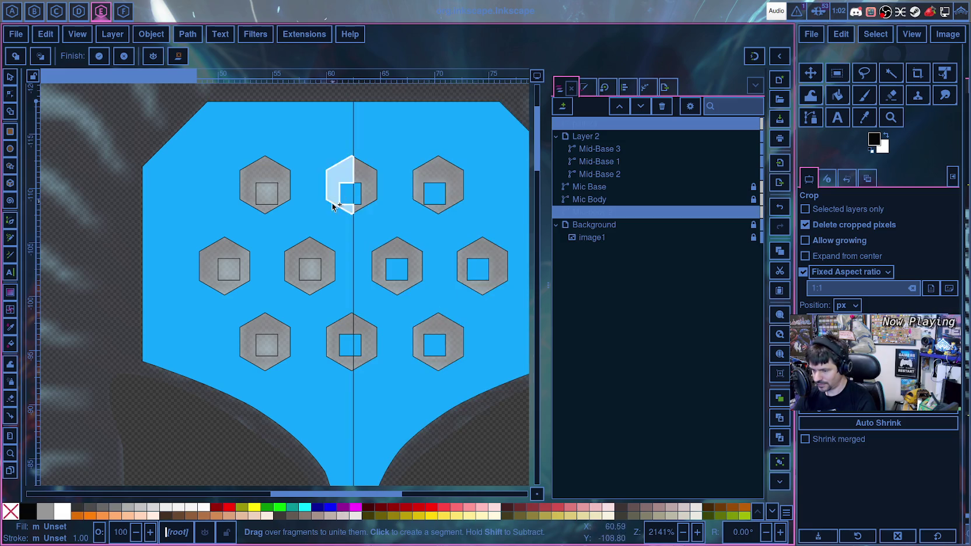
left_click(310, 269)
left_click(267, 193)
left_click(229, 269)
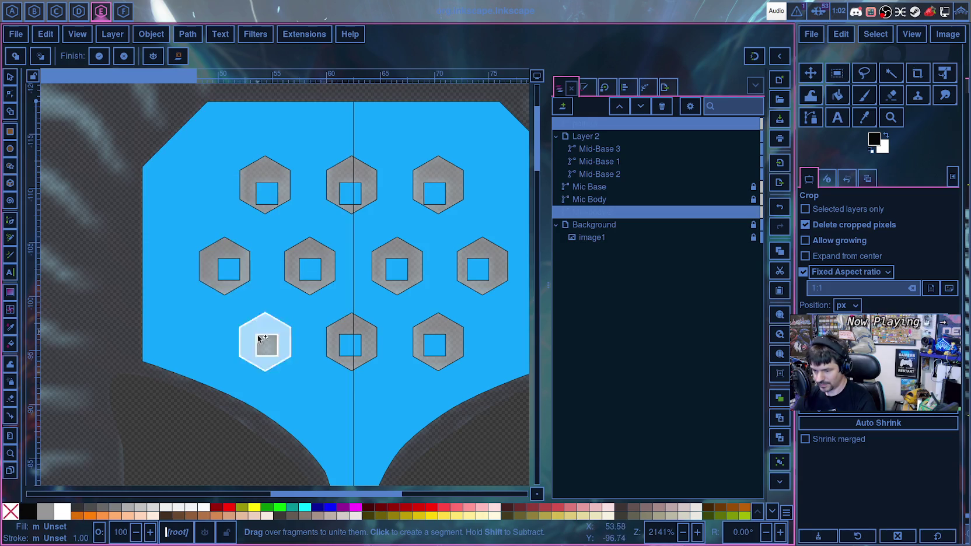
left_click(267, 345)
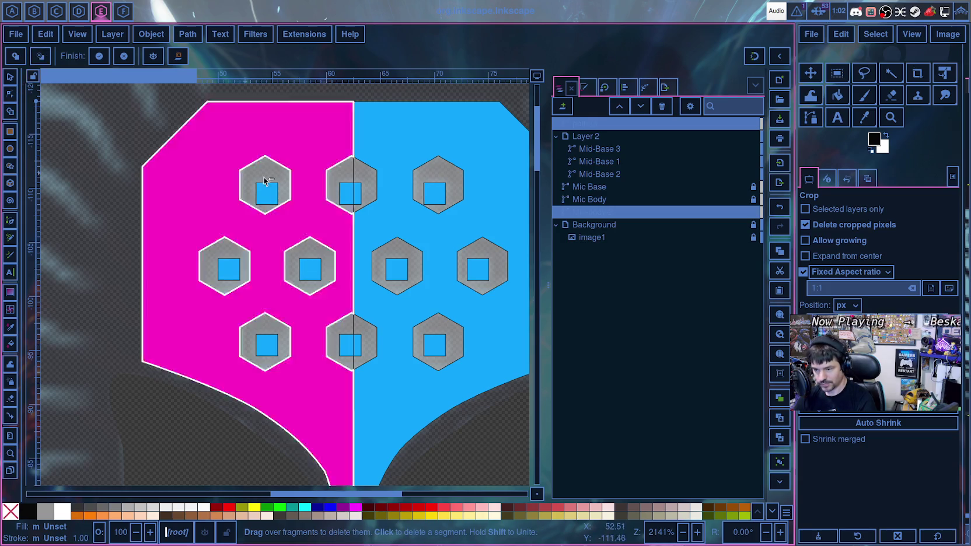
key("shift")
left_click(353, 195, "shift")
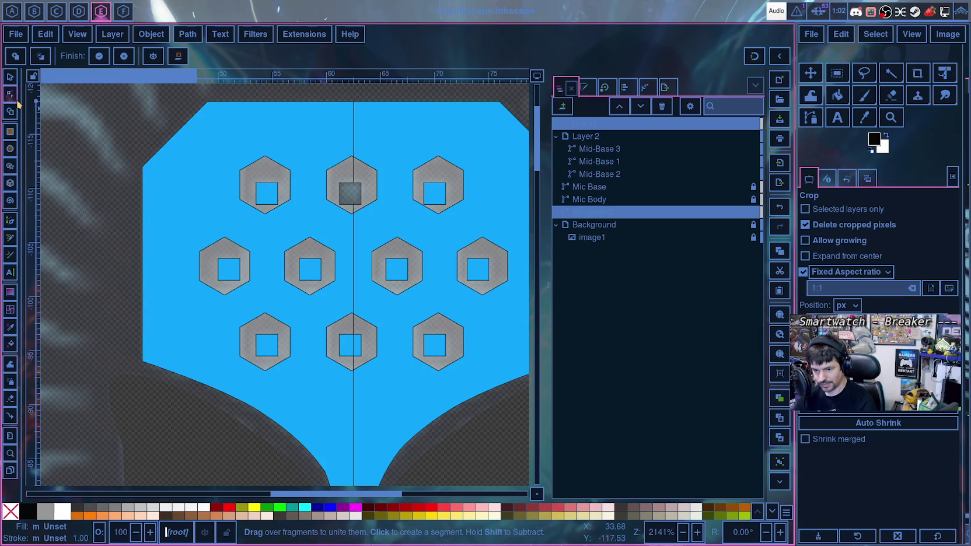
left_click(9, 79)
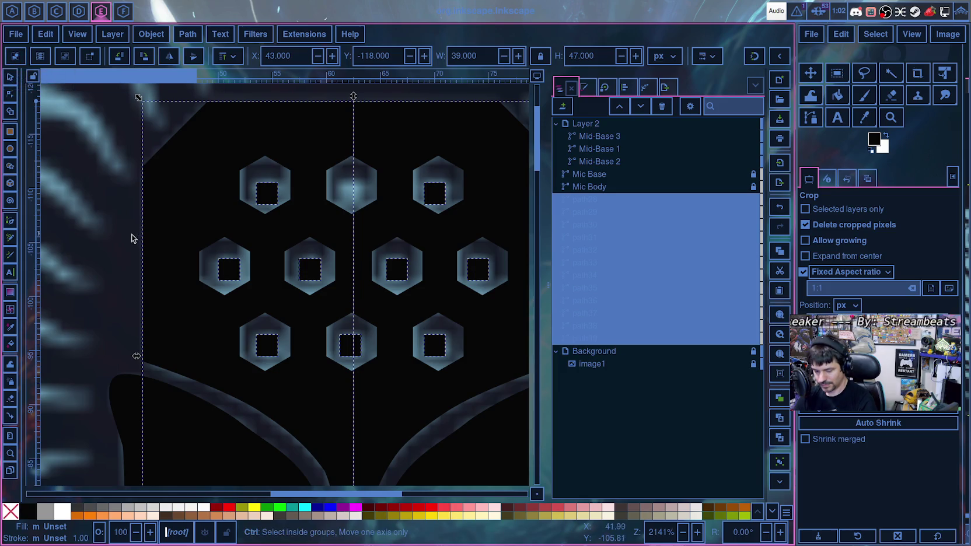
- Delete the twelve built paths and reselect path23 with Mic-body-2
key("Delete")
left_click(589, 124)
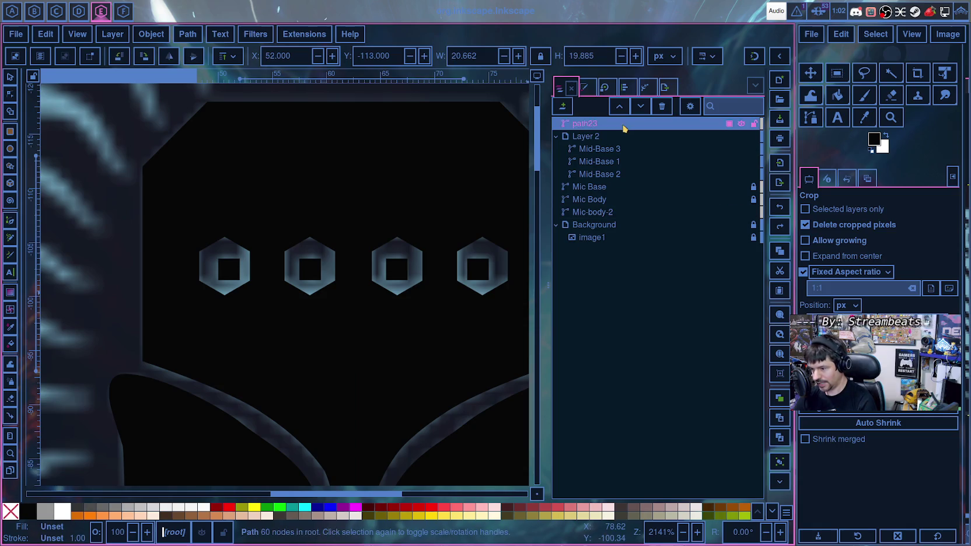
left_click(611, 214, "ctrl")
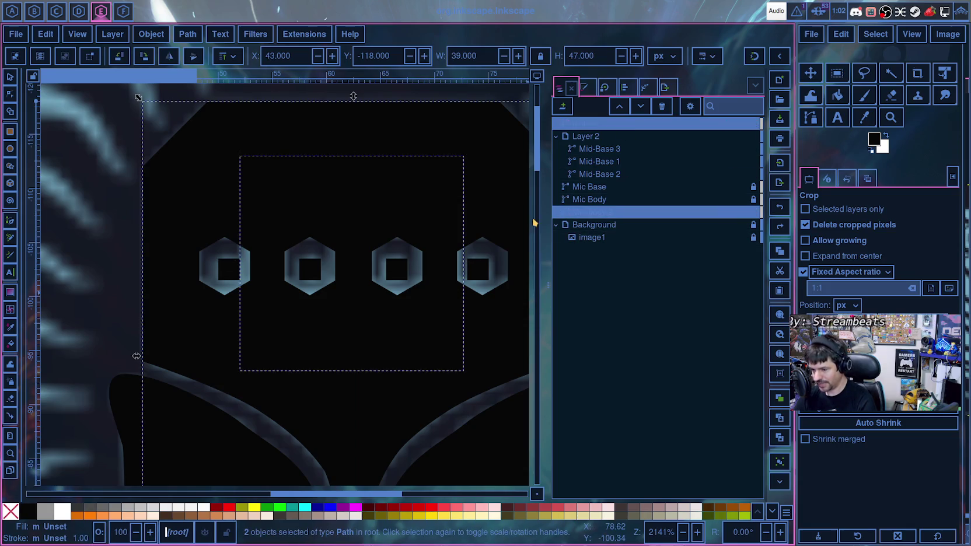
- In Shape Builder, add both body halves plus the right-side and bottom inner squares
left_click(10, 112)
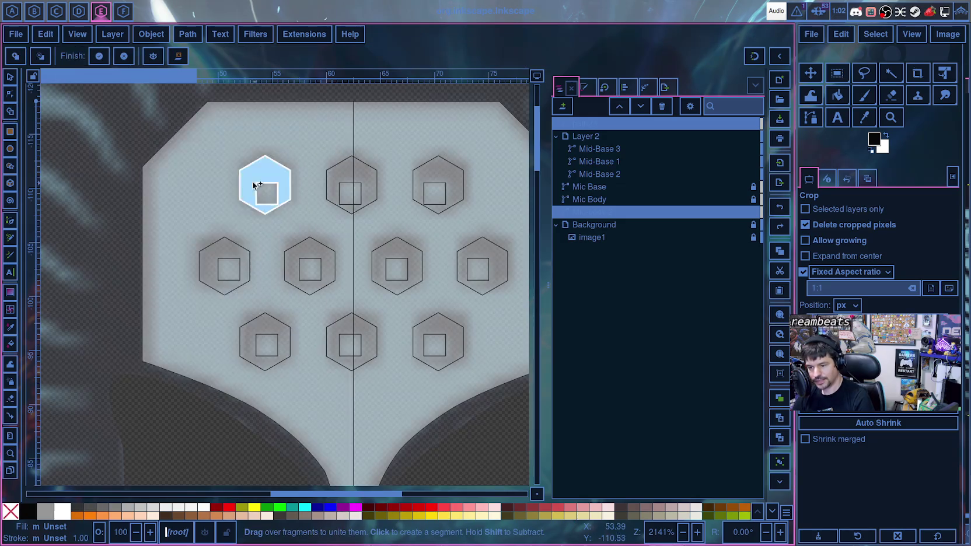
left_click(225, 209)
left_click(381, 396)
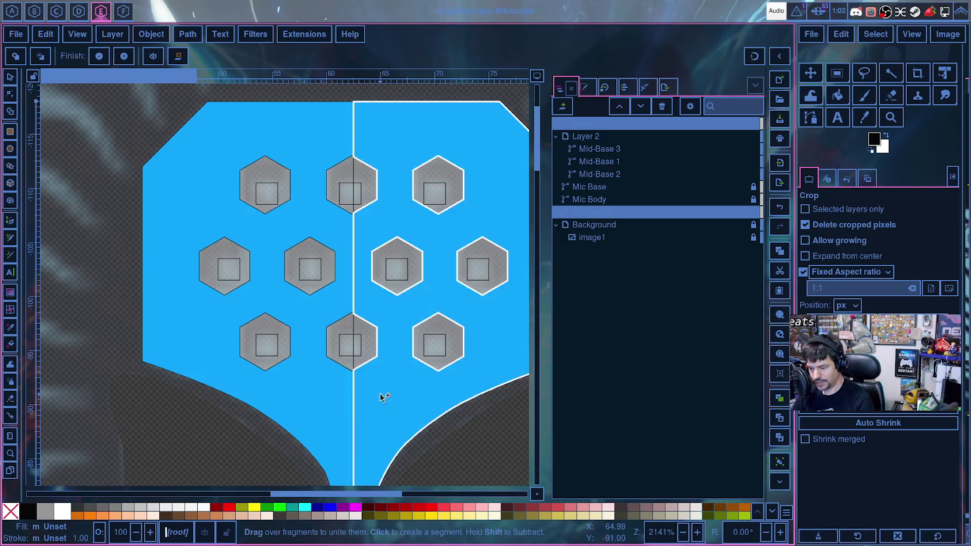
left_click(397, 269)
left_click(435, 192)
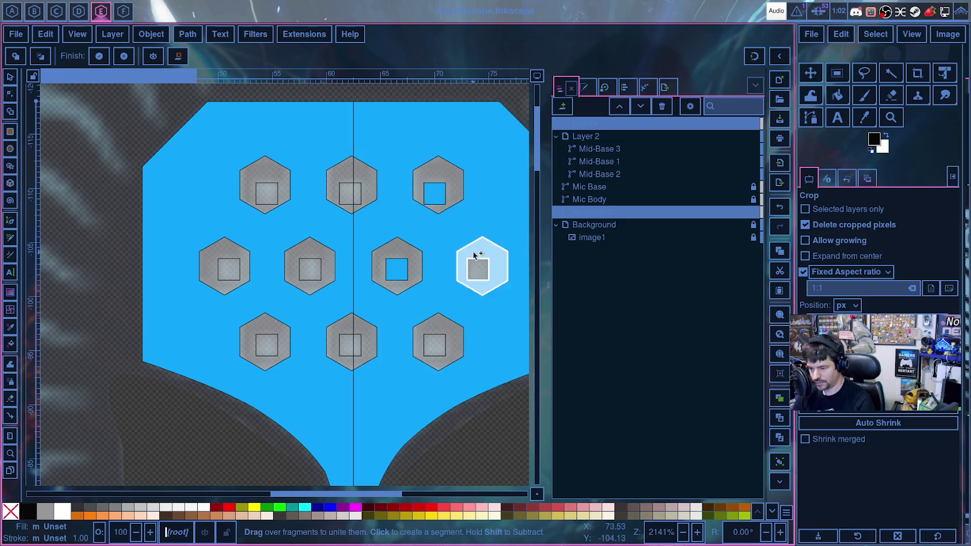
left_click(478, 269)
left_click(435, 344)
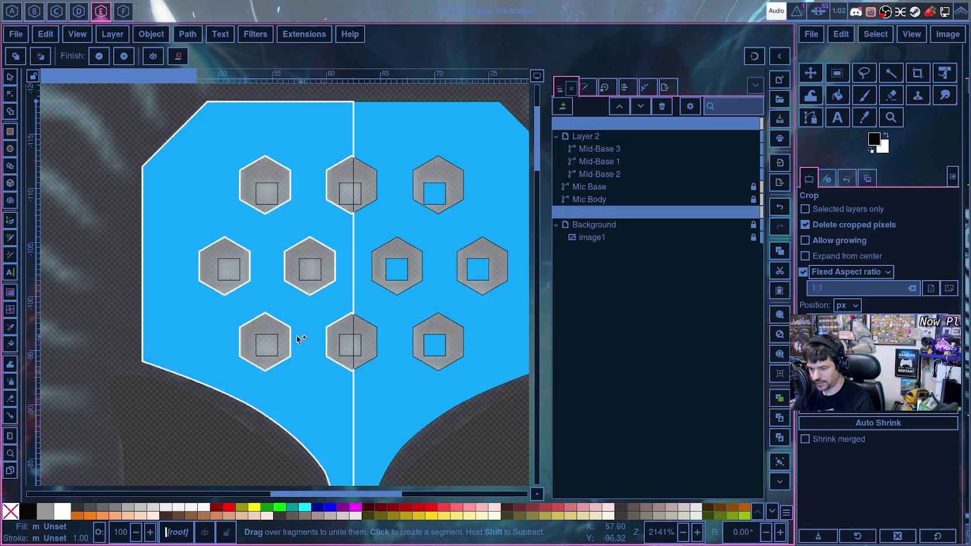
left_click(266, 344)
- Add the middle, top and bottom-middle squares, finish, and combine all 14 pieces into one path
left_click(317, 272)
left_click(231, 268)
left_click(265, 192)
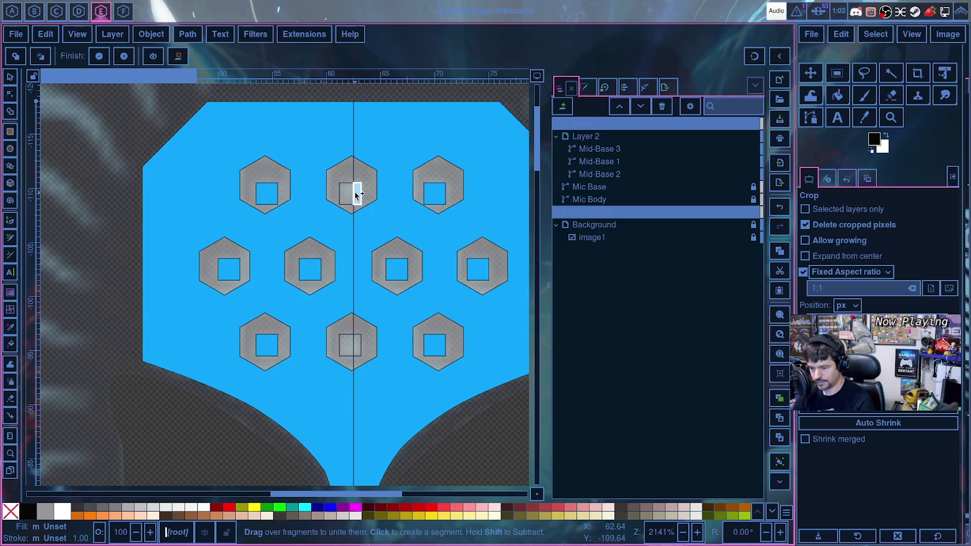
left_click(348, 194)
left_click(358, 198)
left_click(344, 346)
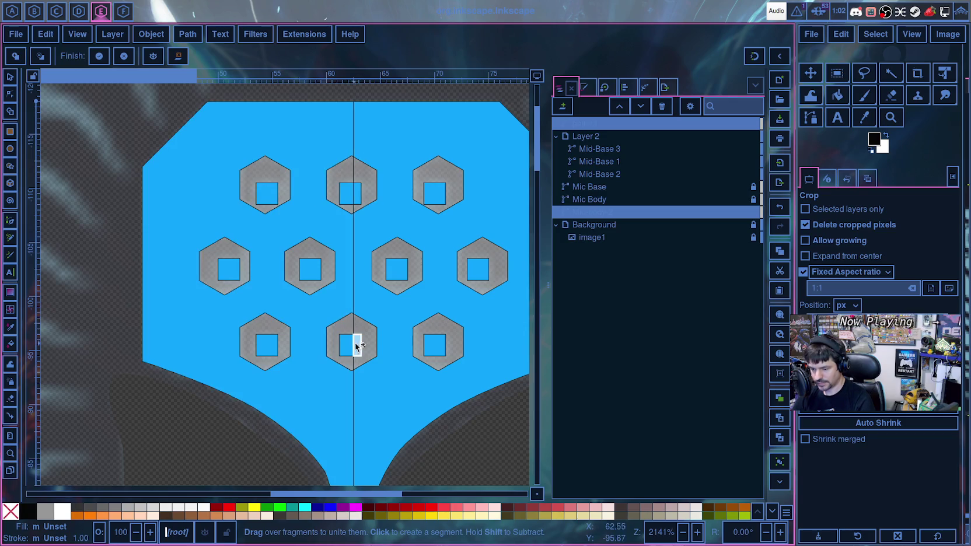
left_click(99, 57)
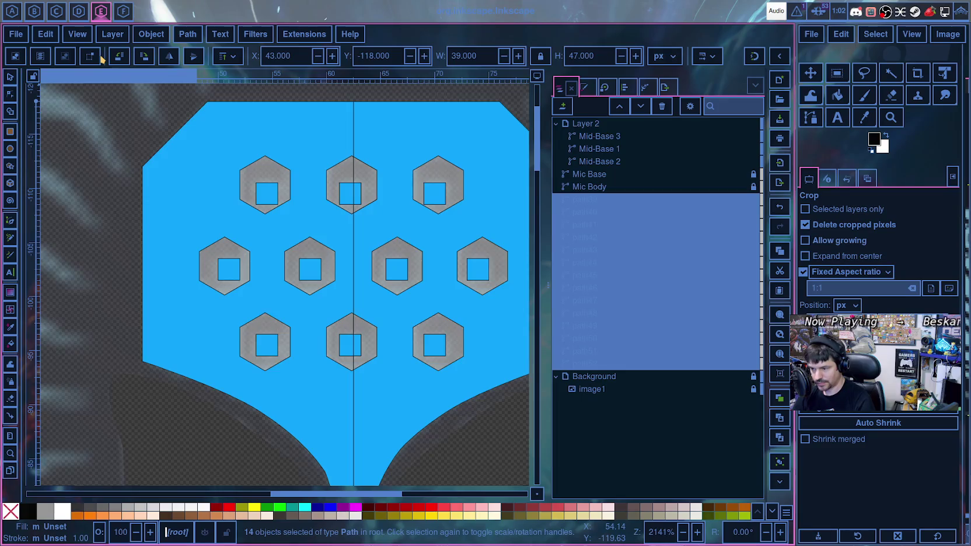
key("ctrl+k")
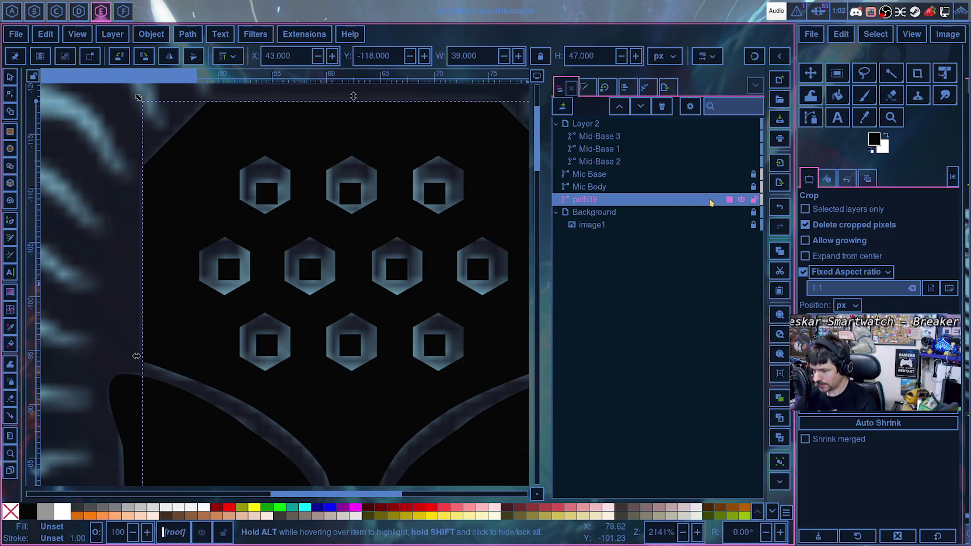
- Rename the merged path39 object to 'Mic Head'
left_click(741, 187)
left_click(742, 188)
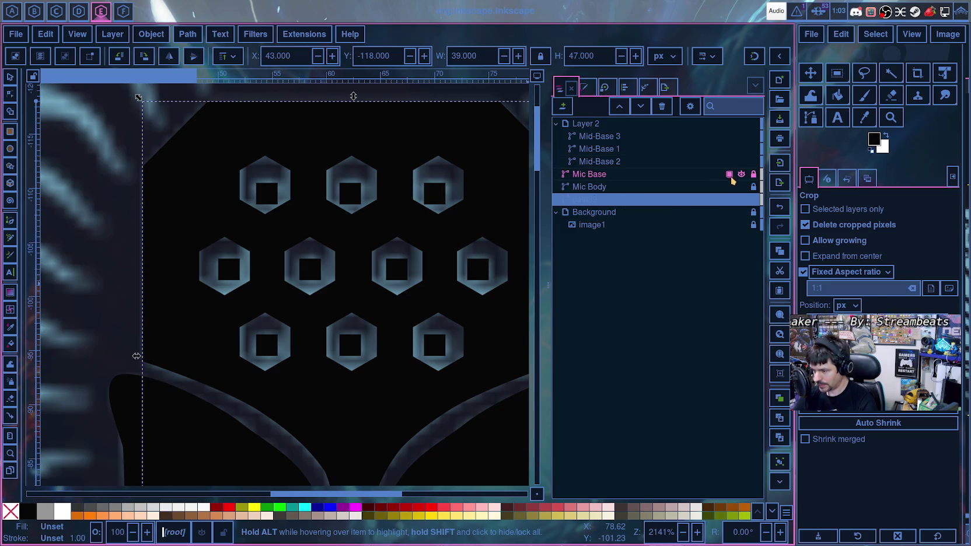
left_click(592, 202)
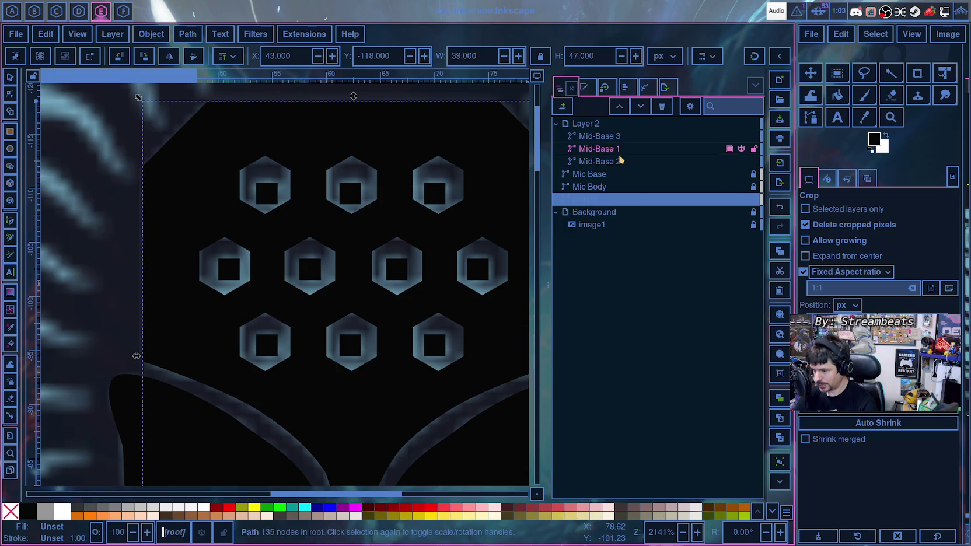
double_click(594, 201)
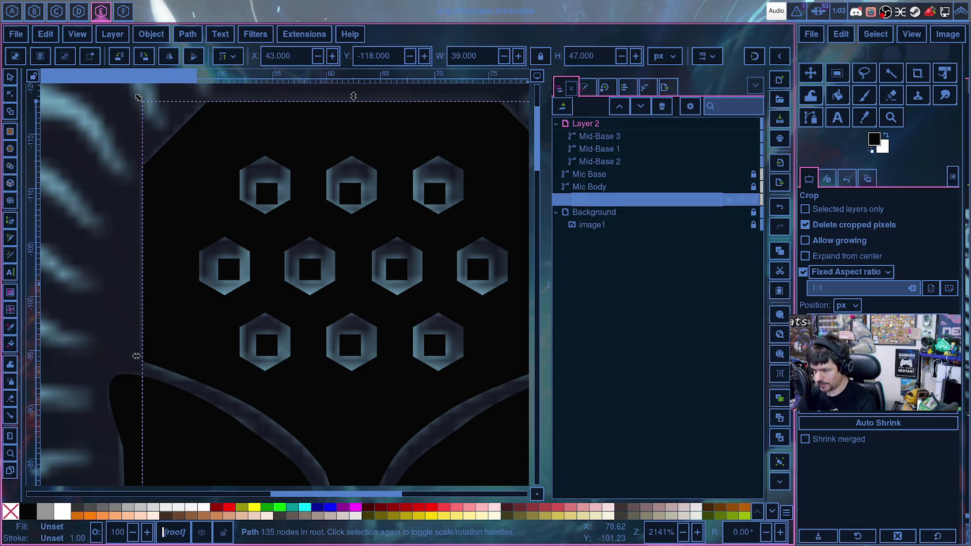
key("Return")
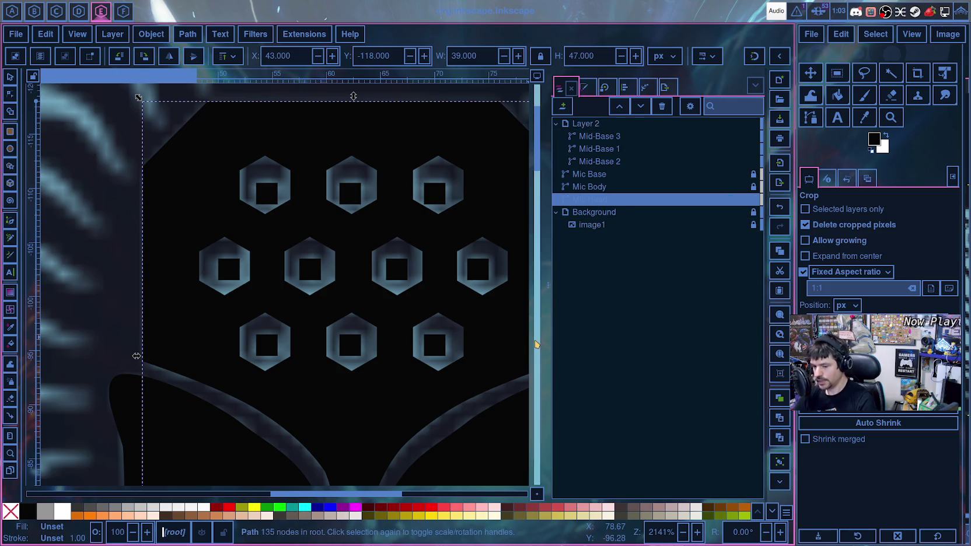
- Hide the background reference image so only the black microphone shows
scroll(453, 373, "down", 3)
scroll(453, 374, "down", 1)
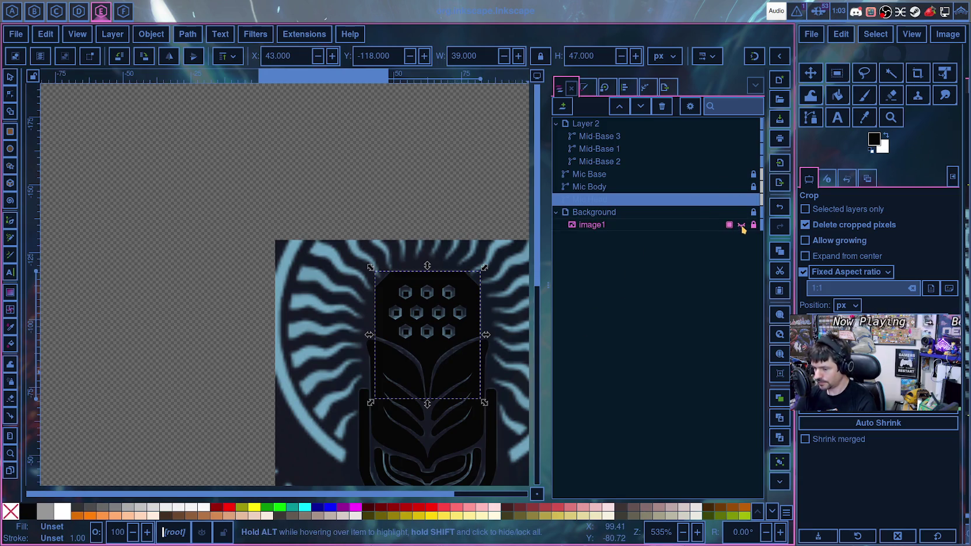
left_click(742, 226)
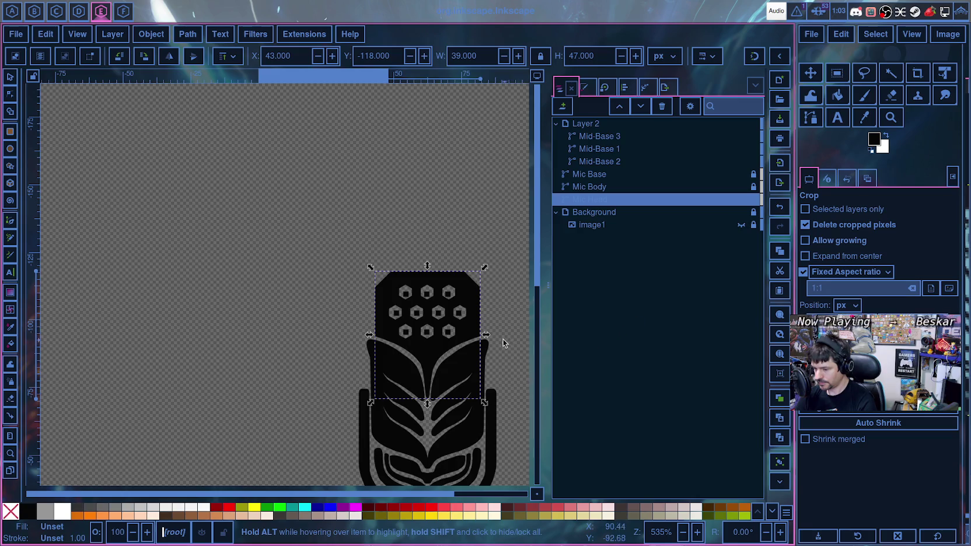
scroll(482, 311, "down", 3)
scroll(482, 311, "down", 3)
scroll(482, 311, "down", 2, "ctrl")
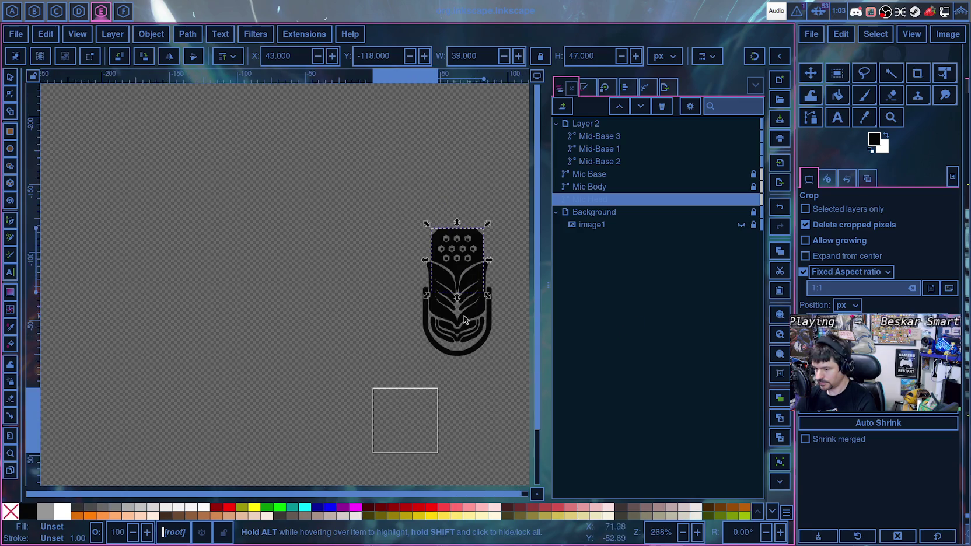
left_click(309, 301)
scroll(344, 321, "down", 2, "ctrl")
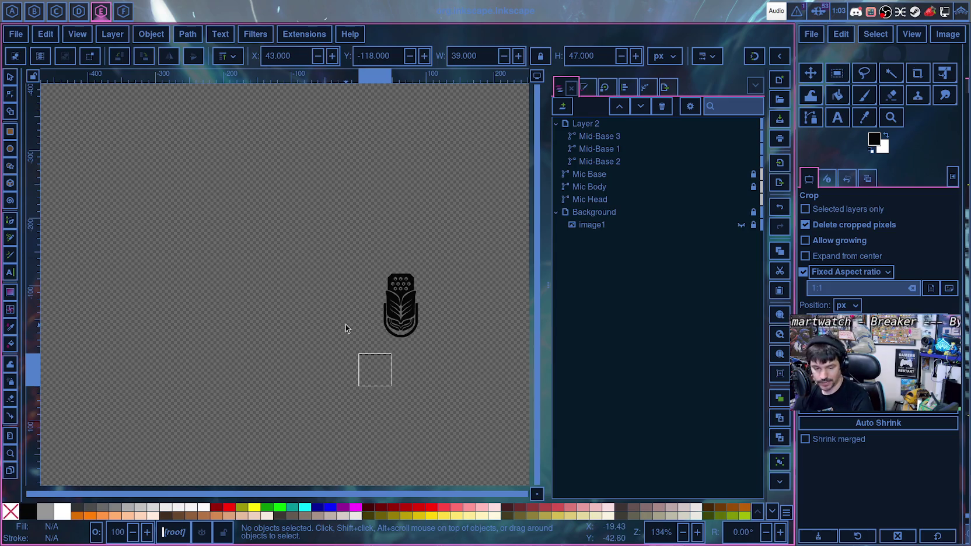
scroll(366, 337, "up", 3)
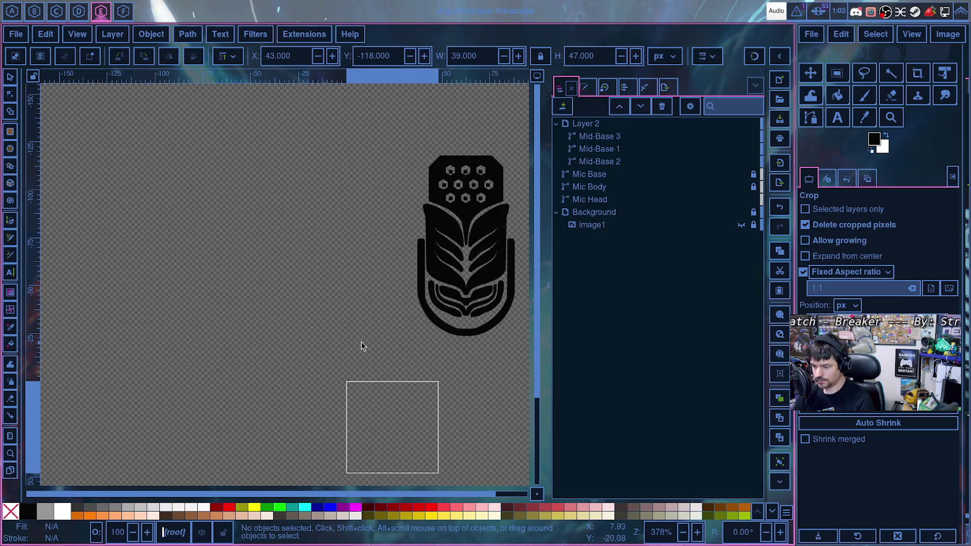
- Select the Mic parts in the Objects panel and save the drawing
scroll(280, 344, "right", 5)
scroll(408, 292, "up", 3)
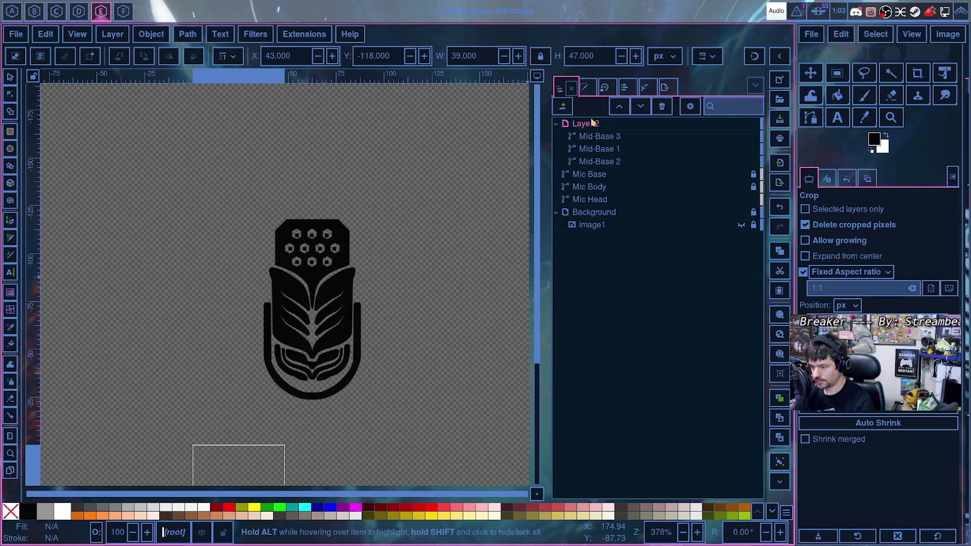
left_click(578, 217)
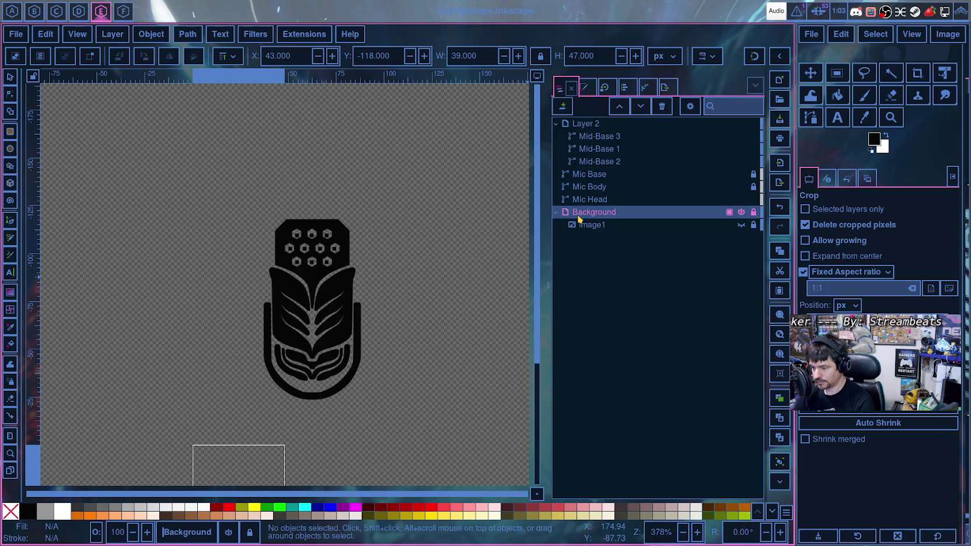
left_click(584, 199)
left_click_drag(585, 194, 586, 127)
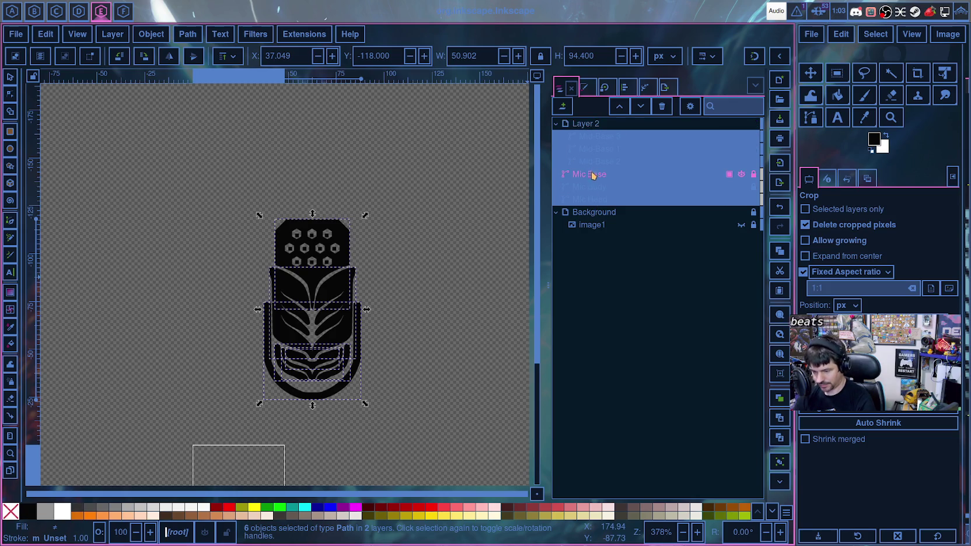
key("ctrl+s")
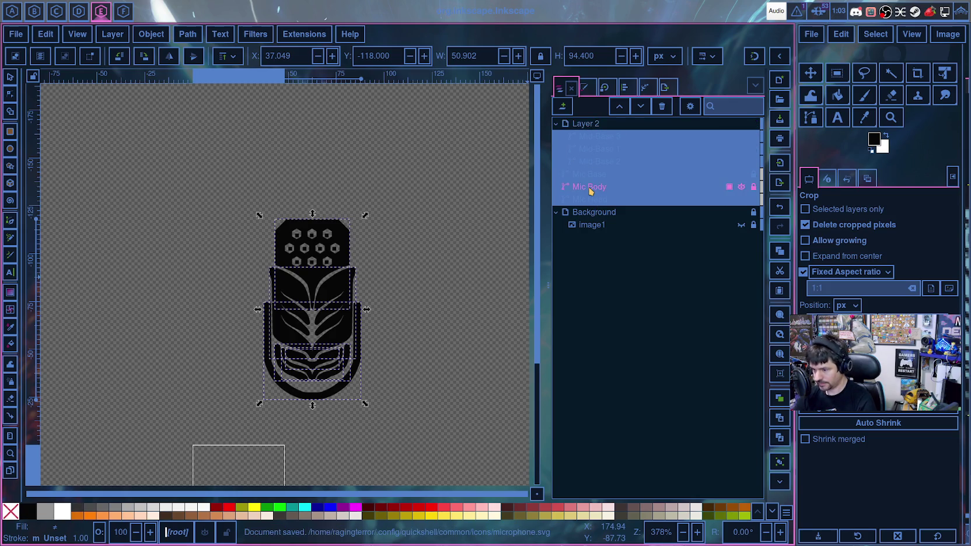
- Group Layer 2 together with Mic Base, Mic Body and Mic Head
right_click(598, 160)
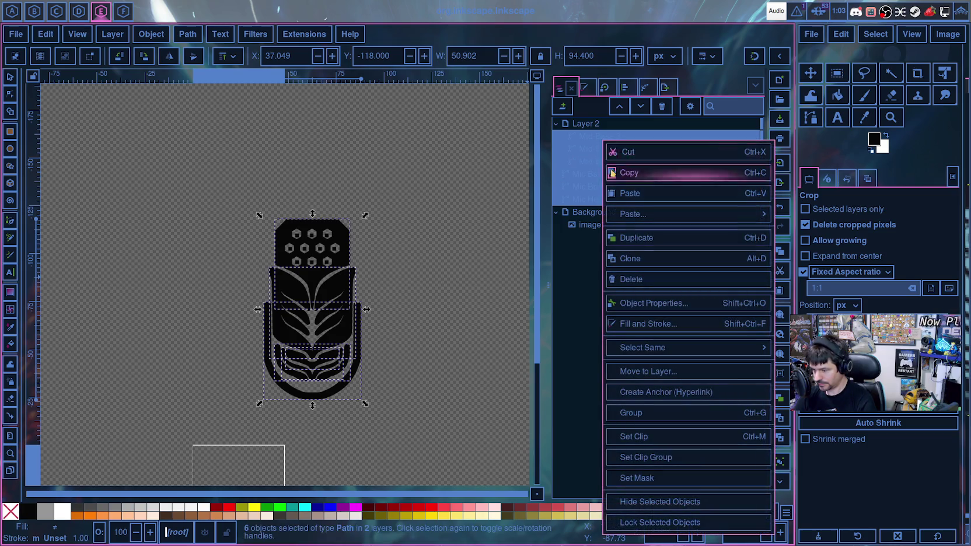
left_click(562, 124)
left_click(559, 126)
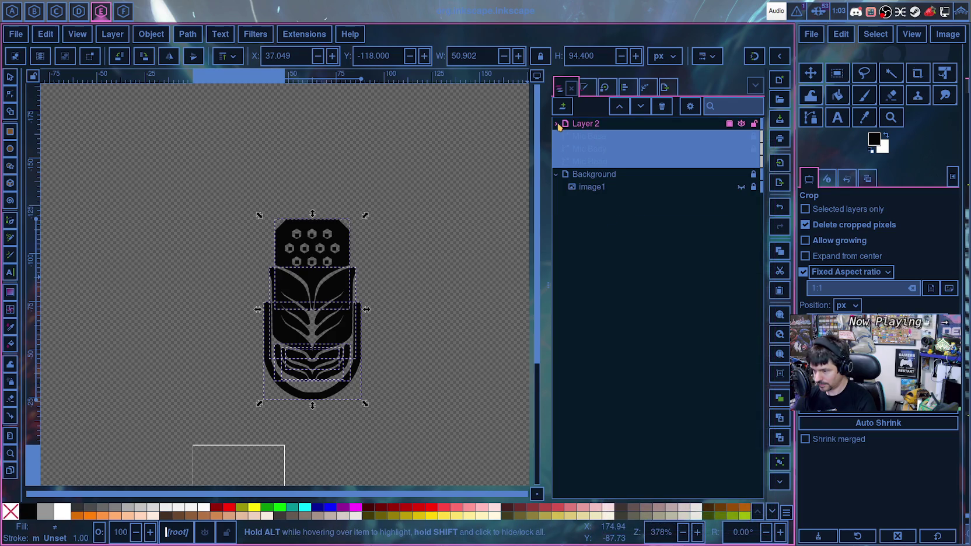
left_click(557, 124)
left_click(581, 125, "ctrl")
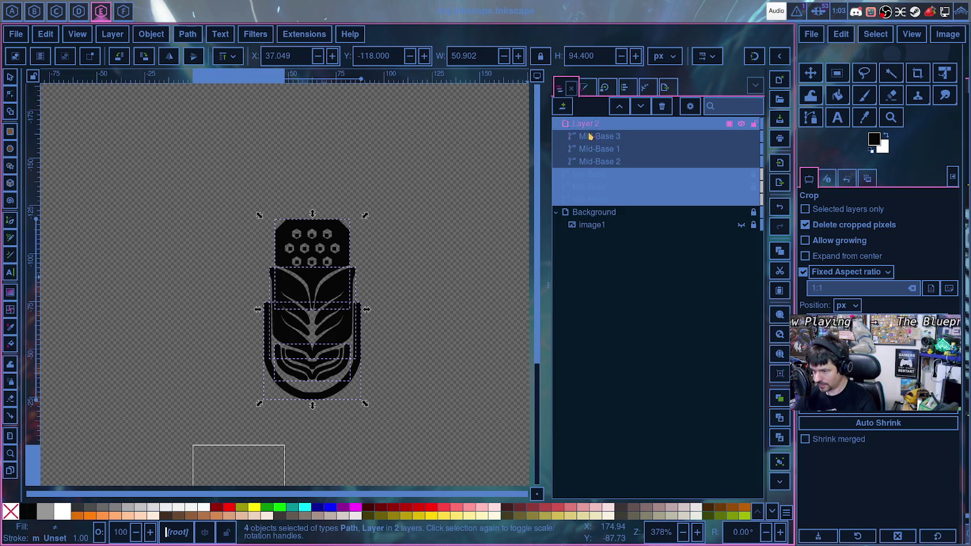
right_click(606, 124)
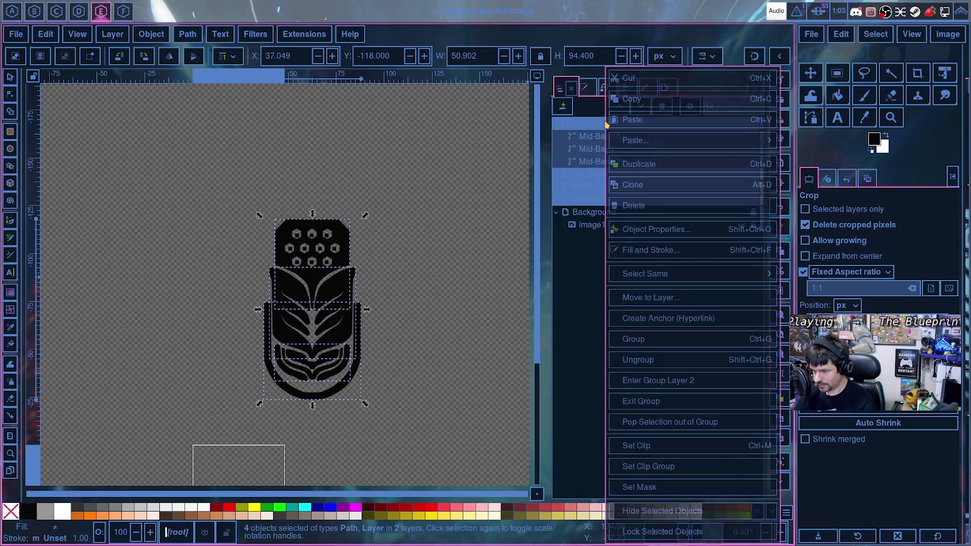
left_click(655, 347)
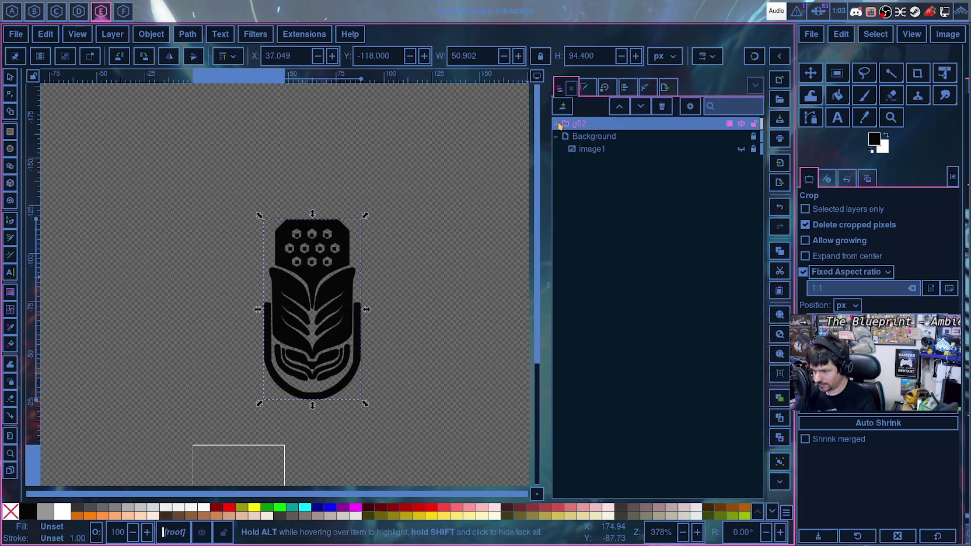
- Rename the new group to 'Microphone' and select it on the canvas
left_click(558, 124)
double_click(590, 124)
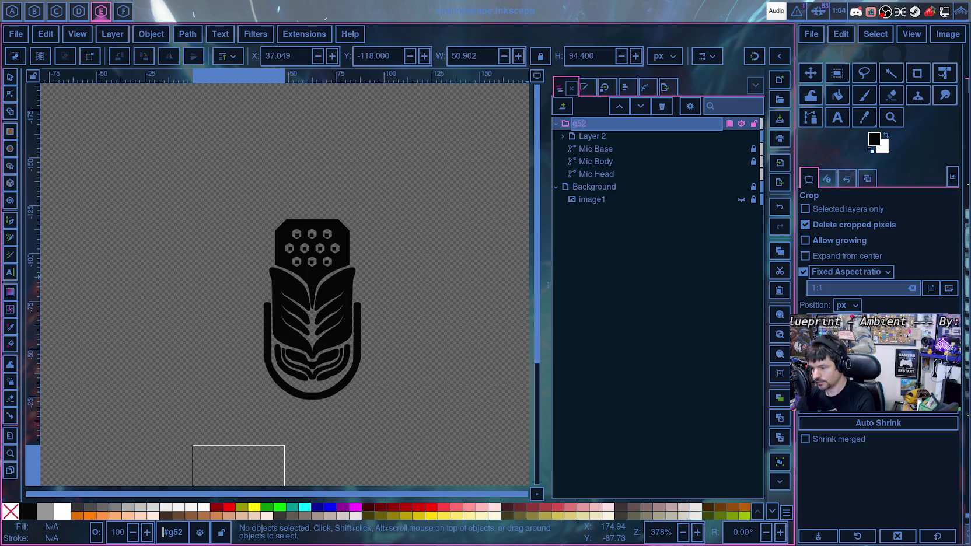
type("Microphone")
key("Return")
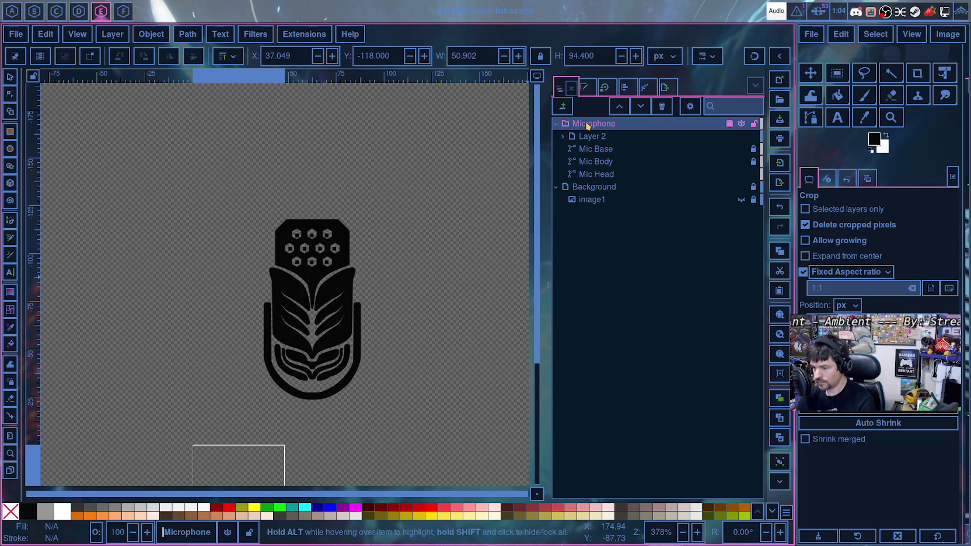
left_click(562, 137)
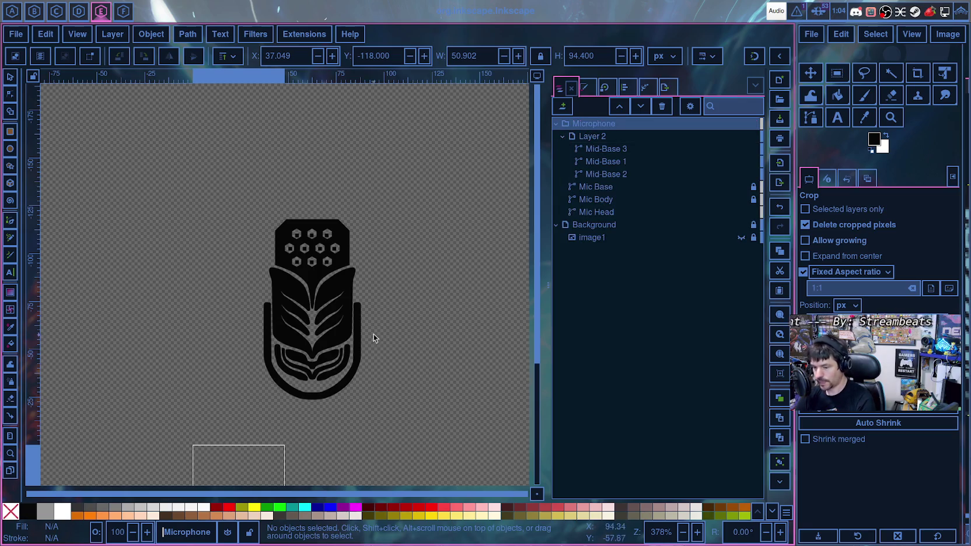
left_click(315, 392)
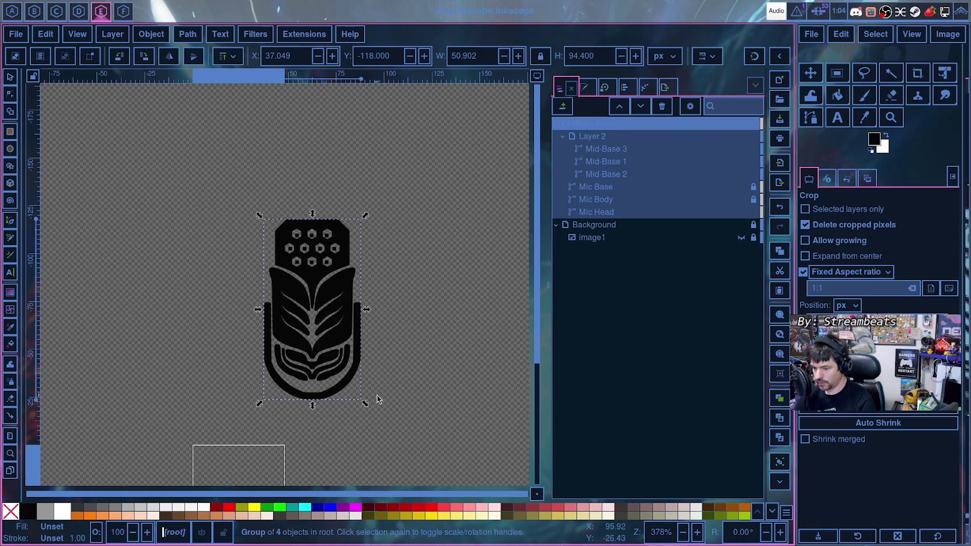
scroll(407, 388, "down", 3)
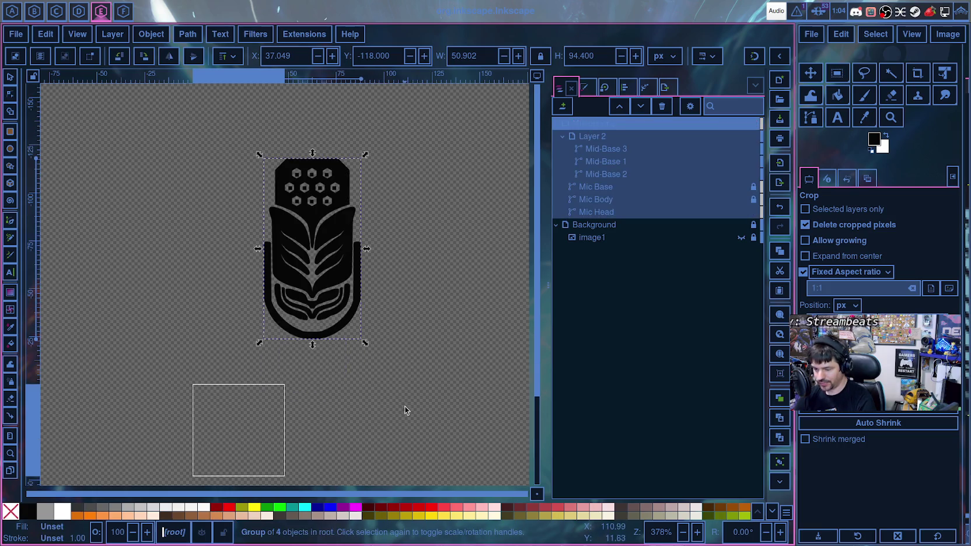
- Centre the microphone group horizontally and vertically relative to the page
left_click(625, 88)
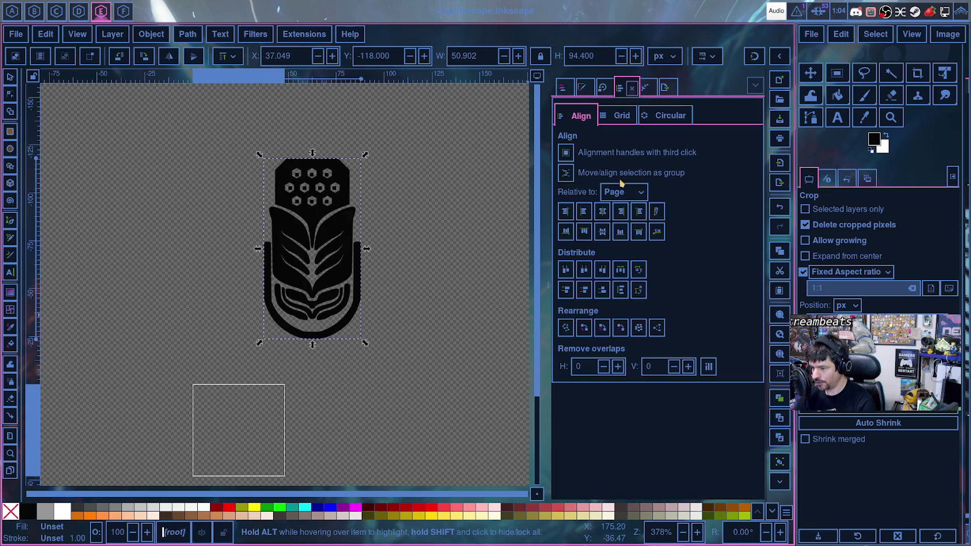
left_click(603, 214)
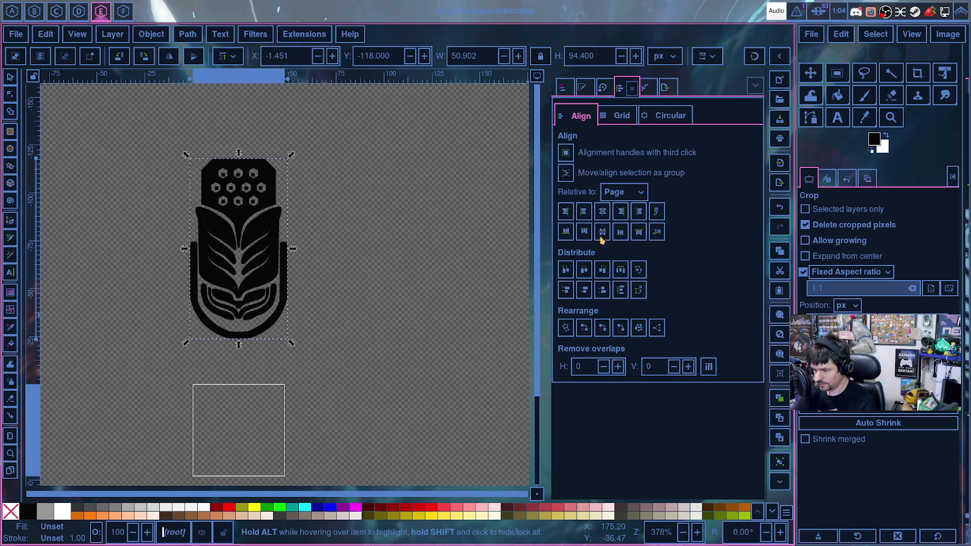
left_click(603, 232)
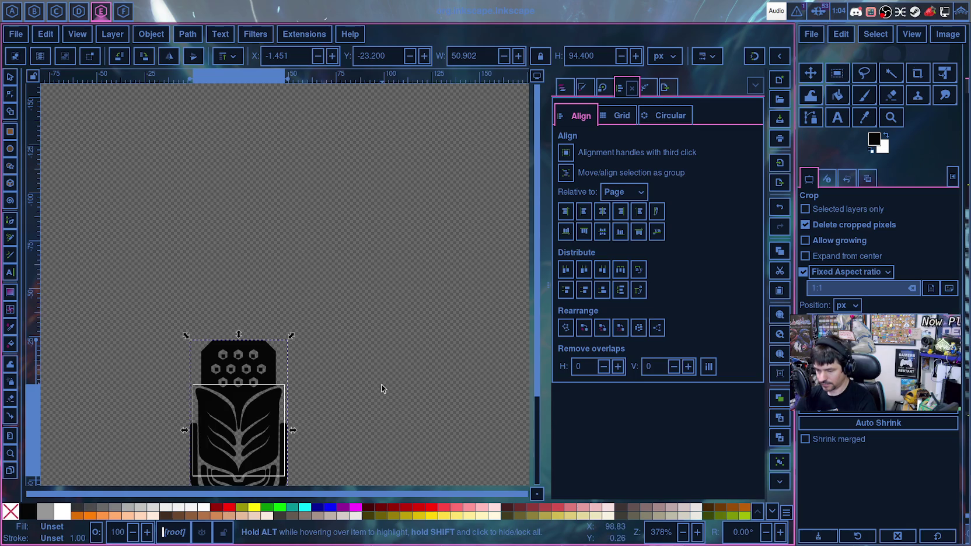
scroll(382, 384, "down", 6)
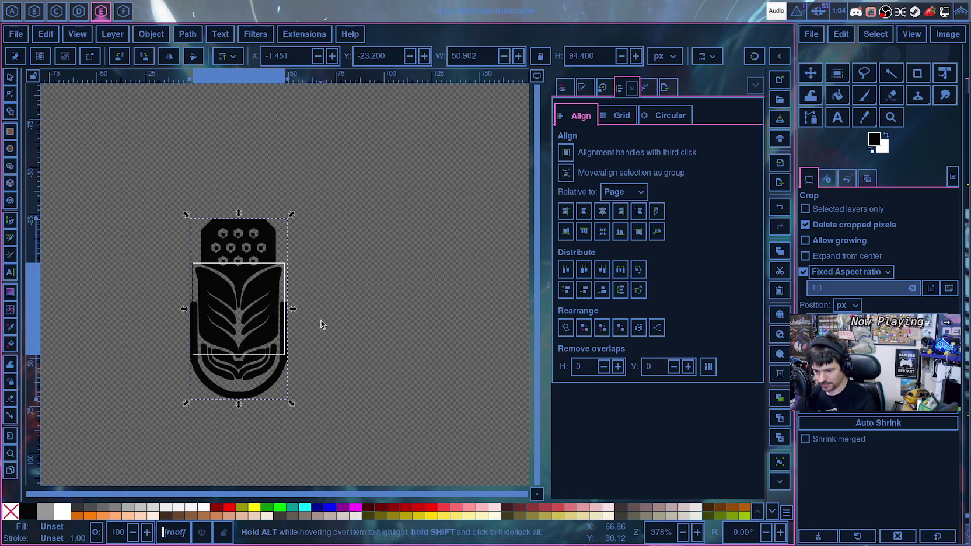
scroll(375, 307, "up", 2)
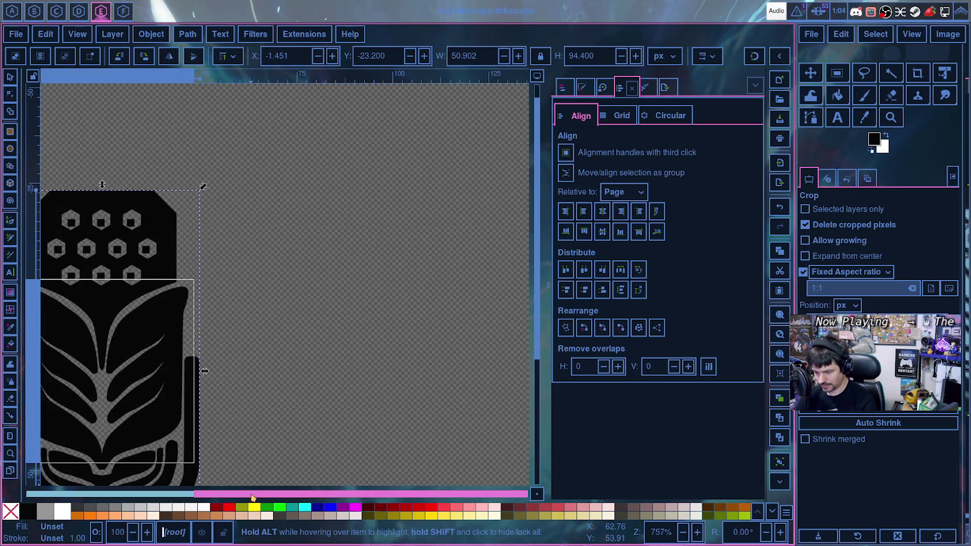
left_click_drag(227, 496, 170, 495)
- Scale the microphone down to fit the page and re-centre it on both axes
left_click_drag(121, 187, 203, 298)
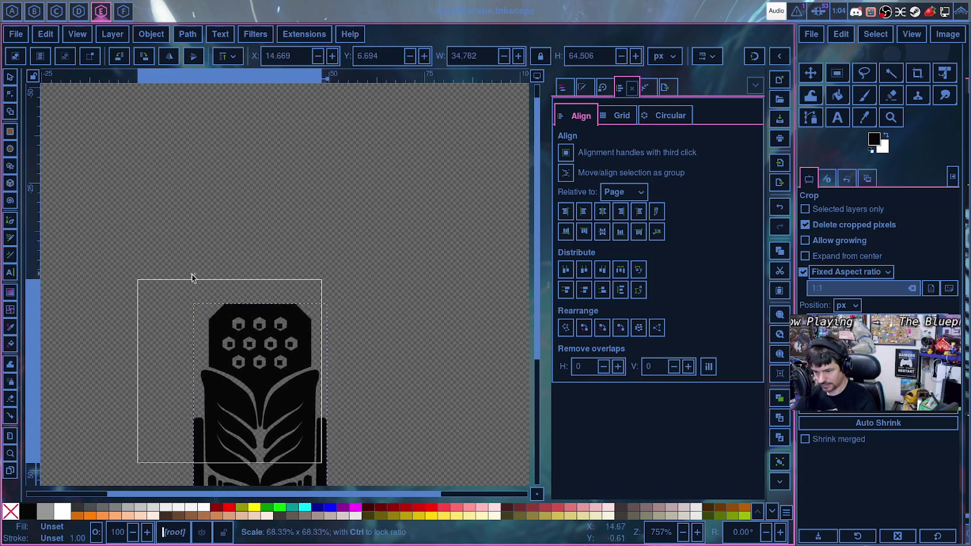
left_click_drag(276, 402, 223, 277)
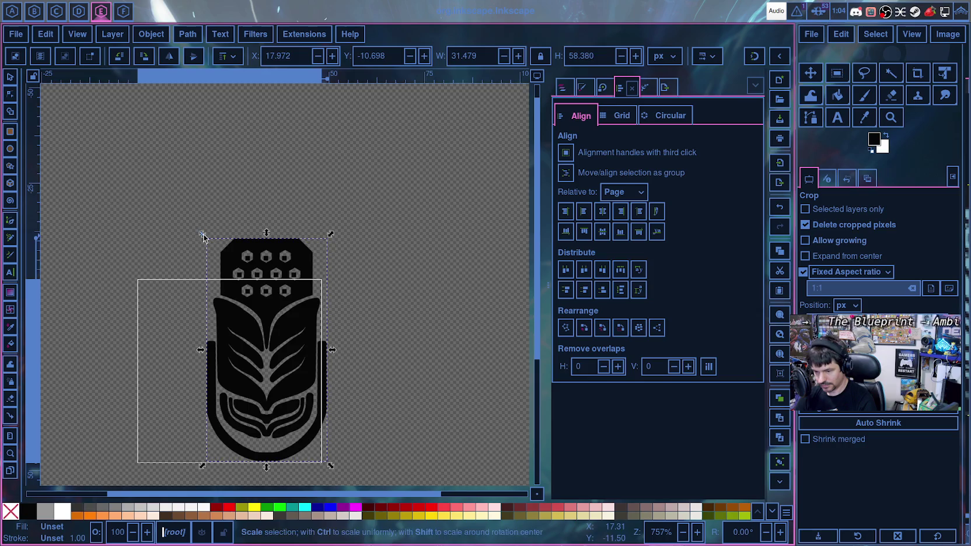
left_click_drag(202, 234, 229, 279)
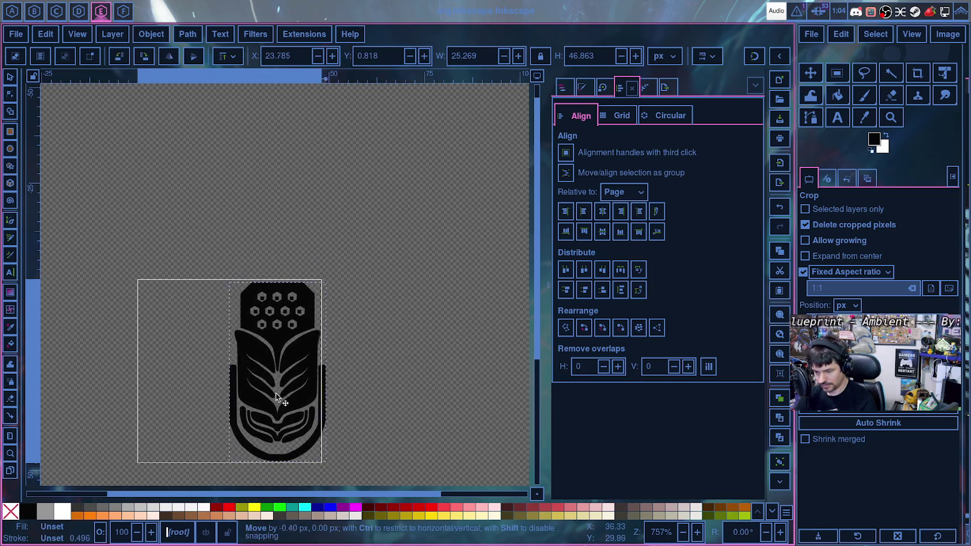
left_click_drag(283, 395, 227, 386)
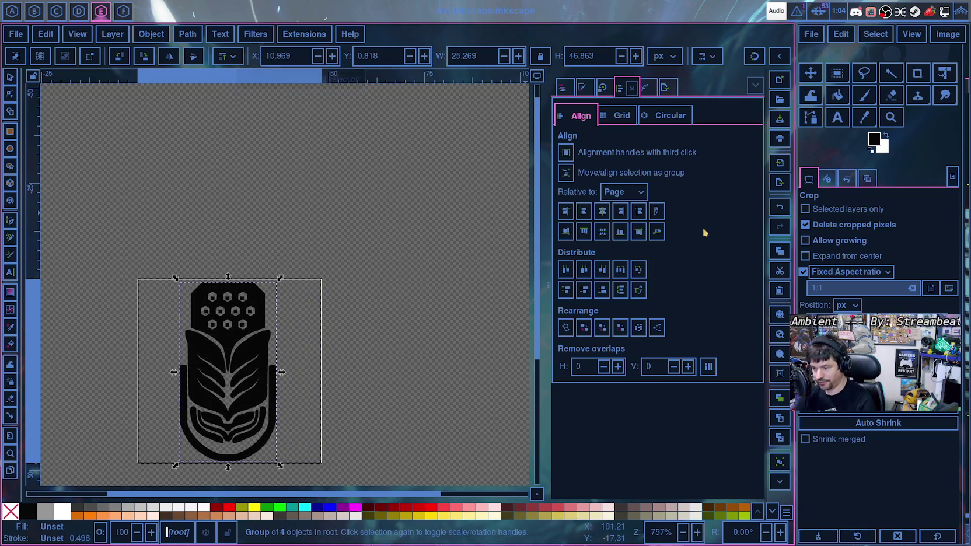
left_click(607, 215)
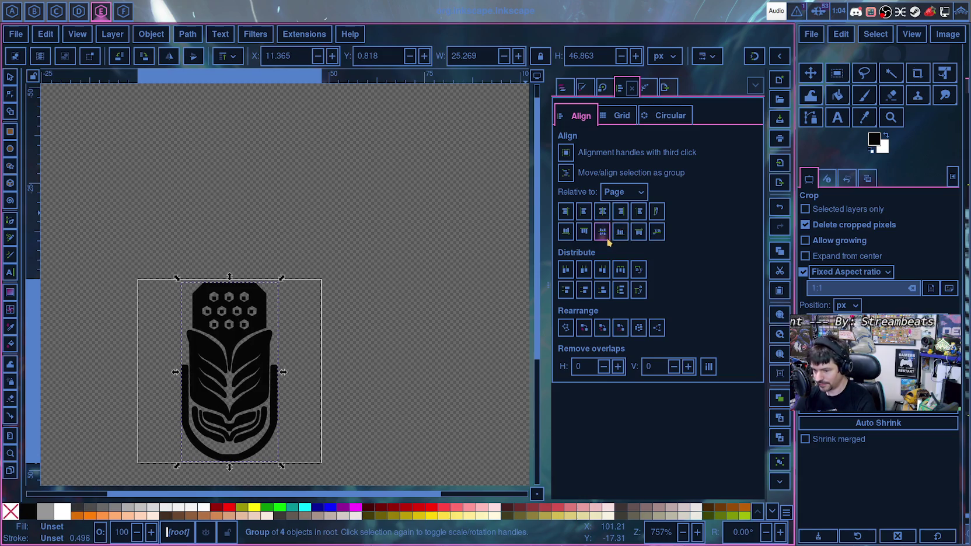
left_click(603, 233)
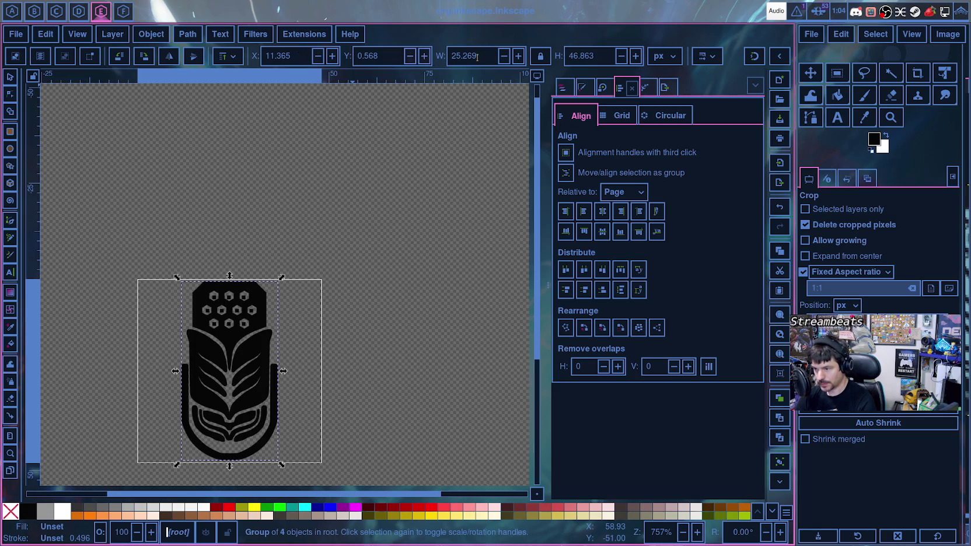
- Set the microphone group's height to 47 px
triple_click(567, 56)
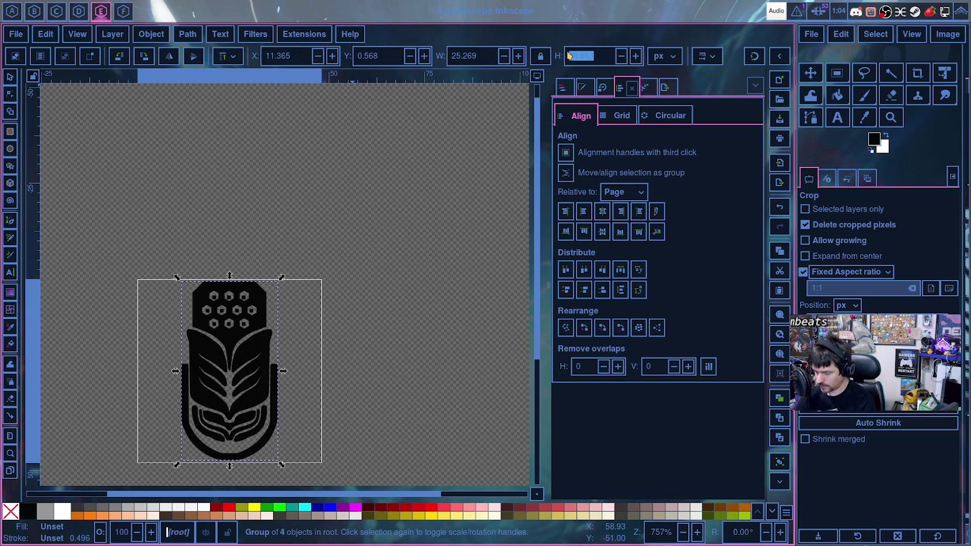
type("7")
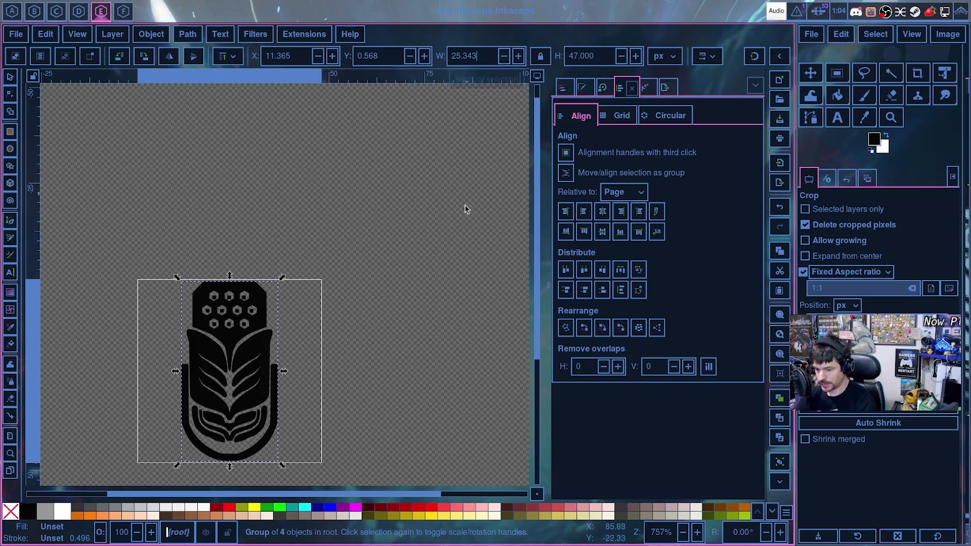
left_click(461, 262)
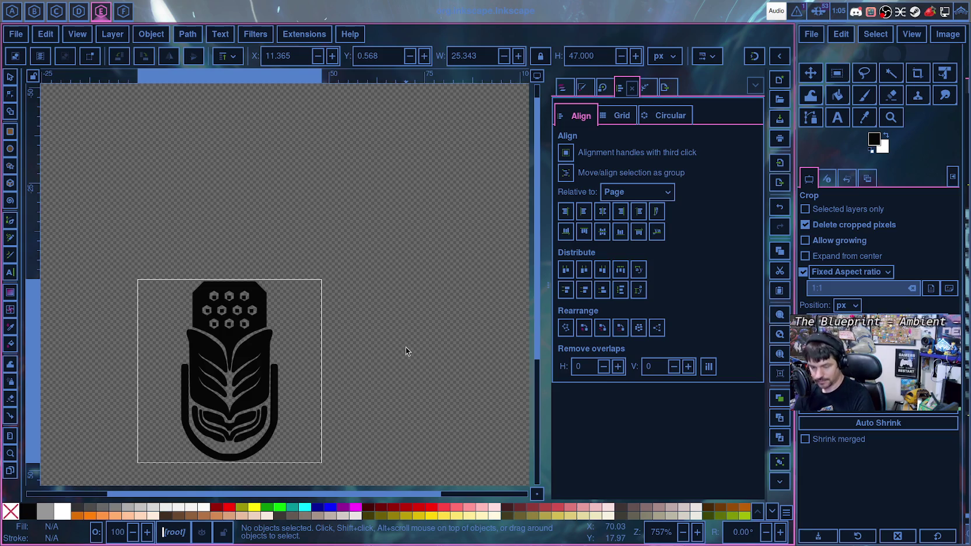
- Save microphone.svg and bring up the Export dialog for a 48 × 48 px PNG
key("ctrl")
key("ctrl+s")
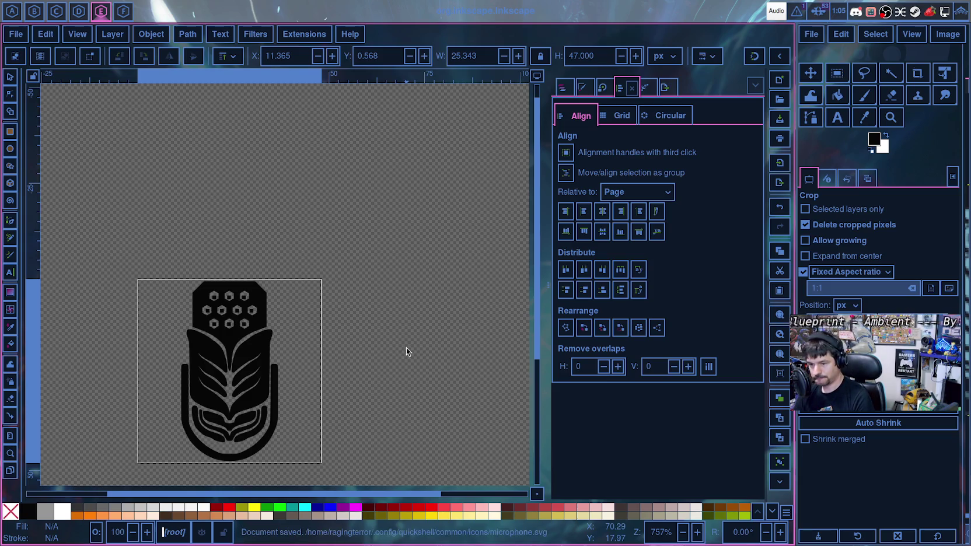
left_click(564, 90)
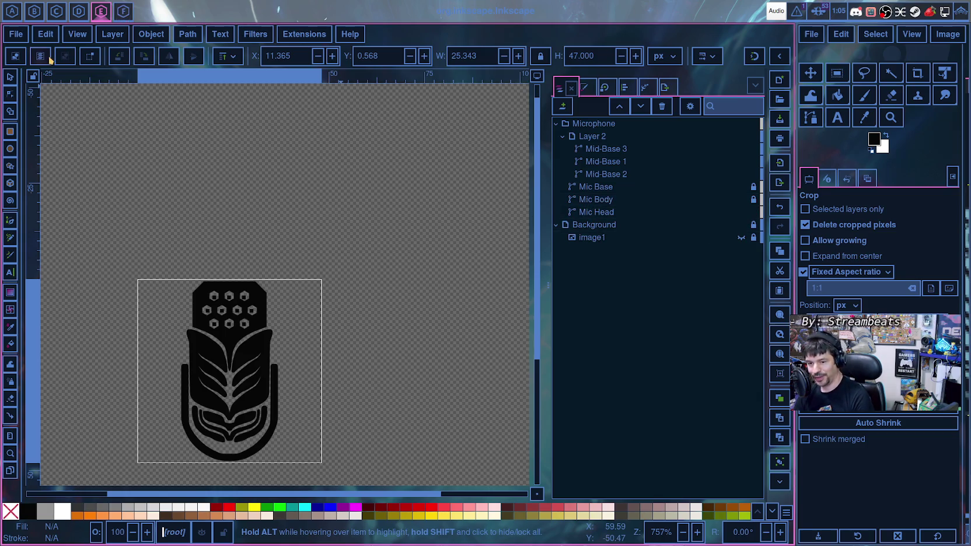
left_click(17, 36)
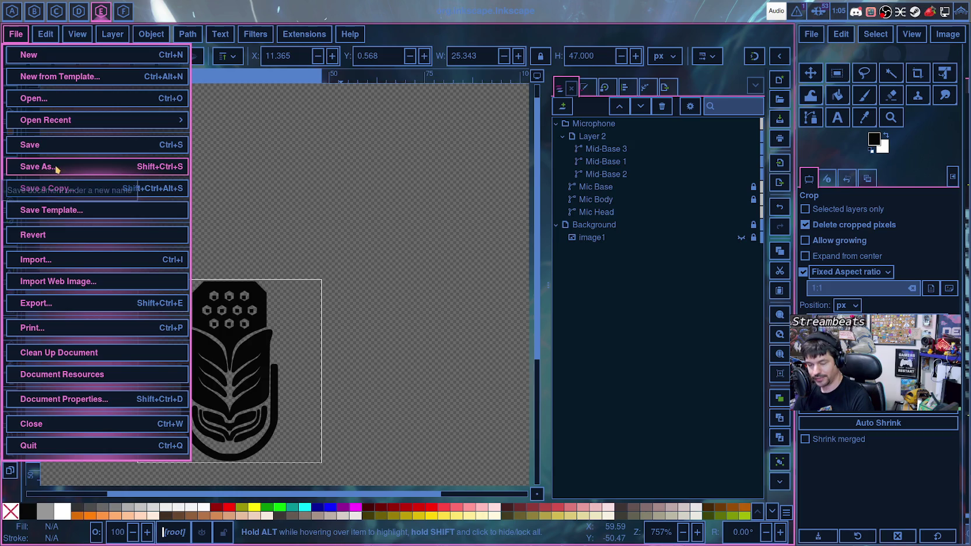
left_click(36, 303)
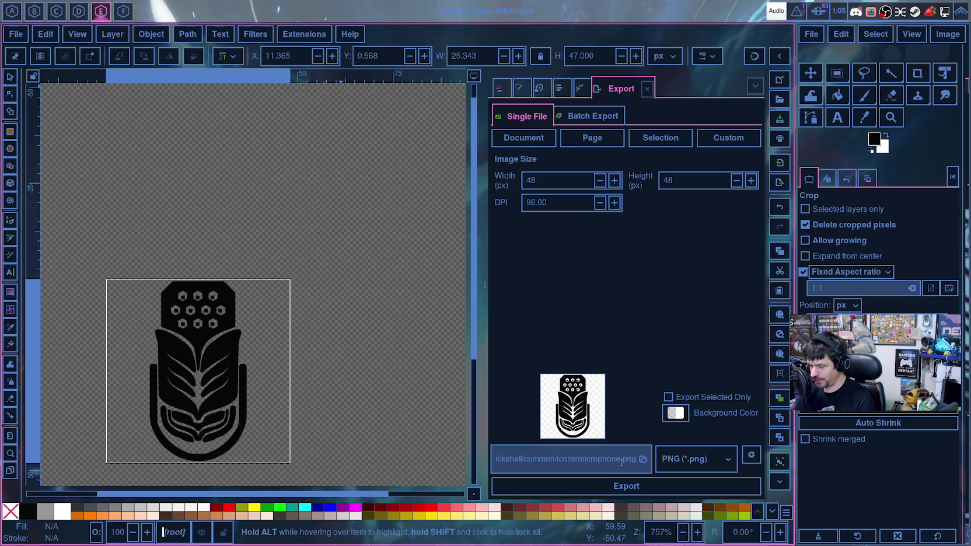
- Export microphone.png, then export Plain SVG replacing the existing microphone.svg
left_click(651, 488)
left_click(705, 459)
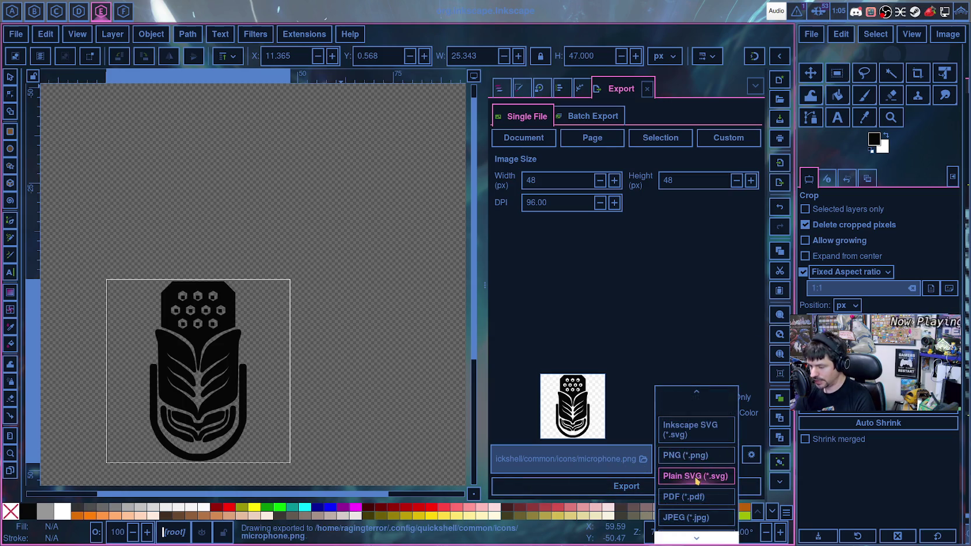
left_click(695, 477)
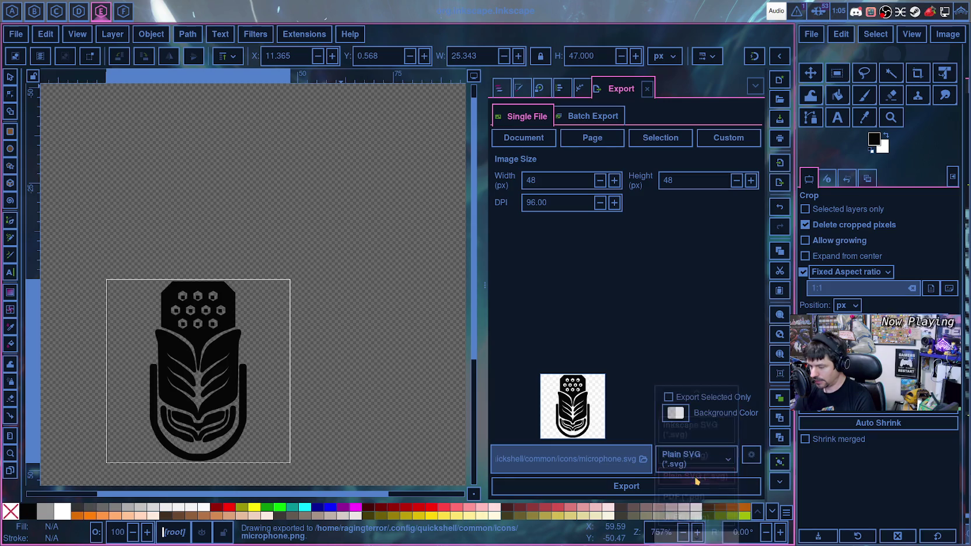
left_click(636, 488)
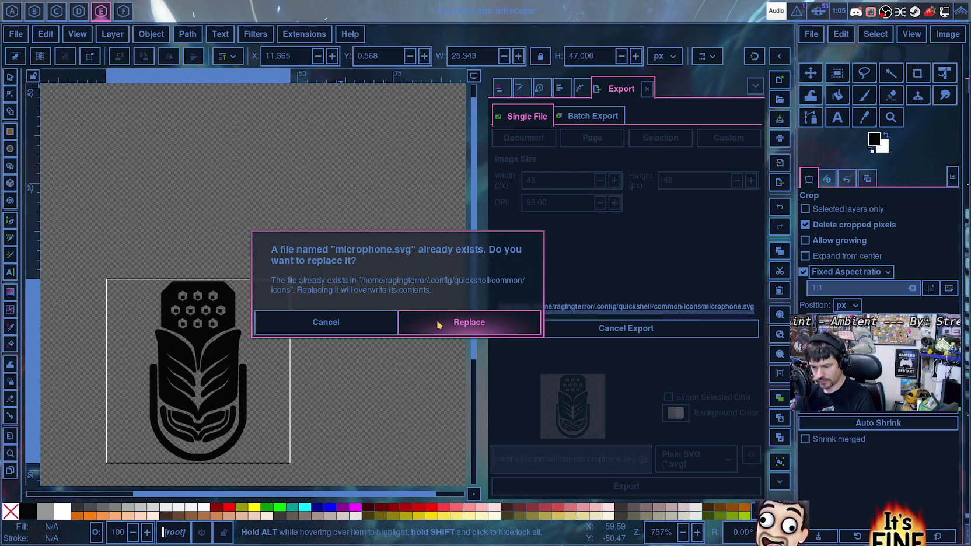
left_click(438, 322)
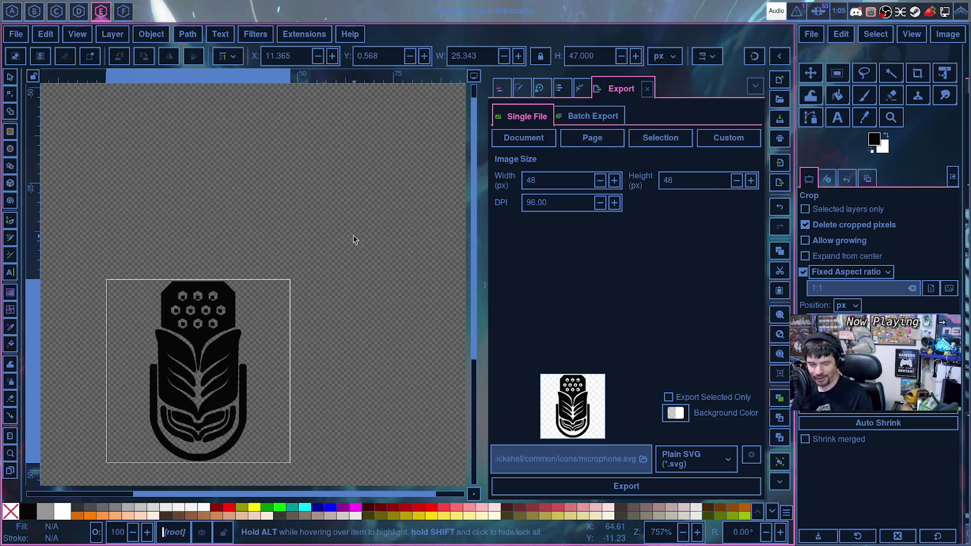
- Zoom in to inspect the microphone icon, then switch to AudioController.qml in Qt Creator
scroll(353, 297, "down", 5)
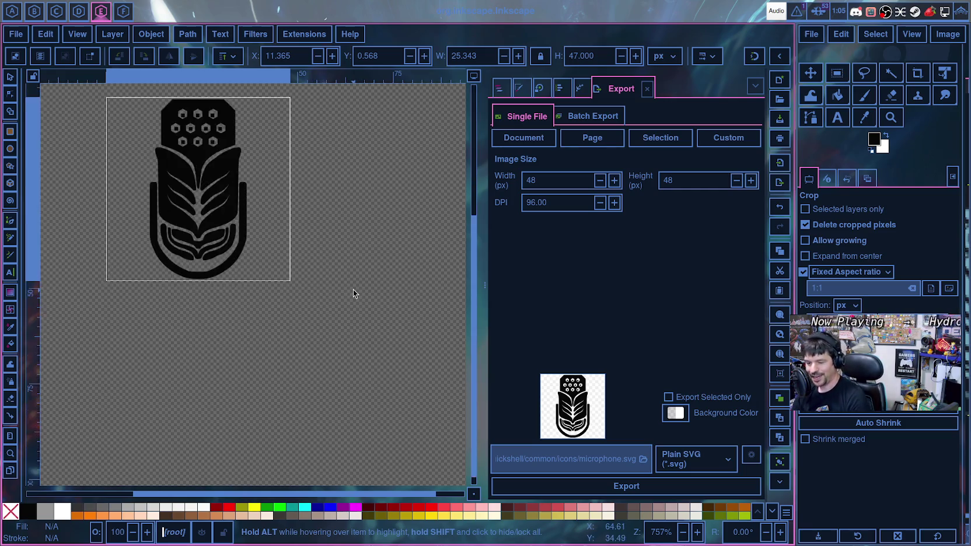
scroll(353, 291, "down", 3, "ctrl")
scroll(350, 291, "up", 4, "ctrl")
scroll(350, 326, "left", 3)
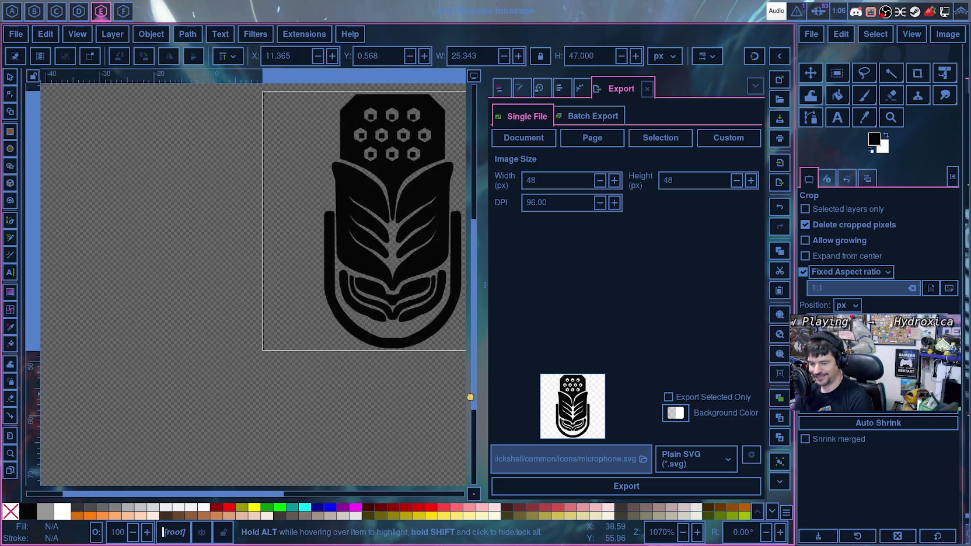
scroll(352, 413, "up", 1, "ctrl")
scroll(352, 413, "up", 2, "ctrl")
scroll(373, 384, "up", 2)
scroll(380, 357, "up", 2)
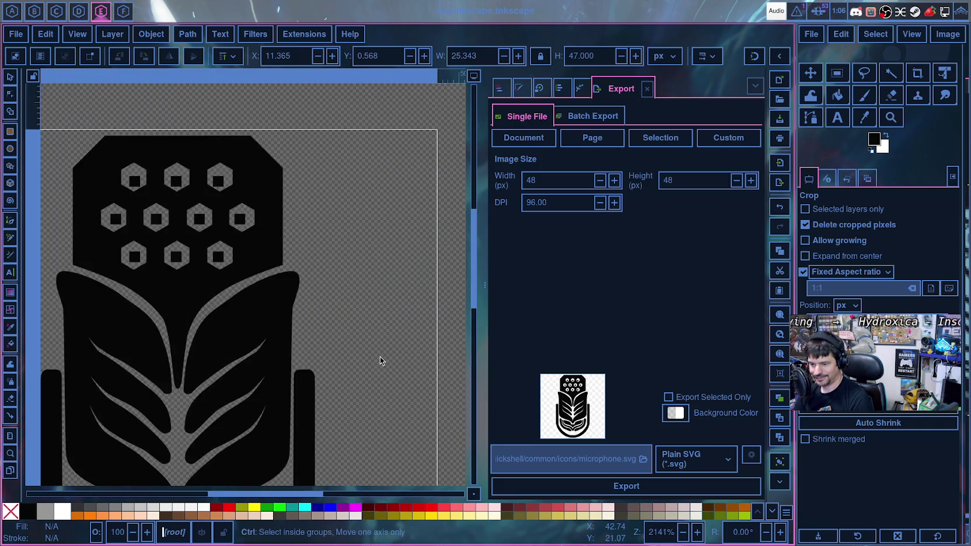
scroll(380, 356, "down", 1, "ctrl")
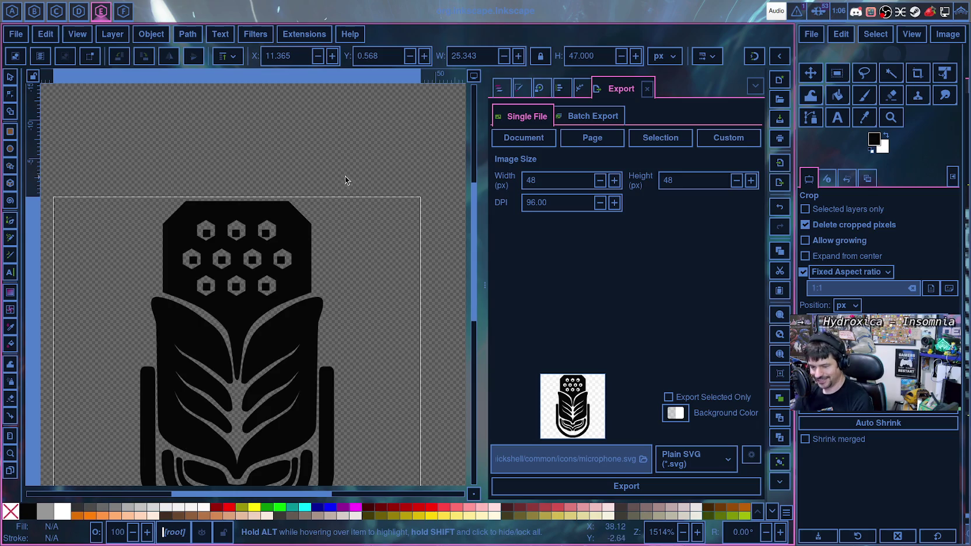
key("ctrl")
scroll(332, 171, "down", 3, "ctrl")
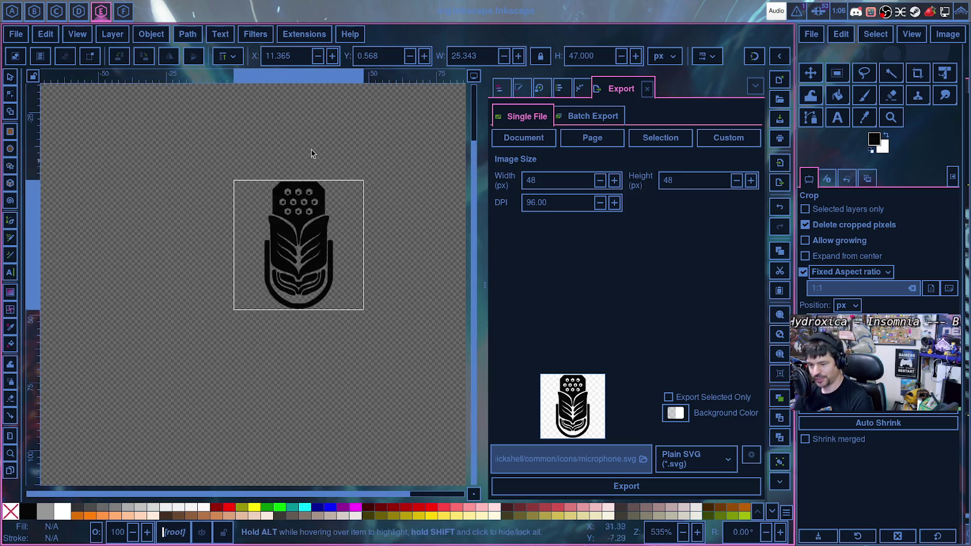
key("super+1")
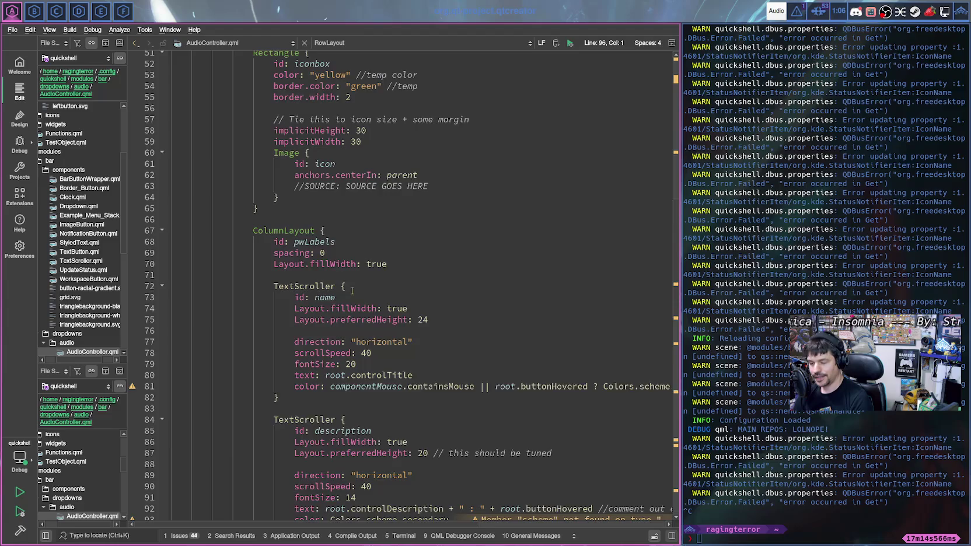
- Select the mute toggle button's IconBox block, lines 114–120
scroll(352, 290, "down", 5)
scroll(379, 301, "down", 7)
scroll(409, 309, "down", 4)
scroll(429, 319, "down", 3)
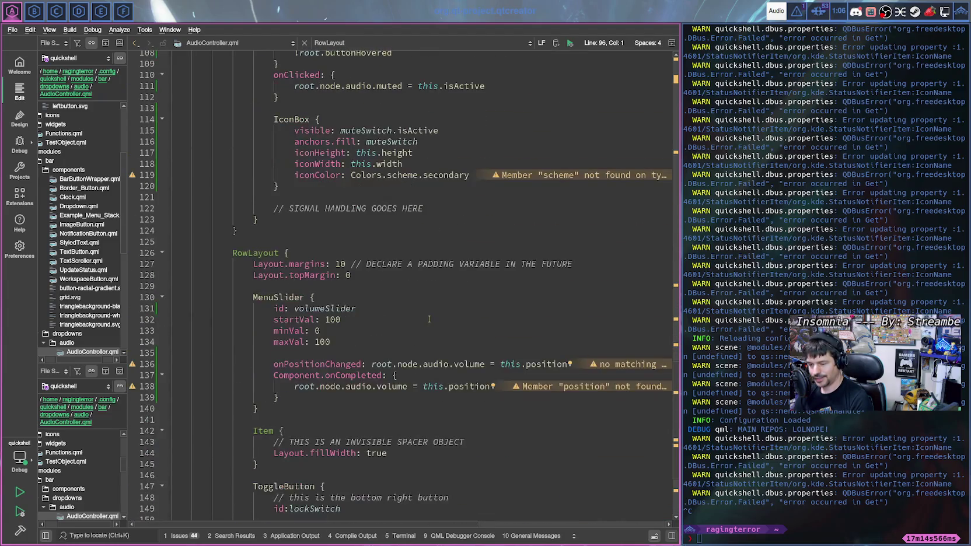
scroll(429, 319, "down", 3)
scroll(430, 320, "down", 1)
scroll(415, 359, "up", 4)
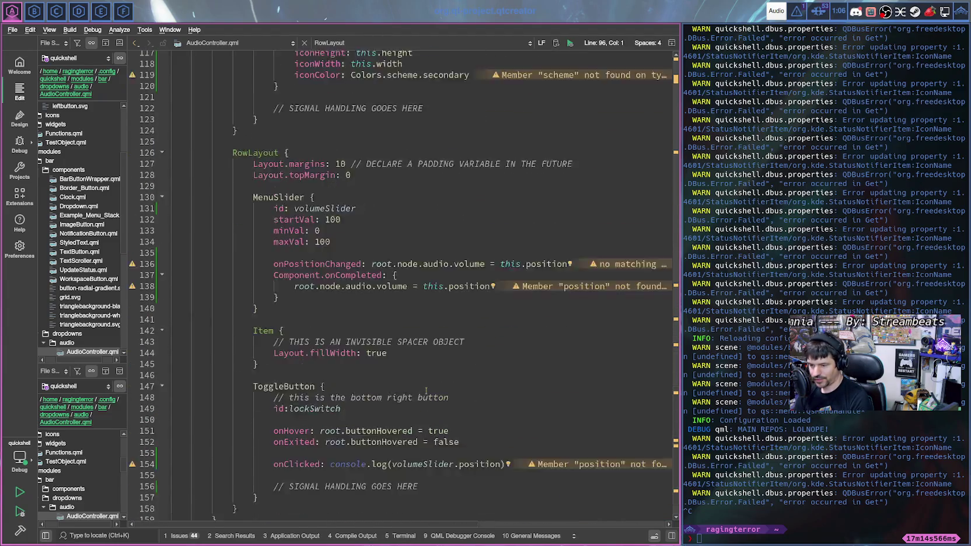
scroll(409, 345, "up", 3)
scroll(400, 327, "up", 2)
scroll(390, 305, "up", 3)
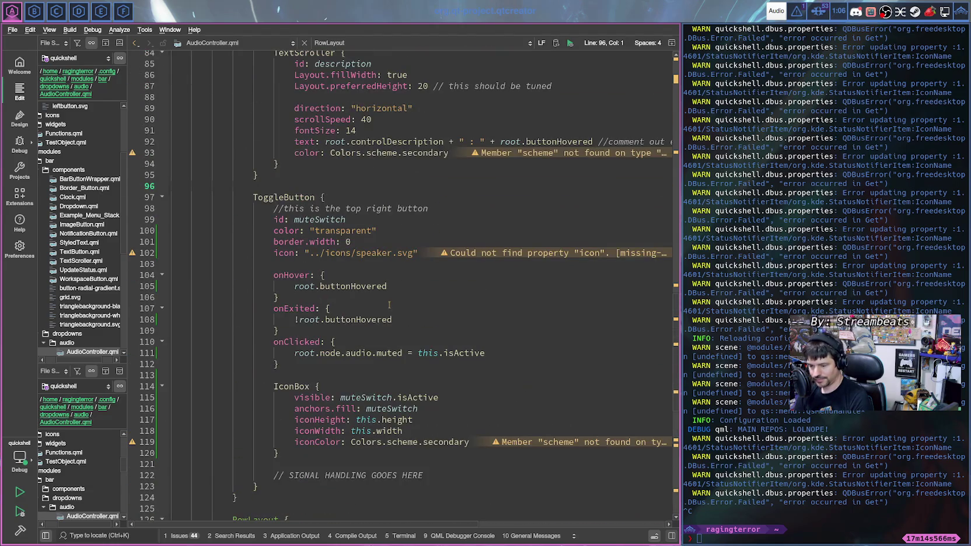
scroll(391, 308, "down", 2)
scroll(373, 314, "down", 3)
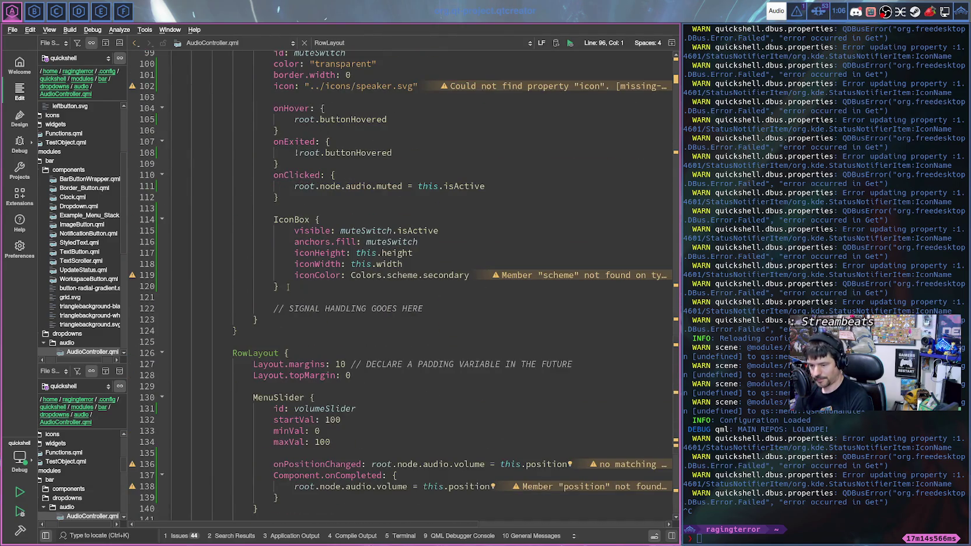
left_click_drag(288, 287, 269, 219)
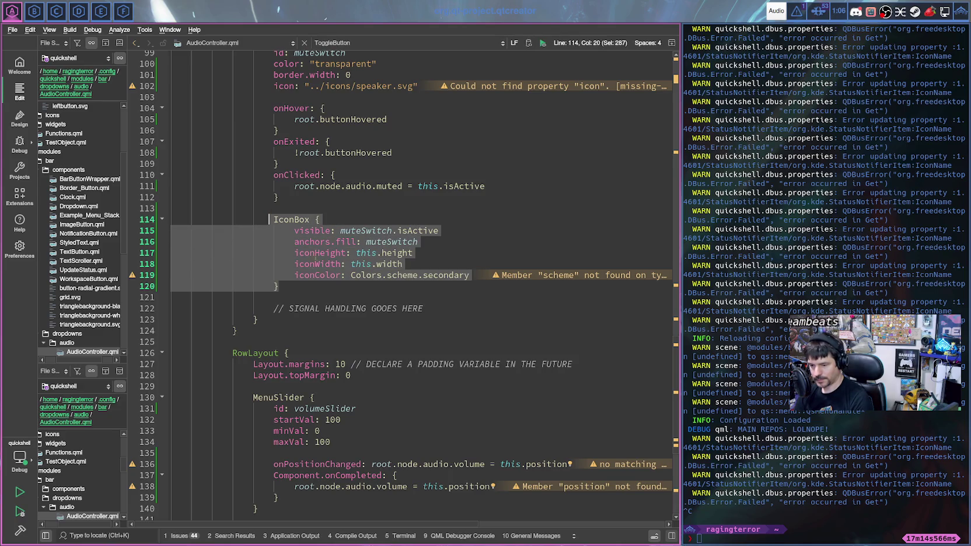
- Copy the selected IconBox block to the clipboard
scroll(316, 261, "down", 4)
scroll(320, 262, "down", 2)
scroll(324, 262, "up", 4)
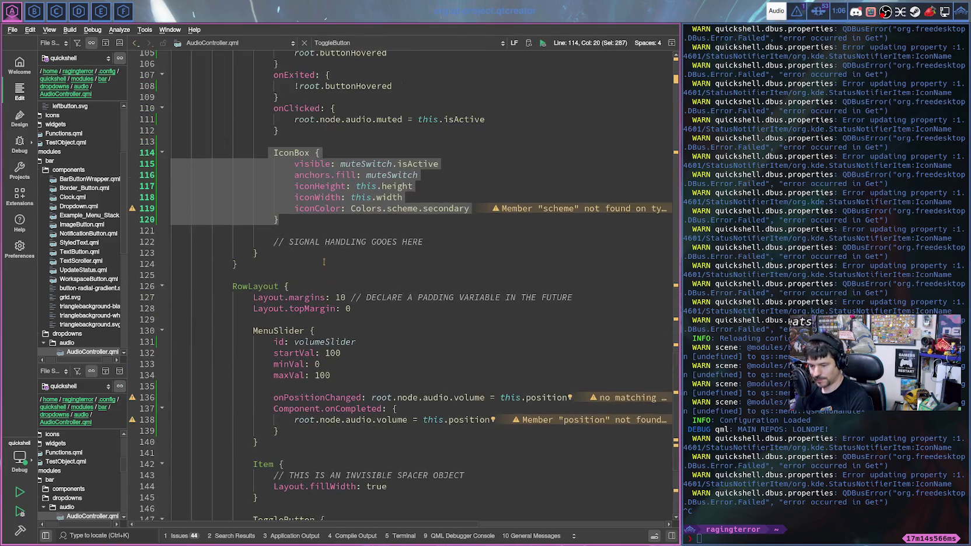
right_click(324, 197)
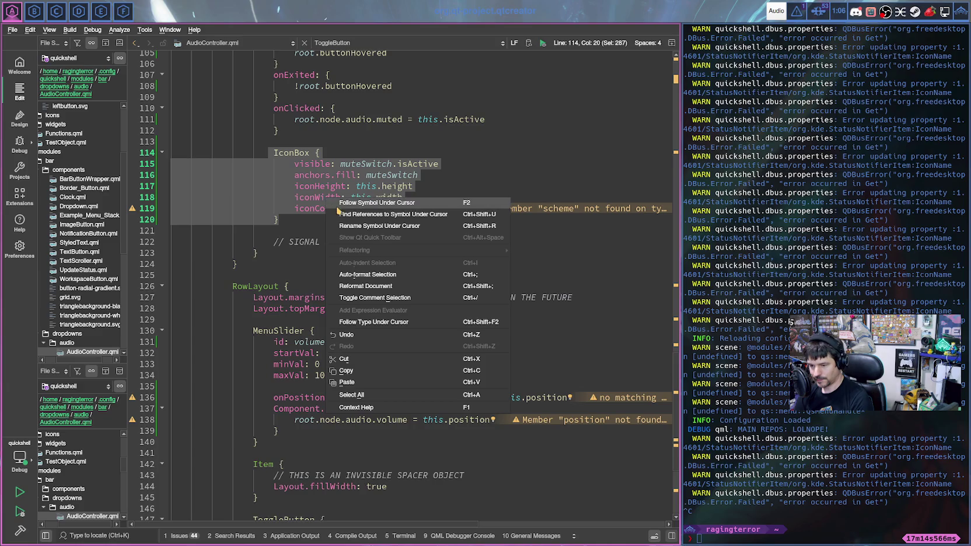
left_click(366, 372)
scroll(345, 438, "down", 5)
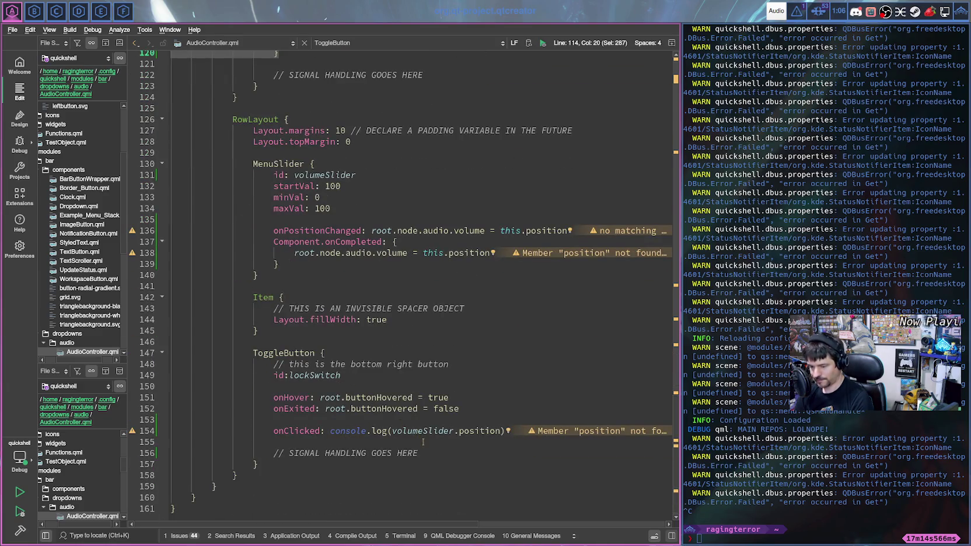
left_click(327, 443)
left_click(285, 453)
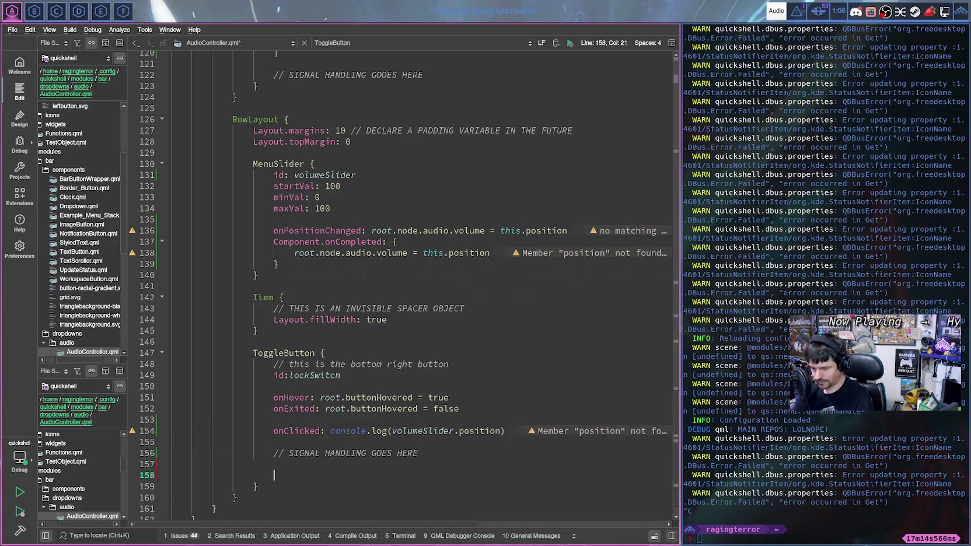
key("ctrl+v")
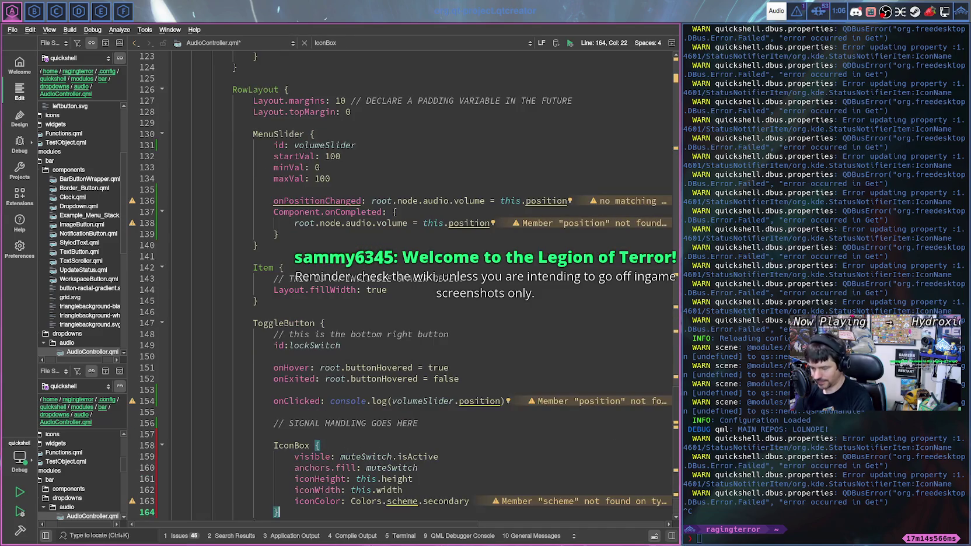
scroll(376, 401, "down", 2)
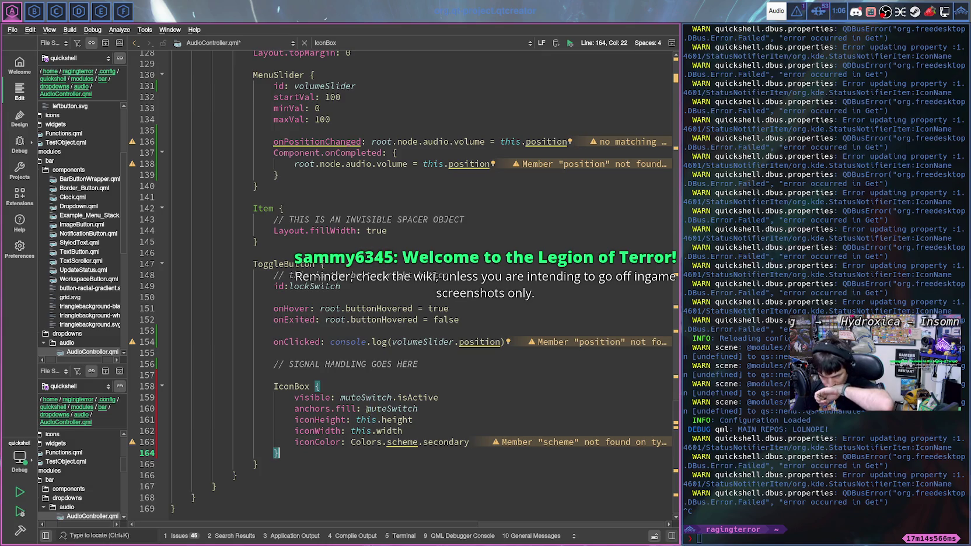
mouse_move(368, 409)
left_mouse_down()
mouse_move(401, 409)
mouse_move(388, 409)
left_mouse_up()
type("lock")
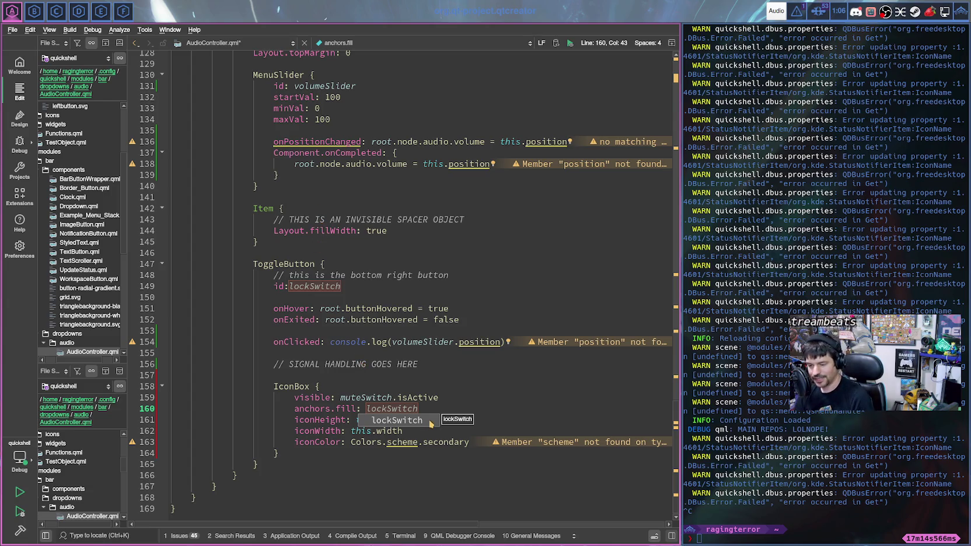
key("ctrl+BackSpace")
type("muteSwitch")
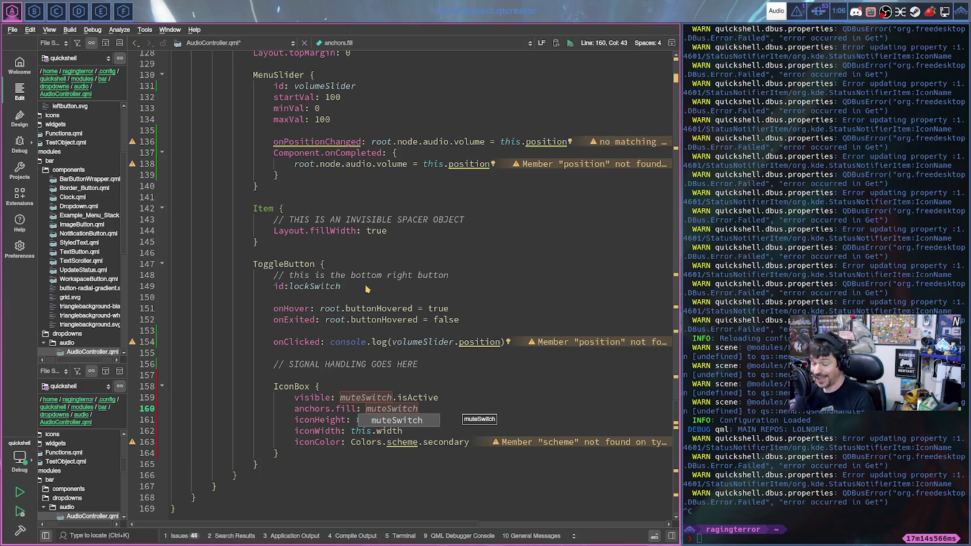
key("Escape")
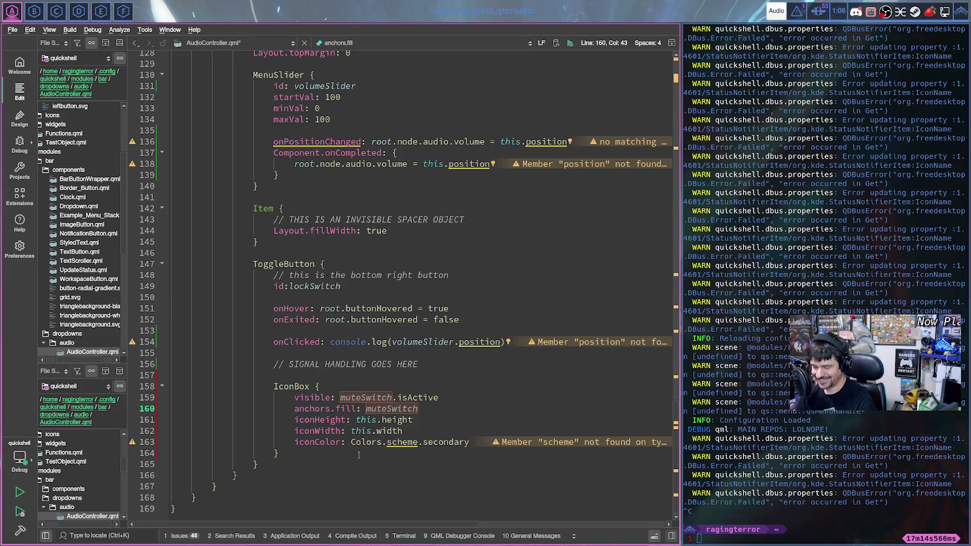
left_click_drag(300, 451, 258, 386)
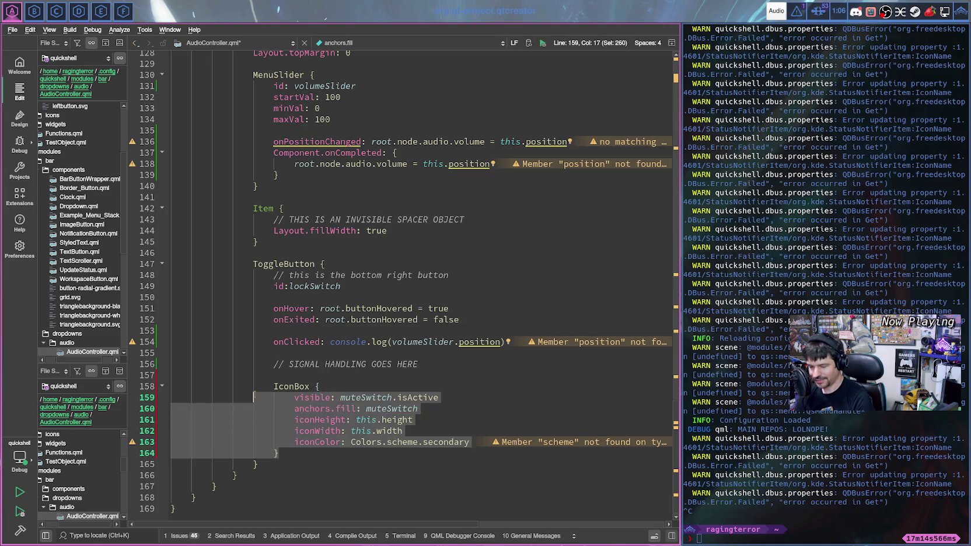
key("Delete")
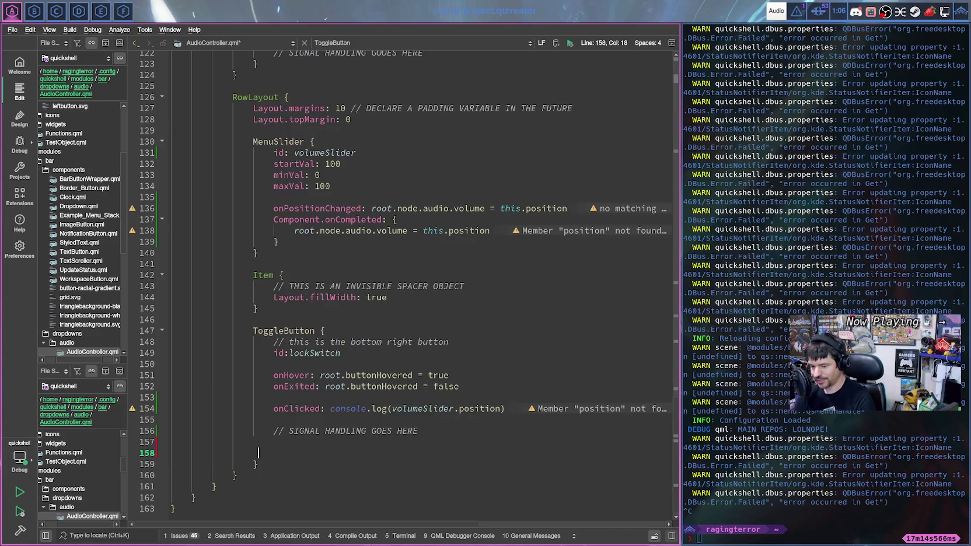
scroll(311, 349, "up", 4)
scroll(311, 349, "up", 4)
scroll(311, 349, "down", 1)
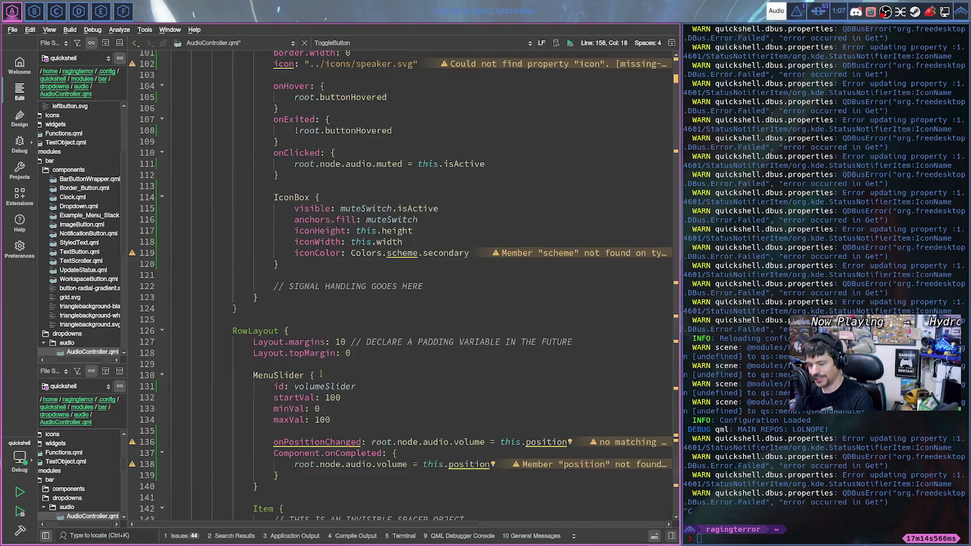
scroll(331, 257, "up", 3)
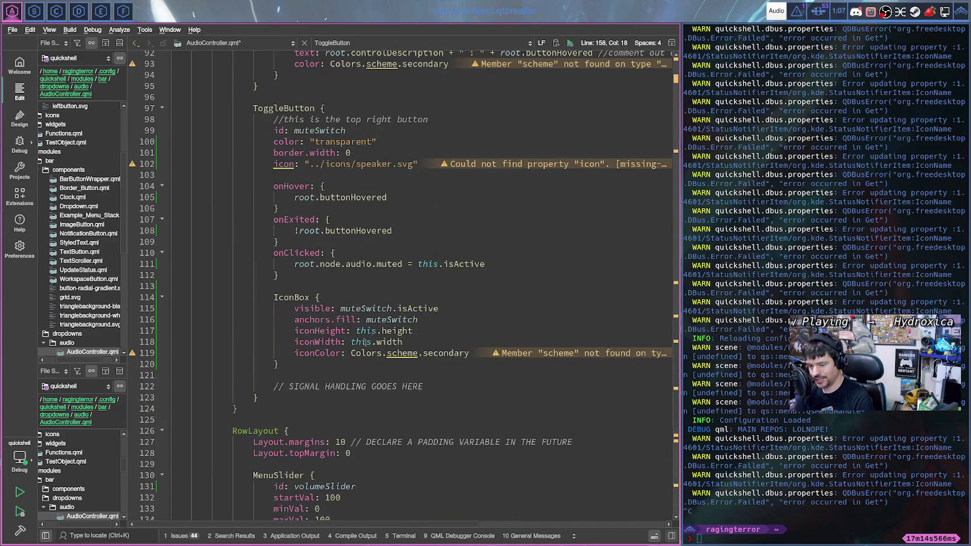
mouse_move(302, 320)
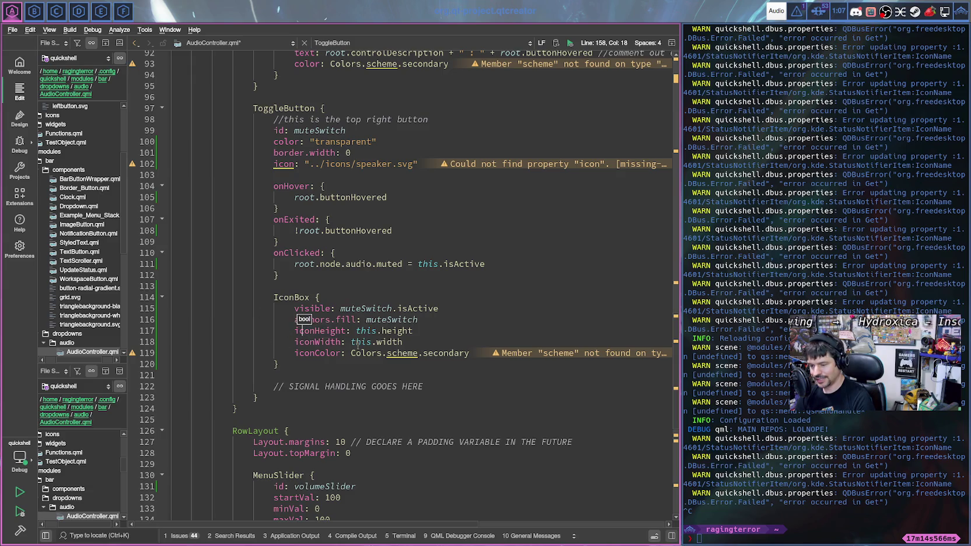
left_click(408, 342)
scroll(425, 342, "up", 3)
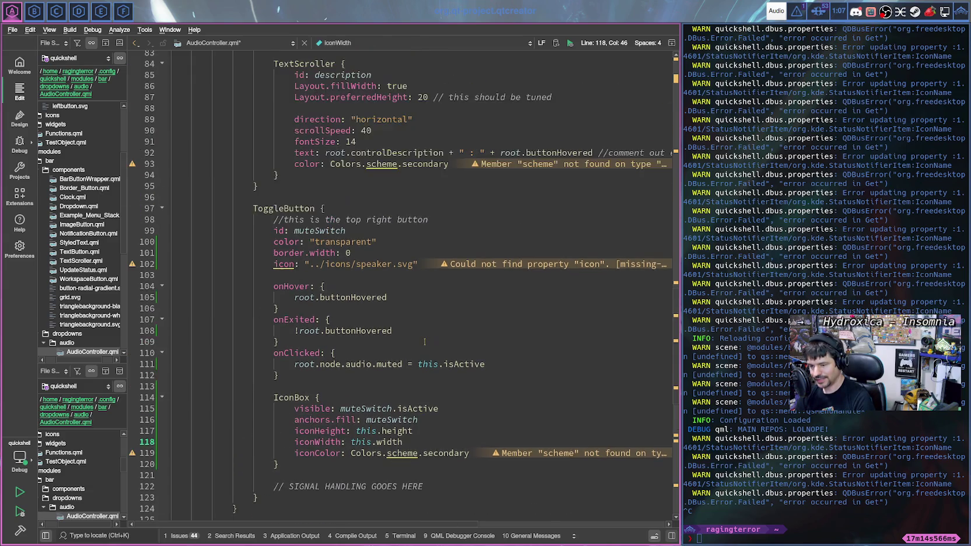
scroll(424, 342, "up", 1)
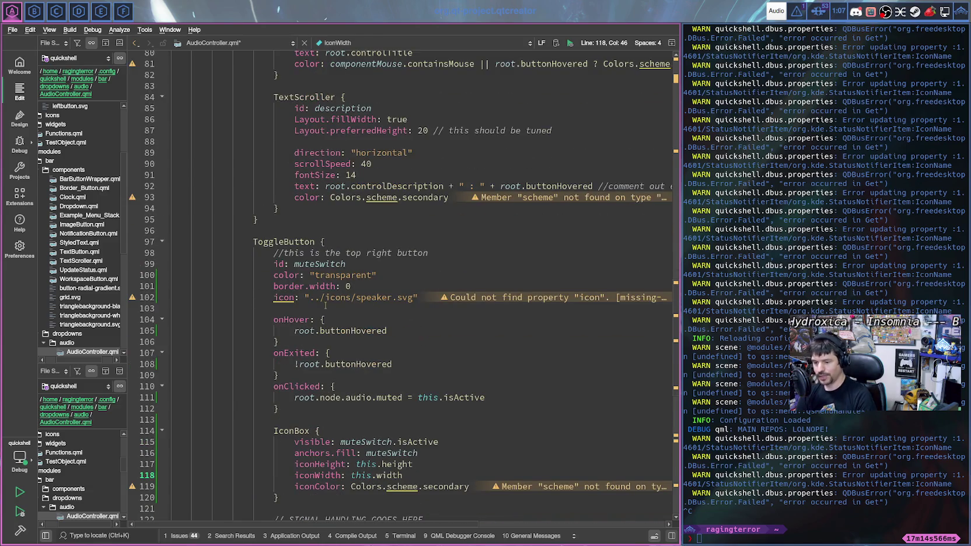
left_click_drag(304, 297, 418, 298)
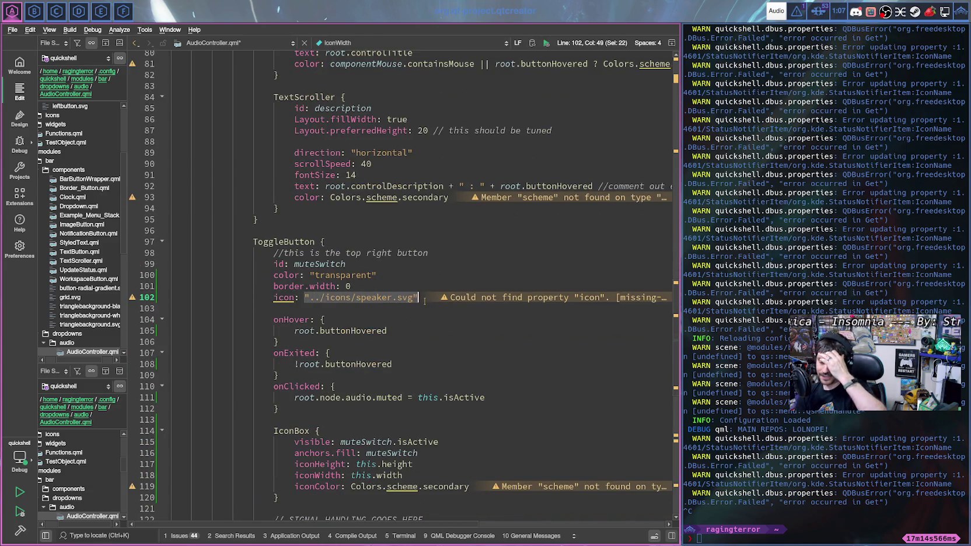
left_click(304, 298)
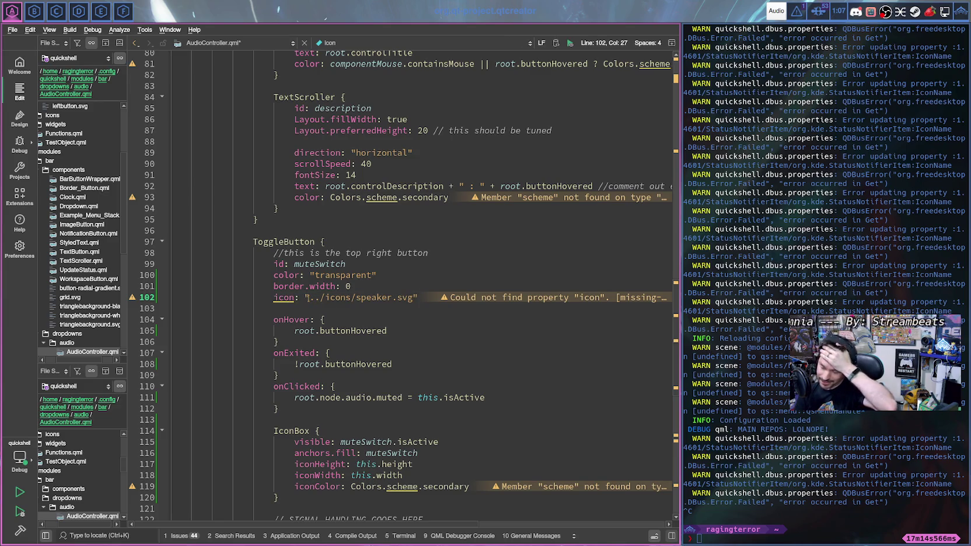
scroll(304, 298, "up", 4)
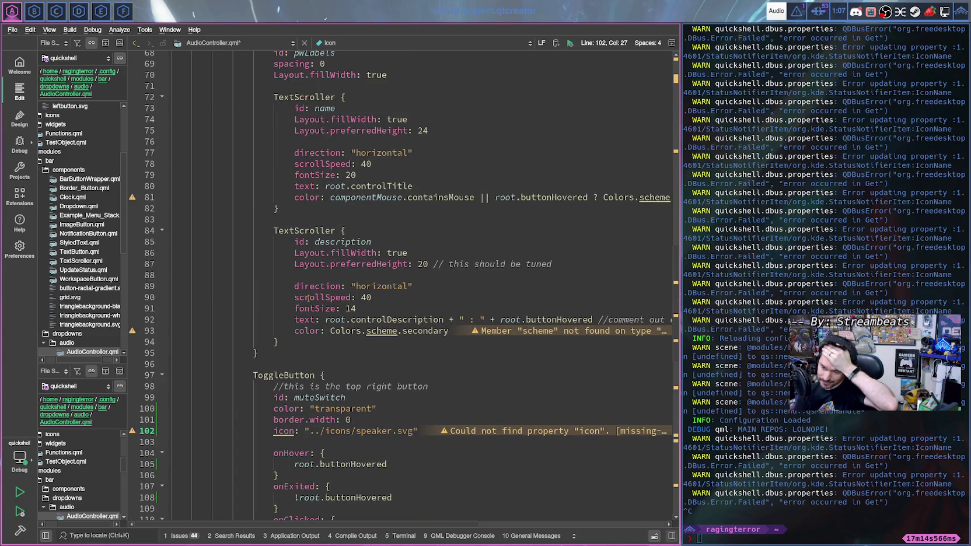
scroll(308, 298, "down", 2)
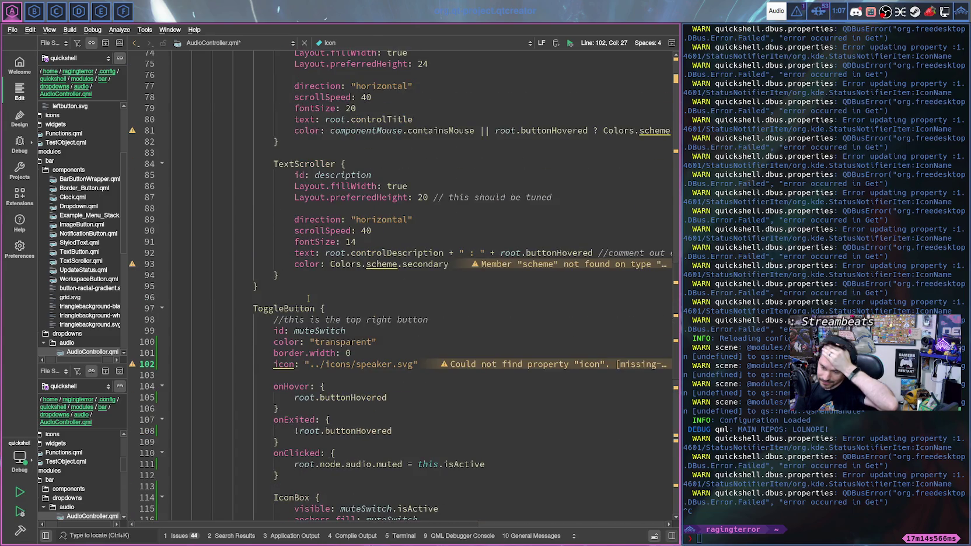
scroll(308, 299, "up", 4)
scroll(307, 298, "up", 6)
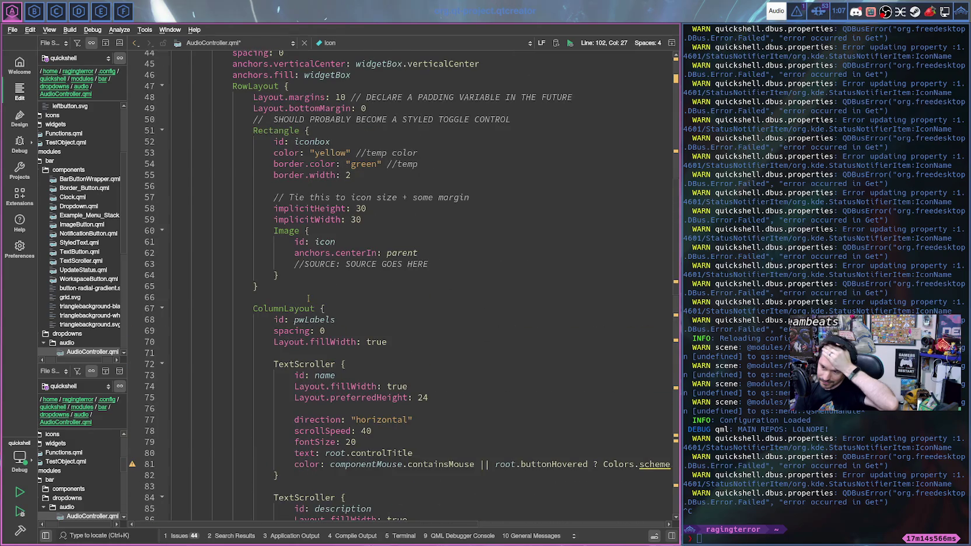
scroll(309, 298, "up", 1)
scroll(308, 298, "up", 1)
scroll(308, 298, "up", 3)
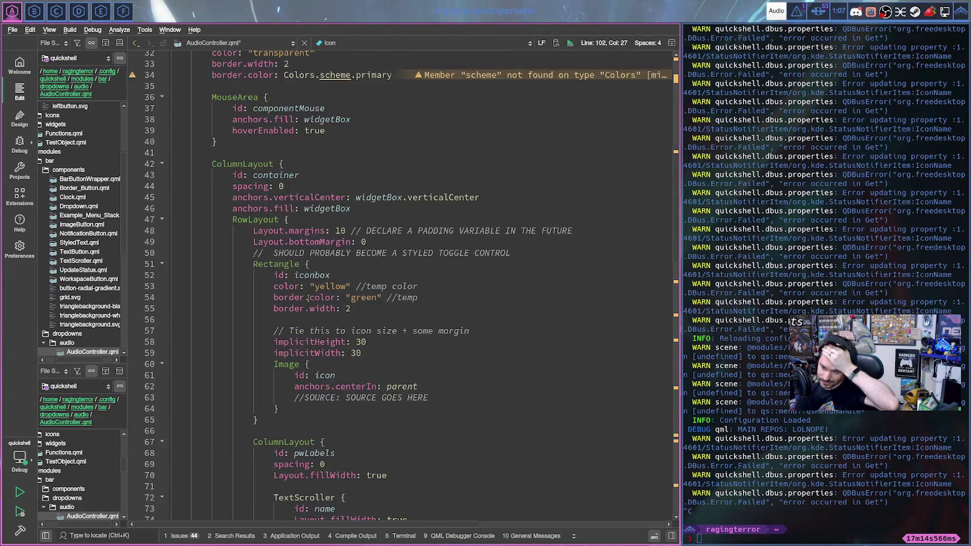
scroll(308, 299, "up", 6)
scroll(308, 298, "up", 1)
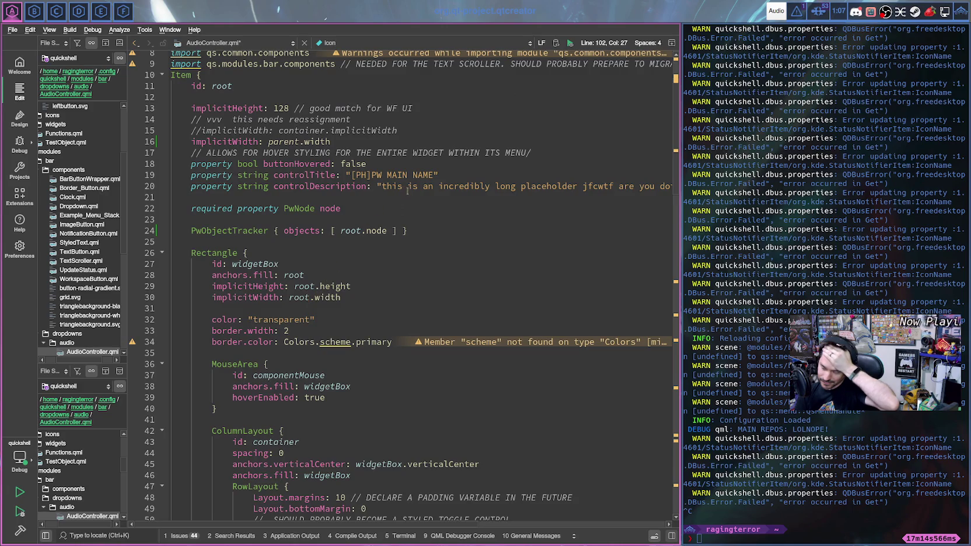
left_click(418, 143)
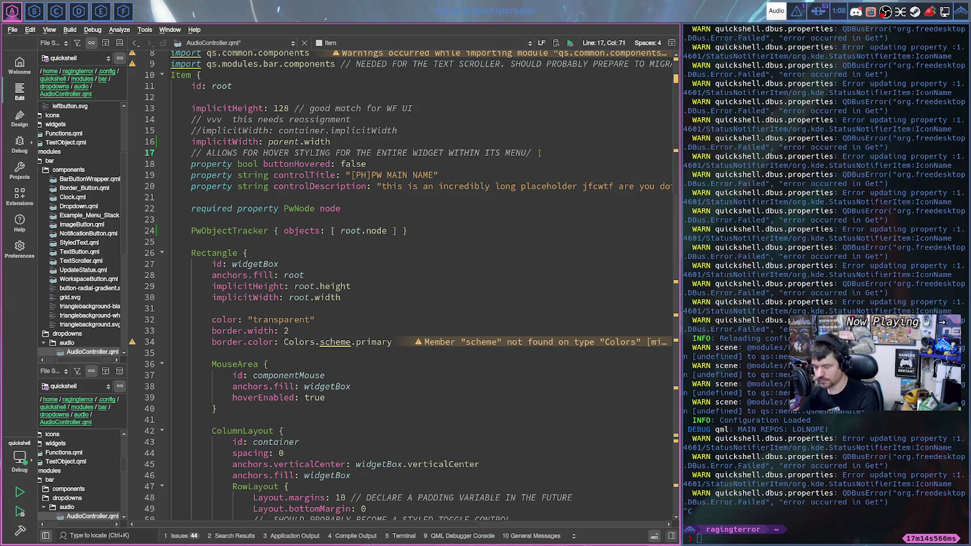
- Declare 'property string type' on a new line in AudioController.qml, removing the stray colon, and save
key("Return")
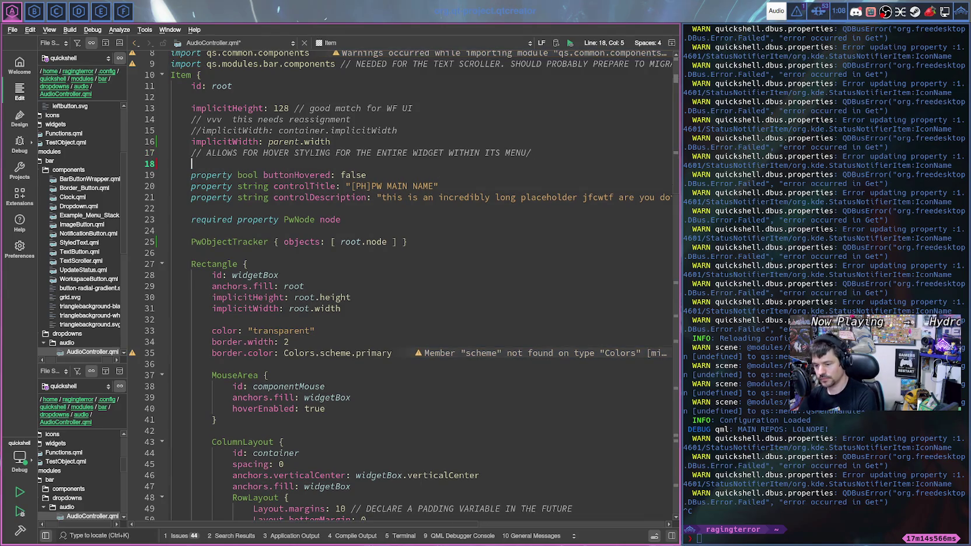
type("prop")
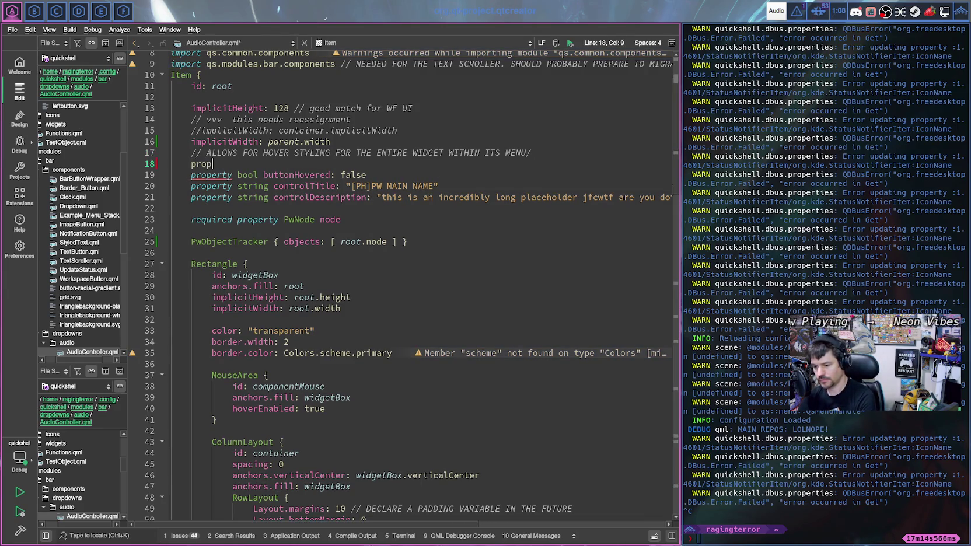
type("erty string ")
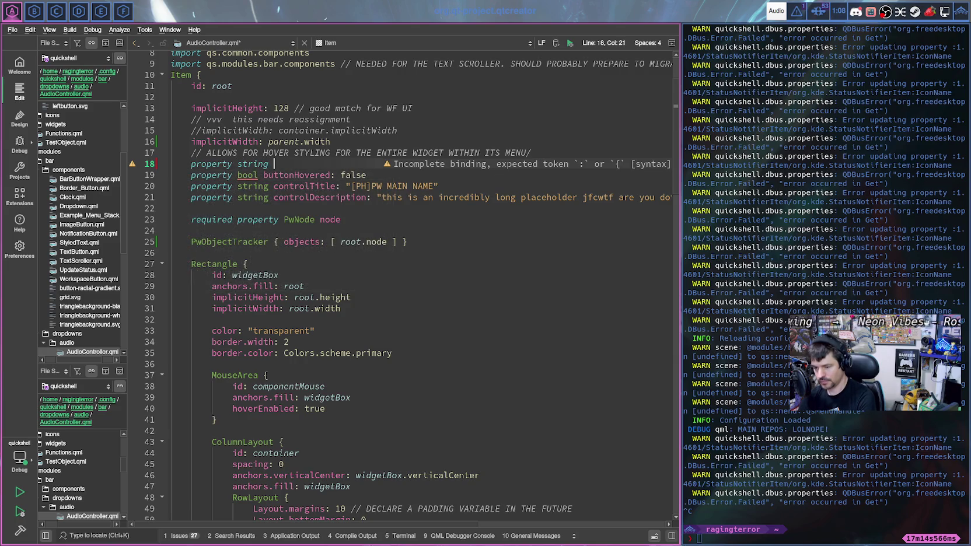
type("type")
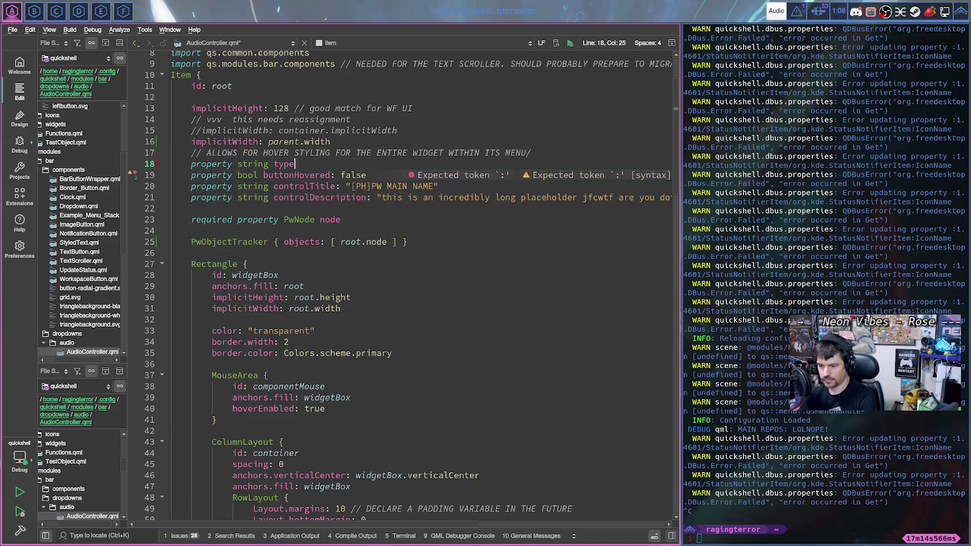
type(":")
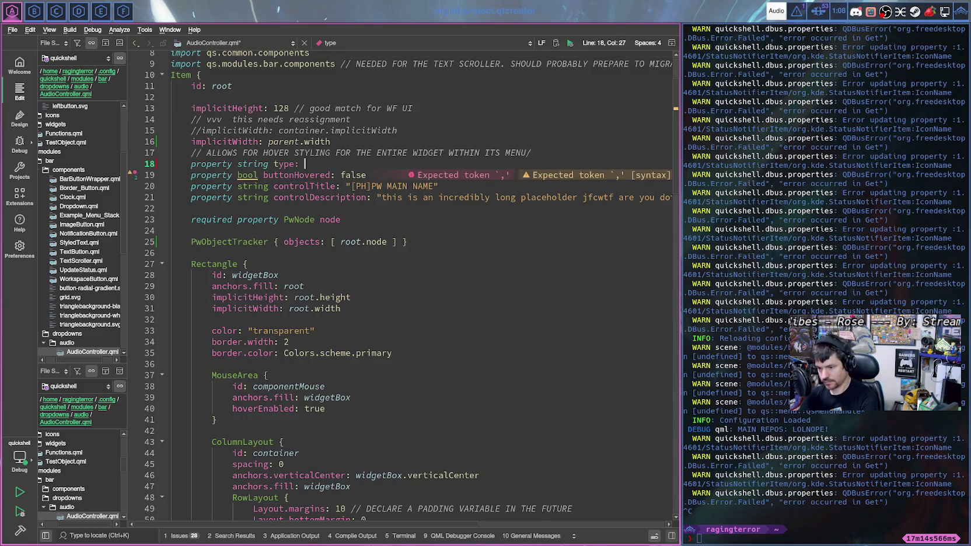
key("BackSpace")
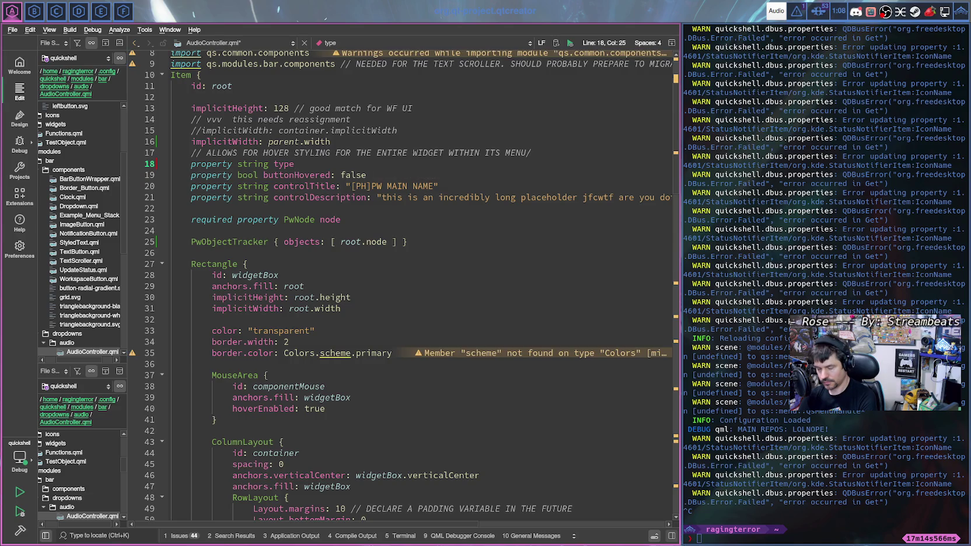
key("ctrl+s")
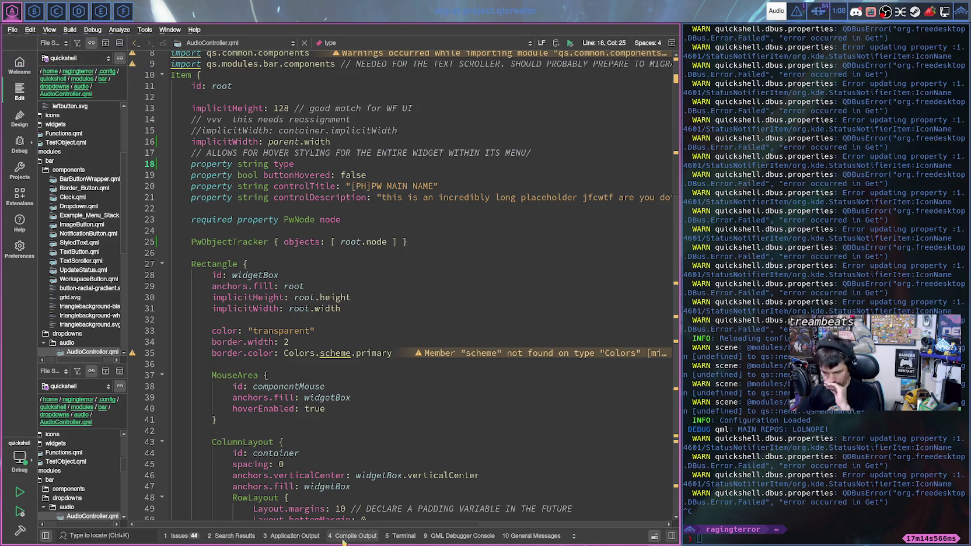
- Prefix the type property declaration with 'required'
key("Home")
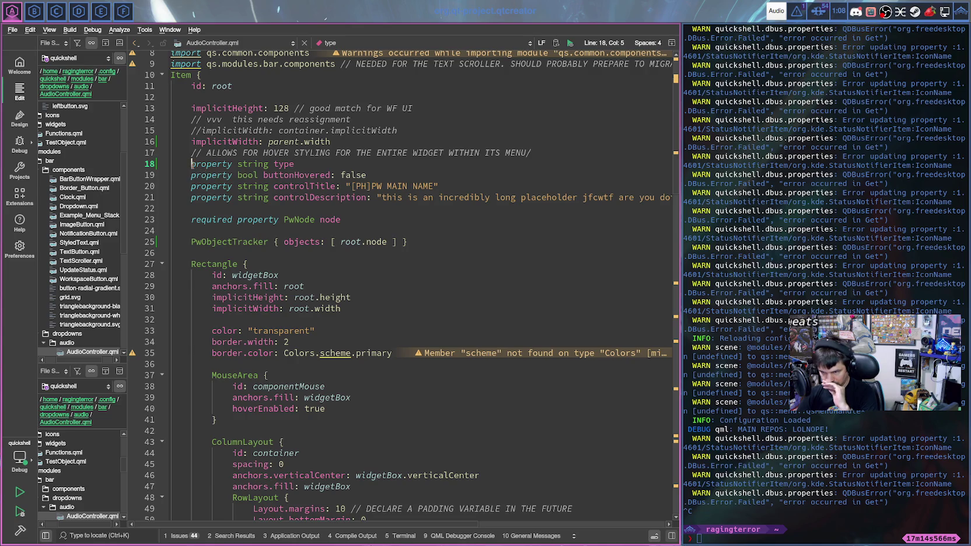
type("ree")
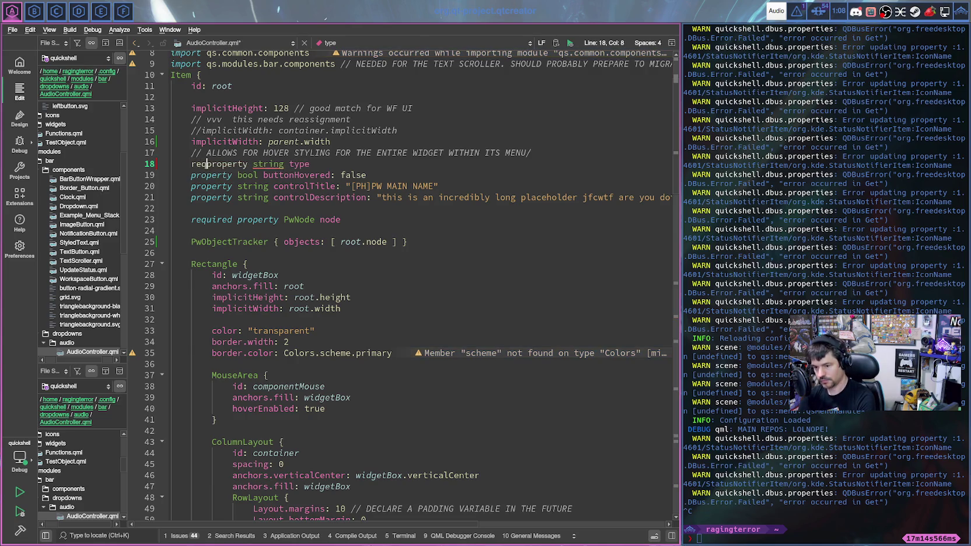
type("uired")
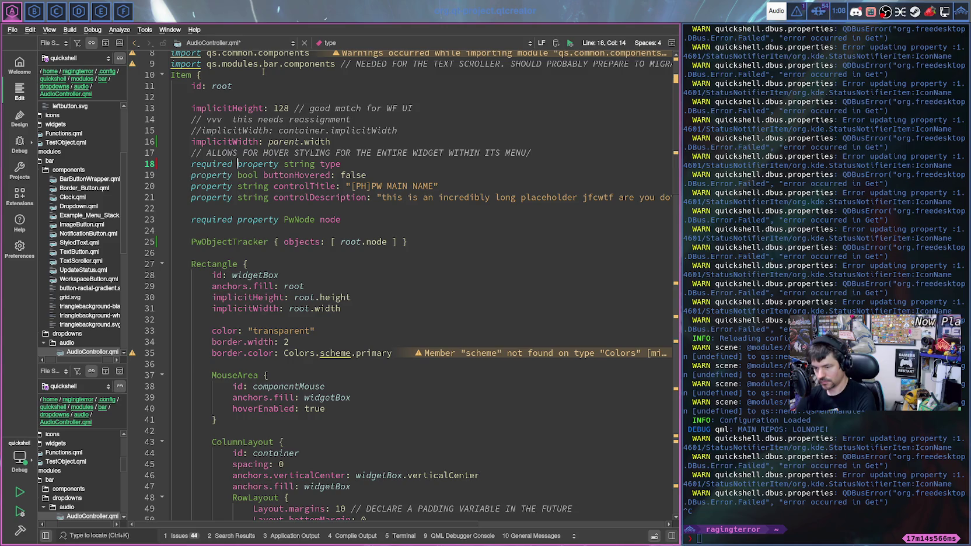
left_click(251, 43)
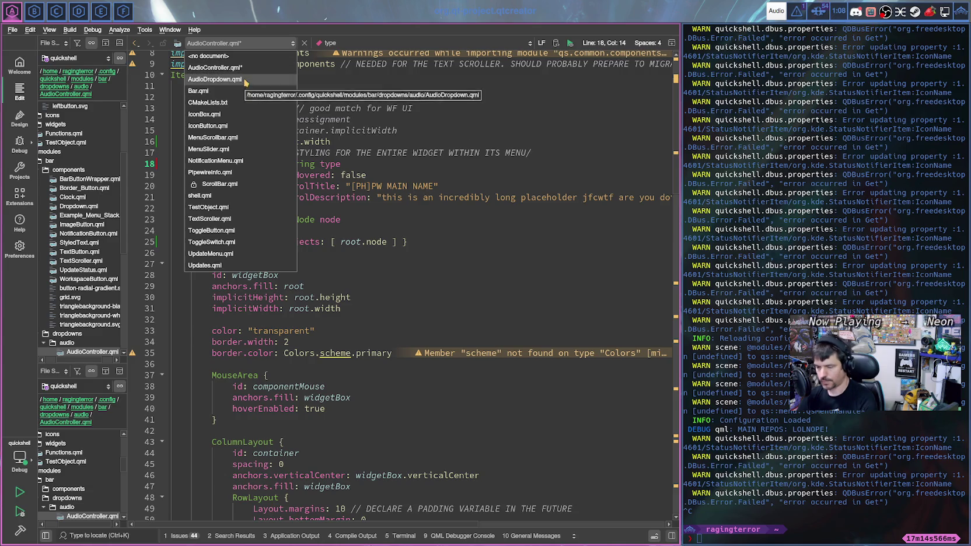
- In AudioDropdown.qml, add a type: "input" line above controlTitle in the default sink block and save
left_click(236, 80)
scroll(288, 247, "down", 2)
scroll(289, 247, "down", 5)
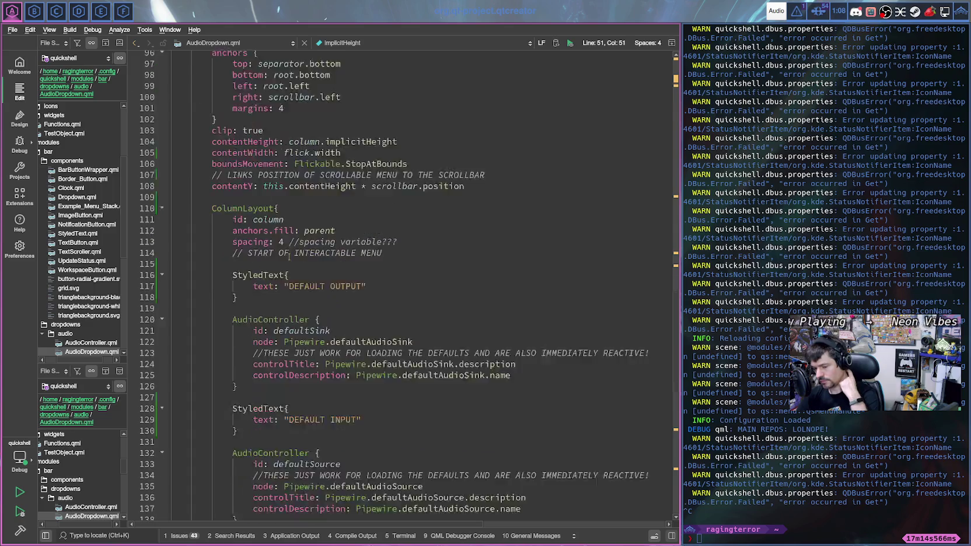
scroll(289, 247, "down", 1)
scroll(290, 257, "down", 2)
scroll(290, 255, "up", 1)
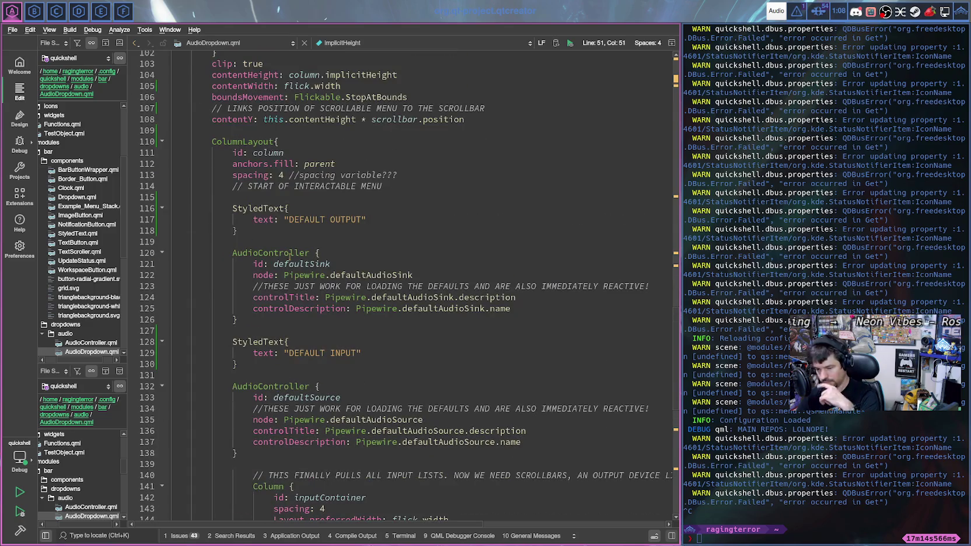
scroll(290, 253, "down", 1)
scroll(298, 245, "up", 1)
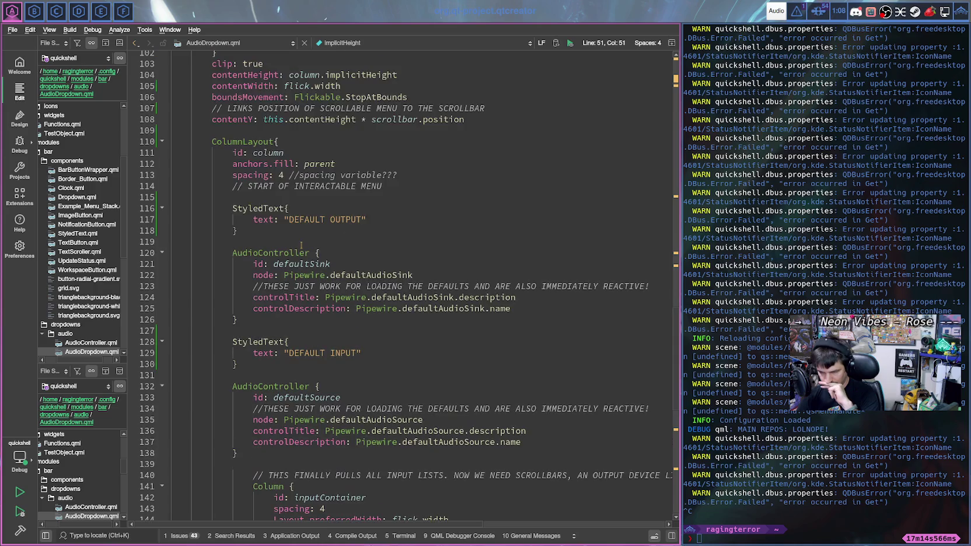
scroll(304, 239, "up", 2)
scroll(311, 233, "up", 3)
scroll(311, 233, "up", 4)
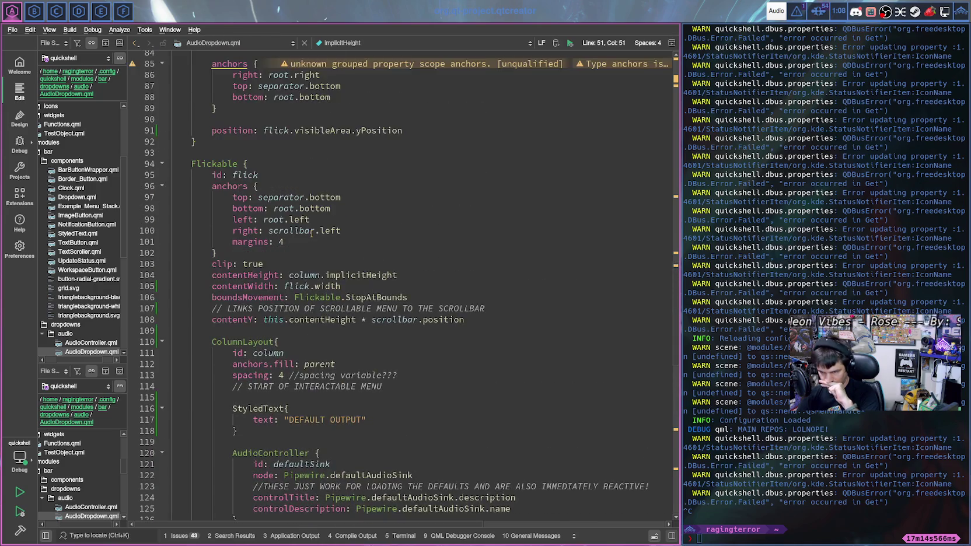
scroll(311, 233, "down", 2)
scroll(311, 233, "down", 3)
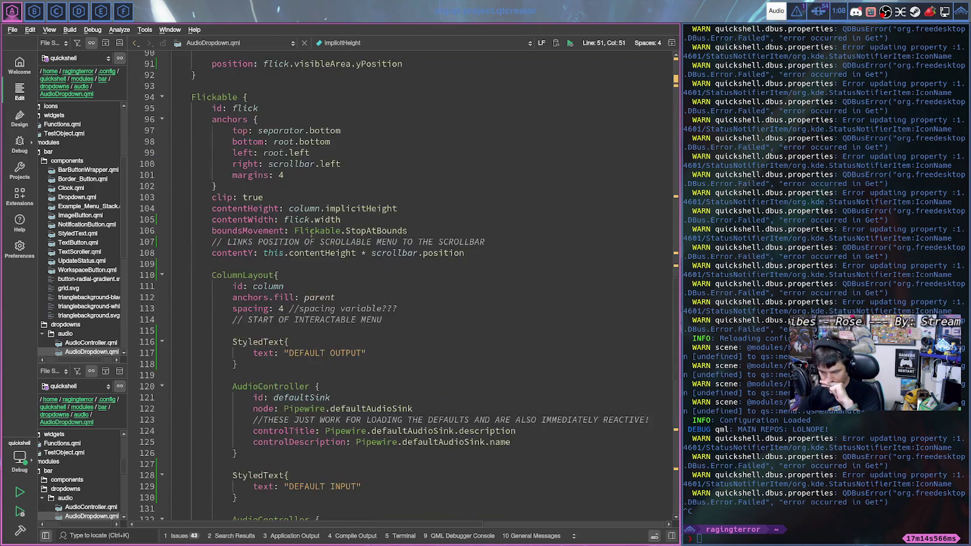
scroll(311, 234, "down", 3)
scroll(311, 234, "down", 3)
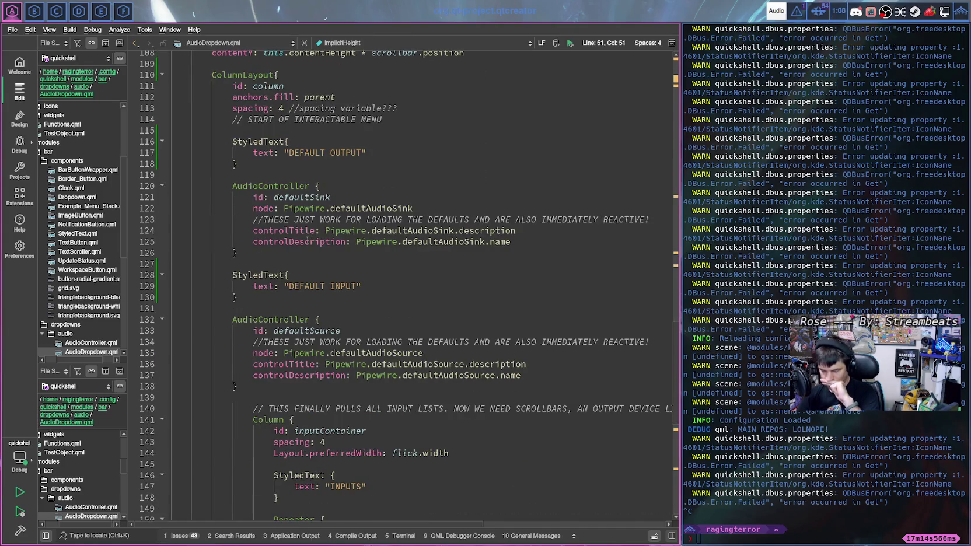
left_click(516, 241)
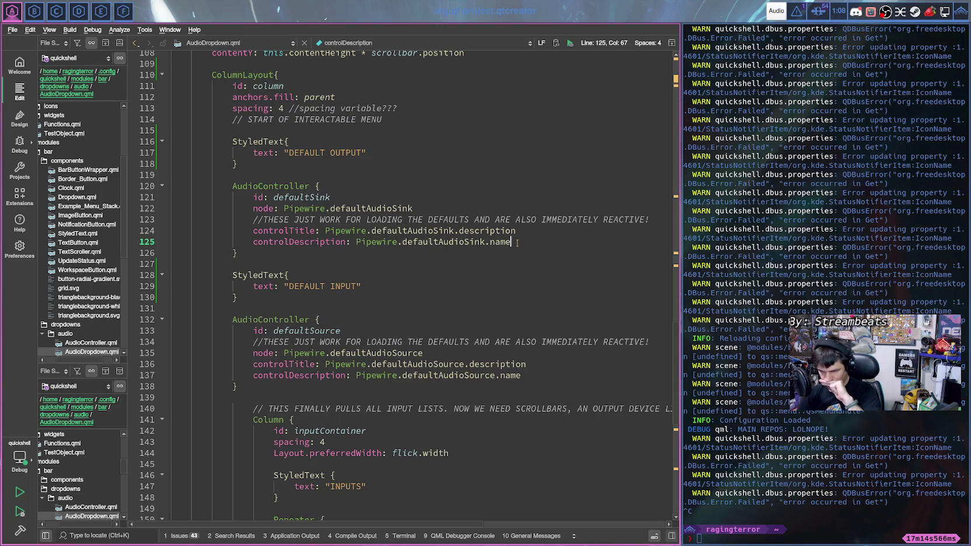
key("Return")
key("BackSpace")
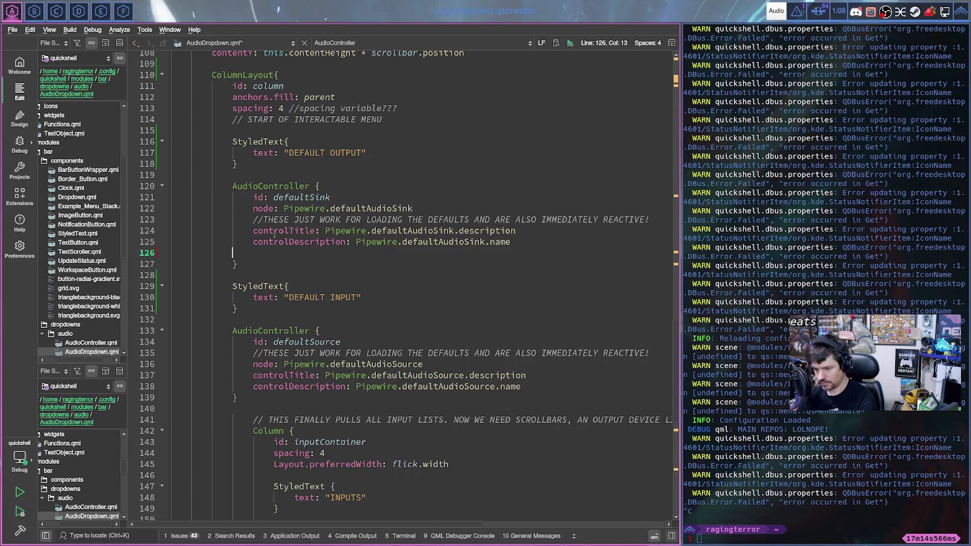
key("Return")
key("Up")
type("typ")
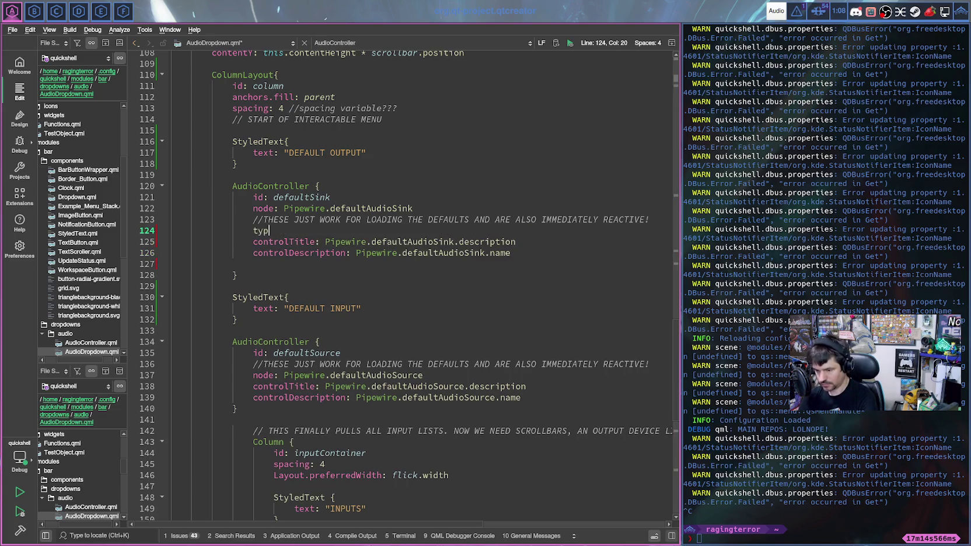
type("e: inpu")
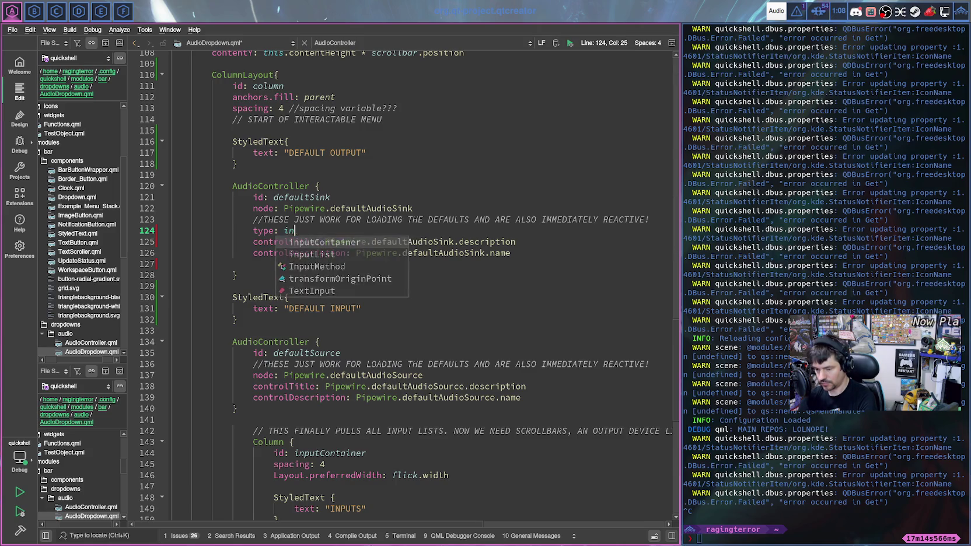
key("BackSpace")
key("BackSpace")
key("BackSpace")
type("nput")
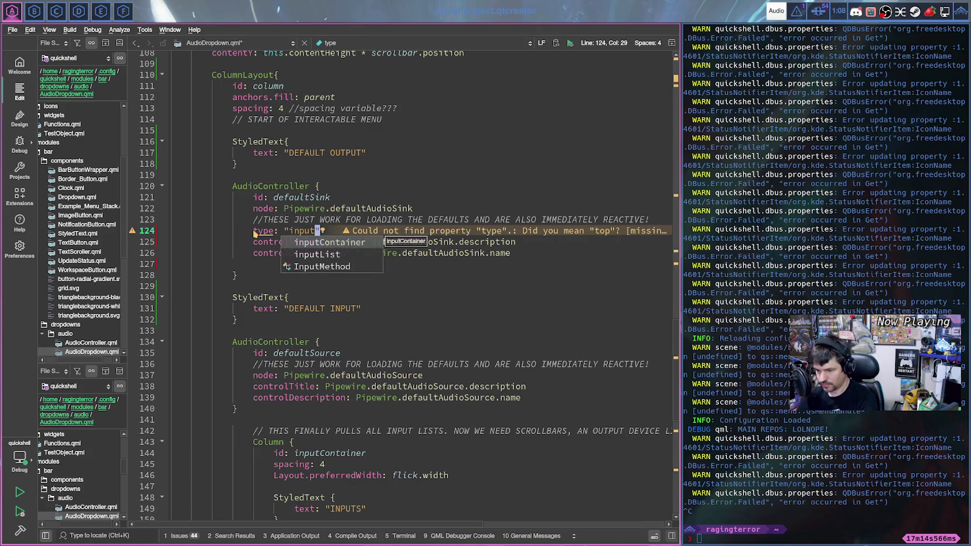
key("Escape")
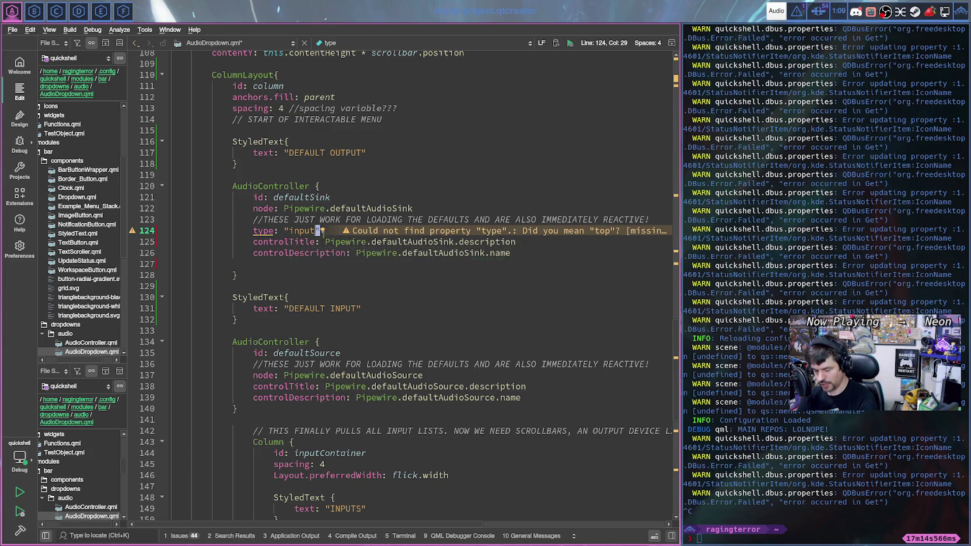
key("ctrl+s")
- Add an indented type: "input" line to the input device Repeater delegate
scroll(317, 231, "down", 1)
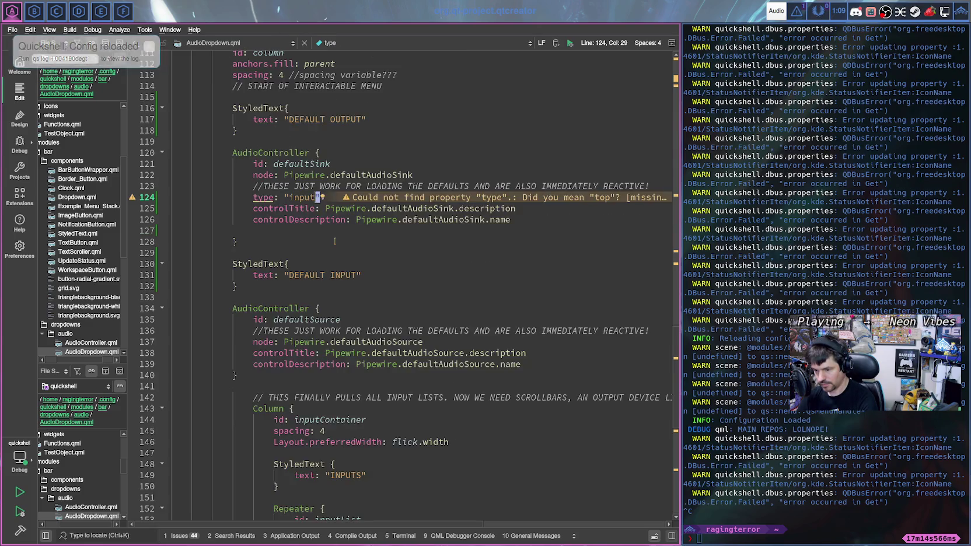
left_click_drag(253, 197, 321, 198)
key("ctrl+c")
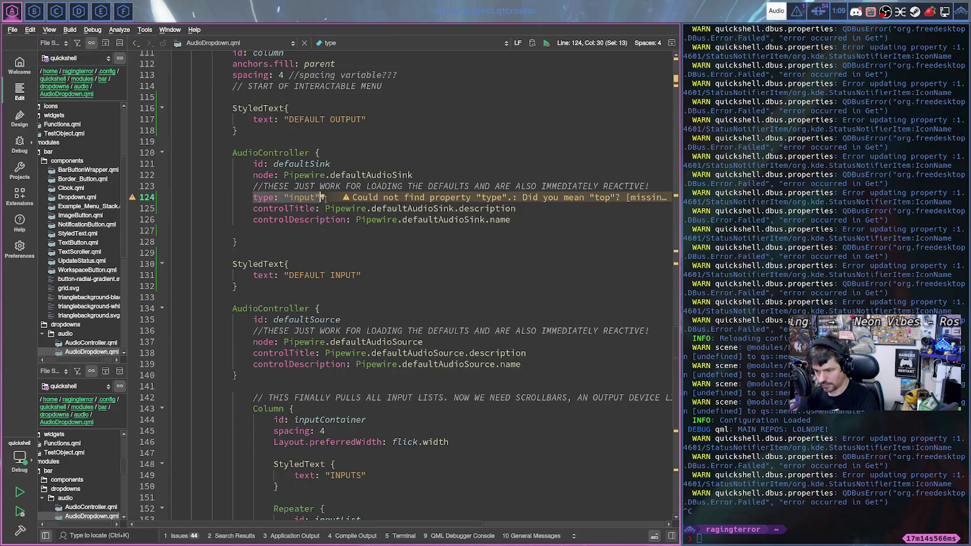
scroll(328, 198, "up", 7)
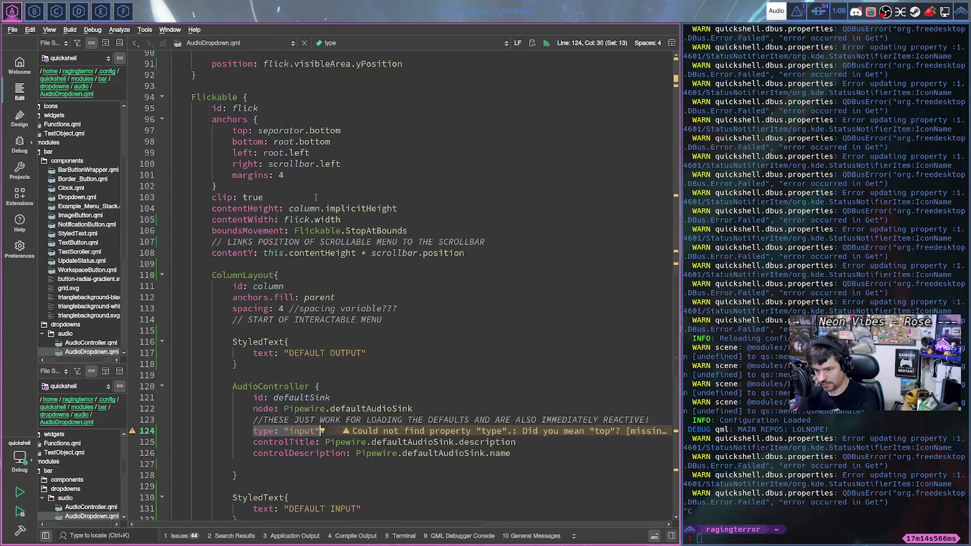
scroll(329, 198, "down", 15)
scroll(378, 247, "up", 2)
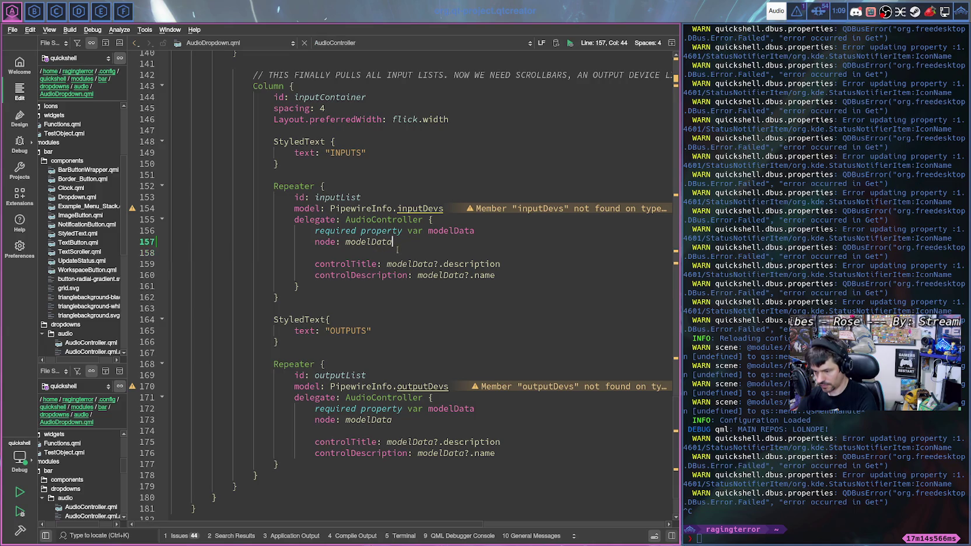
left_click(349, 254)
key("Tab")
key("Tab")
key("Tab")
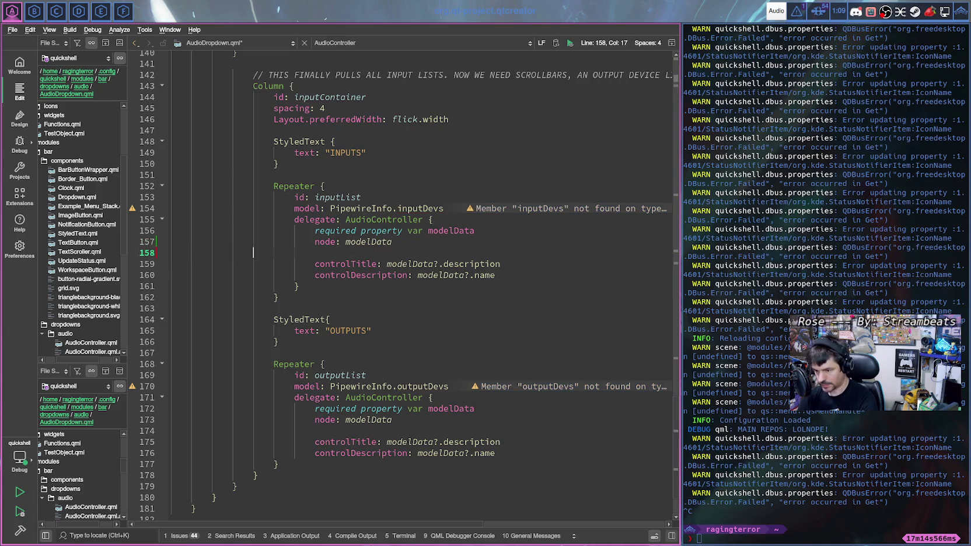
key("Return")
type("type: \"input\"")
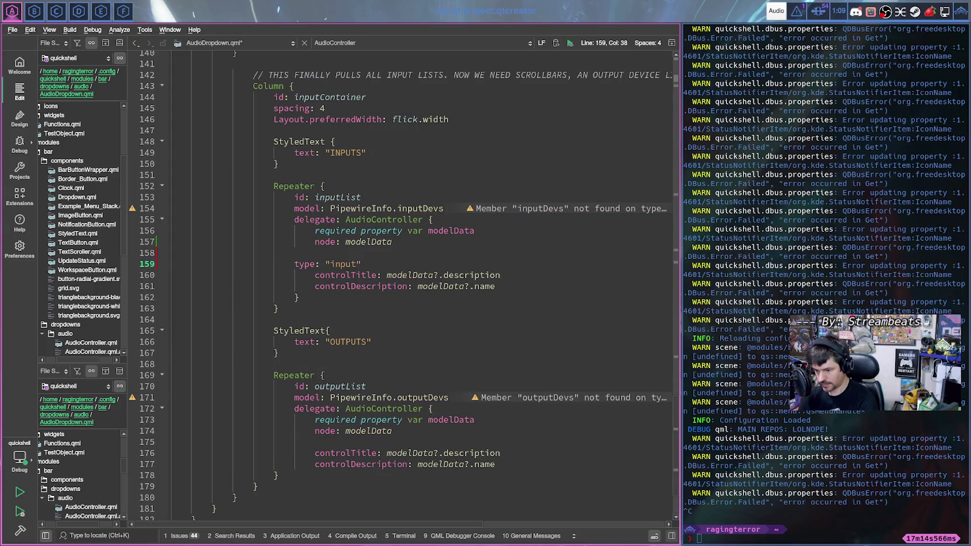
key("ctrl+i")
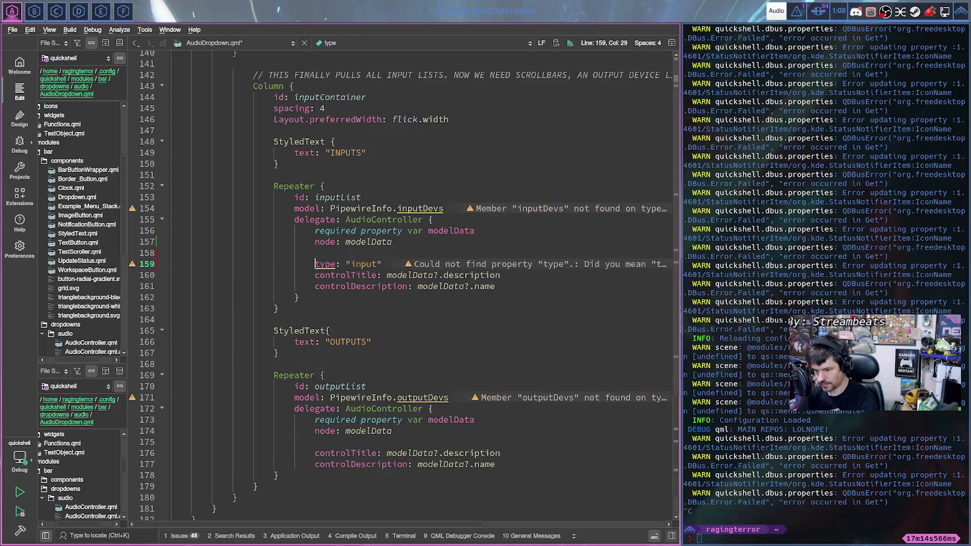
- Paste type: "input" into the default source block and change the default sink's type to "output"
scroll(364, 173, "up", 3)
scroll(362, 175, "up", 3)
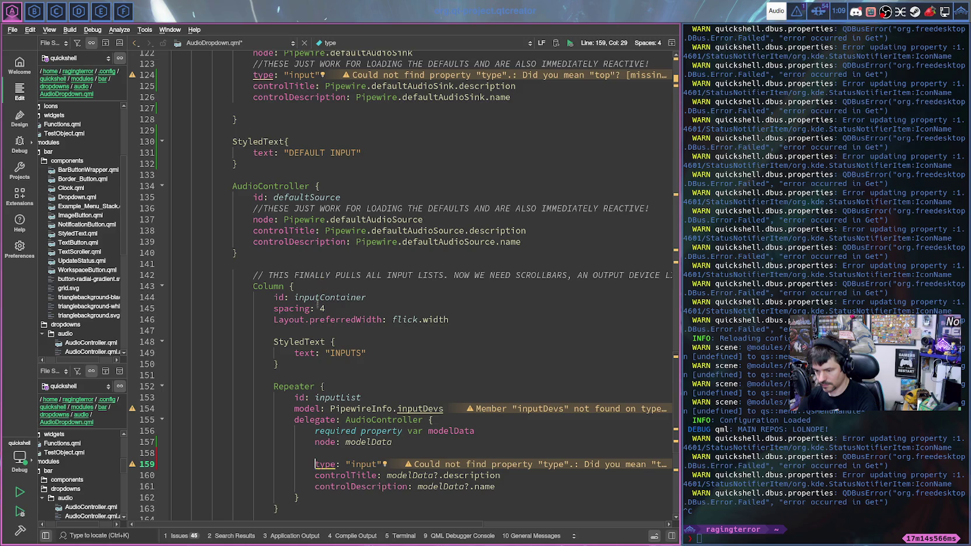
scroll(317, 315, "up", 2)
scroll(317, 287, "down", 1)
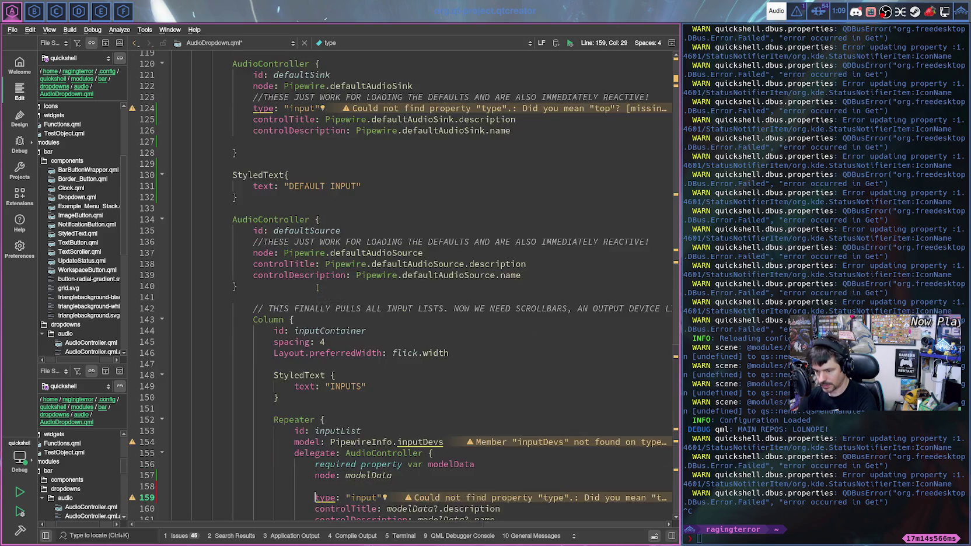
scroll(317, 287, "down", 2)
scroll(317, 287, "up", 2)
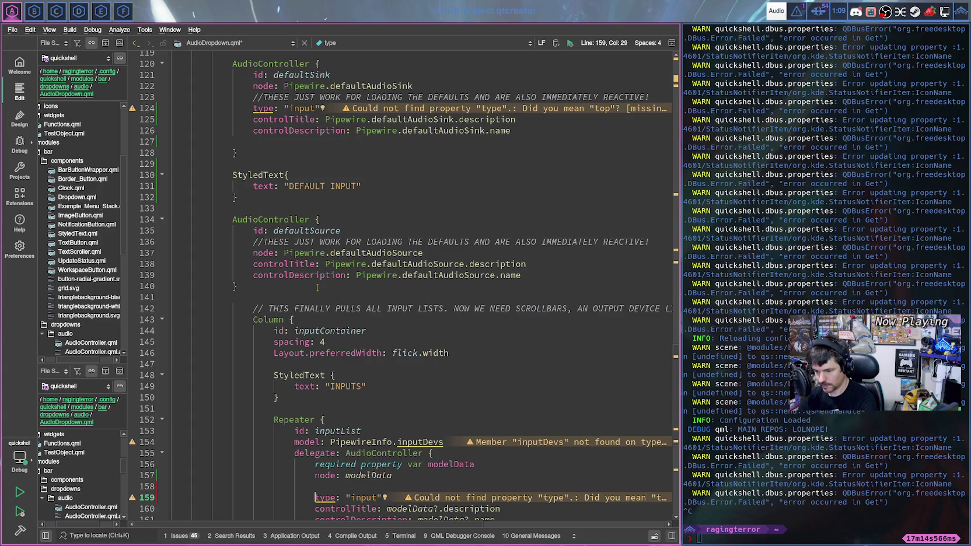
scroll(317, 287, "up", 2)
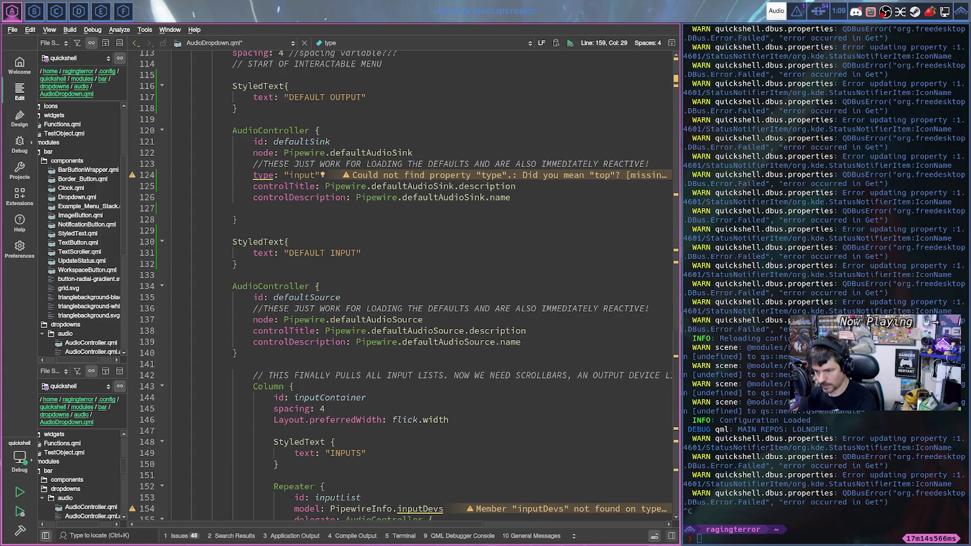
left_click(430, 321)
key("Return")
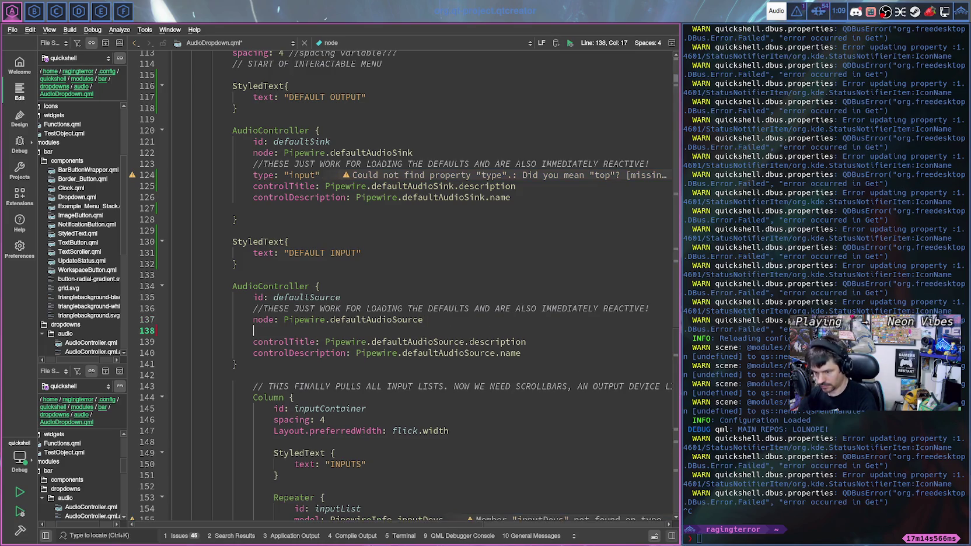
key("ctrl+v")
double_click(299, 175)
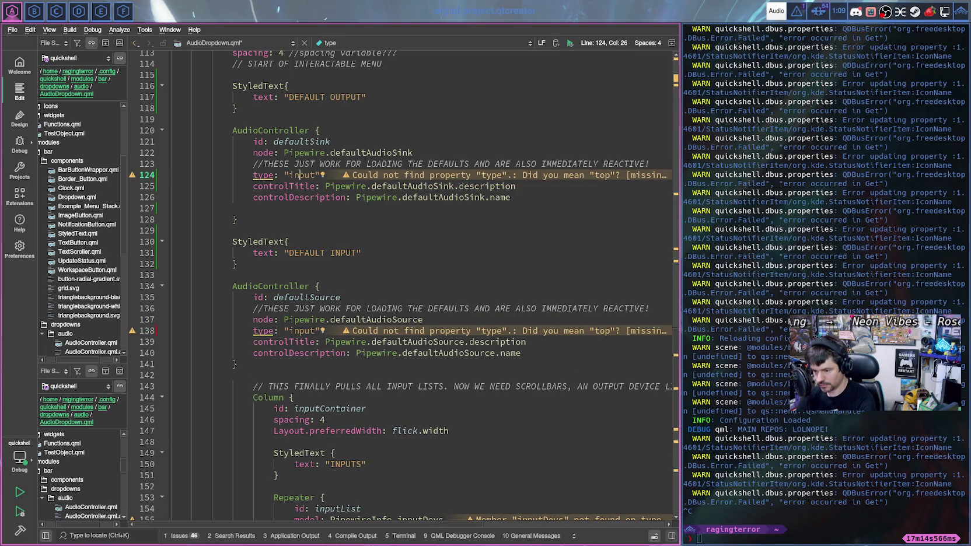
type("output")
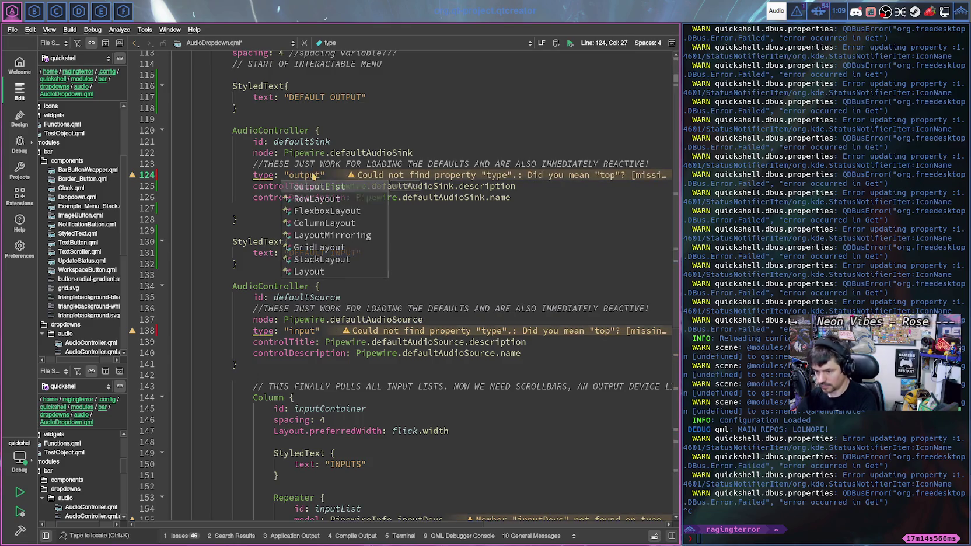
mouse_move(325, 175)
left_mouse_down()
mouse_move(285, 175)
mouse_move(326, 175)
left_mouse_up()
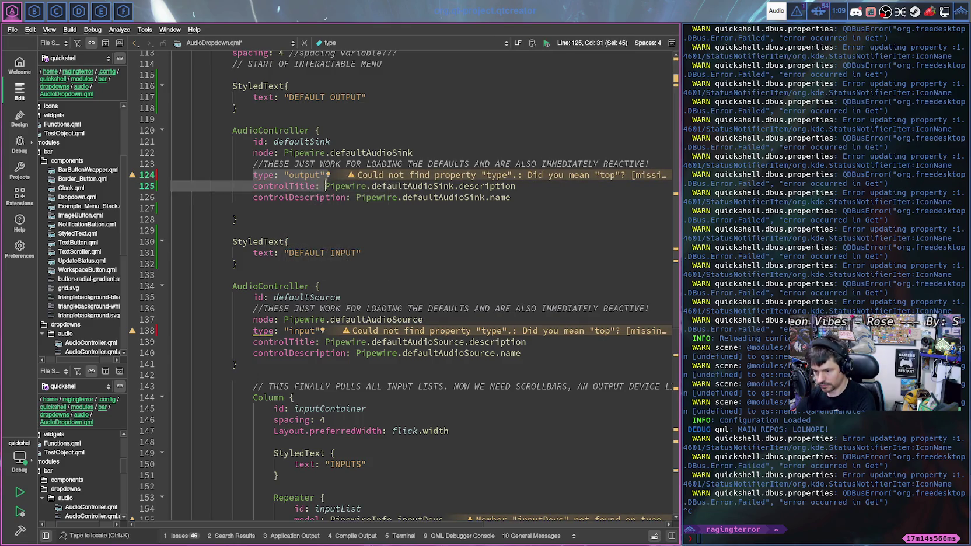
- Add type: "output" below the output delegate's node line and save AudioDropdown.qml
scroll(316, 187, "down", 4)
scroll(345, 263, "down", 5)
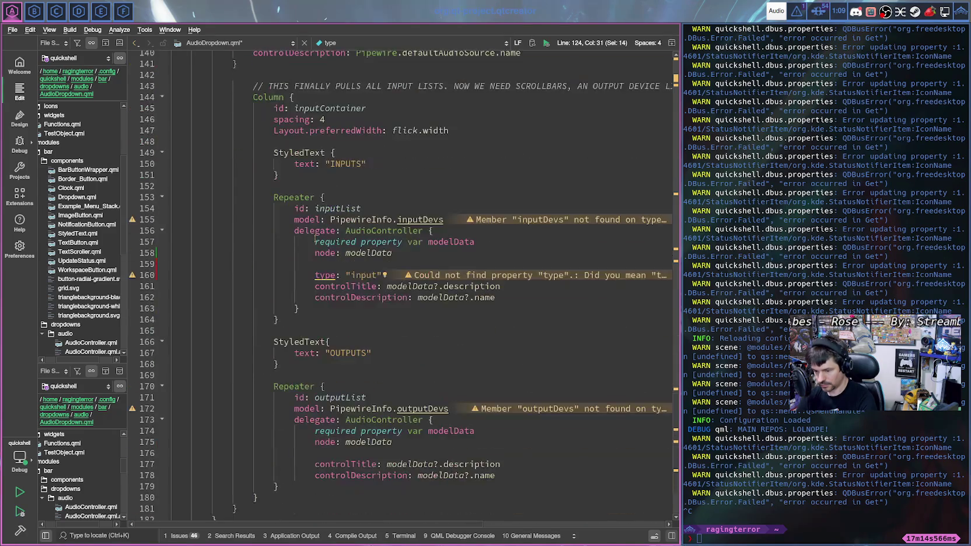
scroll(374, 350, "down", 3)
left_click(391, 353)
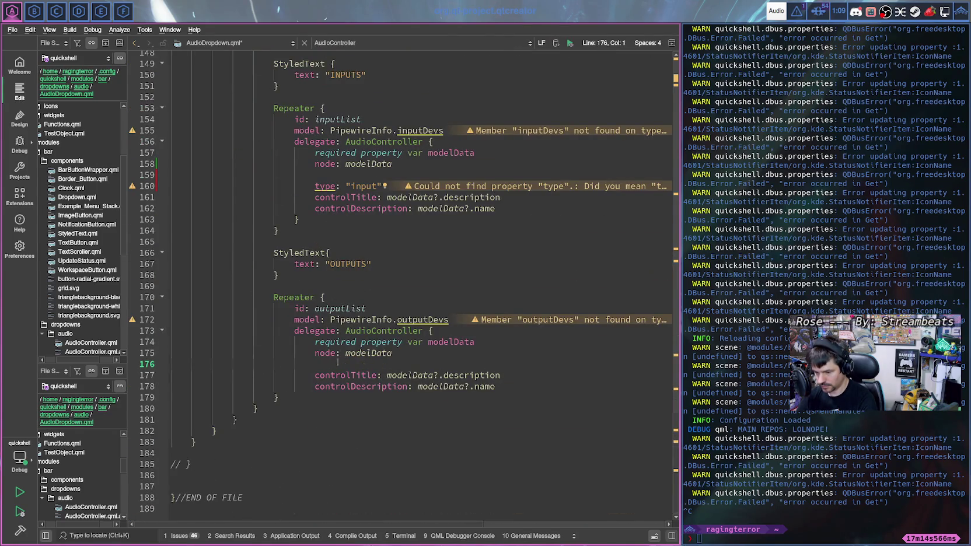
key("Return")
key("Return")
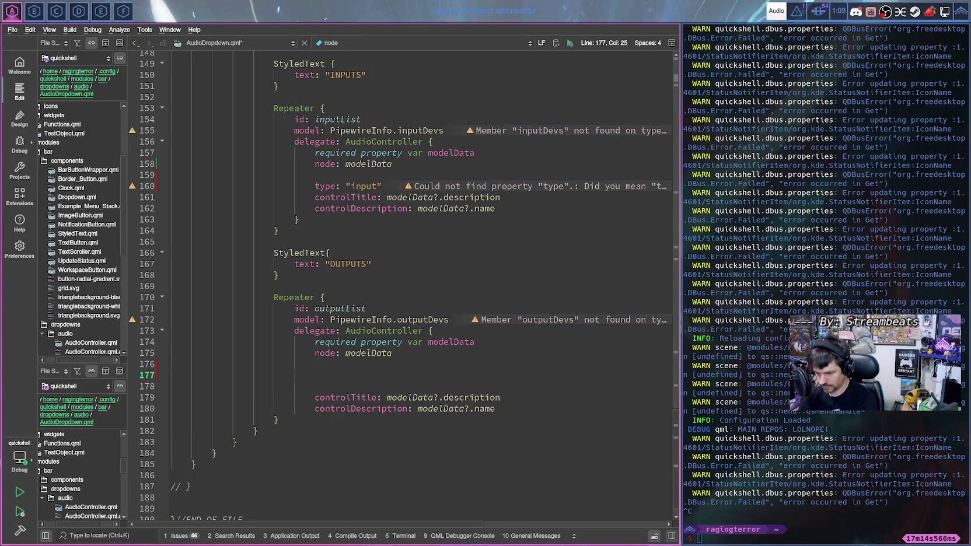
type("type: \"output\"")
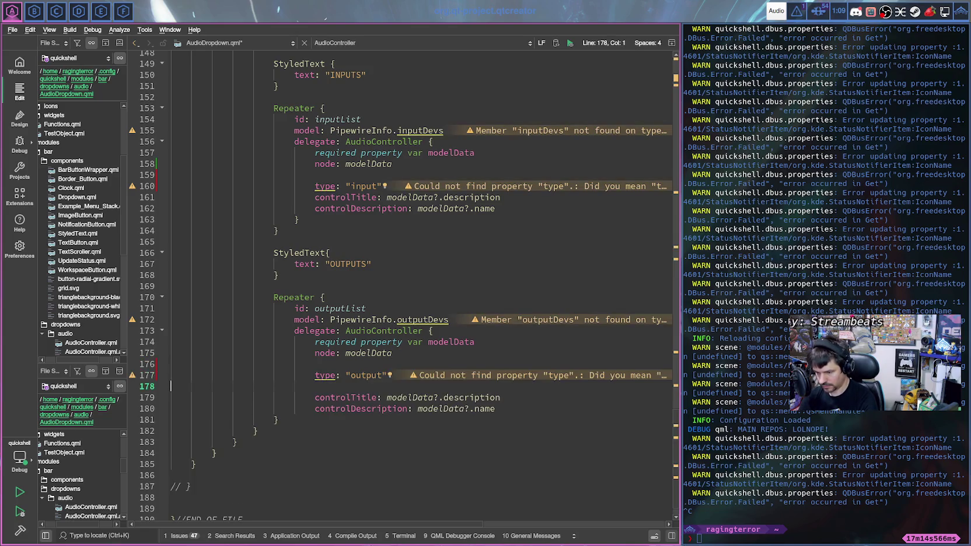
key("Down")
key("Delete")
scroll(437, 308, "up", 1)
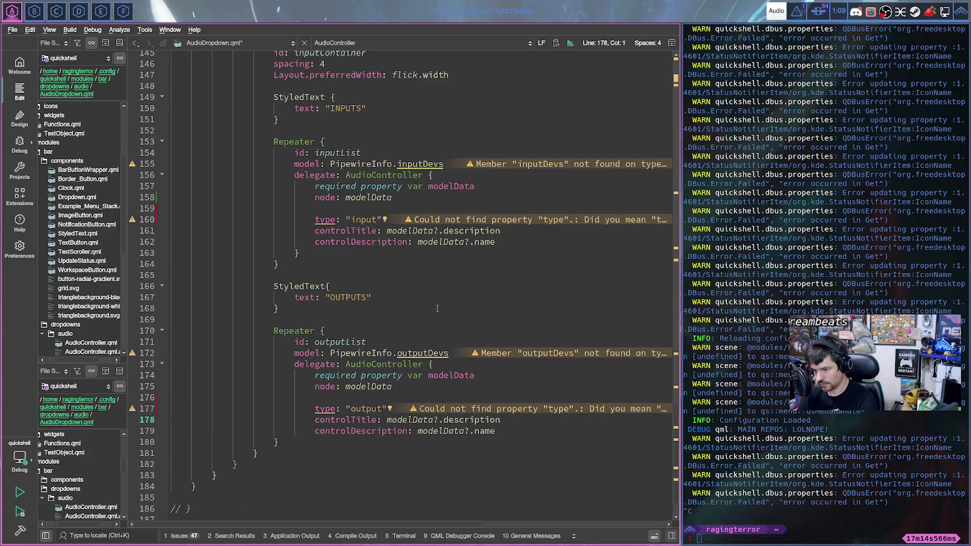
key("ctrl+s")
- Switch back to AudioController.qml and save it to reload the shell config
left_click(233, 42)
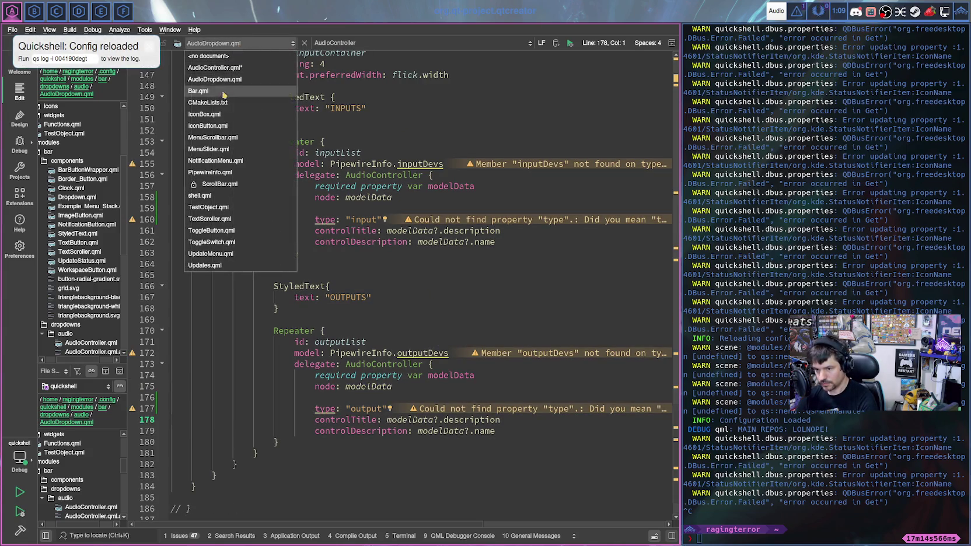
left_click(224, 70)
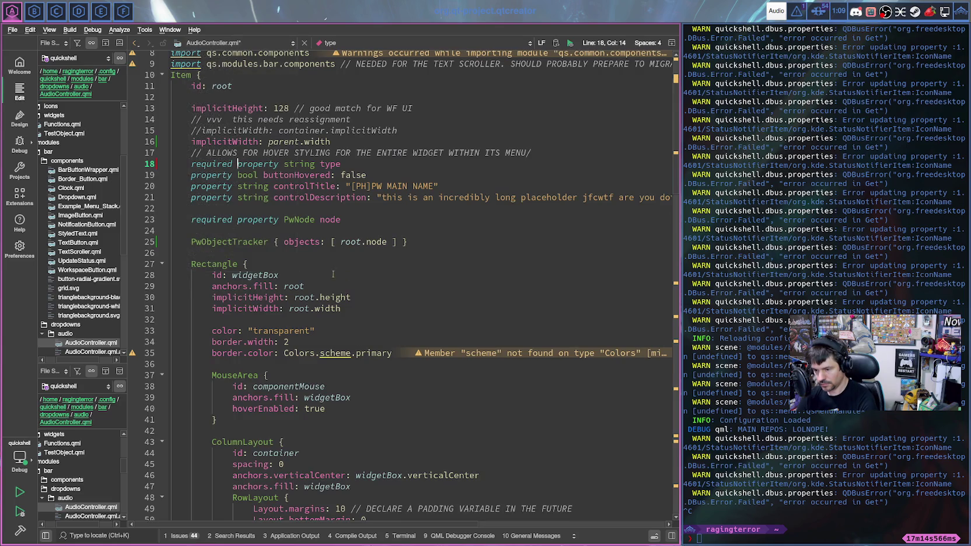
key("ctrl+s")
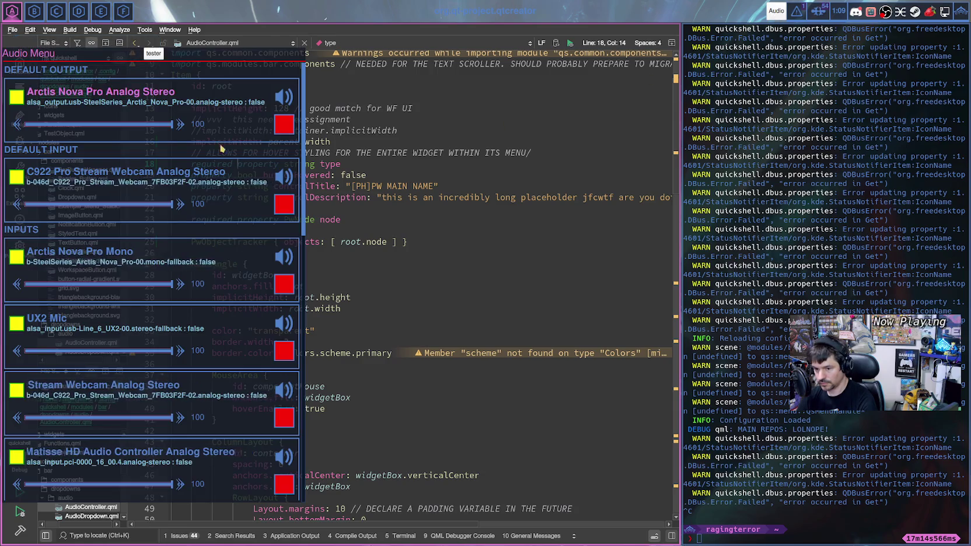
left_click(328, 261)
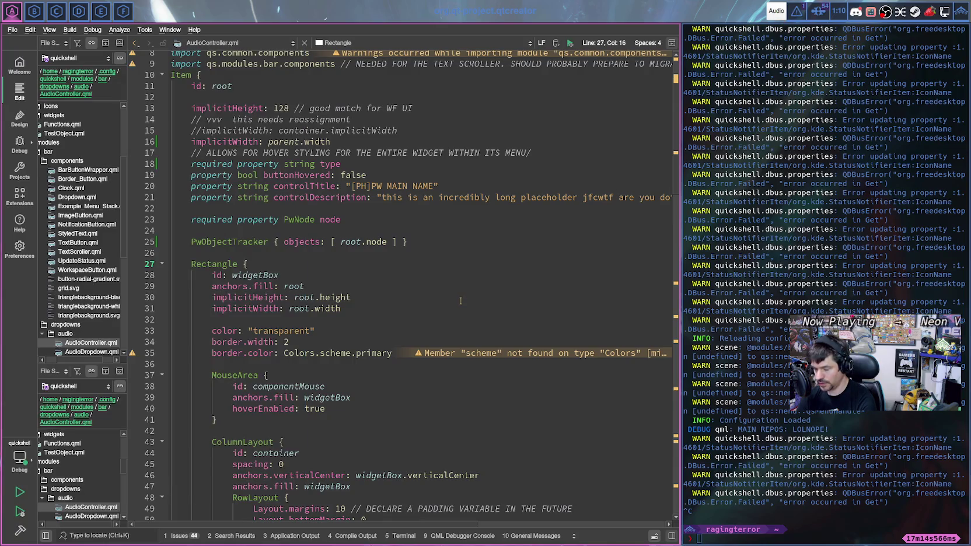
- Move the muteSwitch's speaker.svg path onto its own line and start an 'if (root.' condition on the icon line
scroll(461, 297, "down", 7)
scroll(399, 286, "down", 5)
scroll(400, 286, "down", 3)
scroll(400, 286, "down", 5)
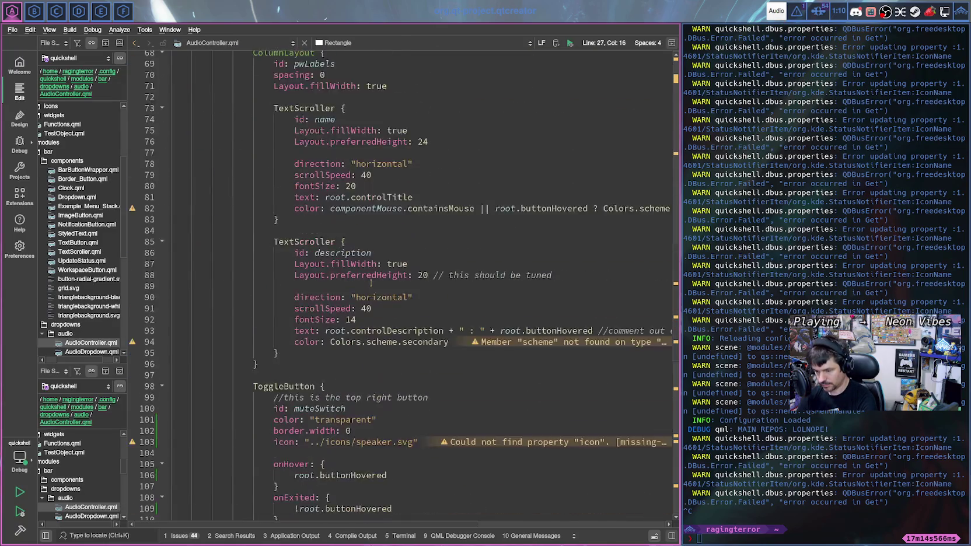
scroll(400, 286, "down", 3)
scroll(400, 289, "up", 4)
scroll(400, 292, "down", 6)
scroll(400, 295, "down", 6)
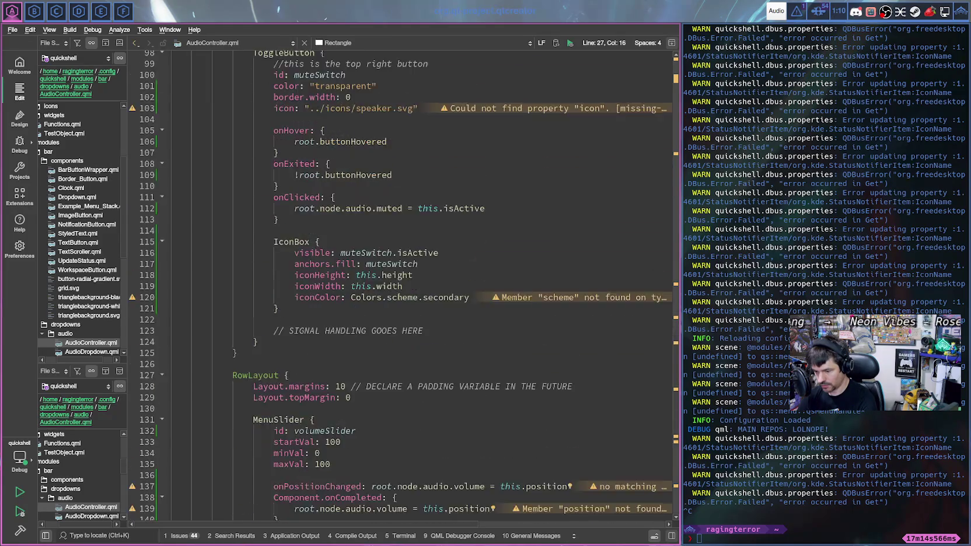
scroll(400, 297, "down", 6)
scroll(399, 297, "down", 2)
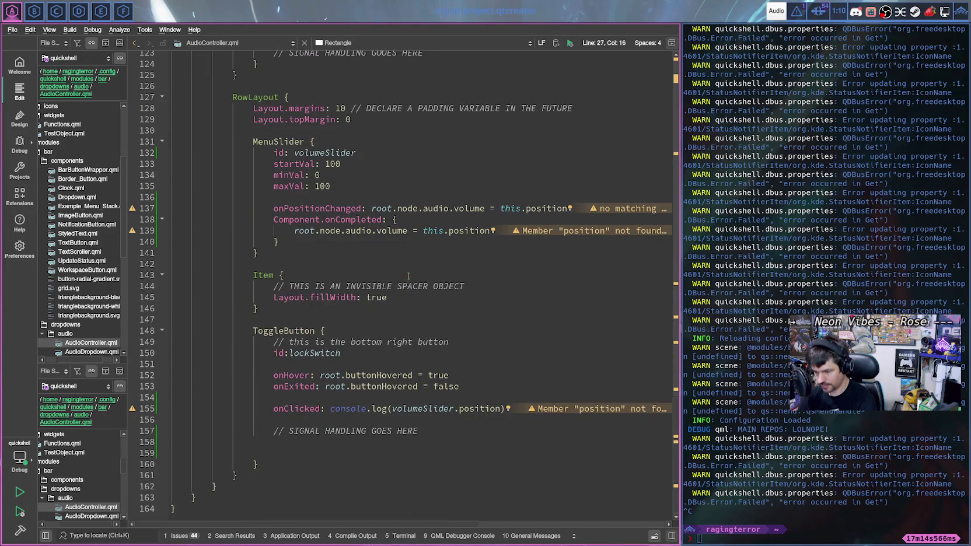
scroll(401, 294, "up", 3)
scroll(401, 294, "down", 1)
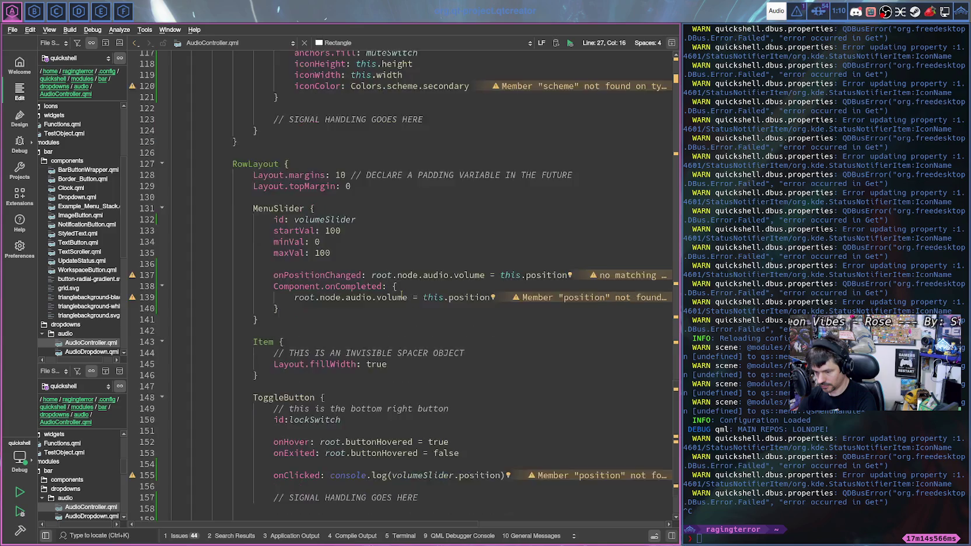
scroll(401, 295, "down", 2)
scroll(399, 351, "up", 4)
scroll(391, 303, "up", 3)
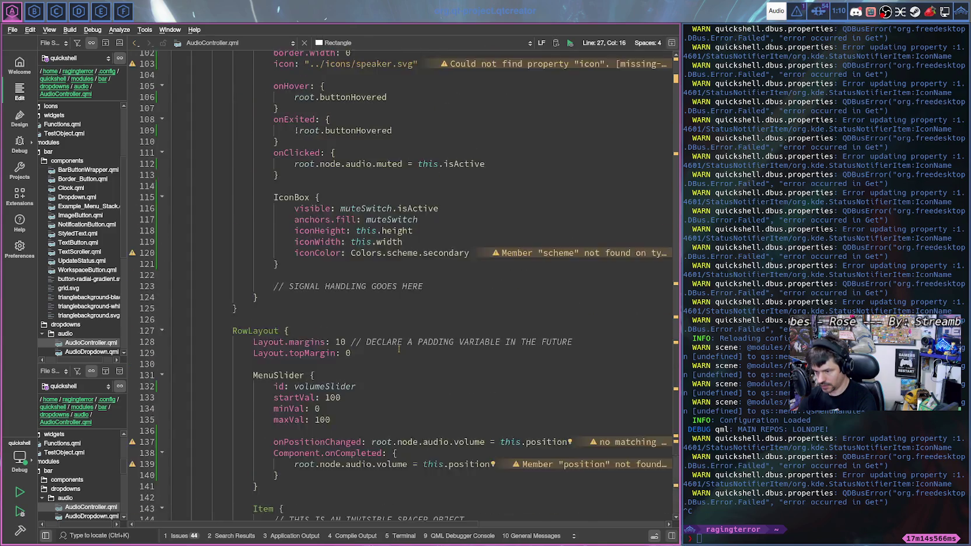
scroll(380, 245, "up", 1)
scroll(350, 228, "up", 2)
scroll(311, 212, "up", 2)
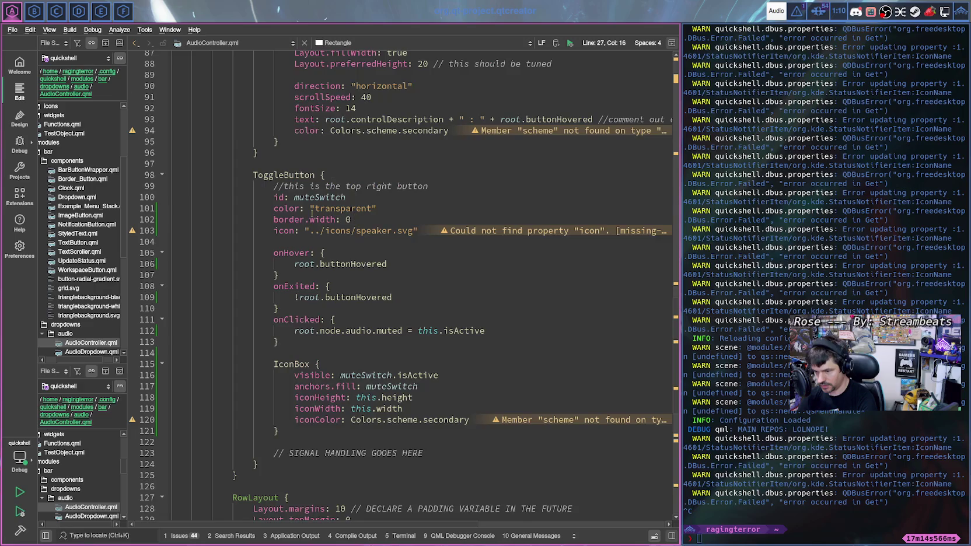
left_click(303, 232)
key("Return")
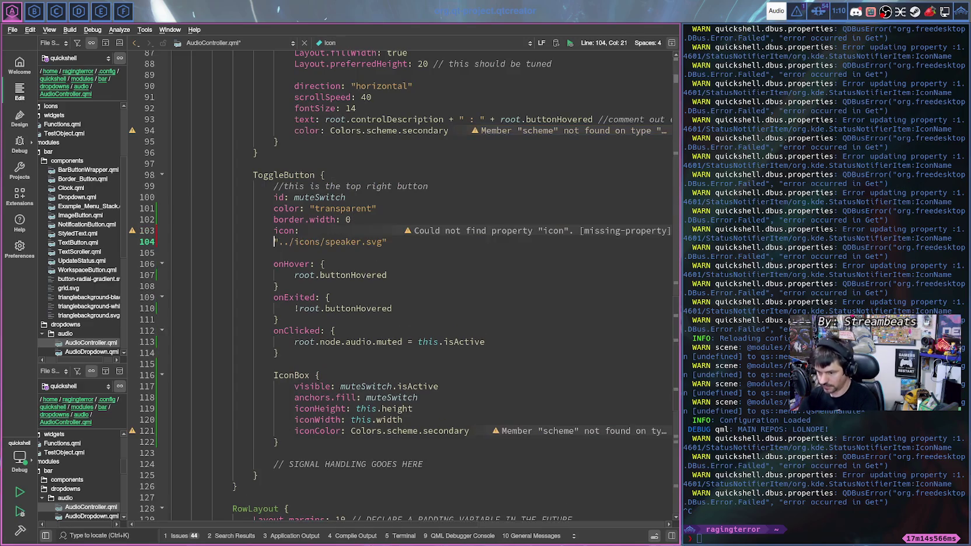
key("Up")
key("End")
type("if ")
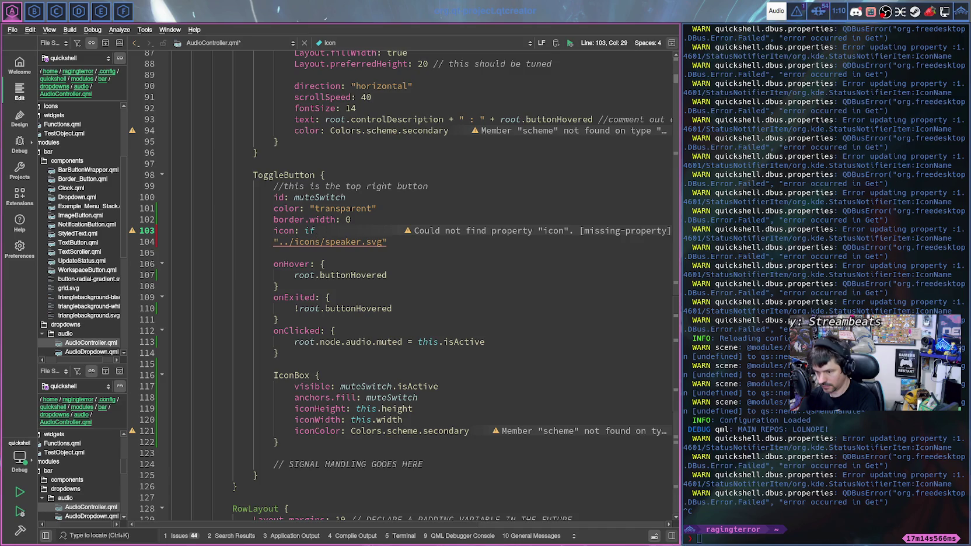
type("r(")
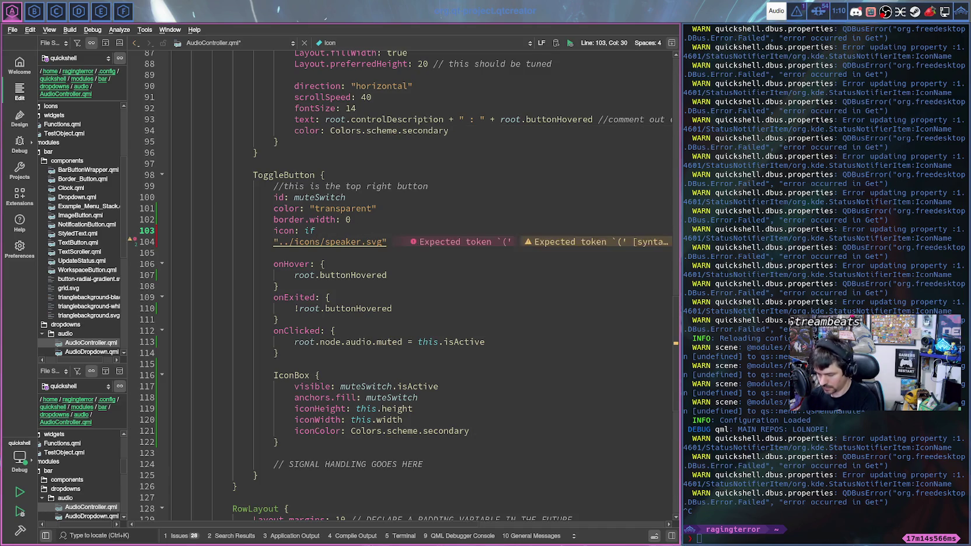
type("root.type === \"input\") {")
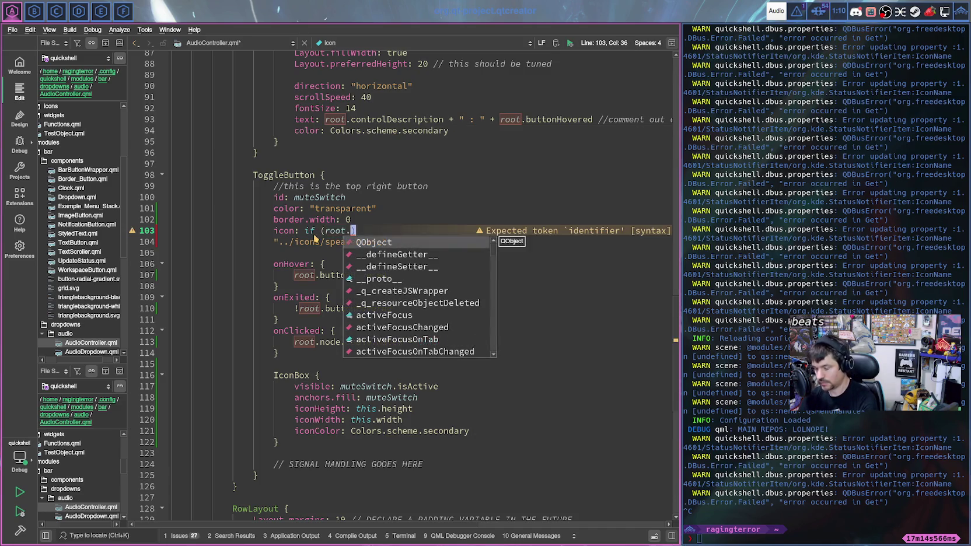
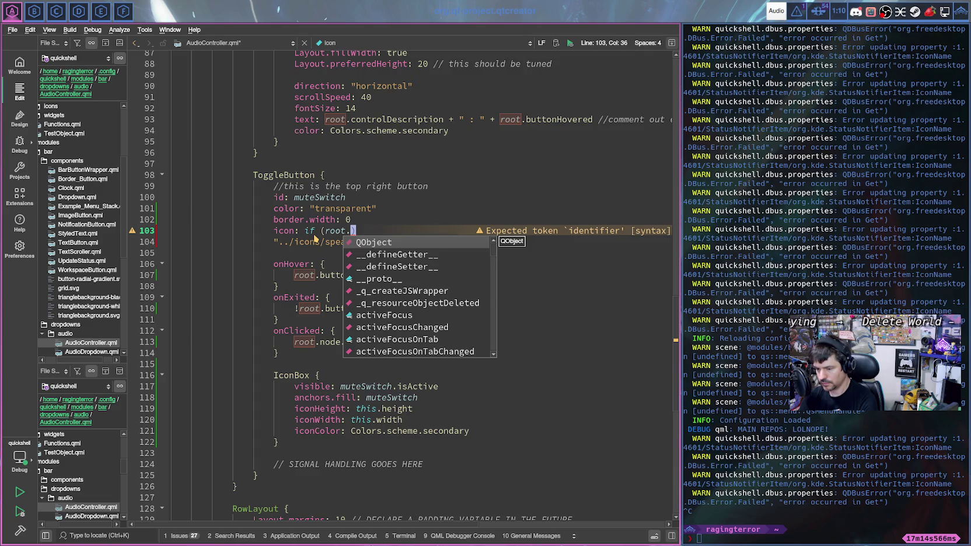
- Add an if (root.type === "input") block on line 103 with an indented return inside
type("type")
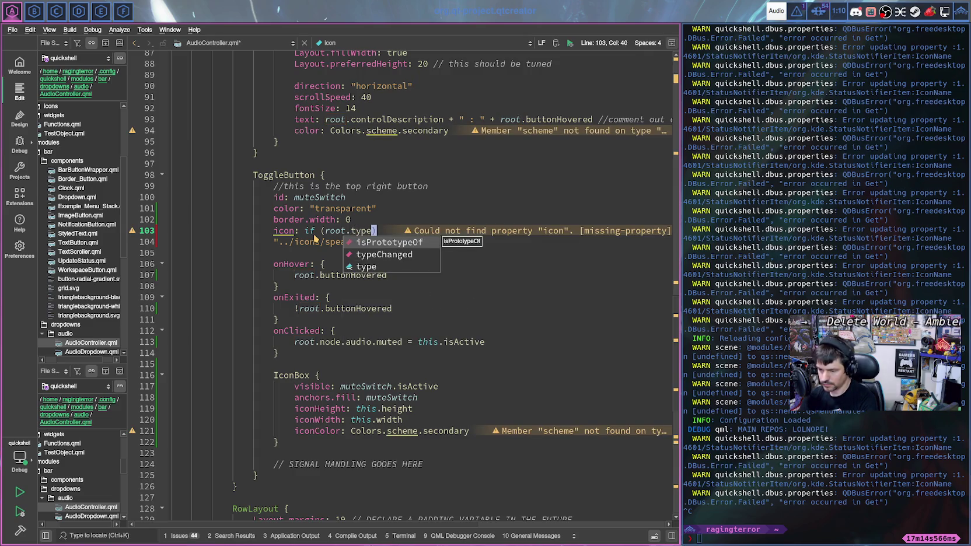
type(" ==")
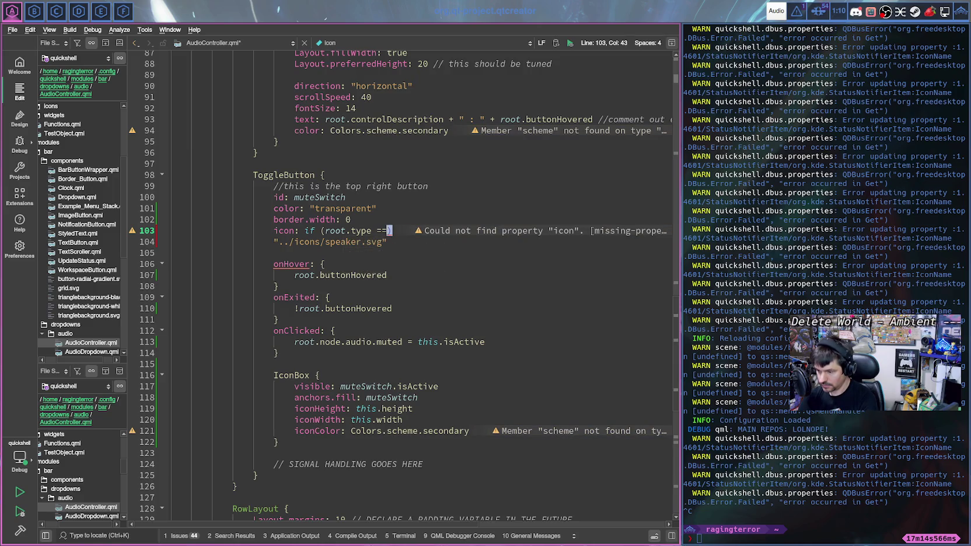
type("= \"in")
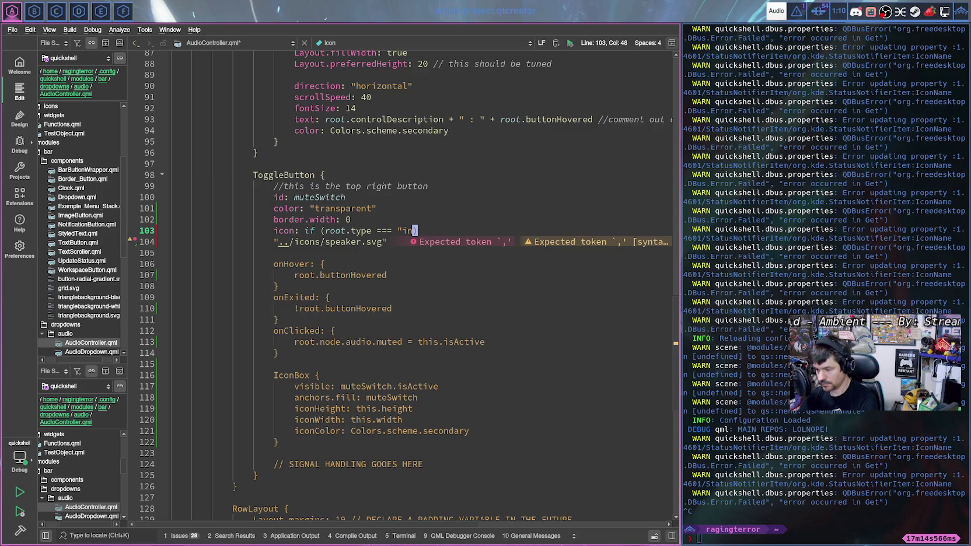
type("put")
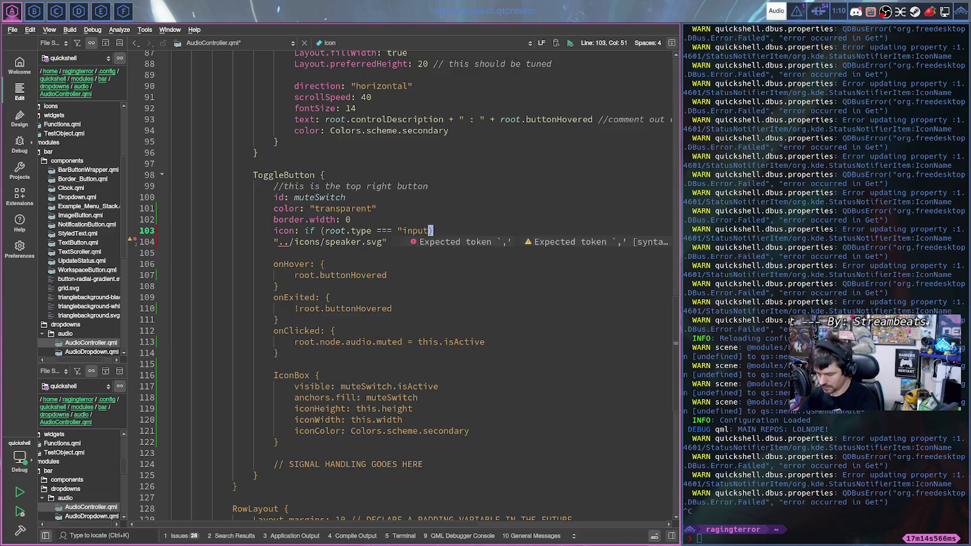
type("\") {}")
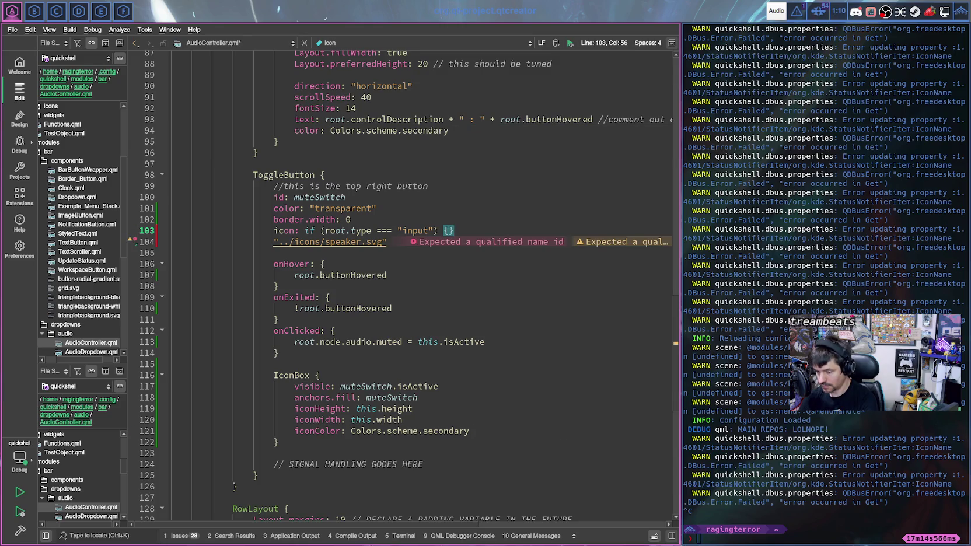
key("Left")
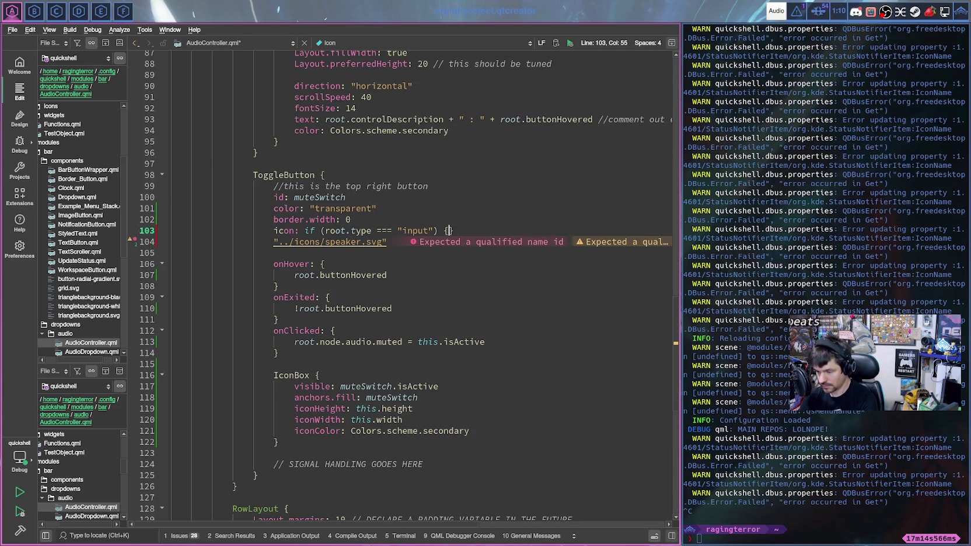
key("Return")
key("Tab")
type("ret")
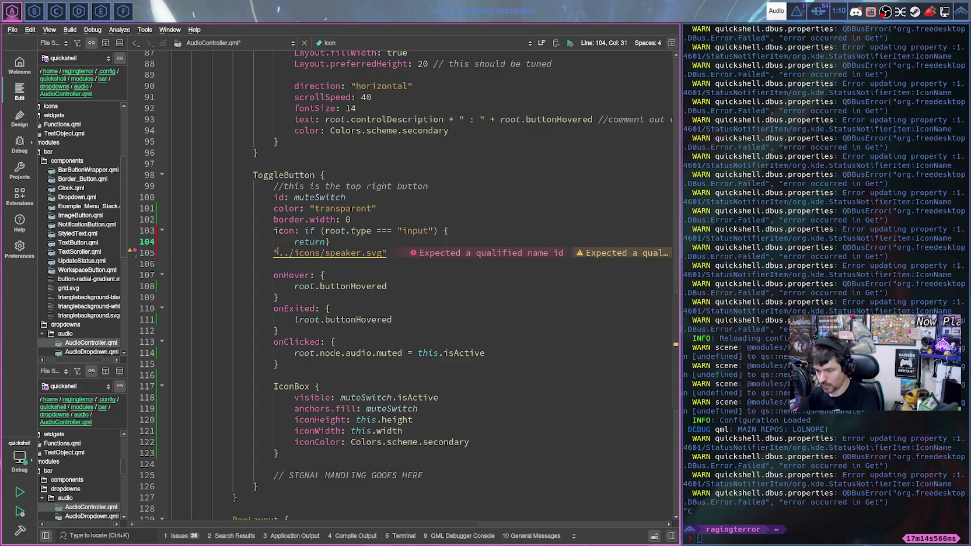
- Copy the "../icons/speaker.svg" path after the return statement
left_click_drag(275, 253, 386, 254)
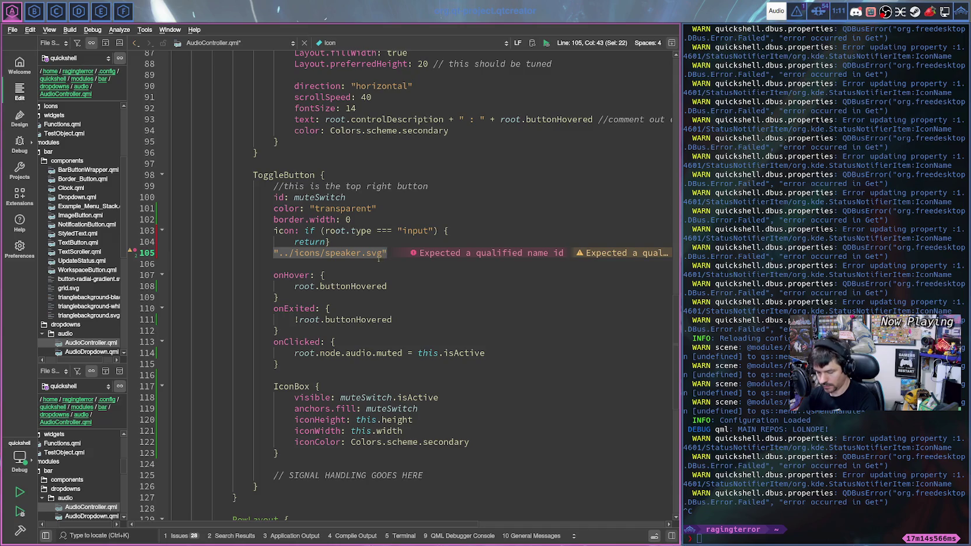
key("ctrl+c")
left_click(327, 242)
key("ctrl+v")
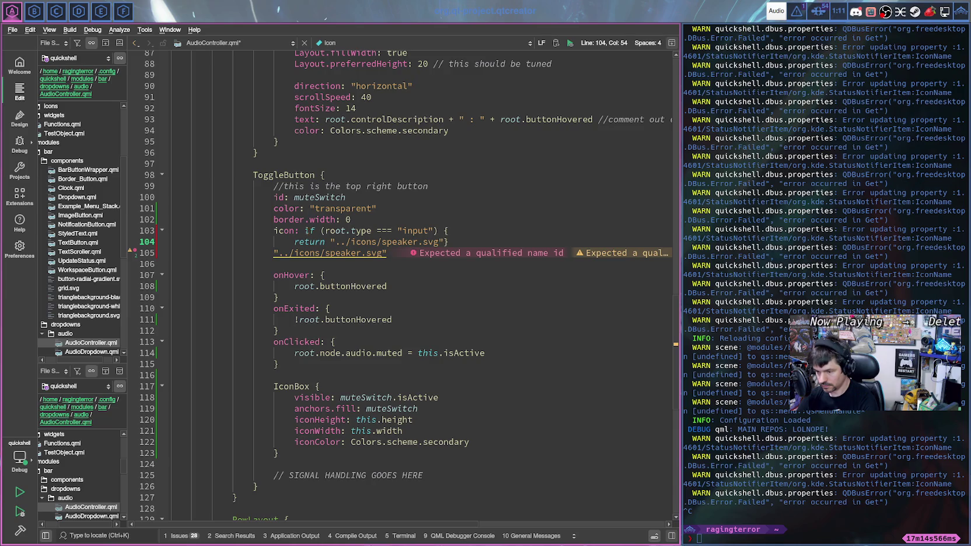
left_click_drag(304, 231, 449, 231)
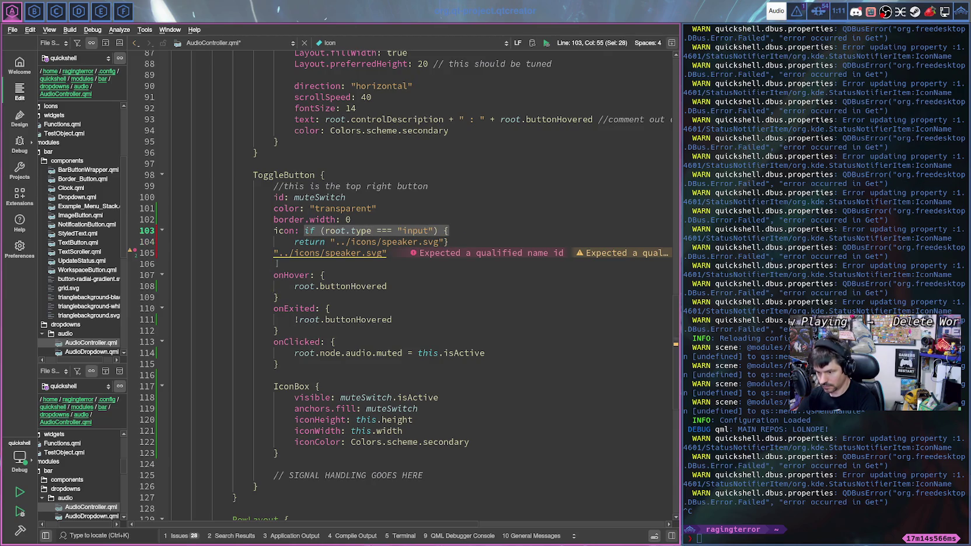
left_click(274, 253)
- Add an else if (root.type === "output") branch below the input branch
key("Return")
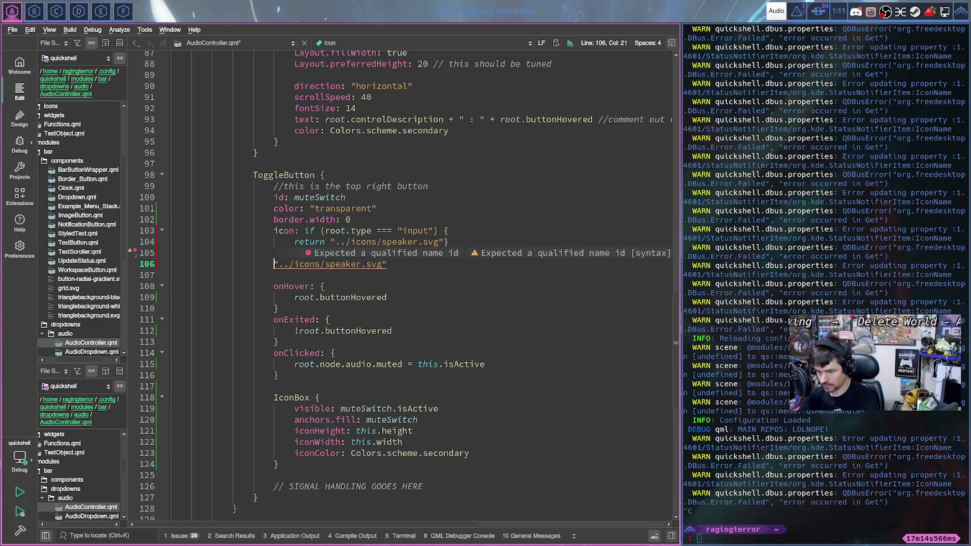
key("Up")
type("else")
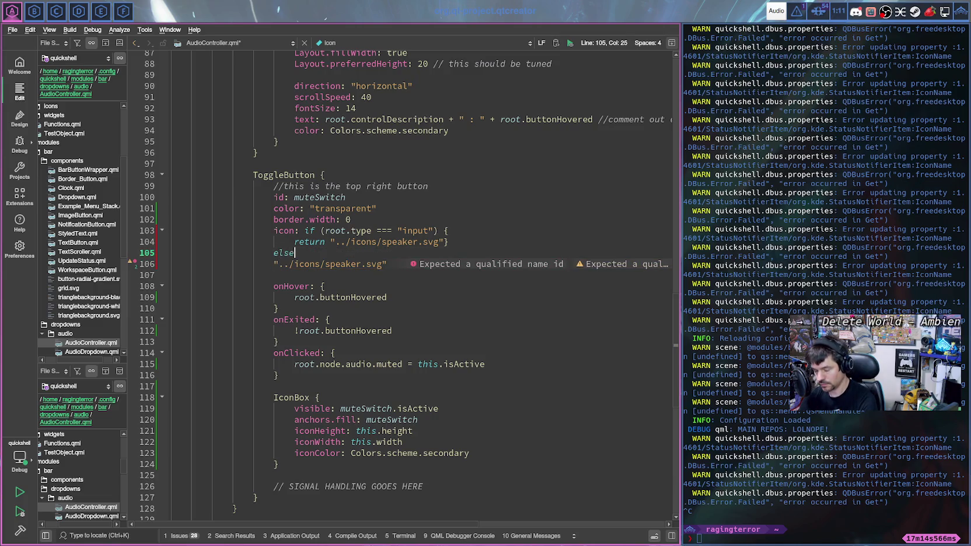
type(" if")
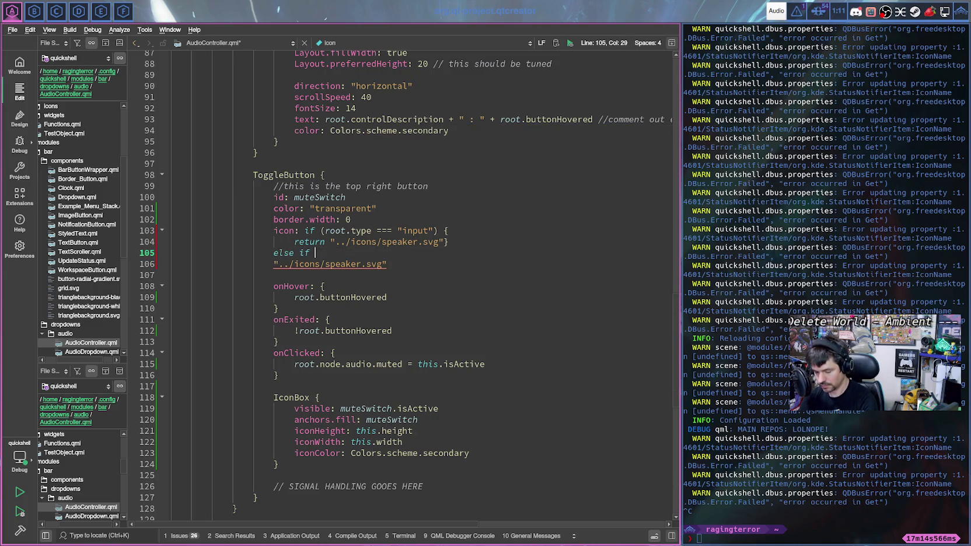
type(" if (root.type === \"input\") {")
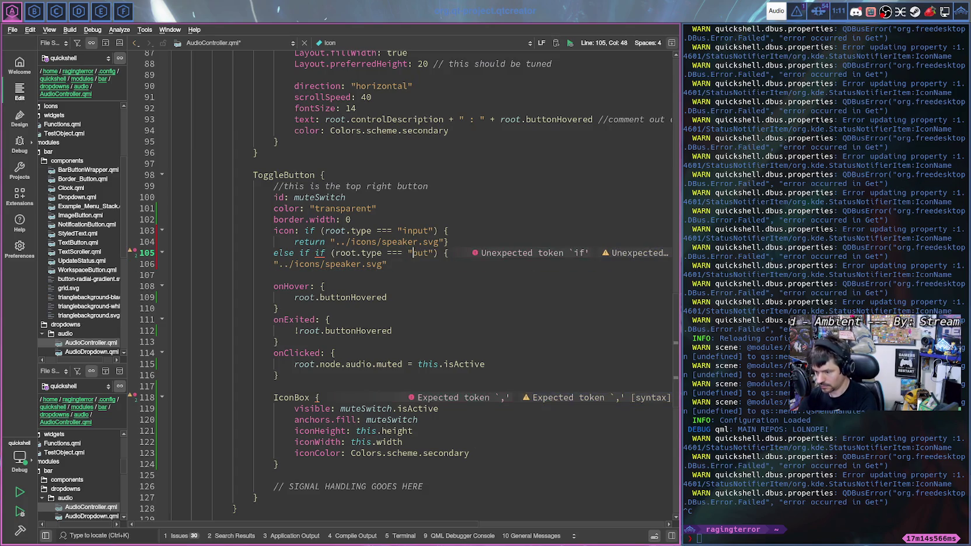
double_click(419, 253)
type("output")
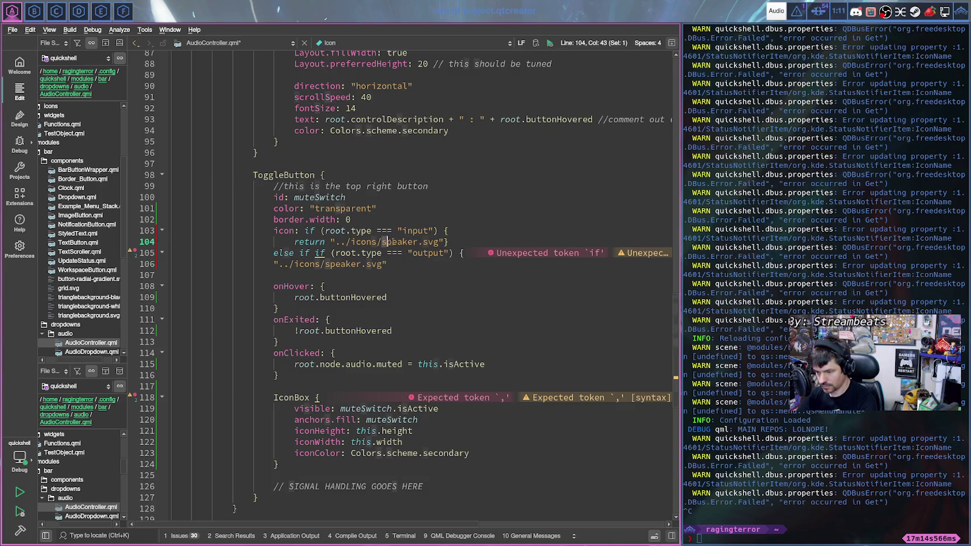
- Change the input branch's path to microphone.svg and close the output branch with a brace
left_click_drag(381, 241, 419, 241)
type("micro")
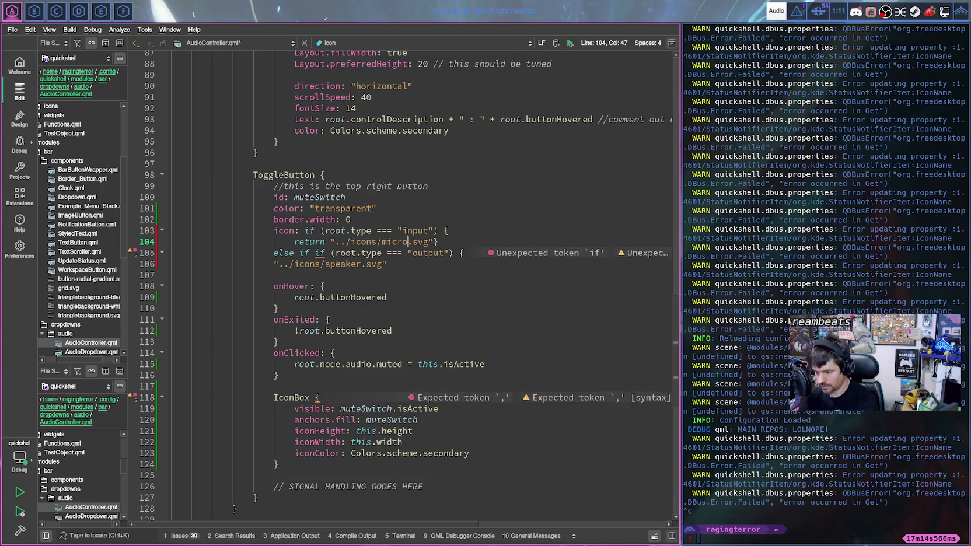
type("phone")
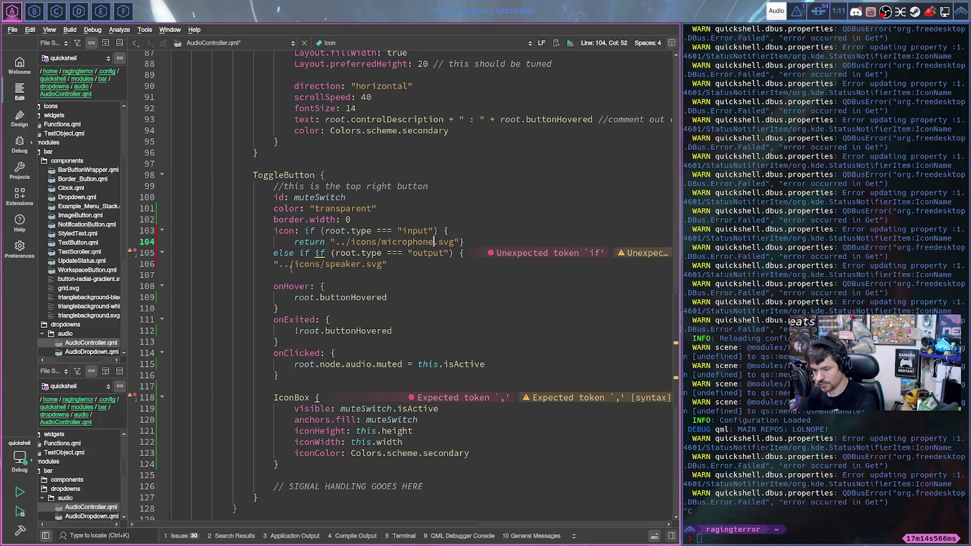
key("Tab")
left_click(411, 264)
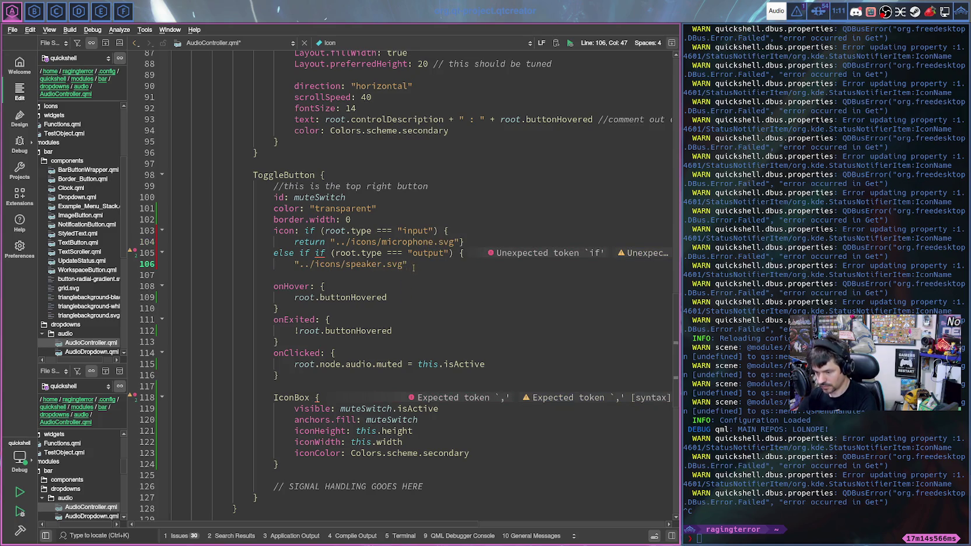
type("}")
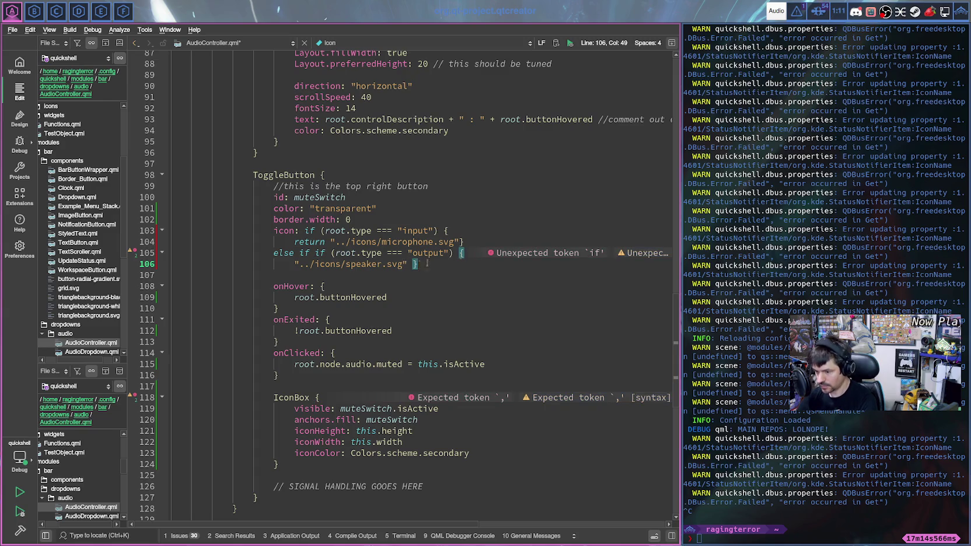
key("Up")
key("Up")
key("End")
key("Left")
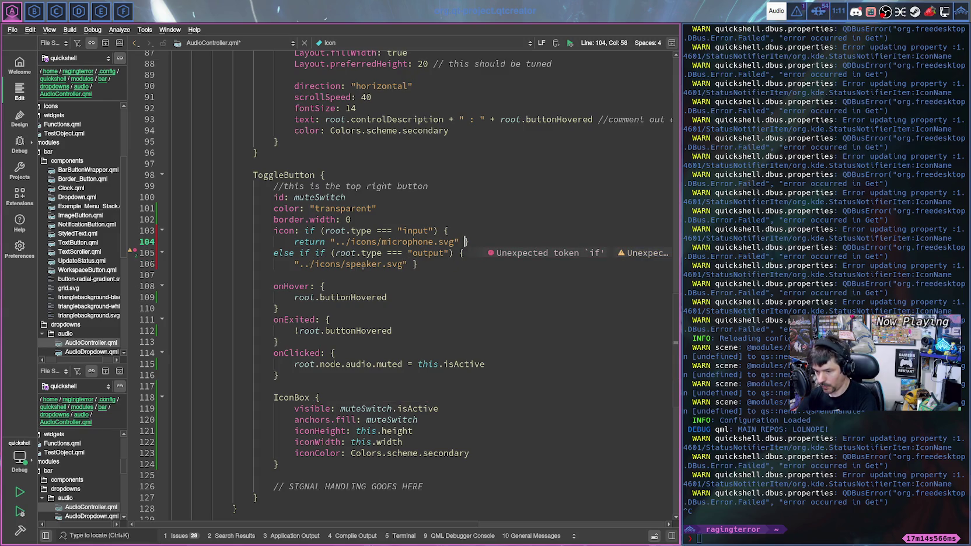
- Delete the duplicate if left on line 105 and open a new line after the output branch
left_click(316, 253)
key("Delete")
key("Delete")
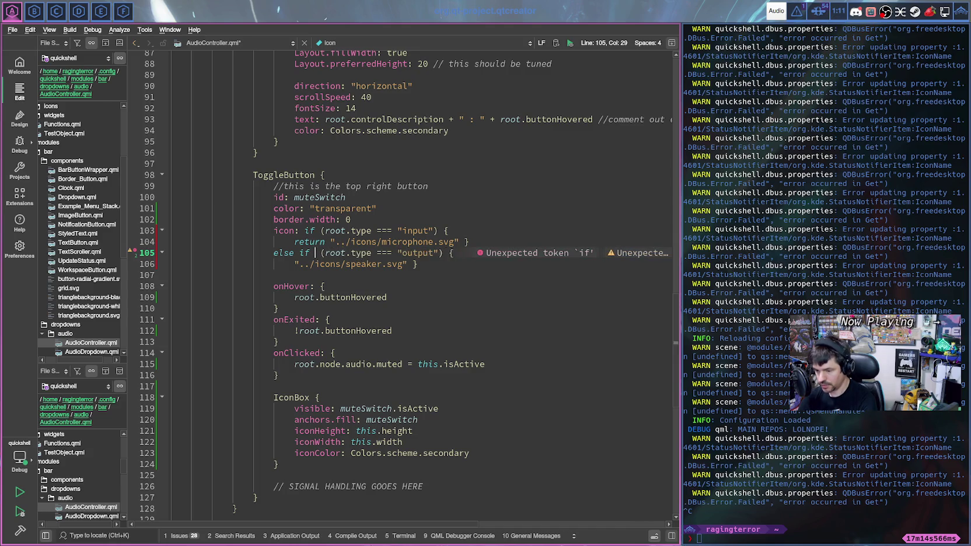
key("Delete")
left_click(426, 264)
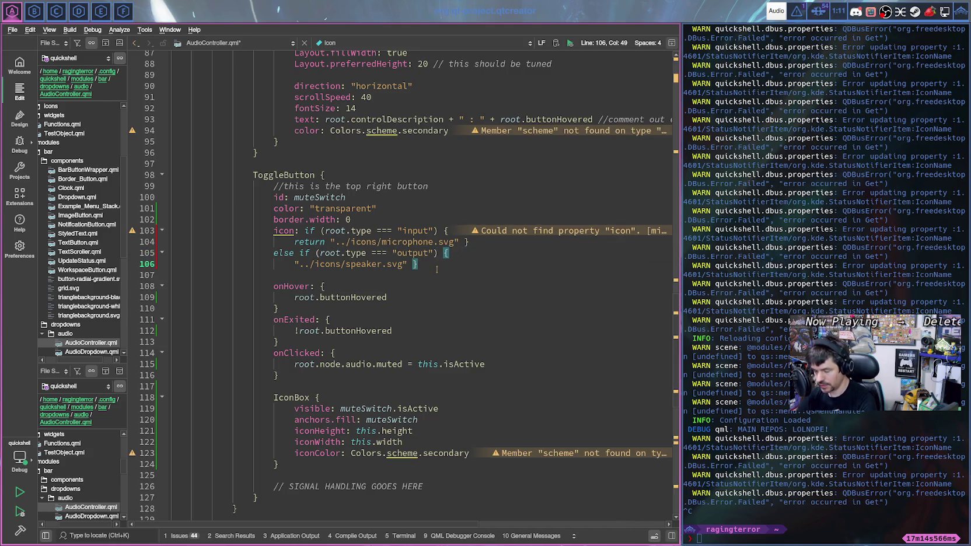
key("Return")
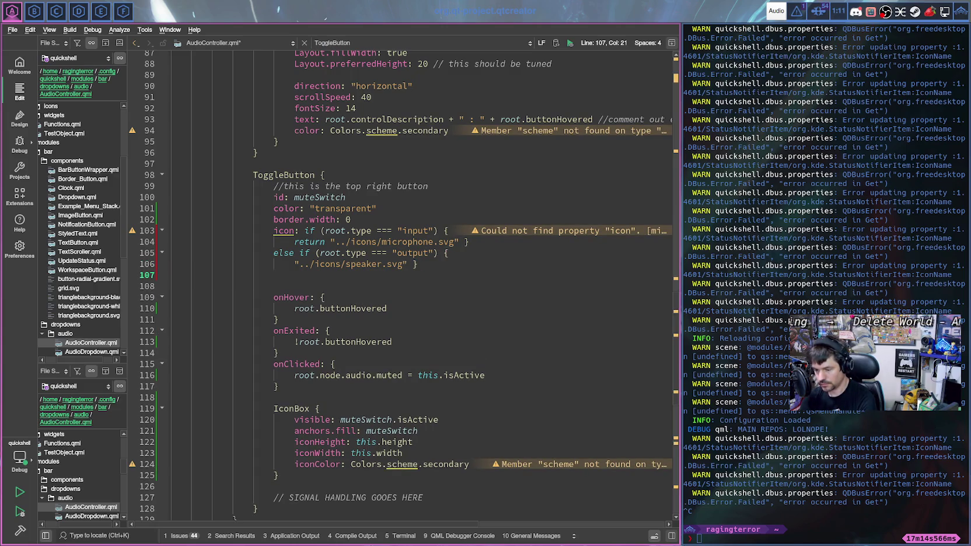
- Add an else block that logs "ERROR: WRONG OBJECT TYPE" to the console
type("else")
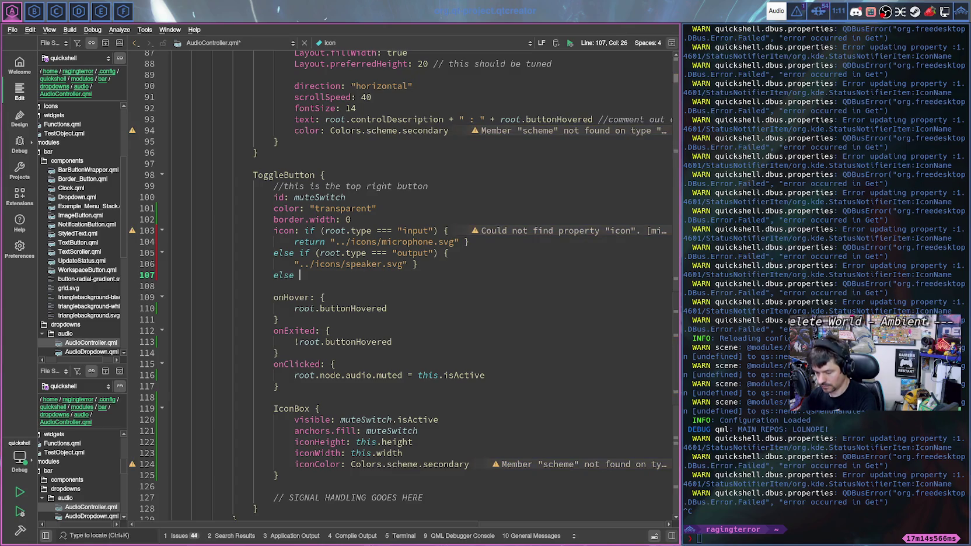
type(" {")
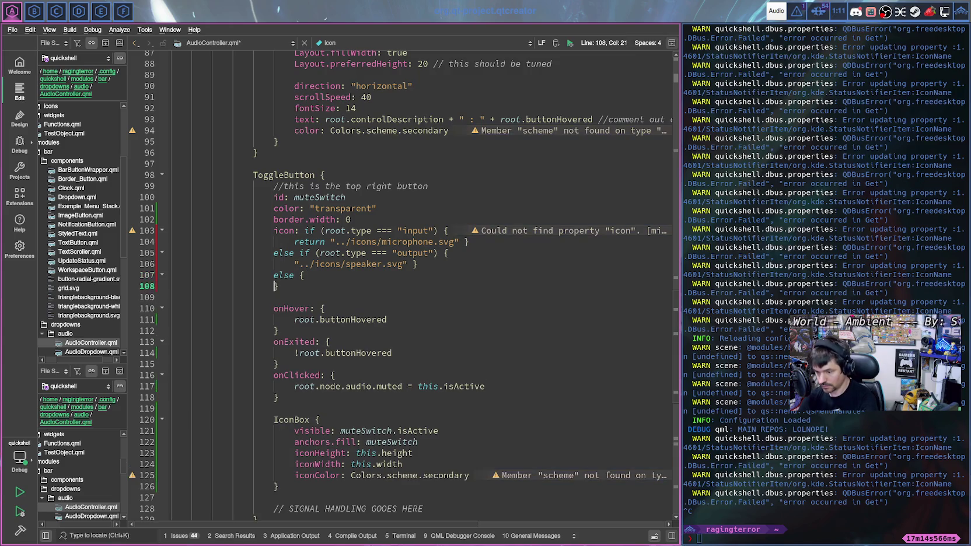
key("Return")
type("console")
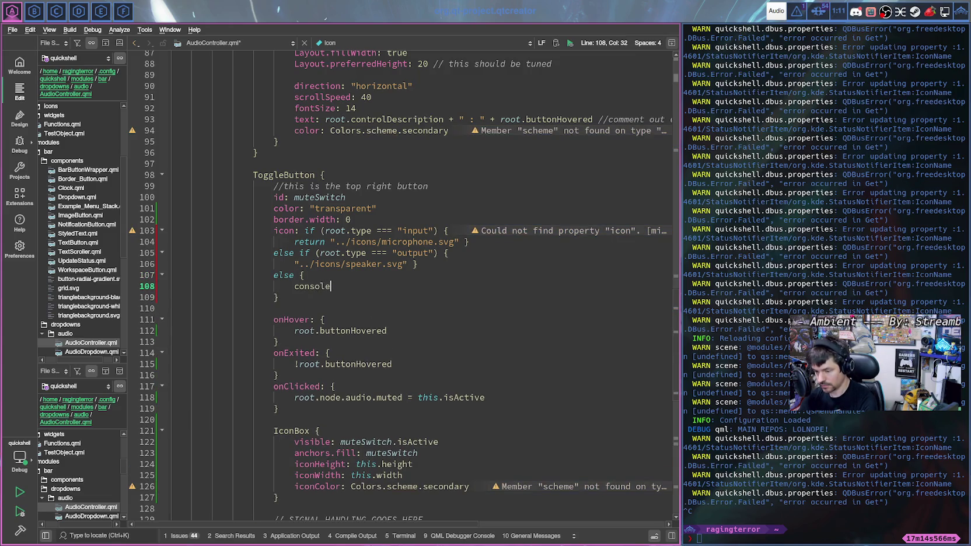
type(".log")
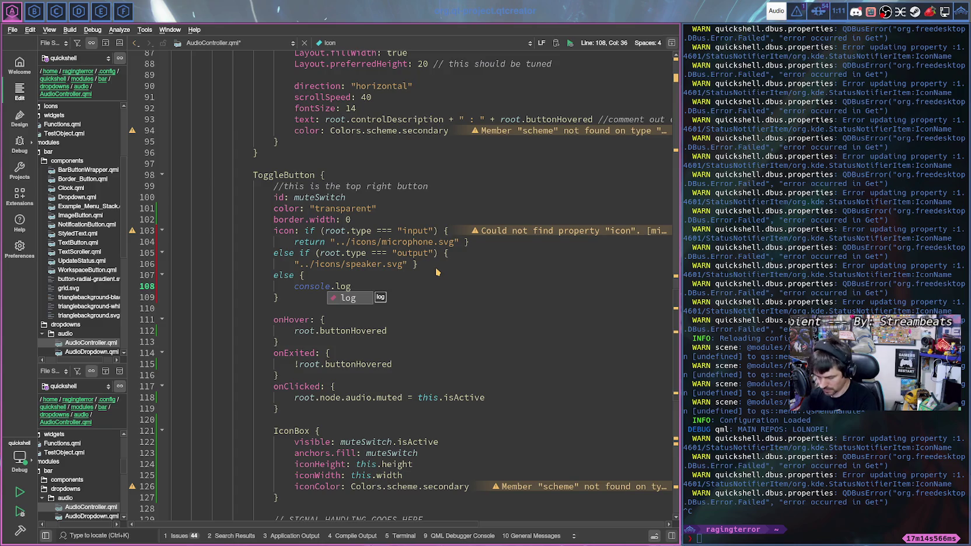
type("(\"ERROR")
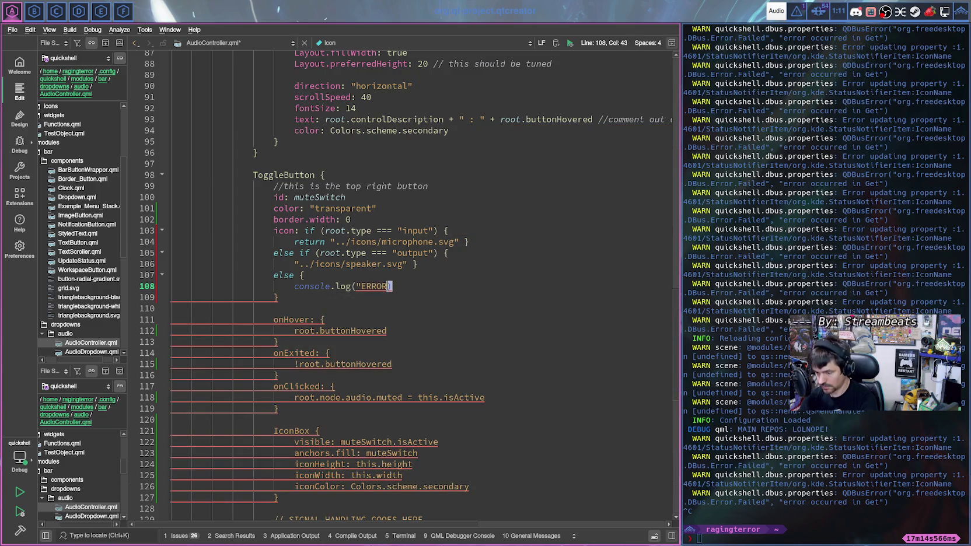
type(": WRONG ")
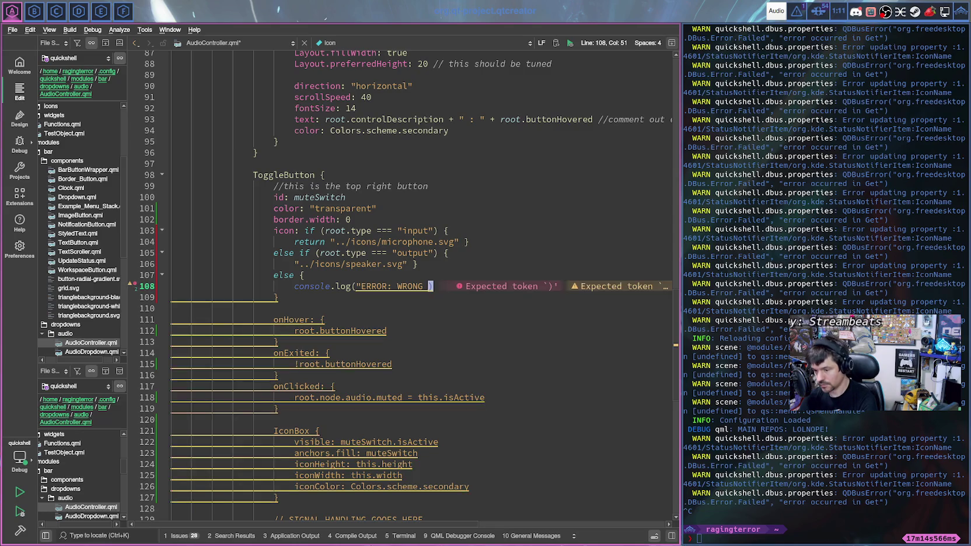
type("T")
key("BackSpace")
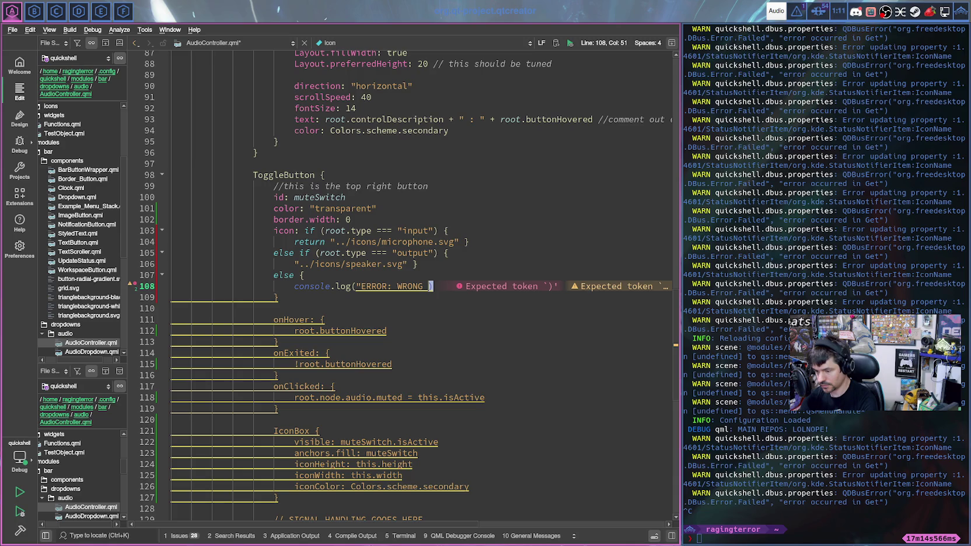
type("O")
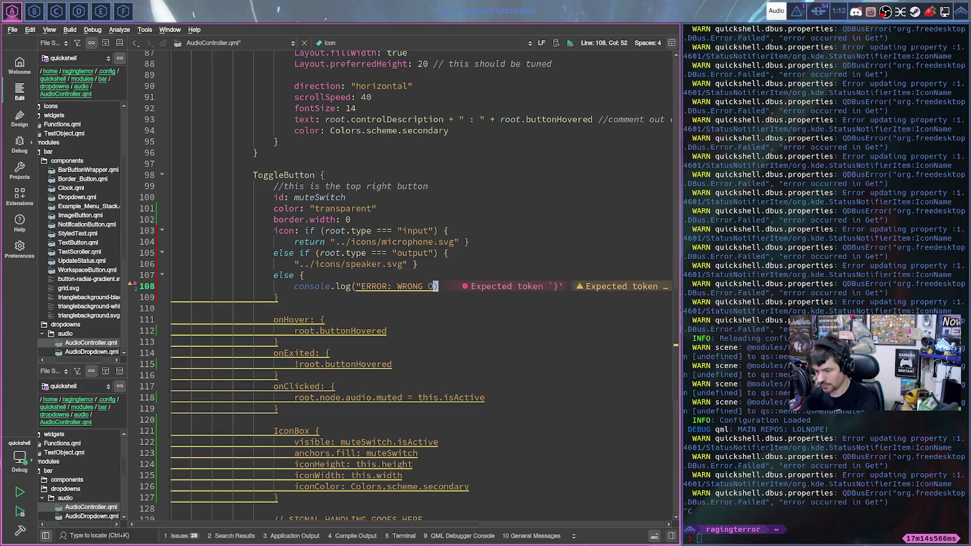
type("BJECT TYPE S")
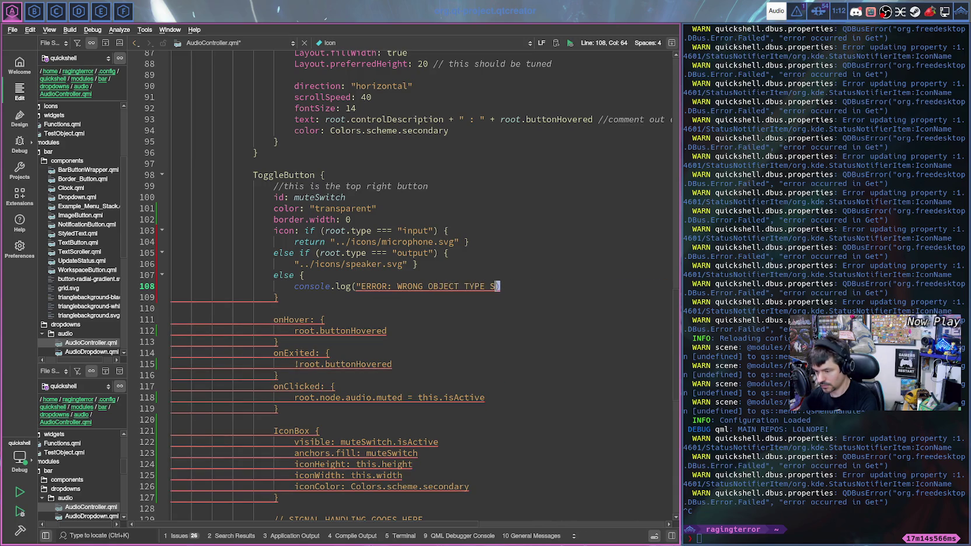
type("IVEN")
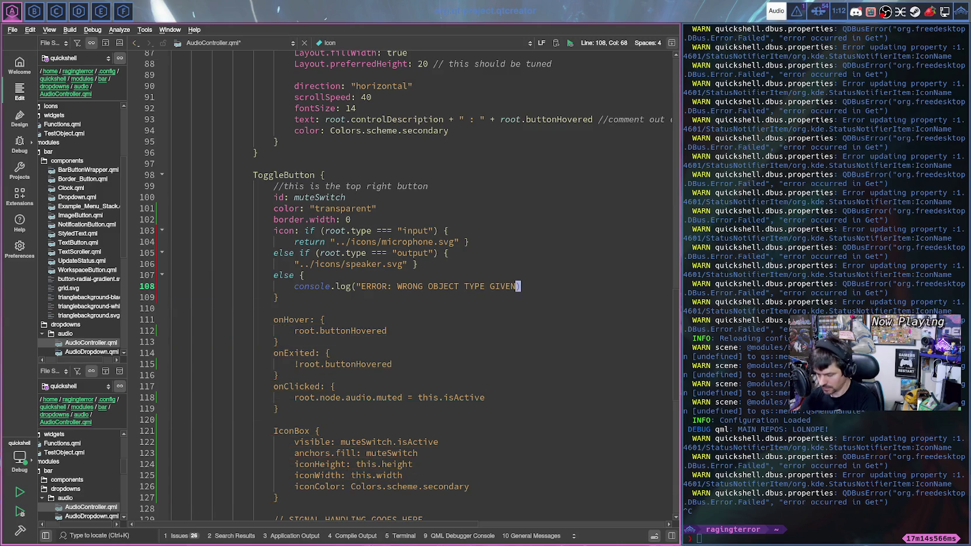
key("BackSpace")
key("BackSpace")
key("BackSpace")
type("\")")
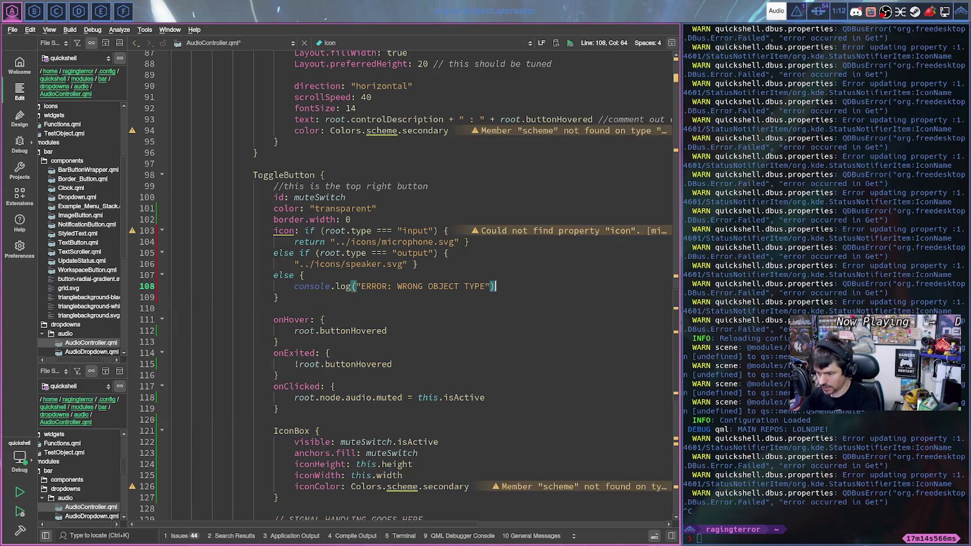
- Return "../icons/x-mark.svg" from the else block and save the file
key("Return")
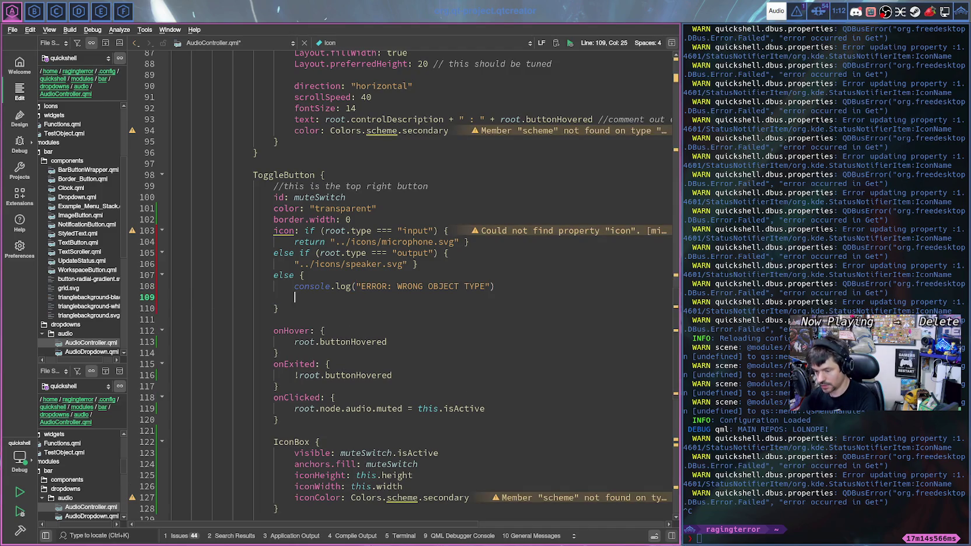
type("return")
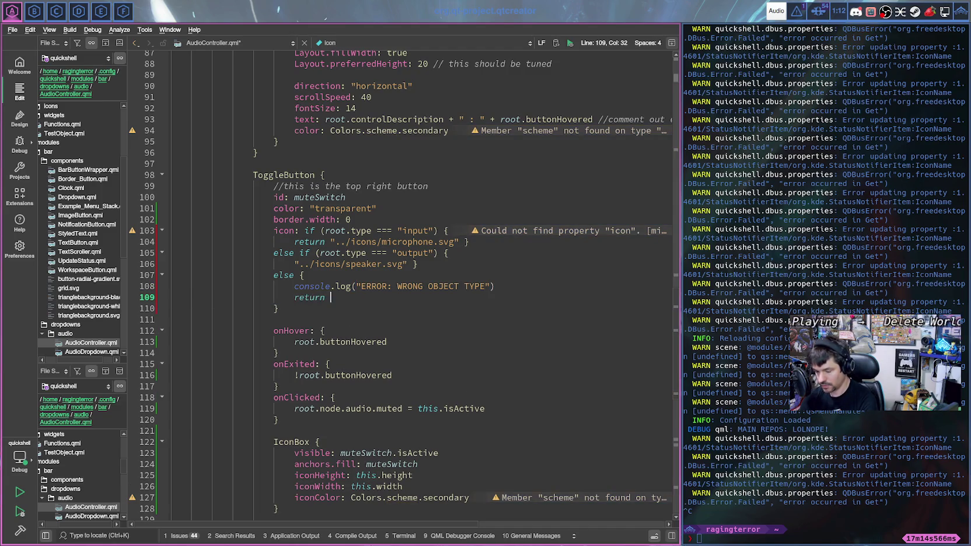
type(" ;")
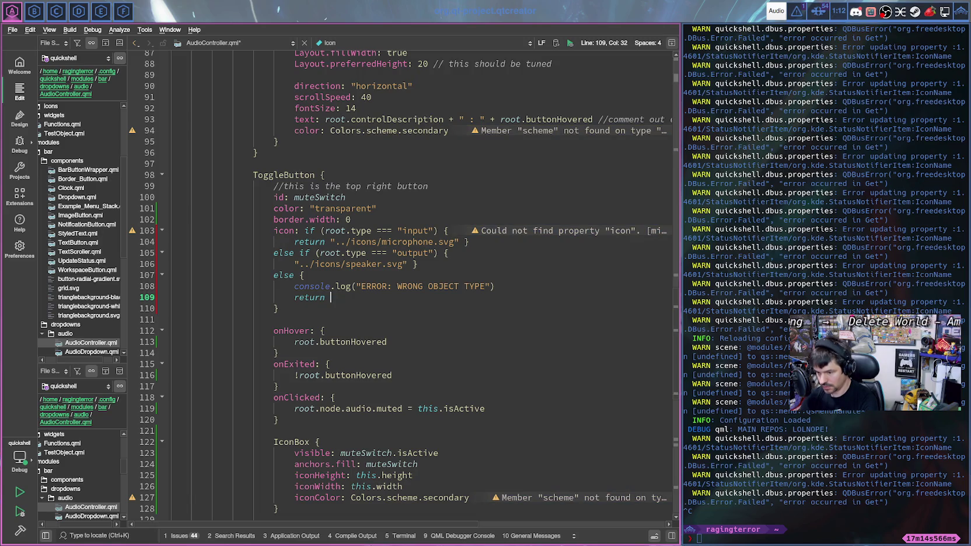
type("\"..")
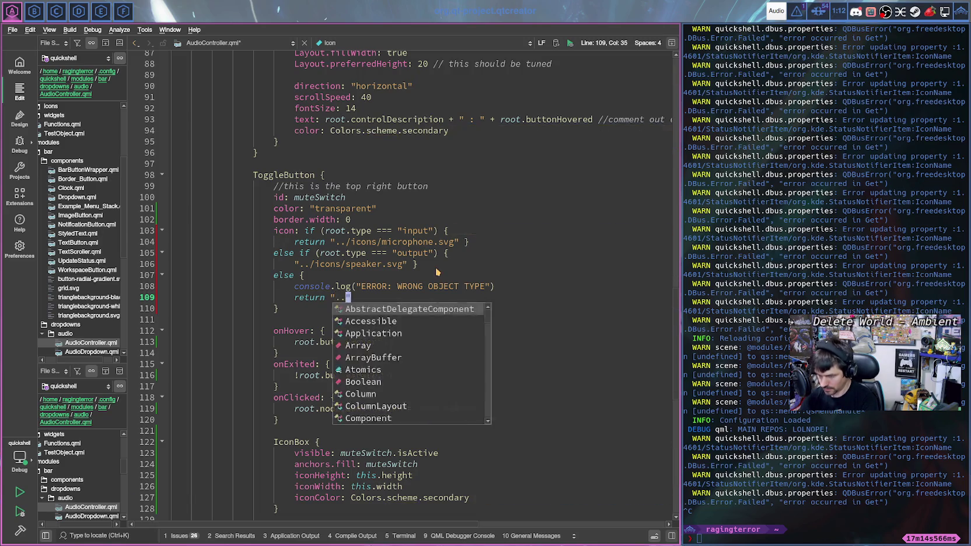
type("/icons/")
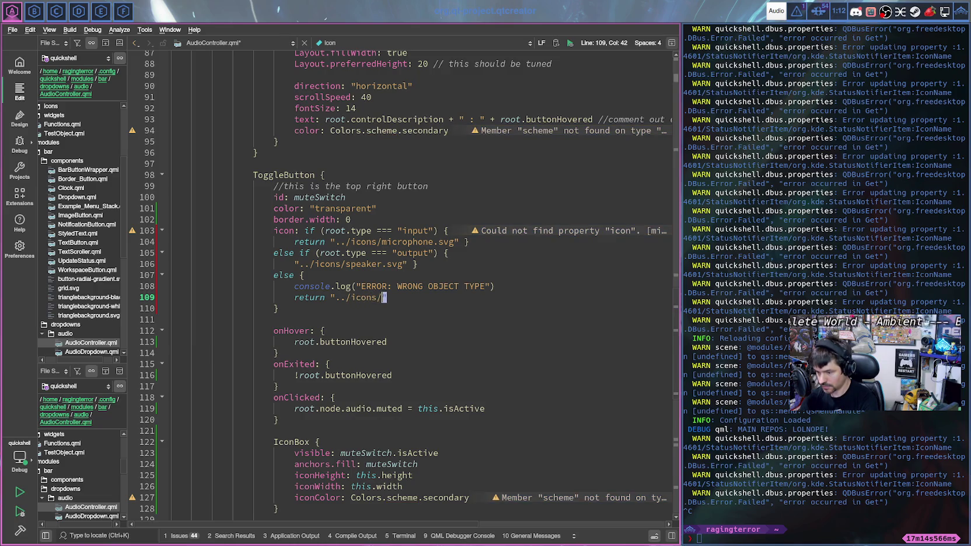
type("x-")
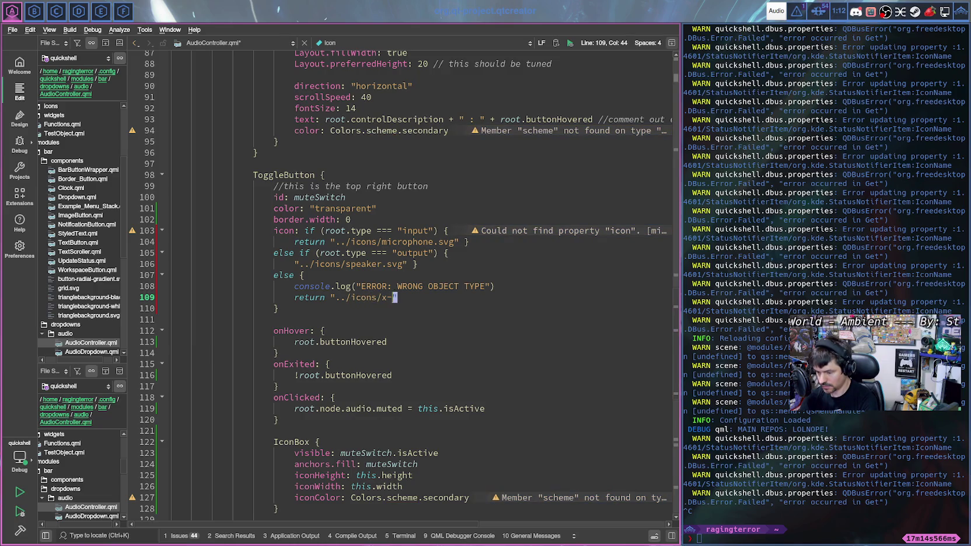
type(".svg")
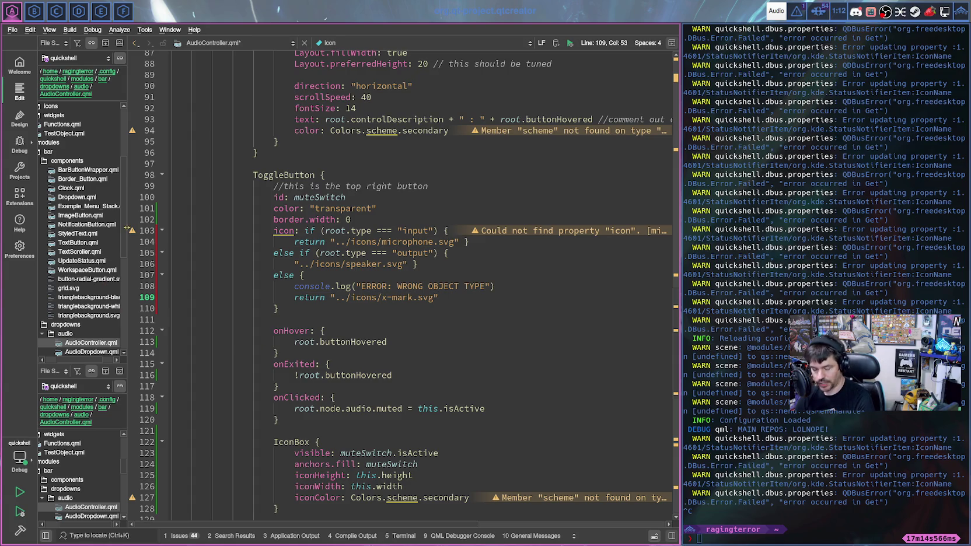
key("ctrl+s")
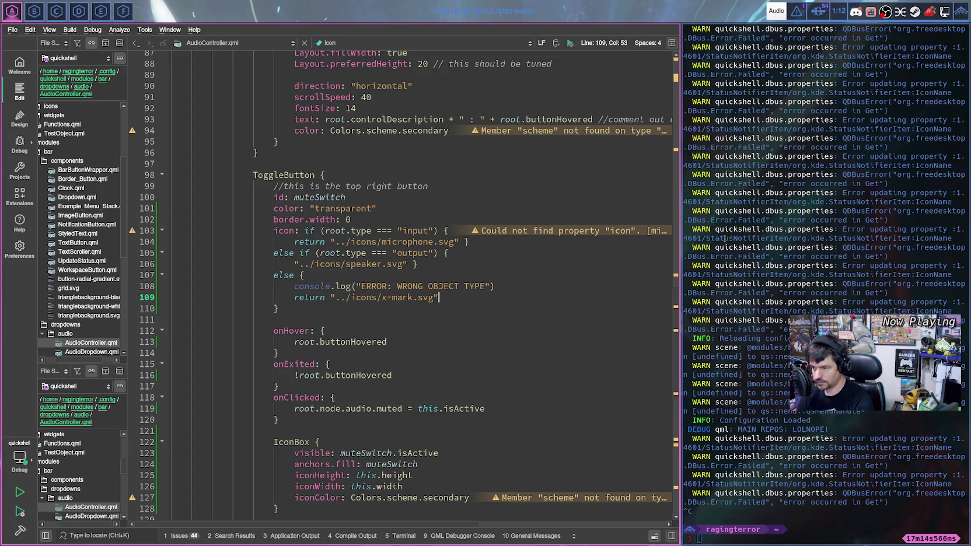
key("super+e")
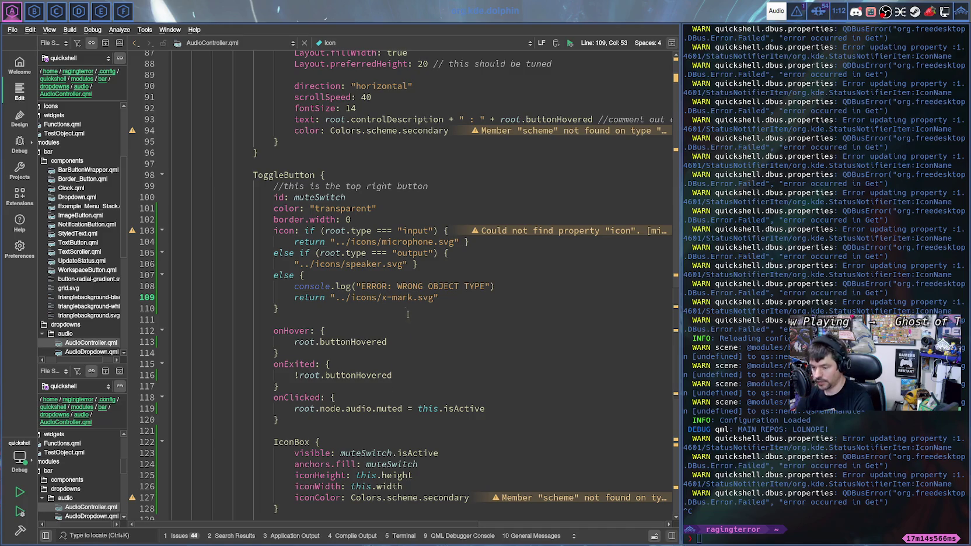
- Correct the fallback icon path to "../icons/xmark.svg" and open the Audio Menu
left_click(393, 297)
key("BackSpace")
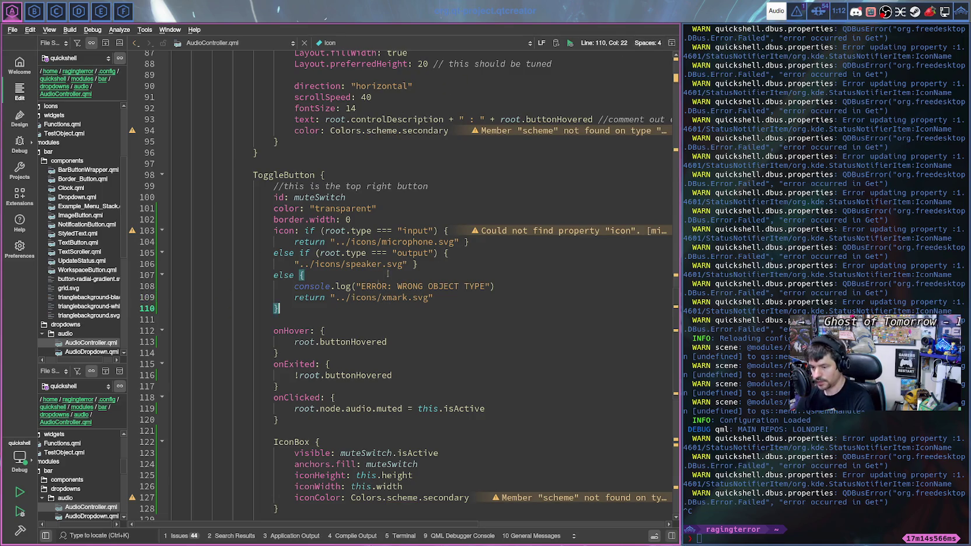
left_click(777, 11)
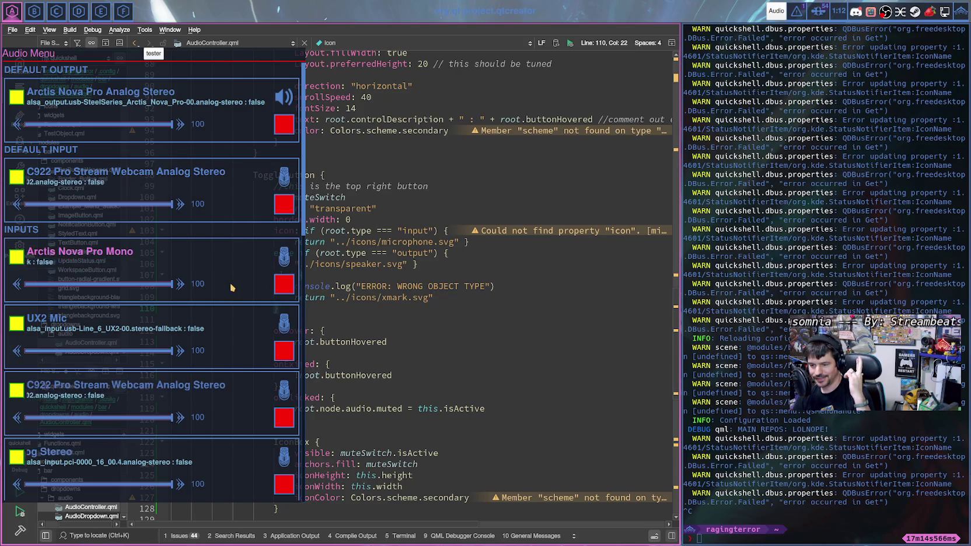
- Mute the C922 webcam microphone and toggle another input's mic icon further down
scroll(290, 321, "down", 3)
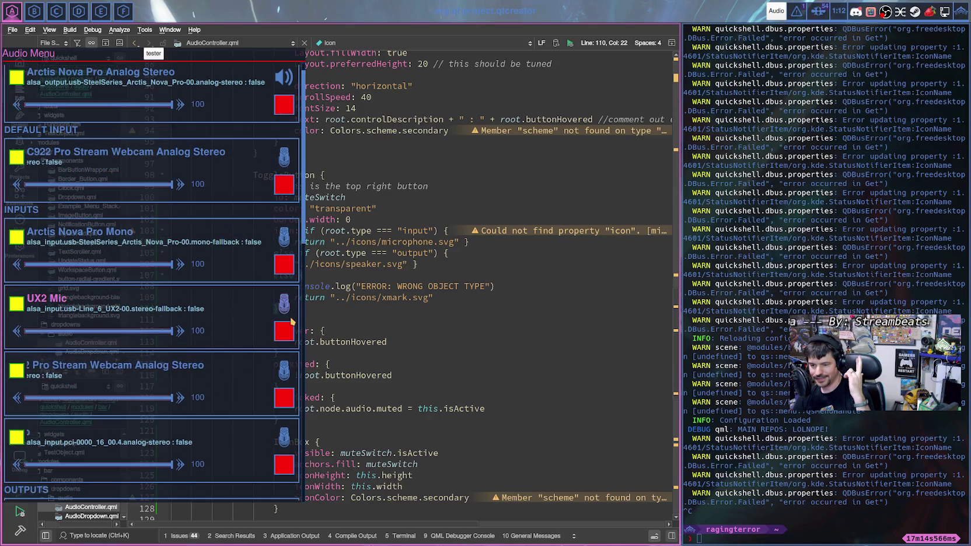
scroll(290, 321, "down", 3)
scroll(290, 320, "down", 3)
scroll(286, 263, "down", 3)
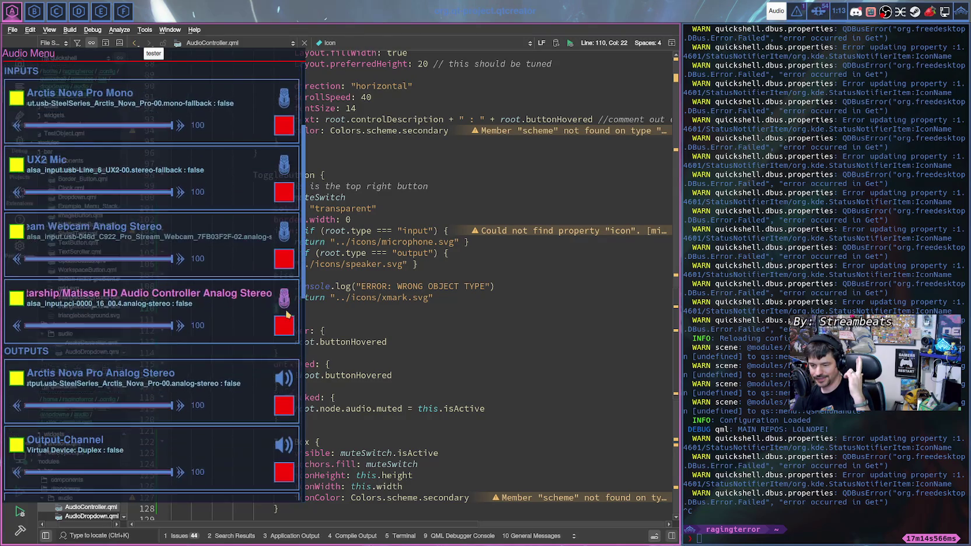
scroll(285, 227, "down", 1)
left_click(283, 228)
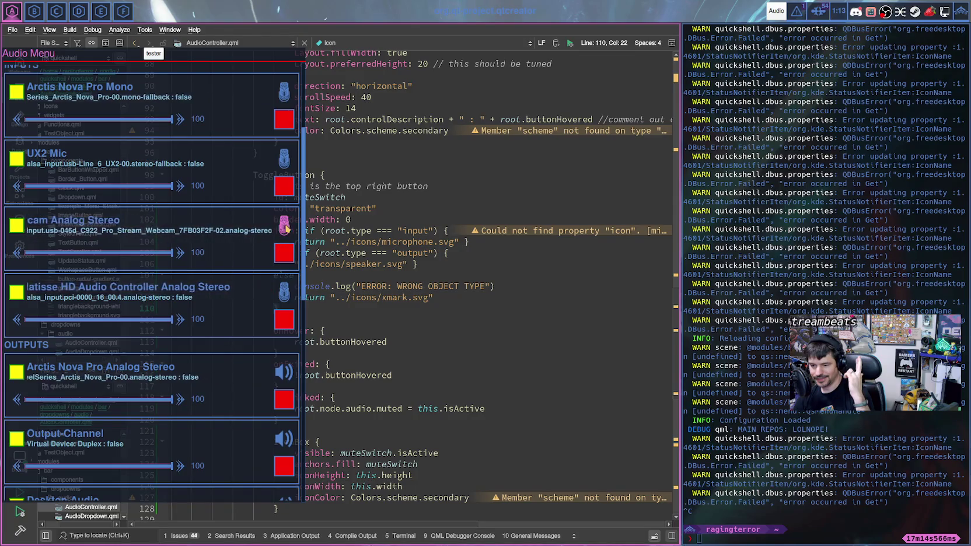
scroll(283, 227, "down", 5)
scroll(284, 231, "down", 5)
scroll(285, 237, "down", 5)
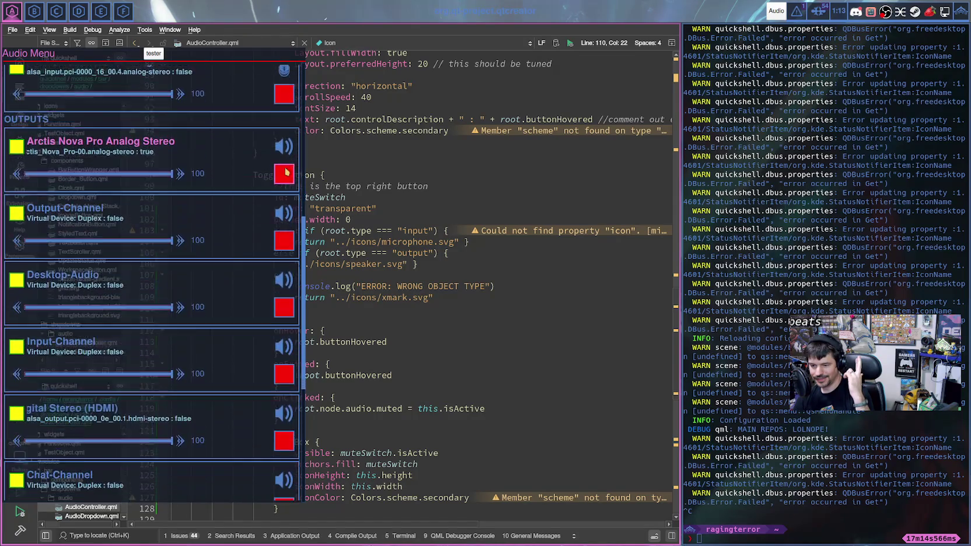
scroll(286, 246, "down", 1)
scroll(286, 245, "down", 3)
scroll(286, 246, "down", 10)
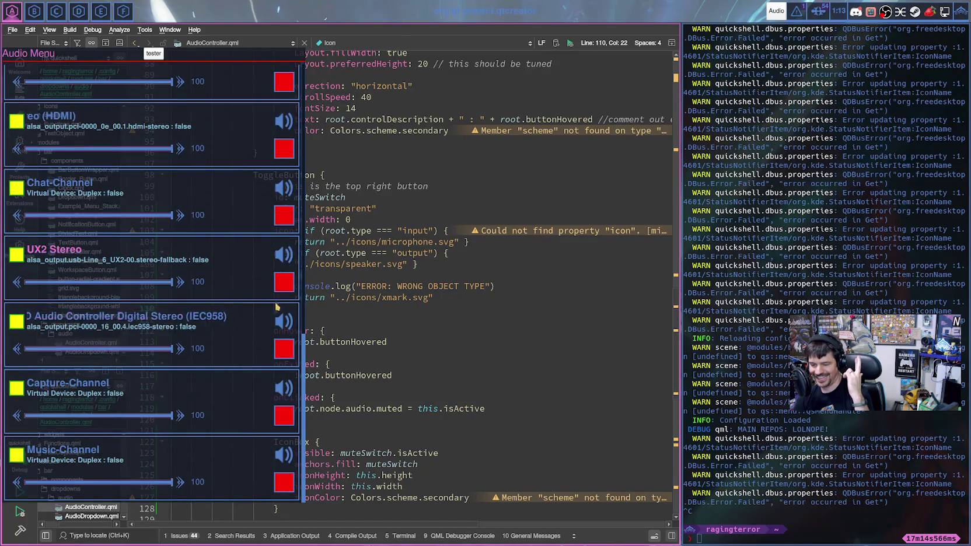
scroll(285, 343, "up", 15)
left_click(284, 343)
scroll(285, 342, "up", 10)
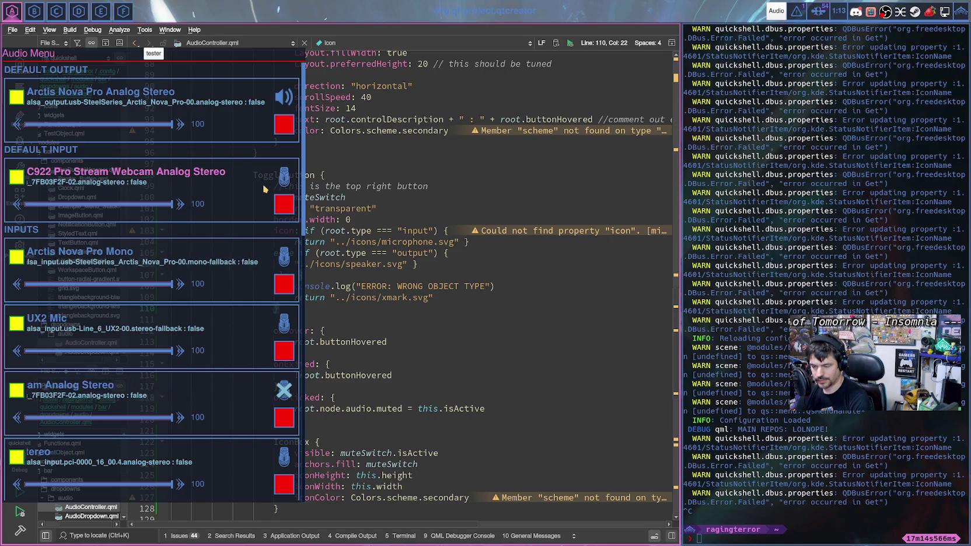
- Mute and then unmute the UX2 Mic input
scroll(288, 180, "down", 3)
scroll(286, 173, "down", 2)
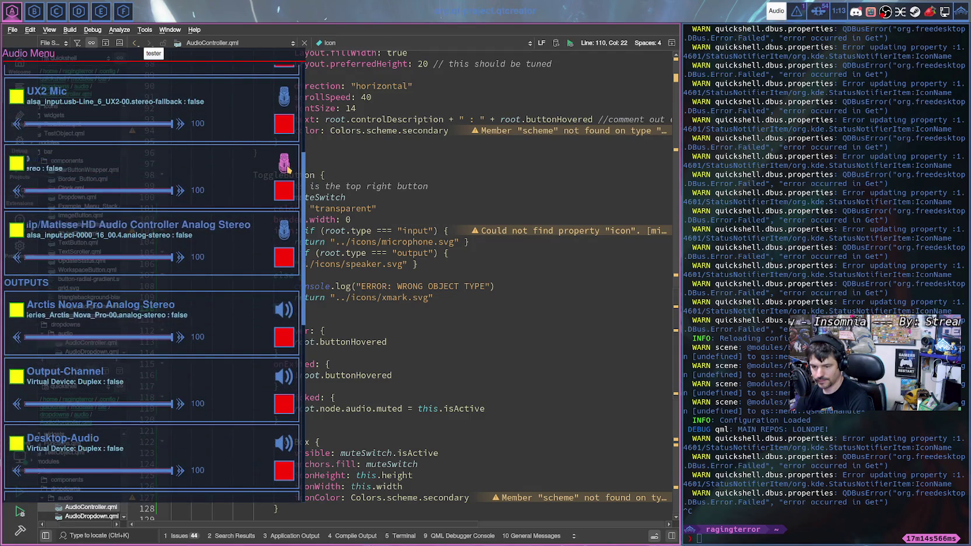
scroll(235, 237, "down", 2)
scroll(235, 237, "down", 6)
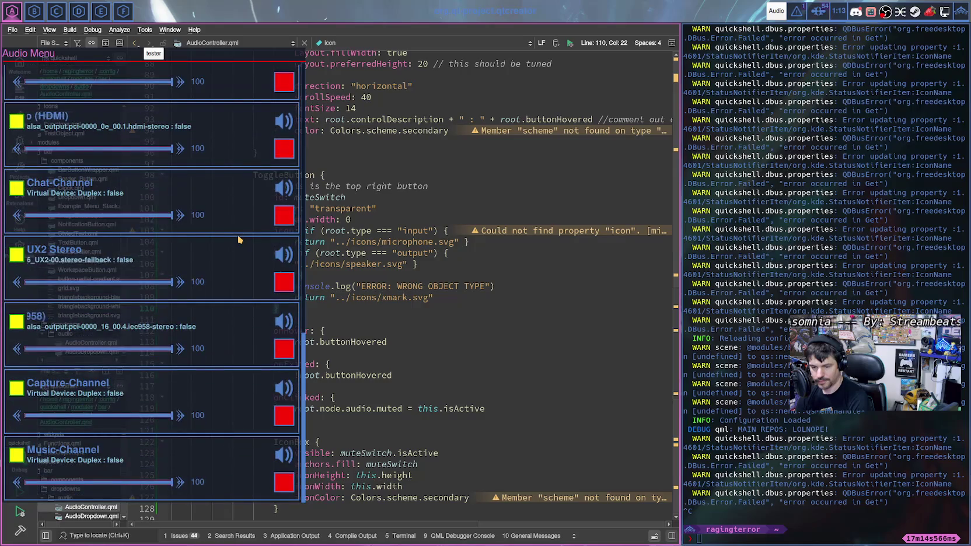
scroll(275, 227, "up", 6)
scroll(274, 216, "up", 4)
scroll(266, 199, "up", 2)
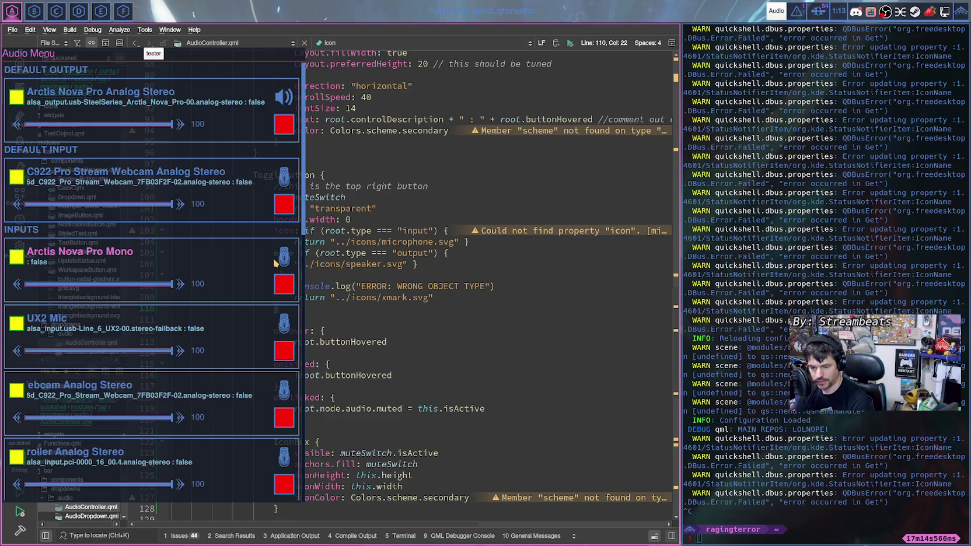
scroll(283, 274, "down", 1)
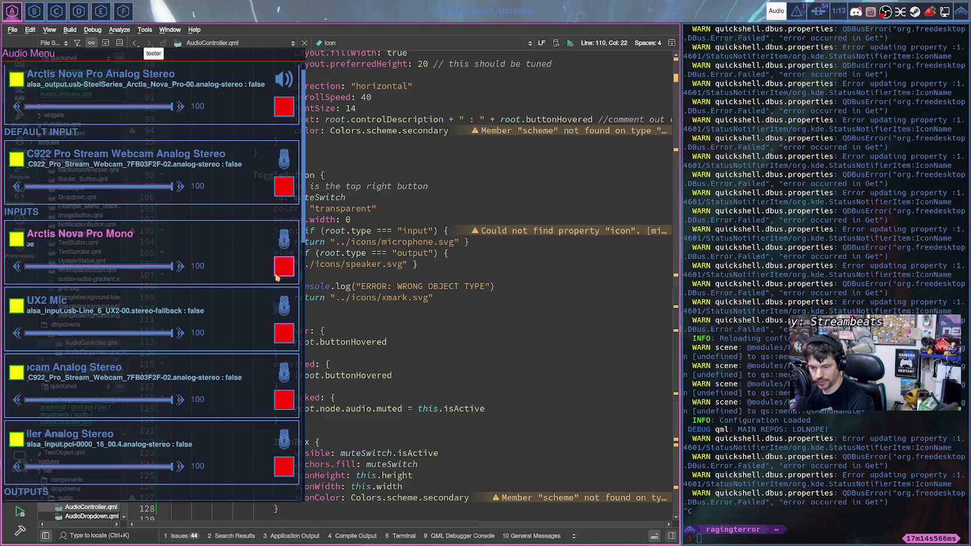
left_click(293, 317)
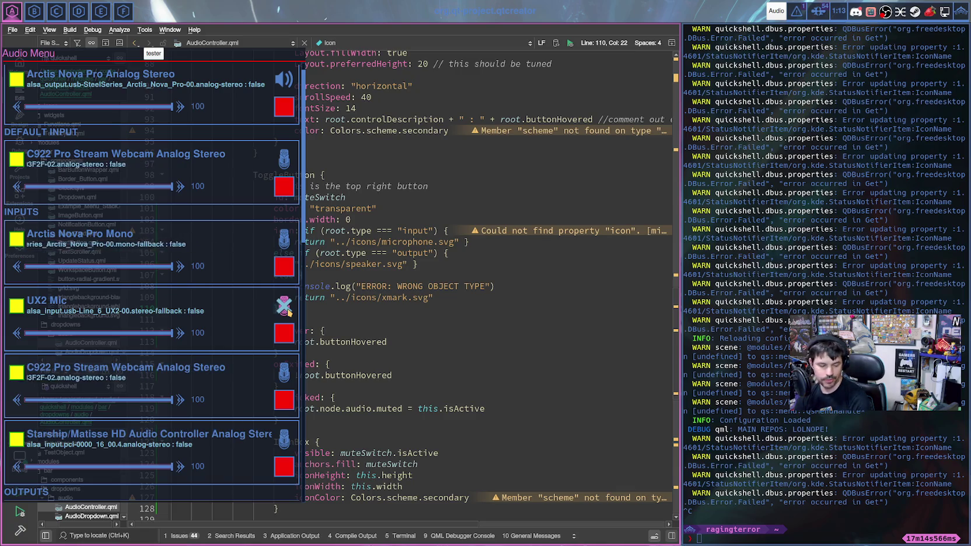
left_click(288, 312)
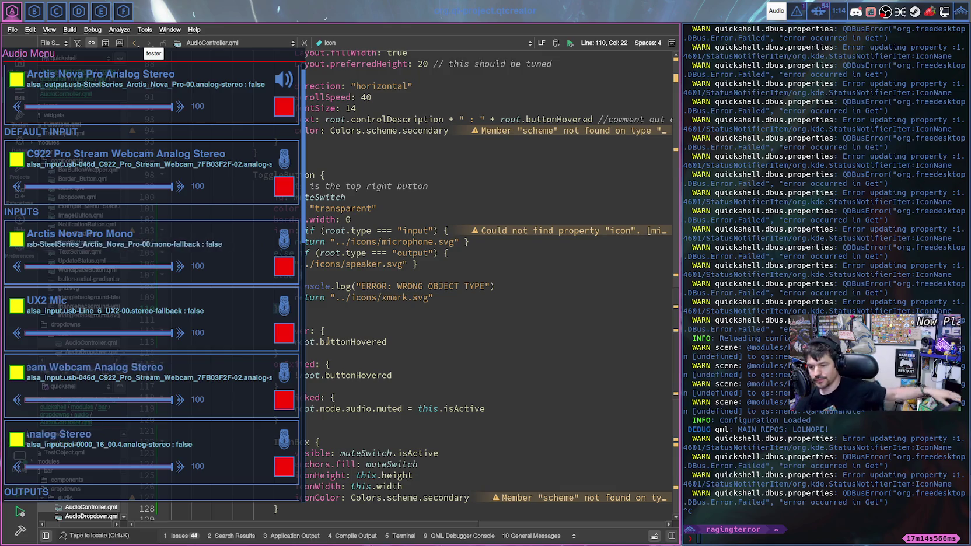
scroll(295, 175, "up", 1)
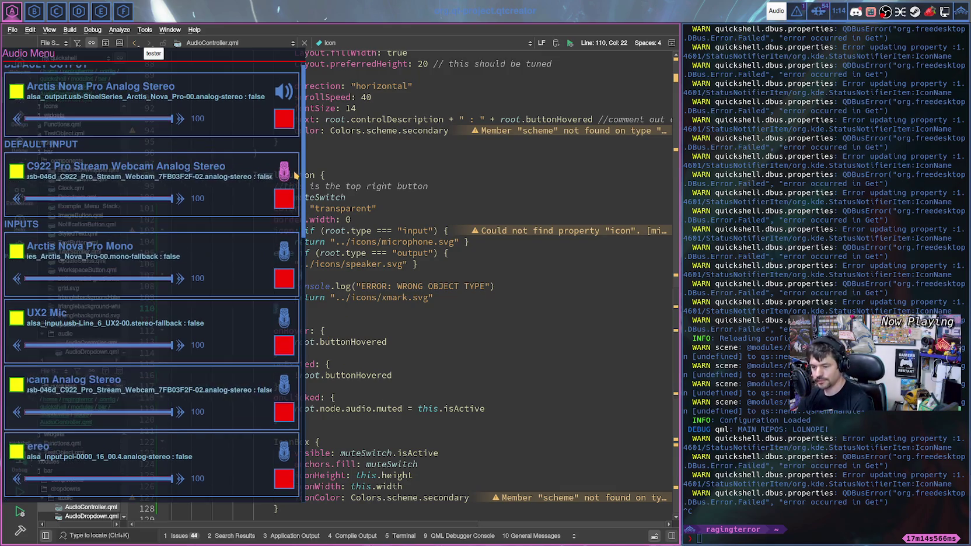
scroll(296, 234, "down", 5)
scroll(302, 292, "down", 10)
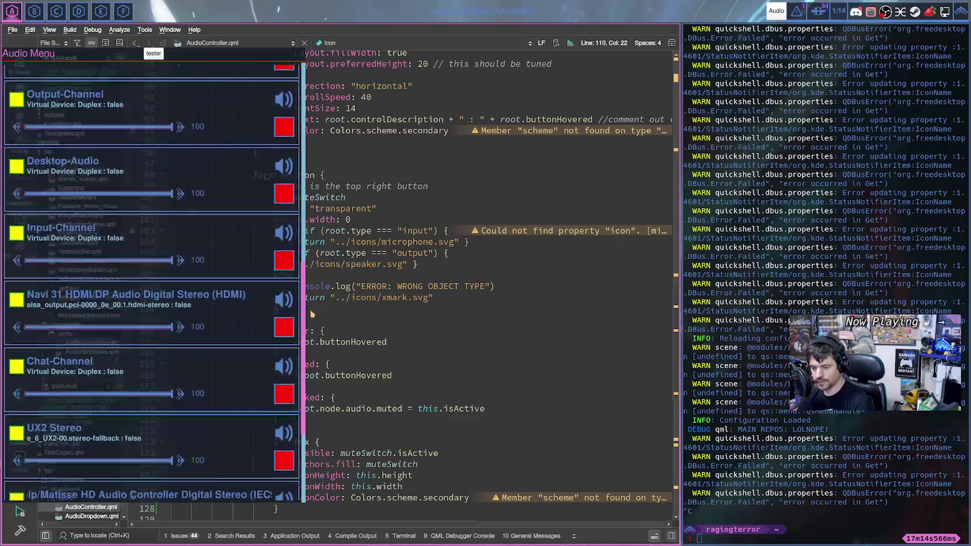
scroll(312, 314, "down", 3)
scroll(304, 245, "up", 10)
scroll(297, 181, "up", 8)
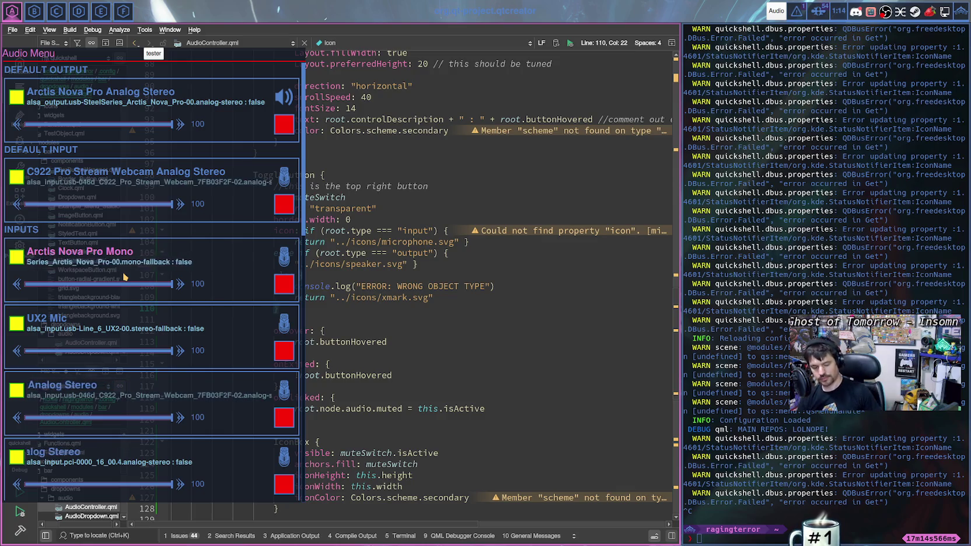
scroll(136, 186, "down", 5)
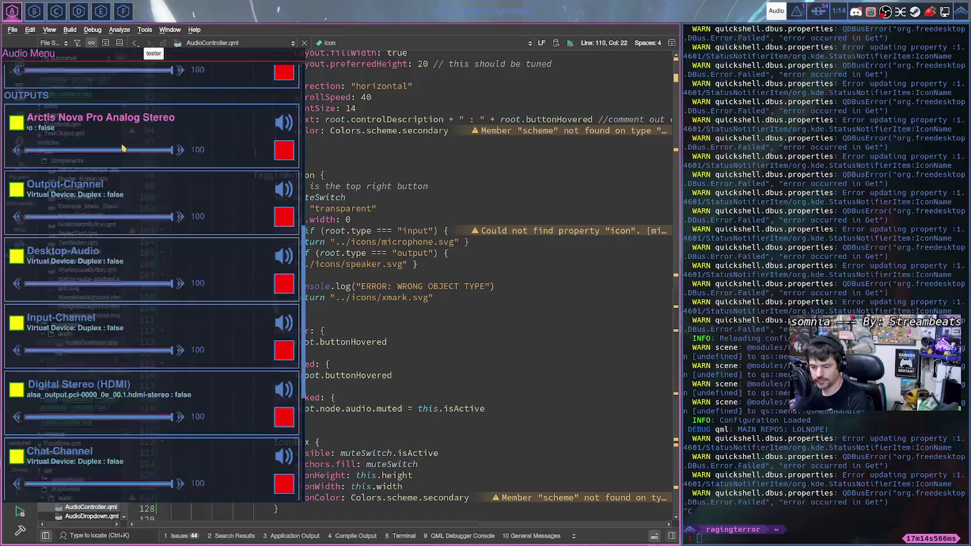
scroll(136, 186, "down", 3)
scroll(128, 228, "up", 3)
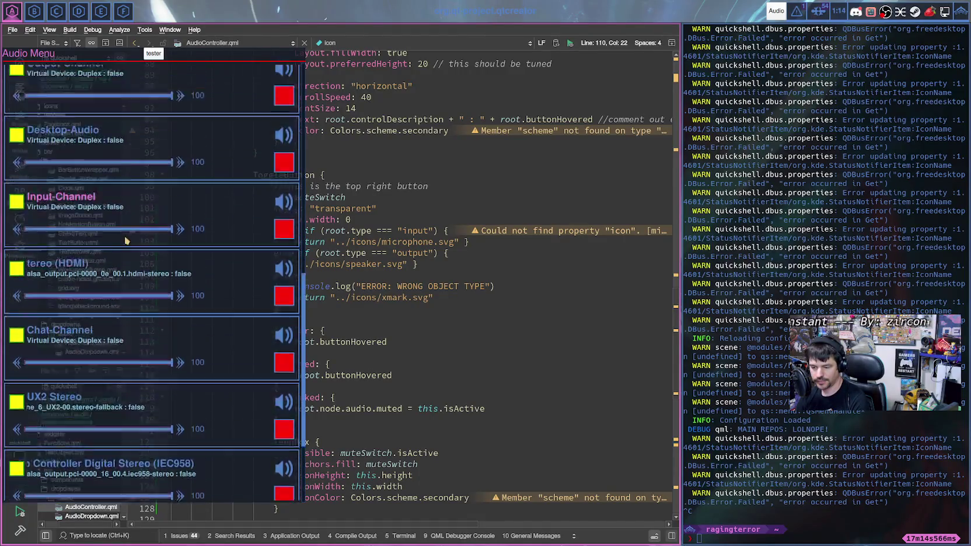
scroll(126, 240, "up", 5)
scroll(125, 240, "up", 3)
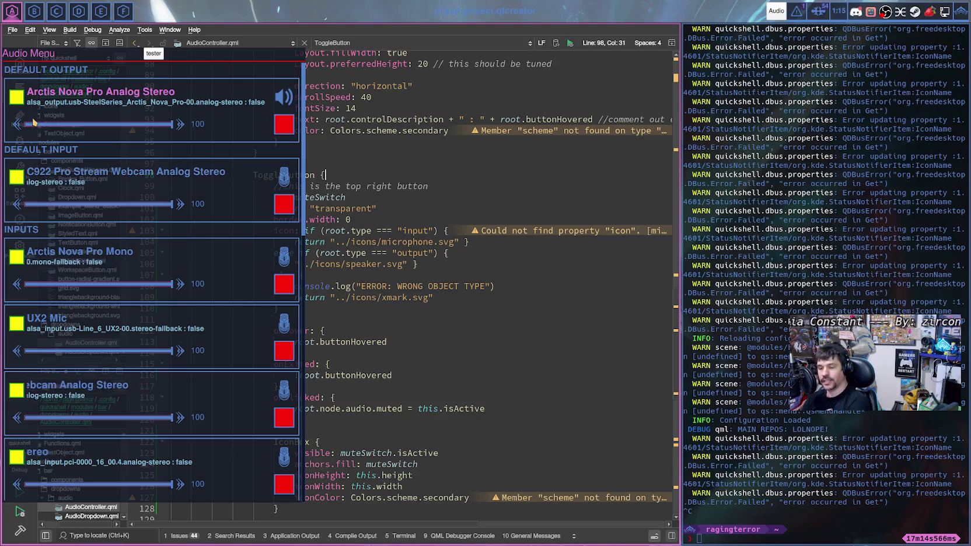
scroll(24, 175, "down", 5)
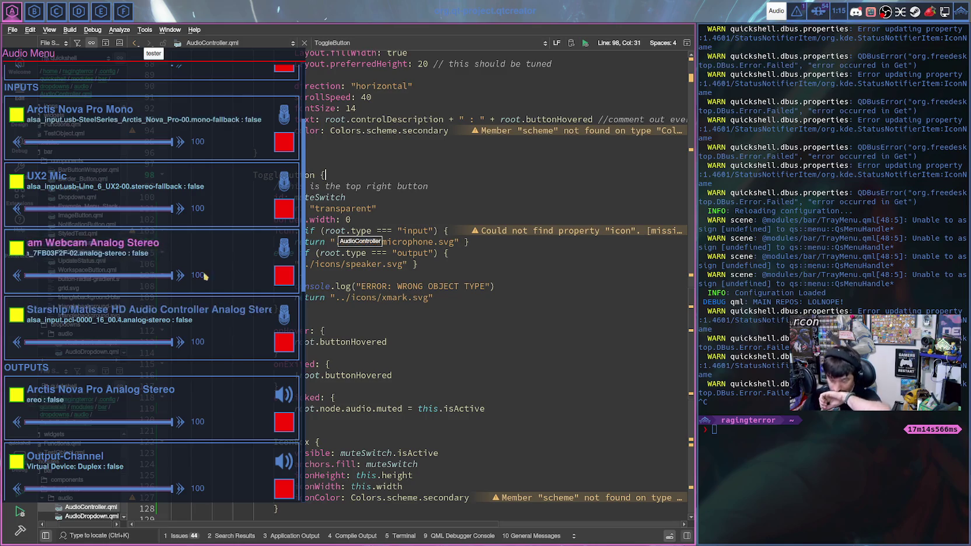
scroll(61, 318, "down", 1)
scroll(61, 320, "down", 2)
scroll(65, 324, "down", 4)
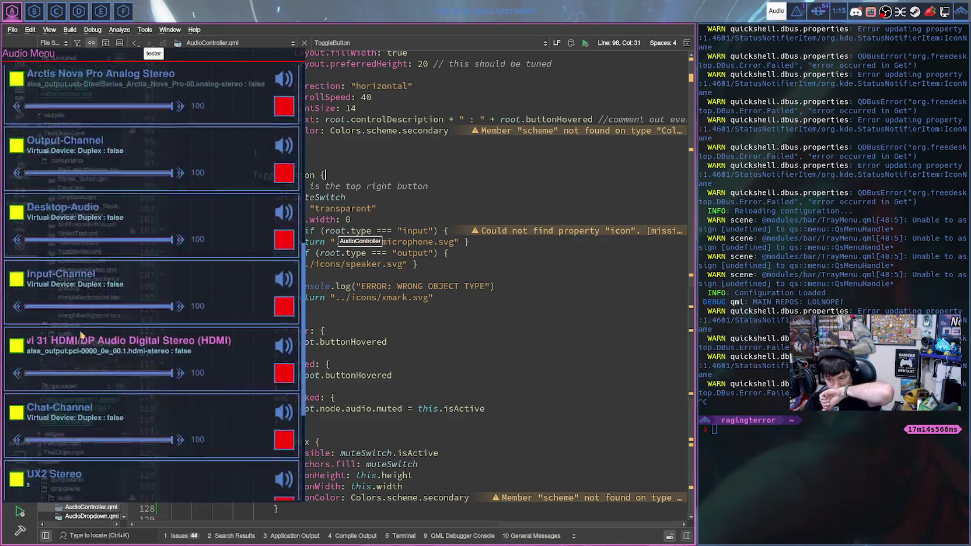
scroll(70, 327, "down", 2)
scroll(81, 334, "up", 3)
scroll(81, 334, "up", 5)
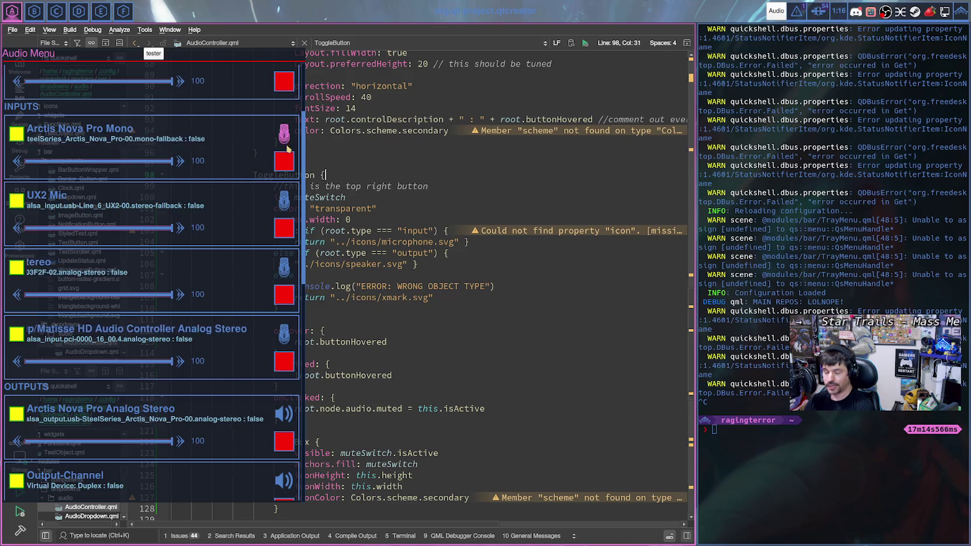
scroll(289, 199, "up", 3)
scroll(289, 206, "up", 1)
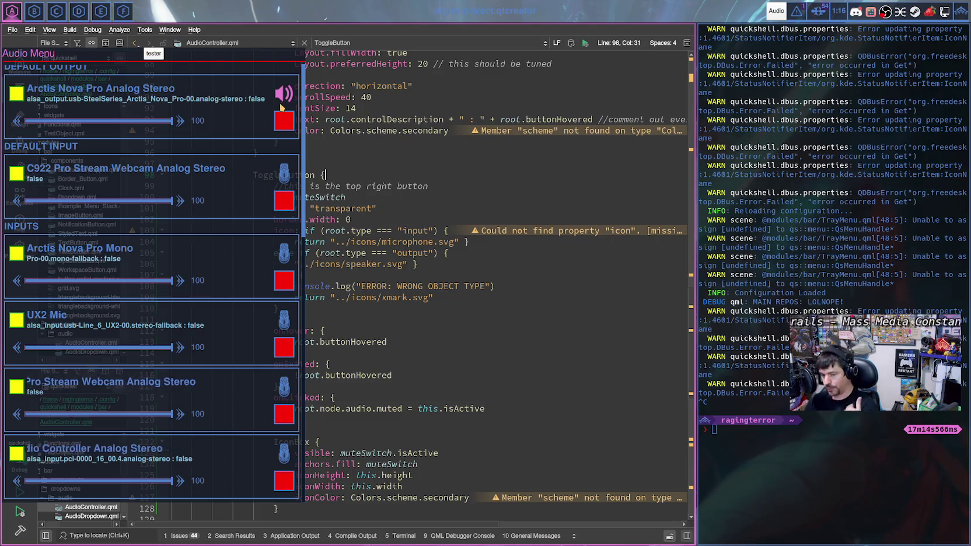
left_click(284, 95)
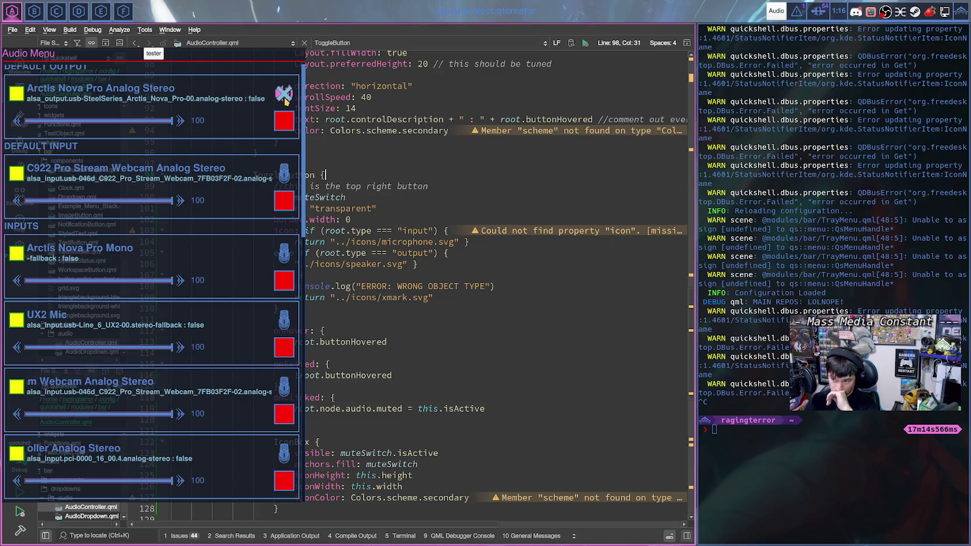
left_click(285, 94)
left_click(285, 173)
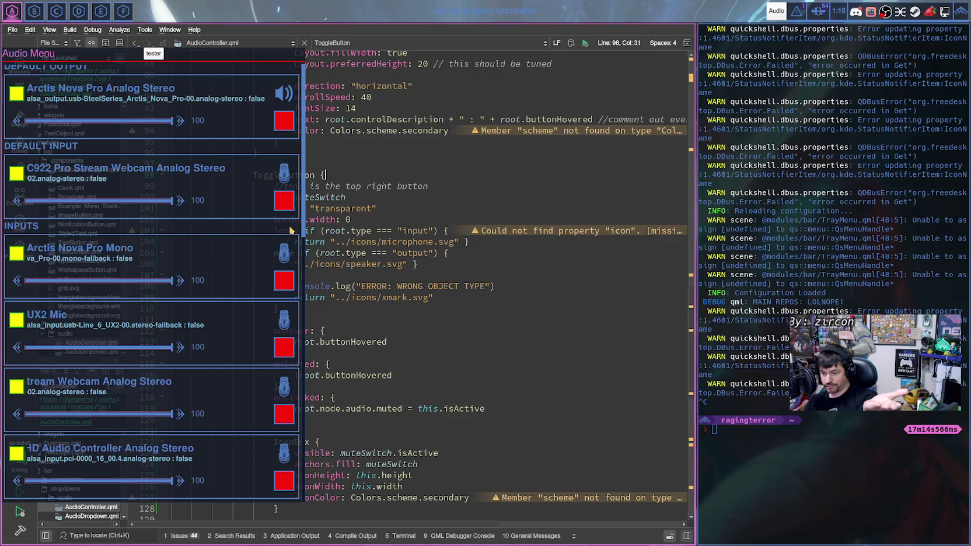
scroll(284, 240, "down", 3)
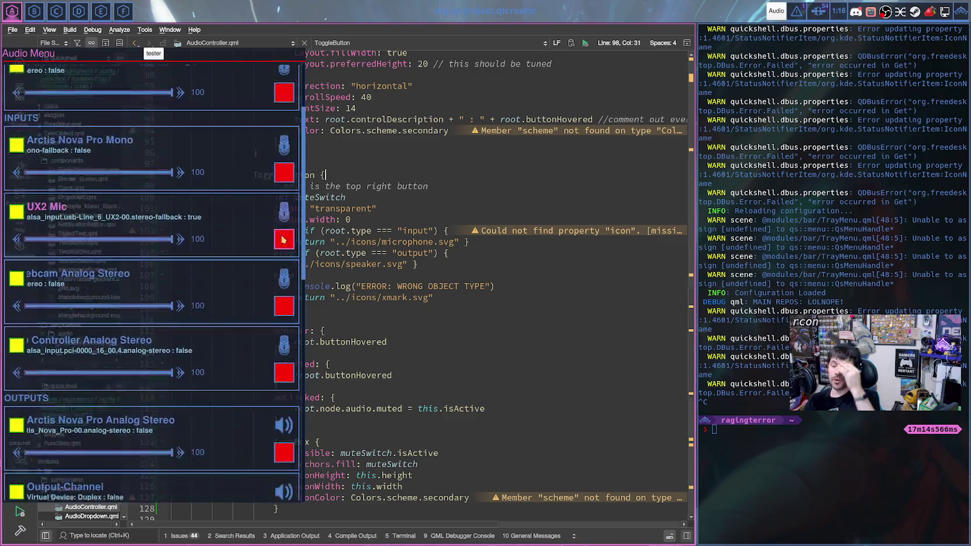
scroll(284, 240, "down", 2)
scroll(281, 239, "down", 3)
scroll(277, 239, "up", 2)
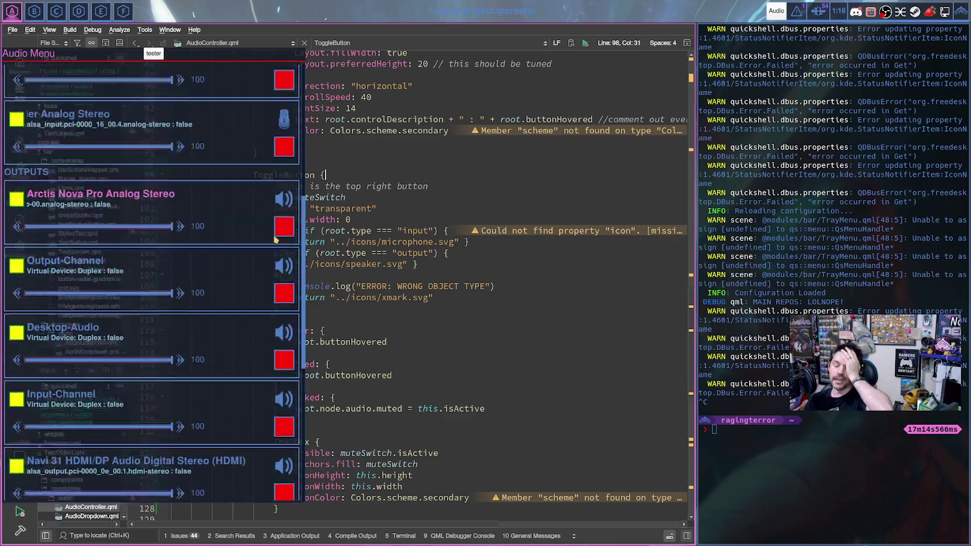
scroll(274, 241, "up", 3)
scroll(271, 243, "up", 1)
scroll(269, 245, "up", 2)
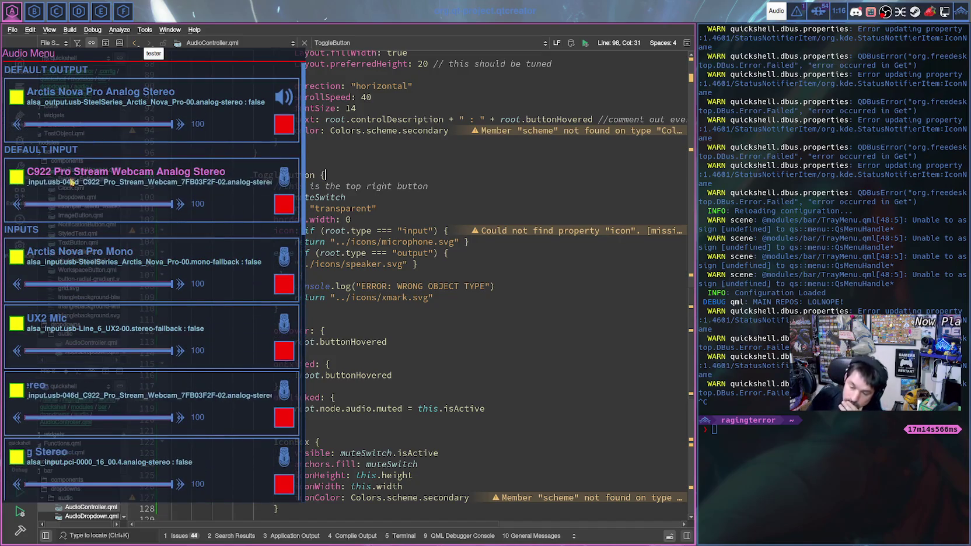
left_click(450, 231)
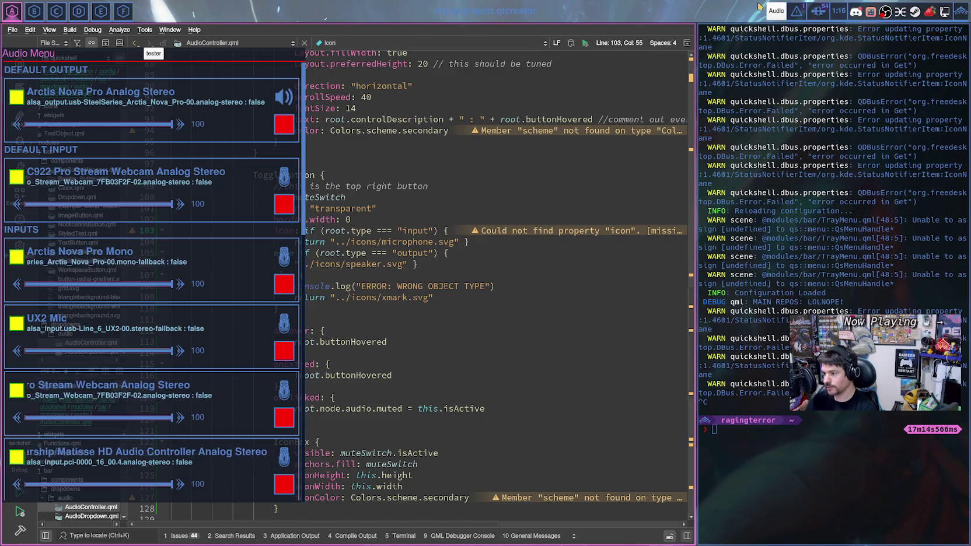
- Select the iconbox Rectangle on lines 52–66 and toggle it to comments with Ctrl+/
scroll(384, 211, "up", 15)
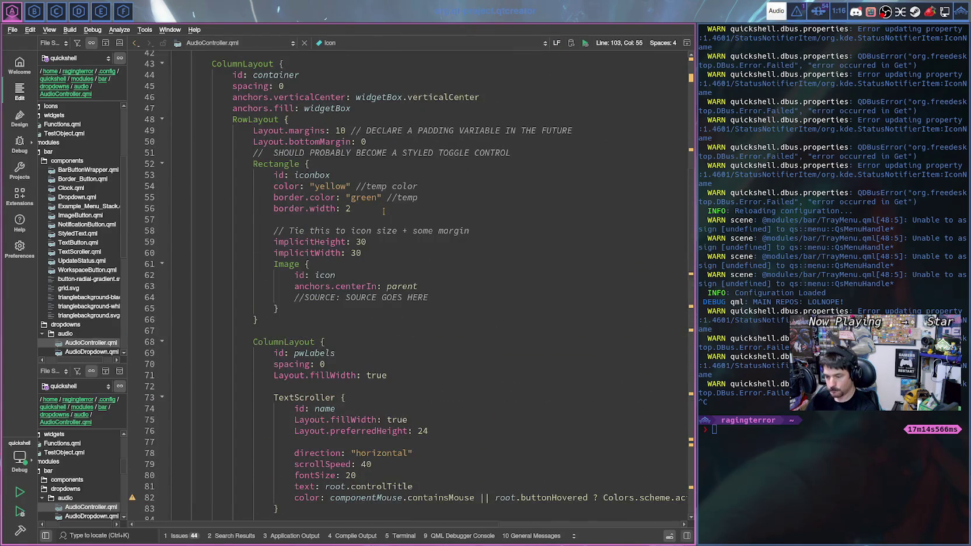
scroll(384, 211, "down", 4)
scroll(380, 213, "down", 2)
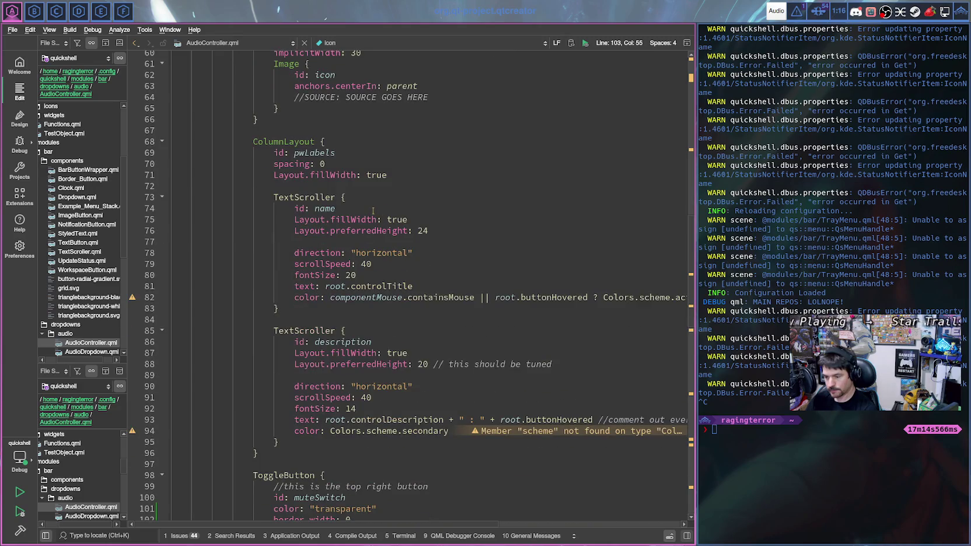
scroll(372, 211, "up", 4)
scroll(373, 211, "up", 2)
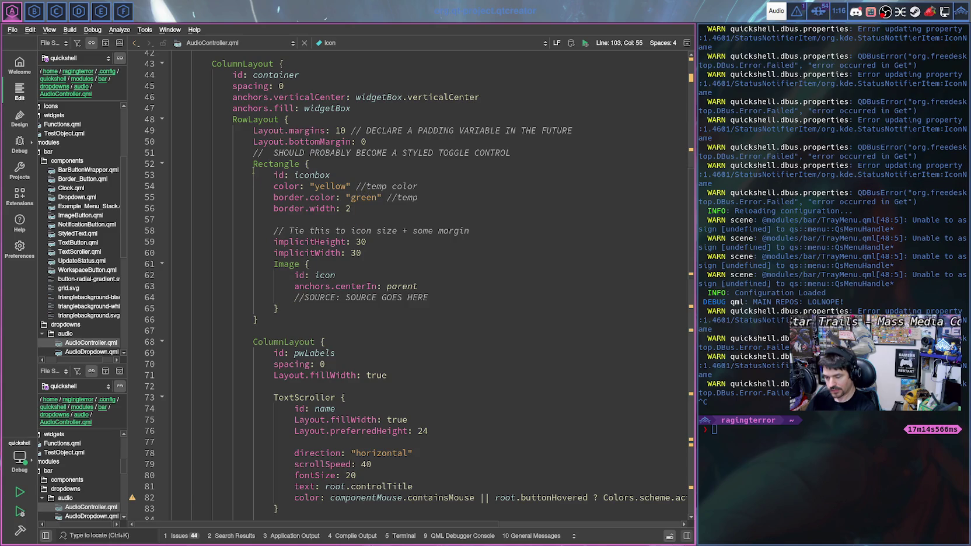
left_click_drag(261, 319, 252, 164)
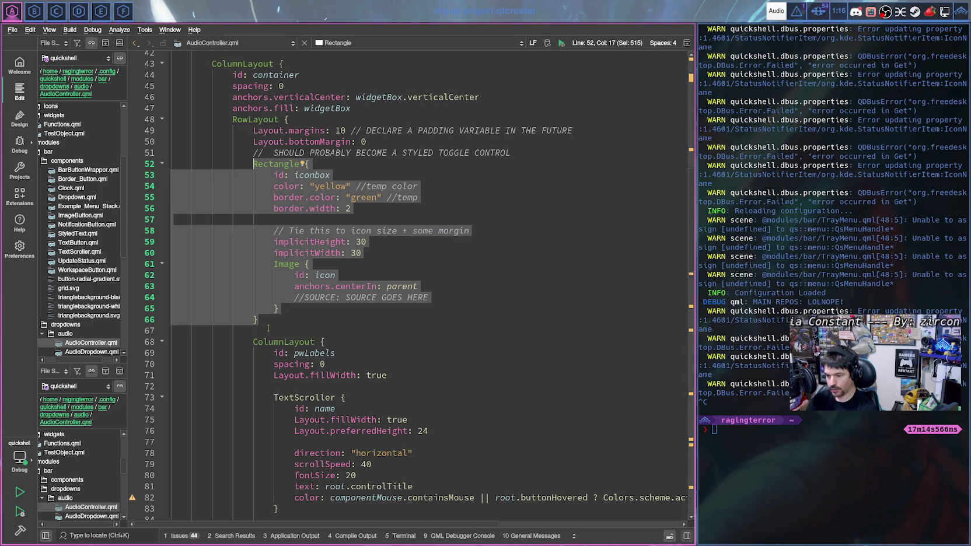
key("ctrl+slash")
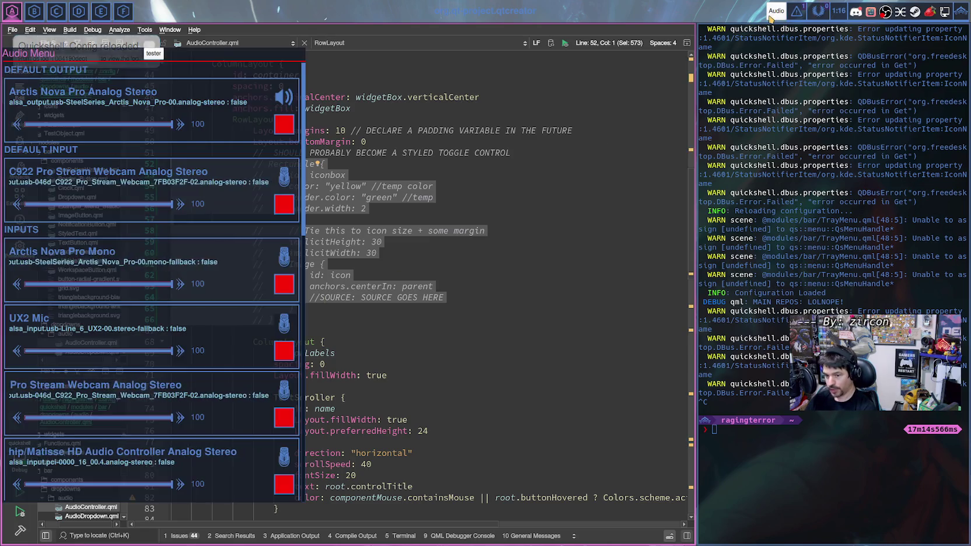
- Toggle the default output's speaker icon, then click back into the AudioController.qml code
left_click(286, 103)
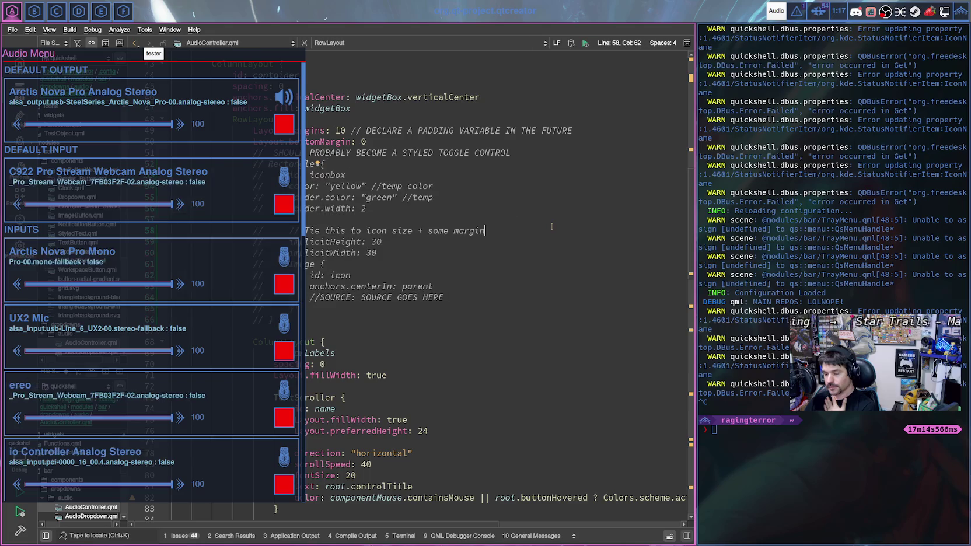
left_click(486, 231)
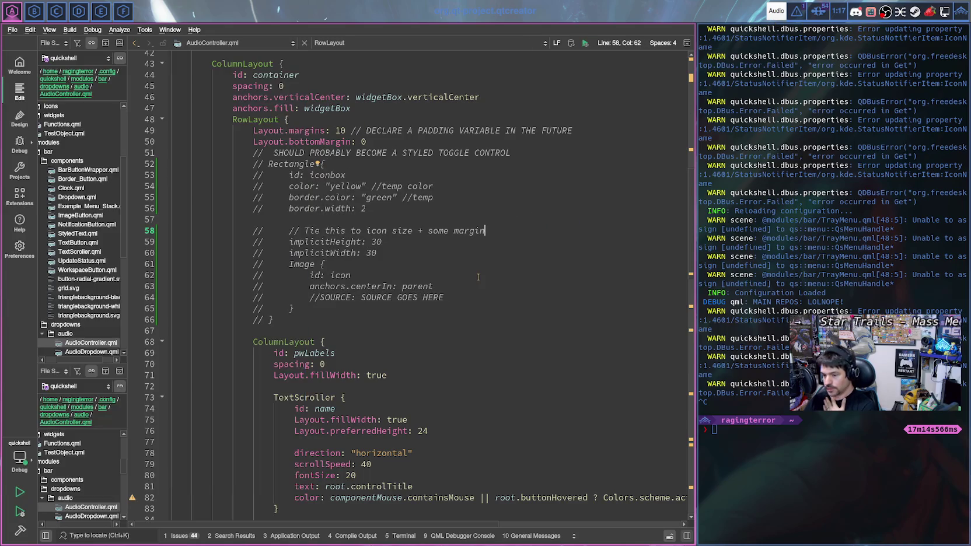
scroll(479, 275, "down", 6)
scroll(479, 275, "down", 6)
scroll(479, 275, "down", 7)
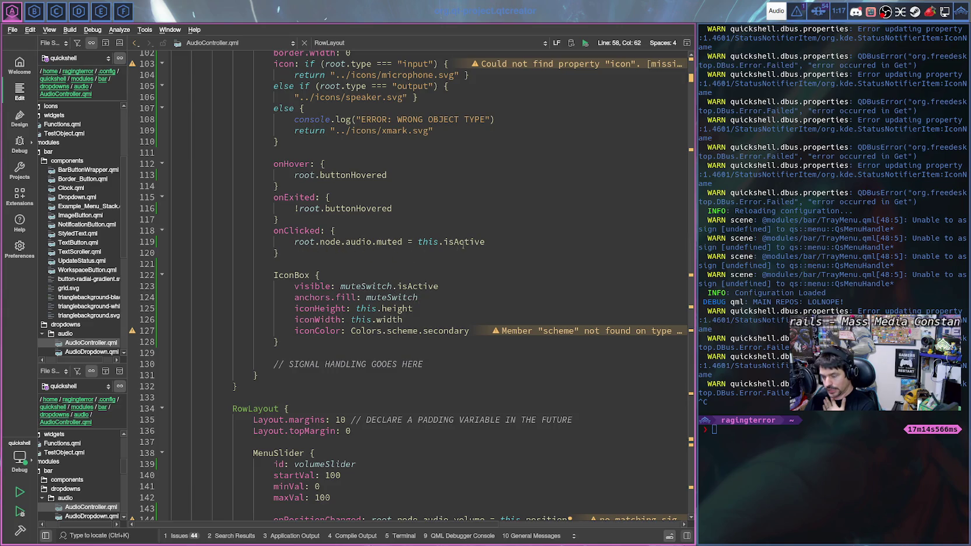
scroll(458, 246, "up", 3)
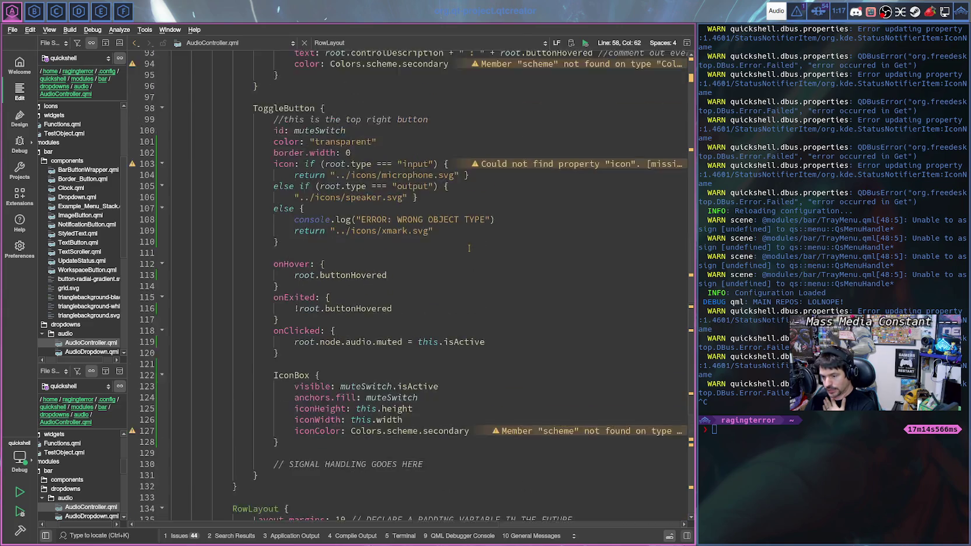
scroll(461, 246, "up", 3)
scroll(465, 247, "up", 5)
scroll(467, 263, "down", 5)
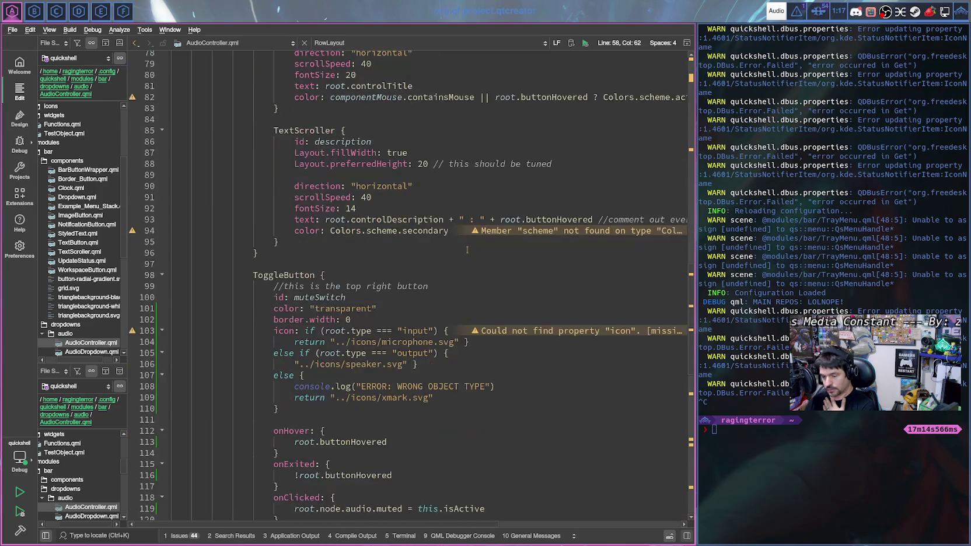
scroll(464, 281, "down", 3)
scroll(460, 298, "down", 2)
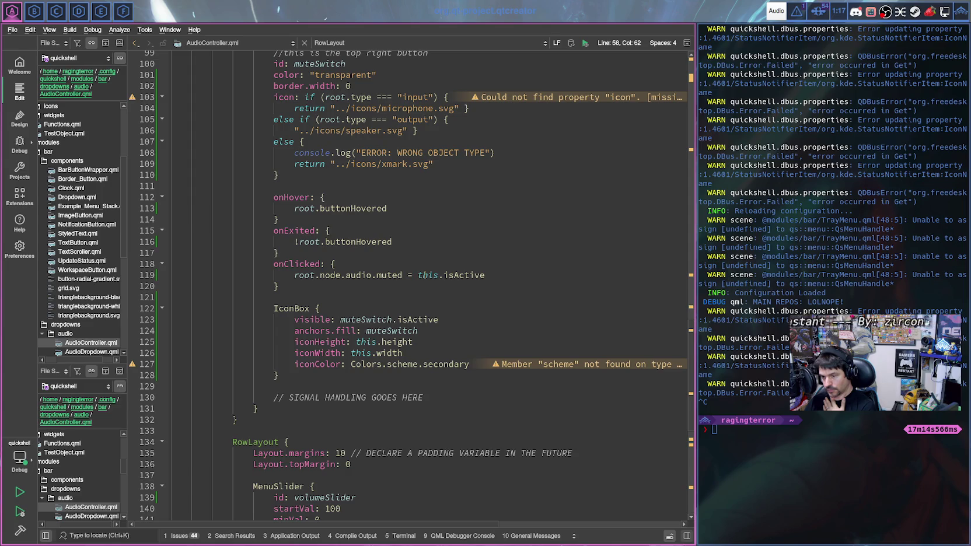
scroll(425, 275, "up", 2)
scroll(425, 276, "up", 12)
scroll(424, 276, "up", 15)
scroll(425, 275, "up", 2)
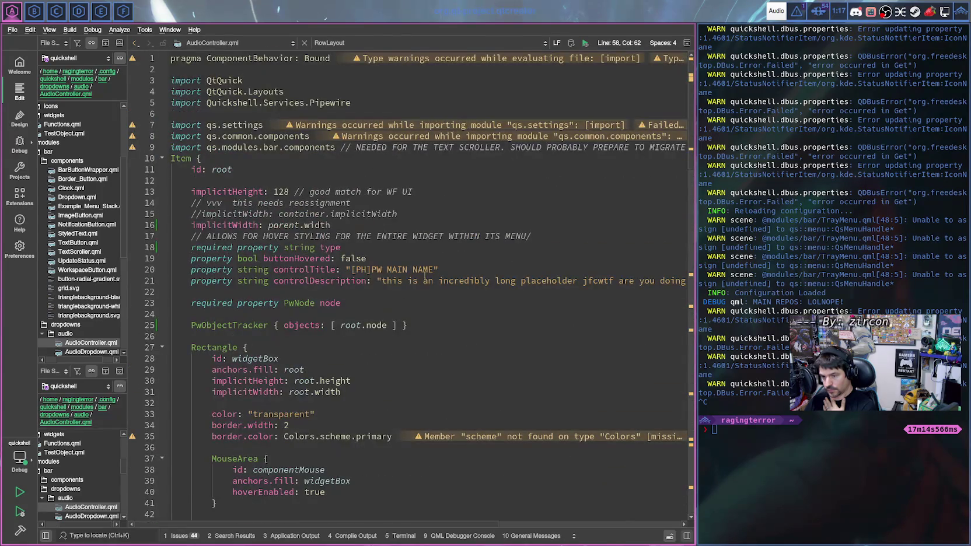
scroll(244, 110, "down", 15)
scroll(292, 175, "down", 3)
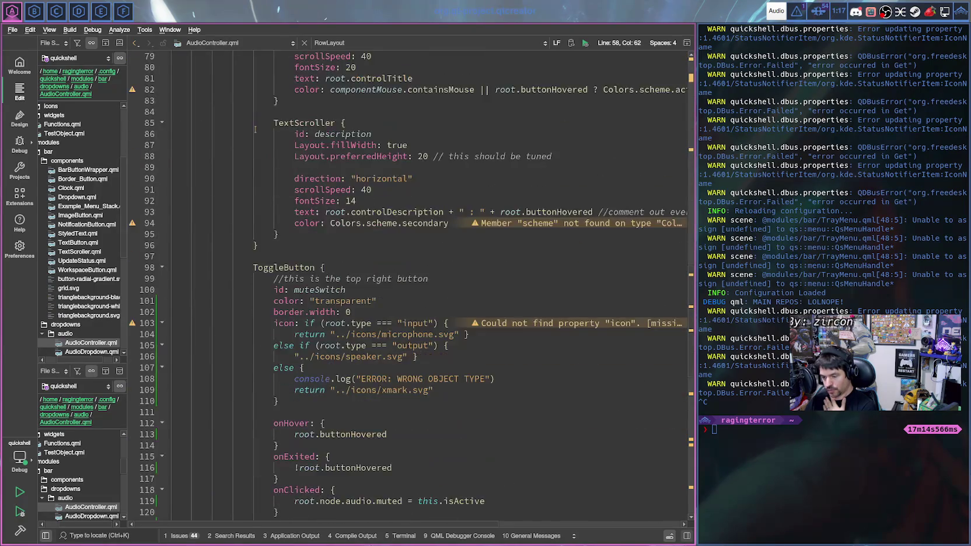
scroll(321, 216, "down", 3)
scroll(337, 236, "down", 3)
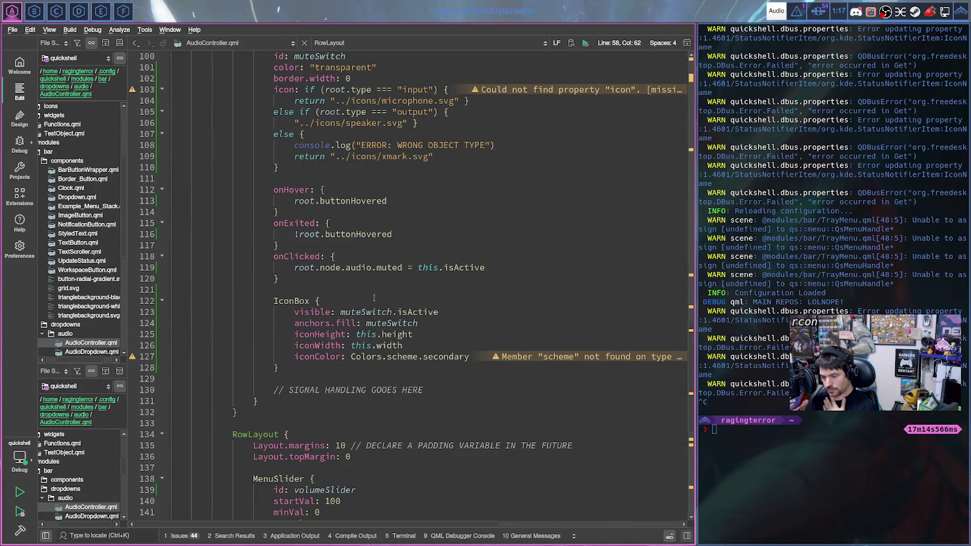
scroll(374, 299, "down", 2)
scroll(382, 301, "down", 2)
scroll(395, 273, "up", 1)
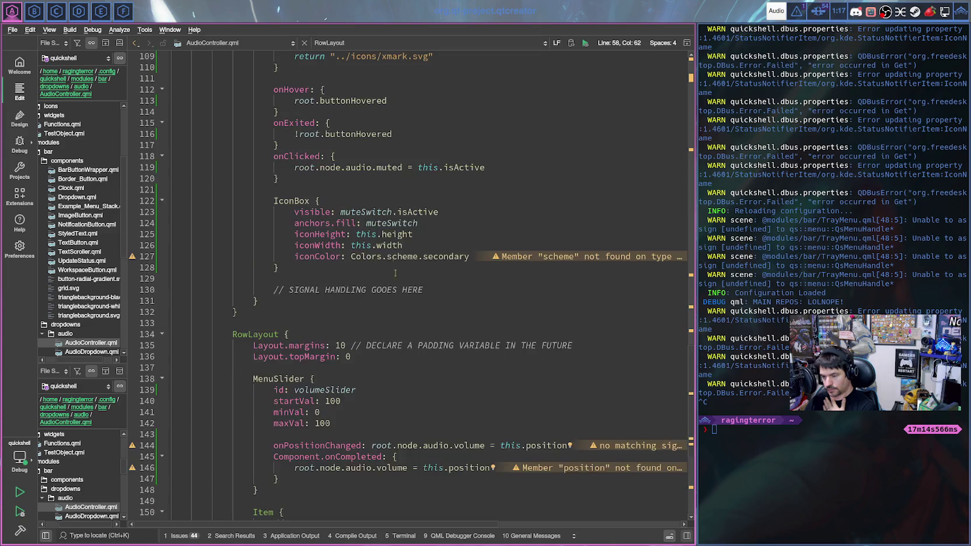
scroll(382, 200, "up", 1)
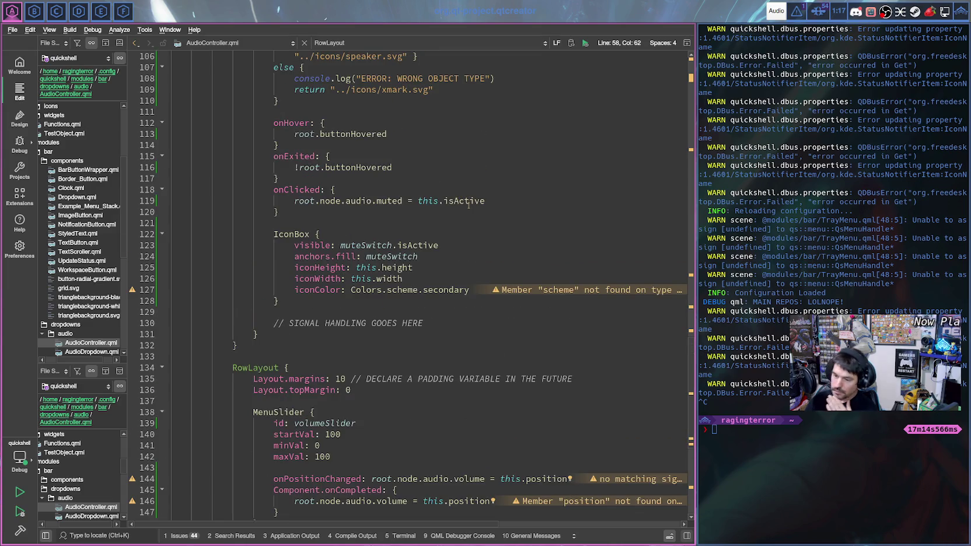
scroll(485, 216, "up", 2)
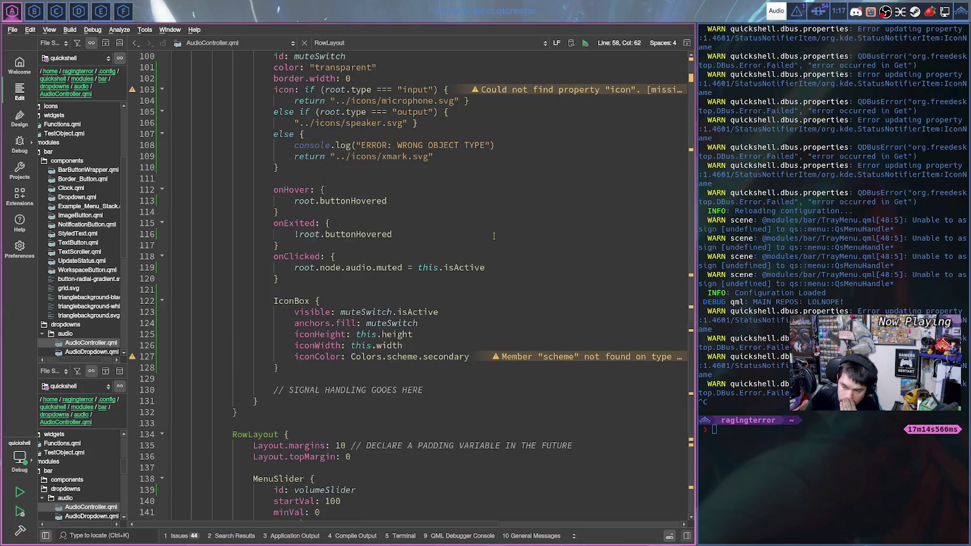
scroll(494, 236, "down", 3)
scroll(494, 236, "down", 4)
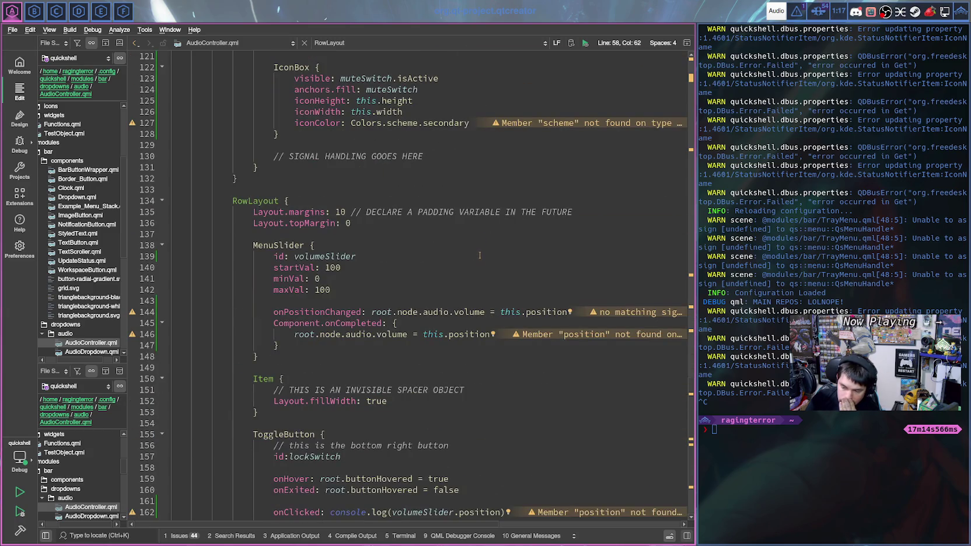
scroll(478, 283, "up", 2)
scroll(477, 283, "up", 2)
scroll(478, 283, "up", 2)
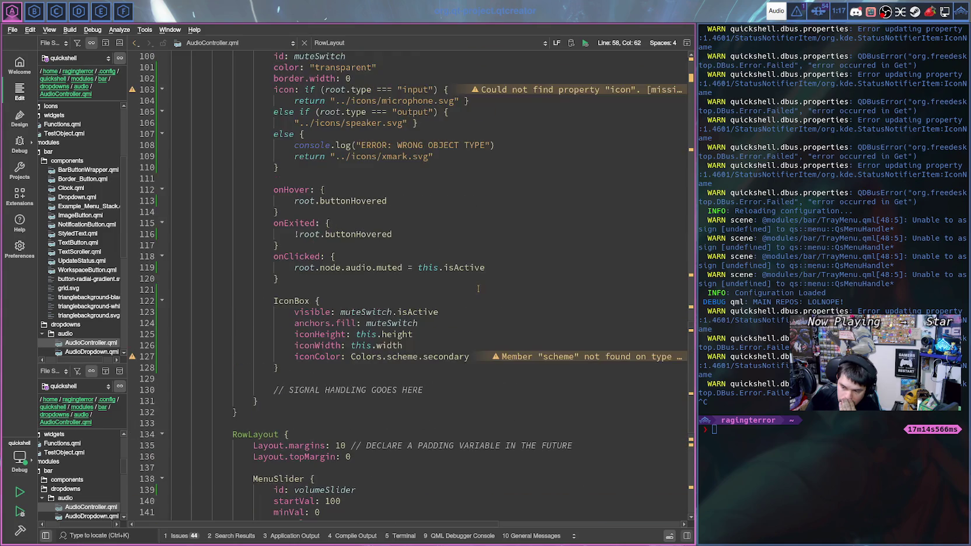
scroll(478, 286, "up", 2)
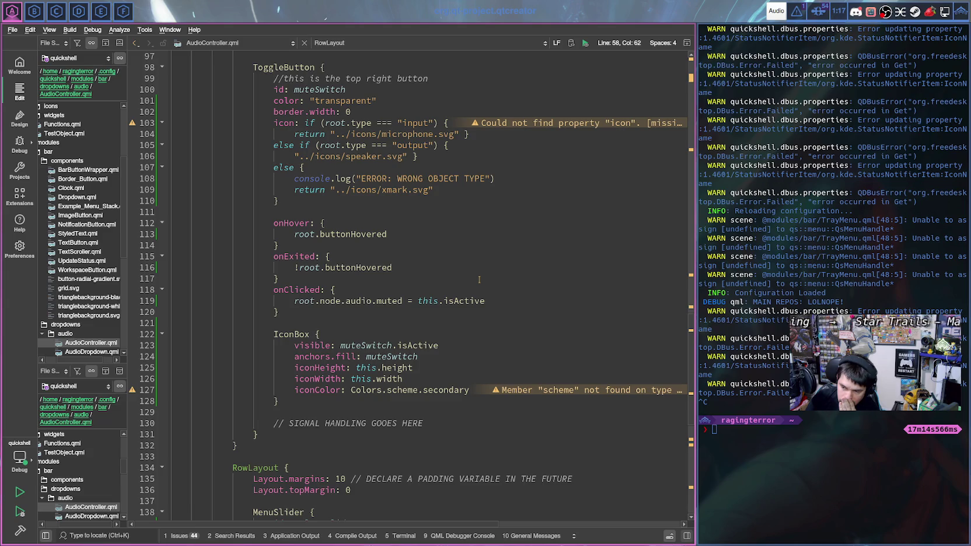
scroll(479, 280, "up", 1)
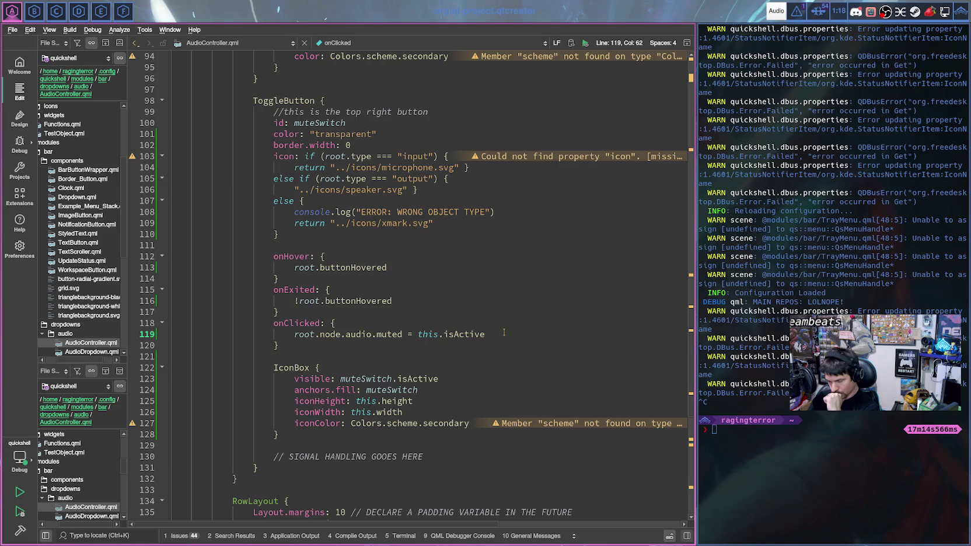
scroll(503, 333, "up", 18)
scroll(479, 321, "up", 3)
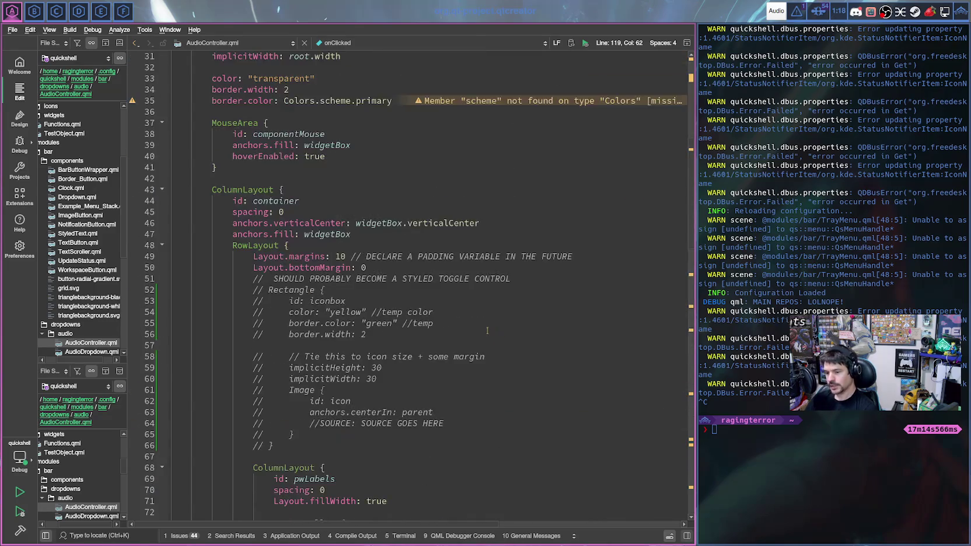
scroll(459, 307, "up", 5)
scroll(447, 296, "up", 3)
scroll(401, 327, "down", 2)
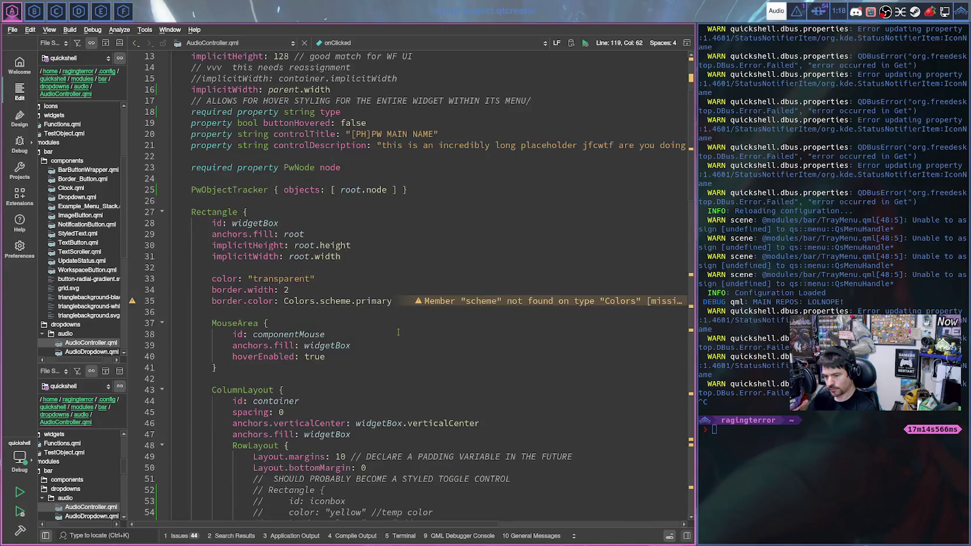
left_click(410, 190)
scroll(423, 194, "up", 2)
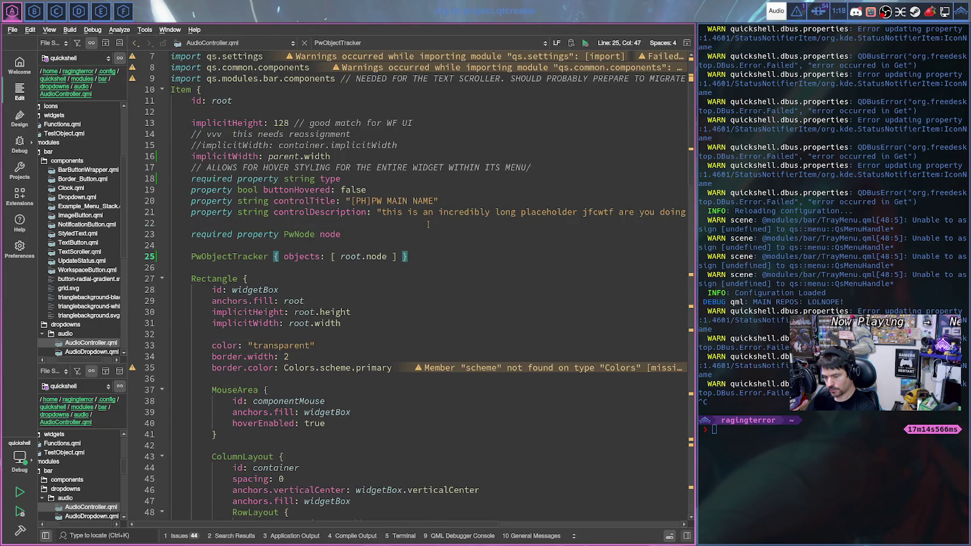
key("Return")
key("Return")
type("on")
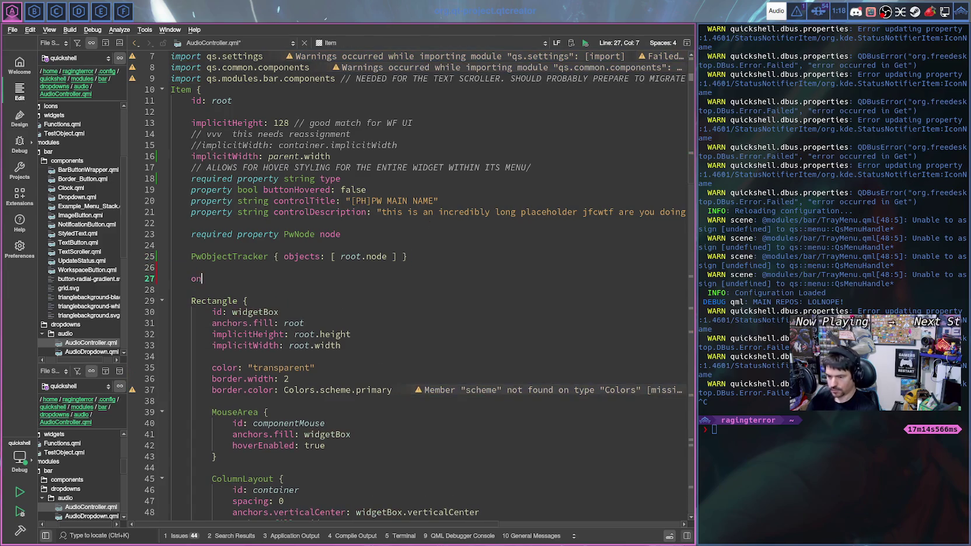
type("Node")
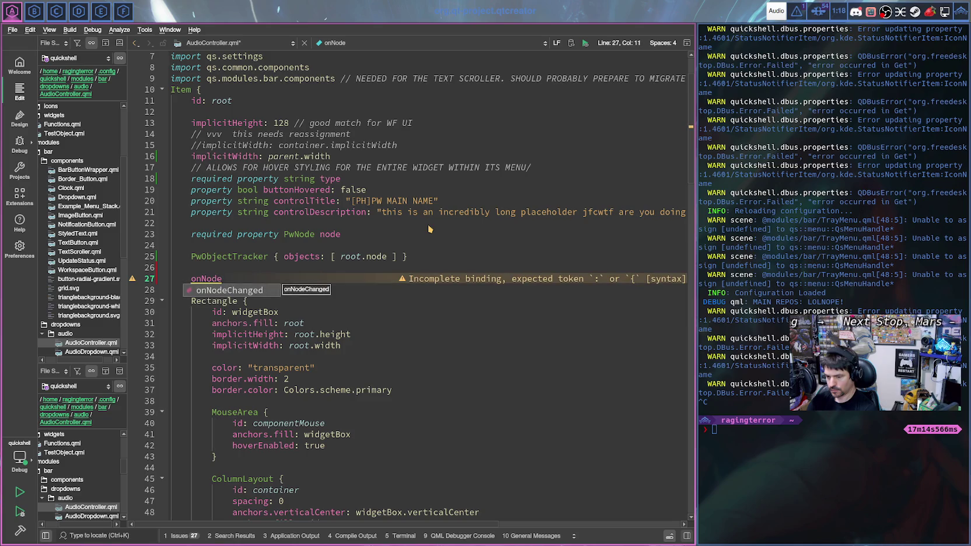
type(".")
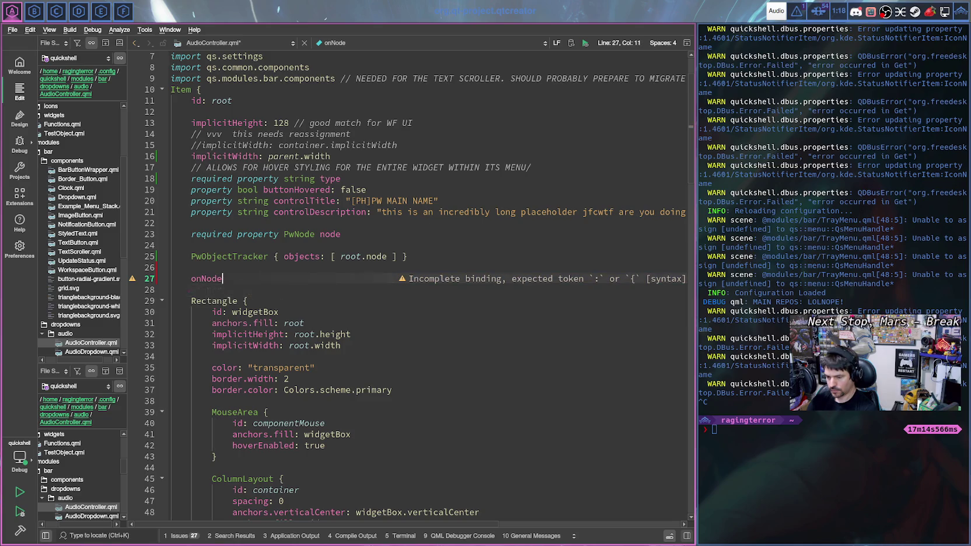
type("Audio")
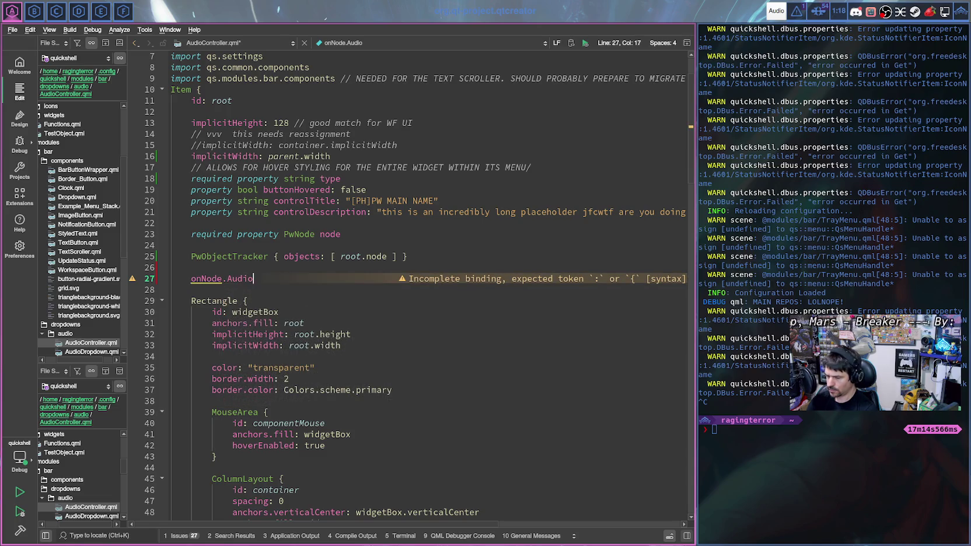
type(".")
key("BackSpace")
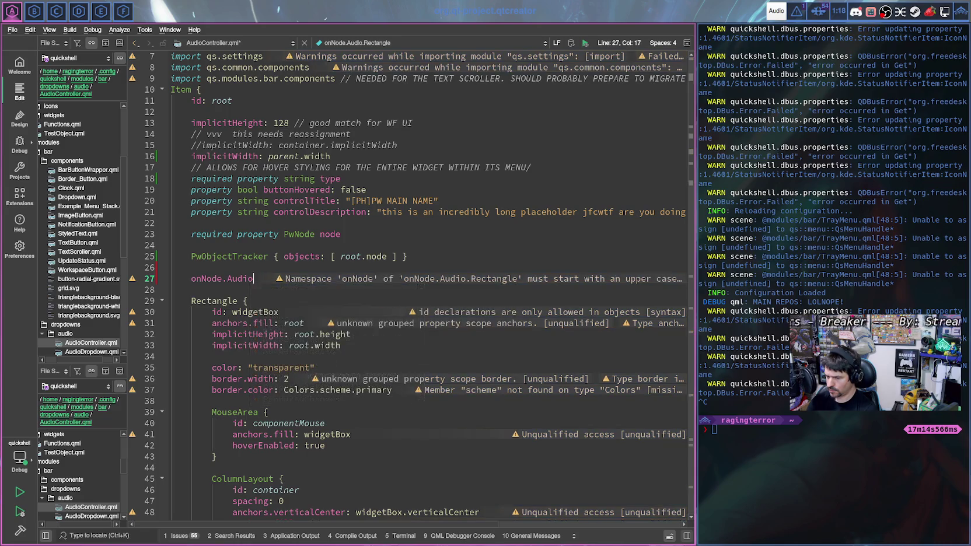
key("BackSpace")
key("BackSpace")
key("BackSpace")
key("BackSpace")
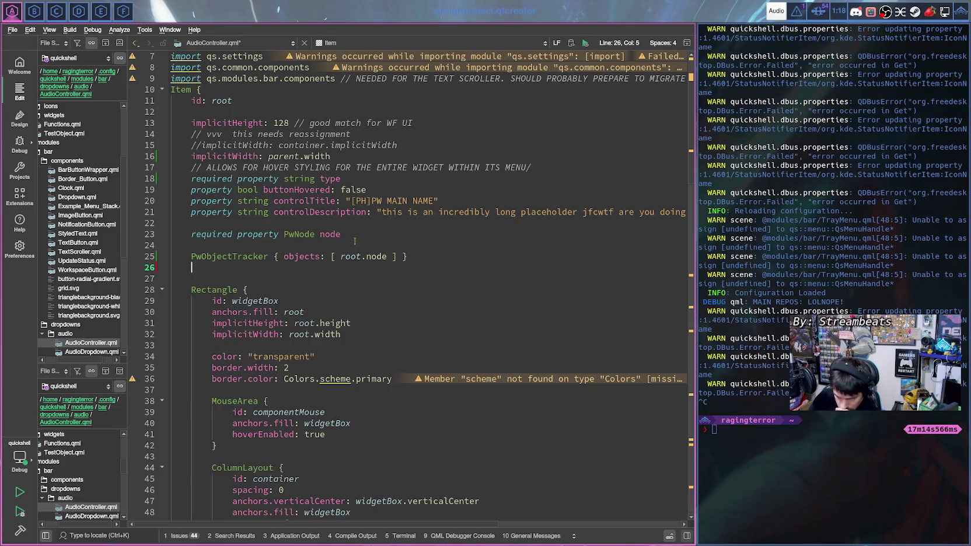
scroll(240, 260, "down", 3)
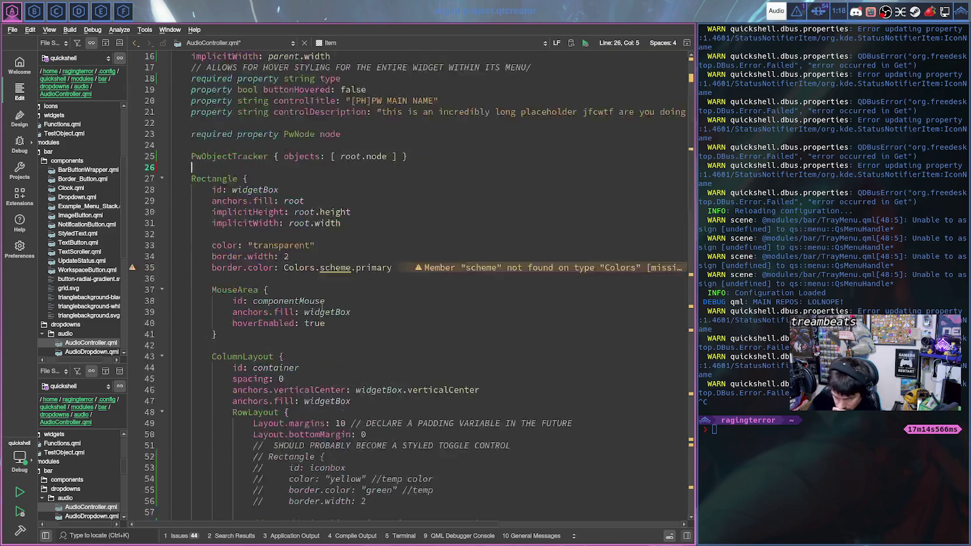
scroll(319, 306, "down", 20)
scroll(319, 306, "down", 2)
scroll(376, 343, "down", 3)
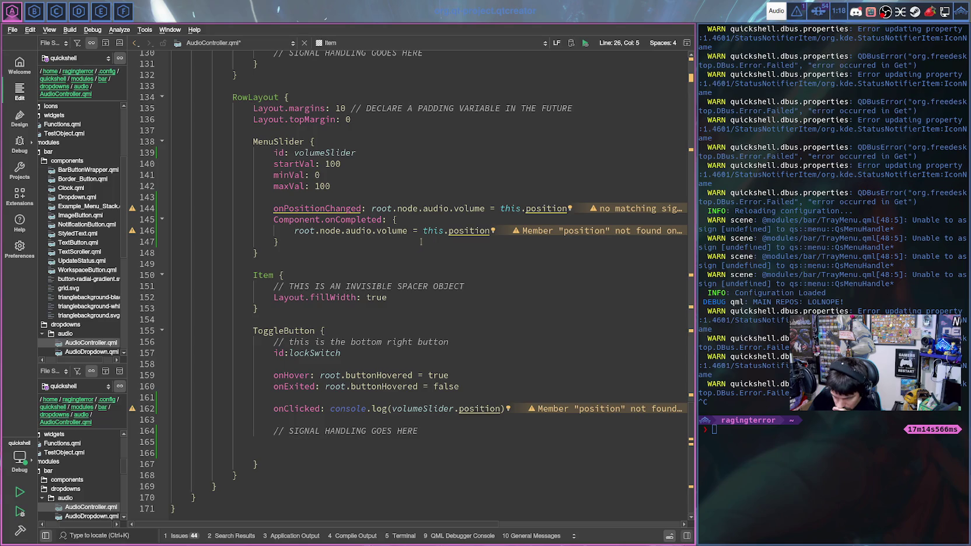
scroll(432, 248, "up", 1)
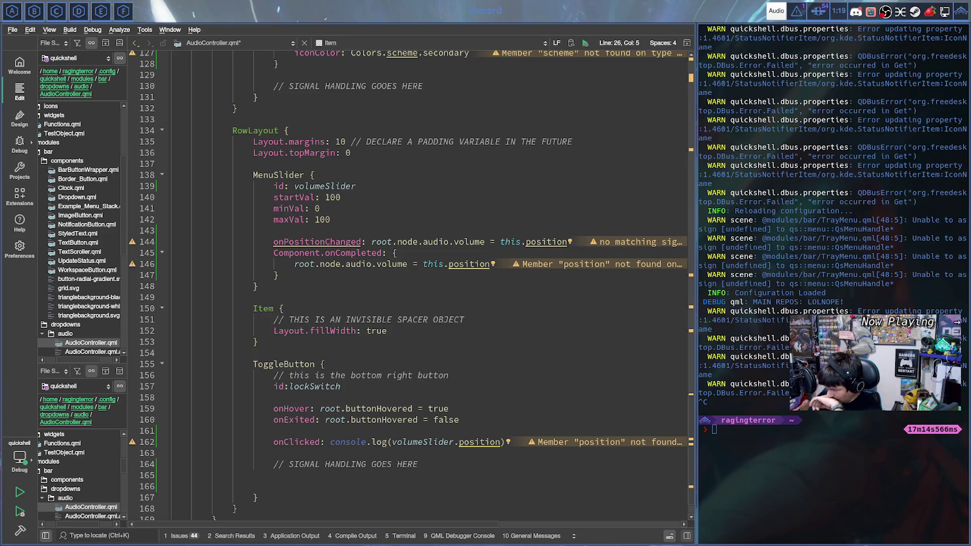
key("super+Right")
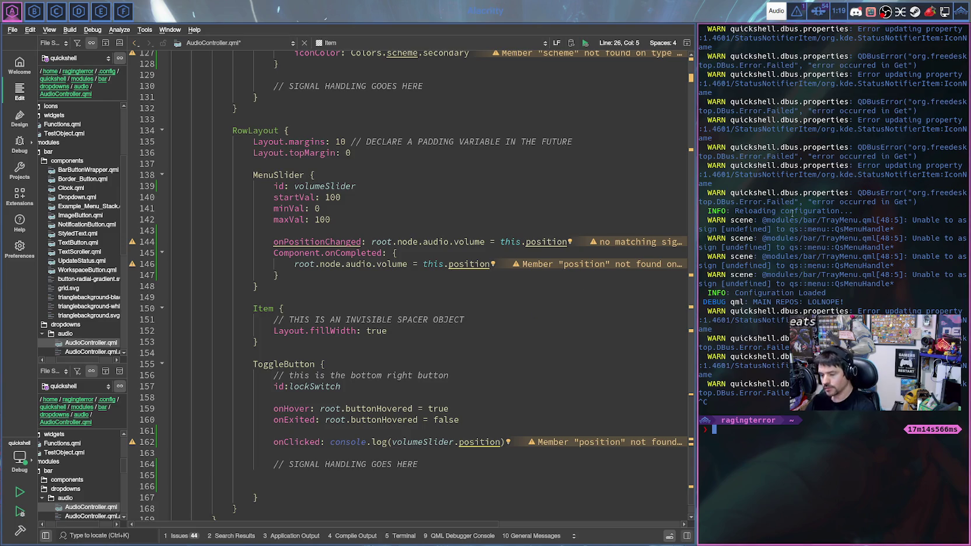
key("super+Right")
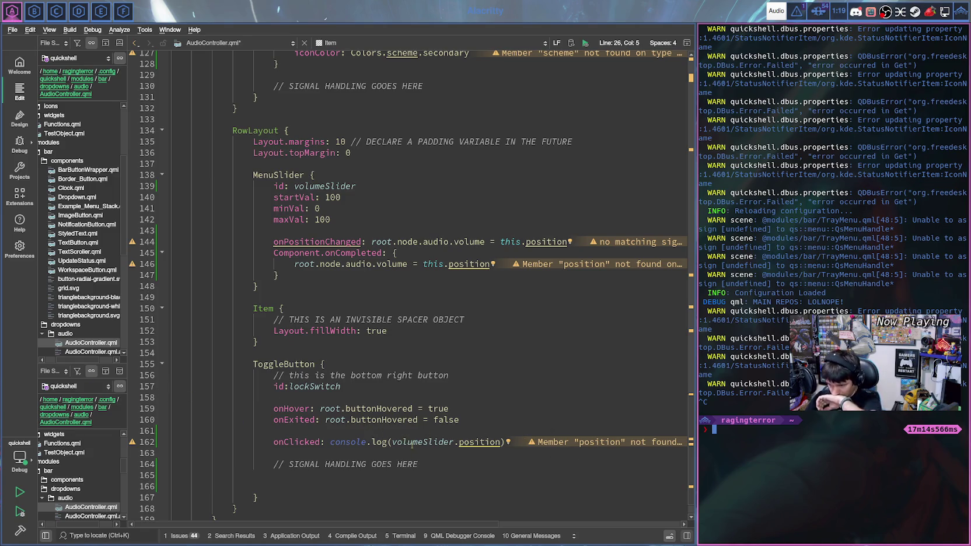
scroll(412, 443, "up", 3)
scroll(425, 373, "up", 1)
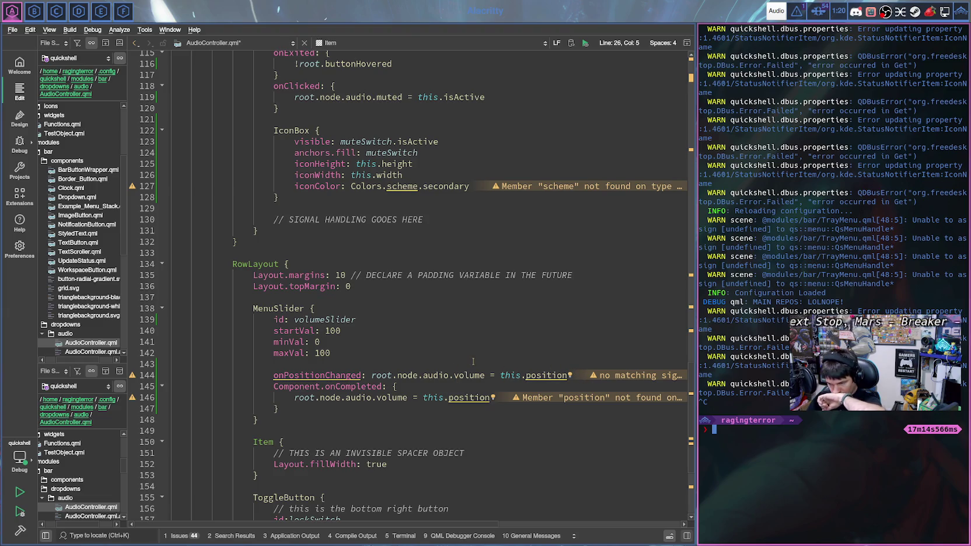
scroll(473, 362, "up", 1)
scroll(473, 362, "up", 6)
scroll(472, 362, "up", 2)
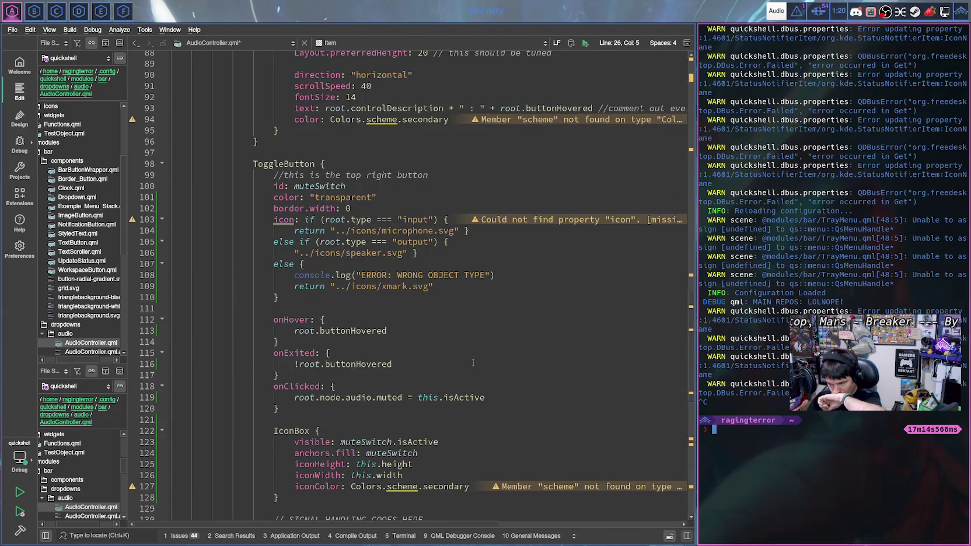
scroll(473, 362, "up", 1)
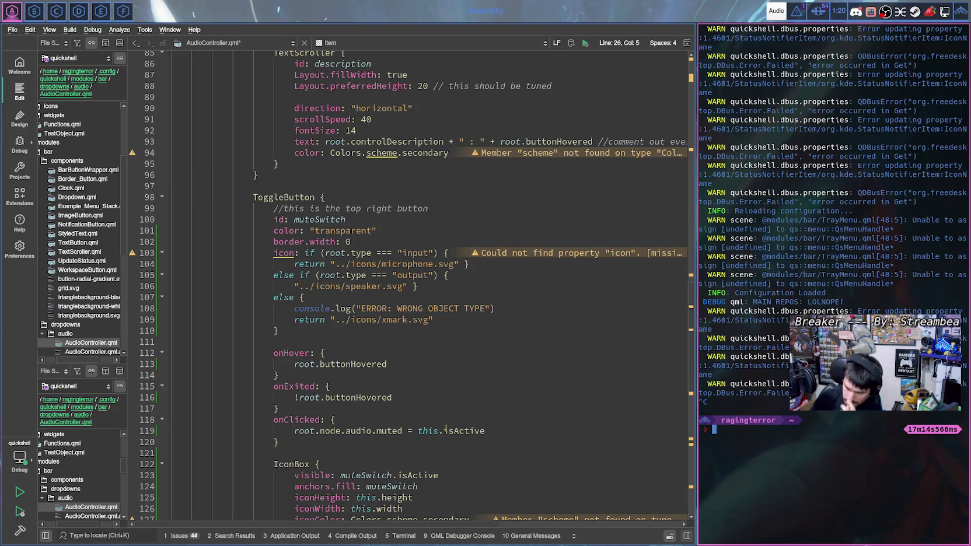
scroll(444, 426, "up", 1)
scroll(446, 428, "up", 1)
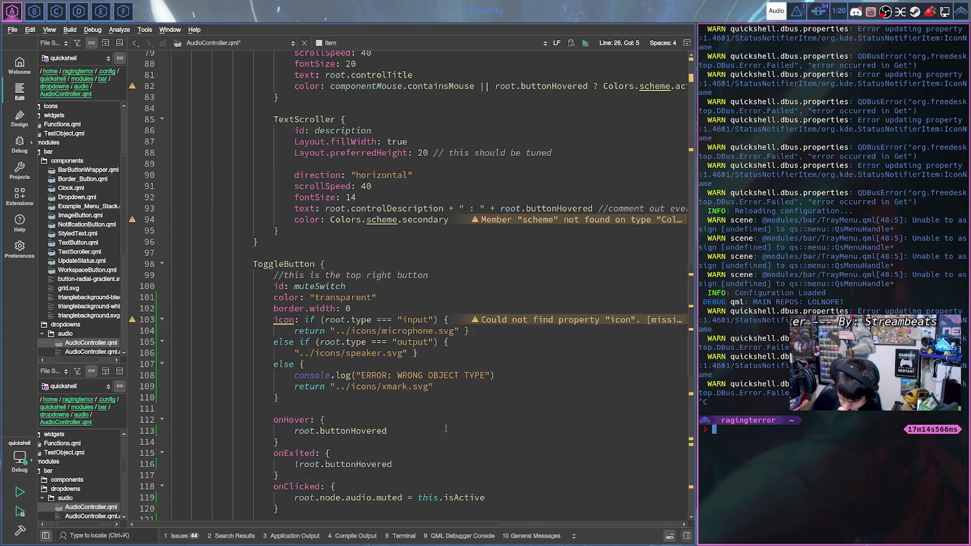
scroll(445, 429, "up", 3)
scroll(445, 429, "up", 3)
scroll(446, 429, "up", 4)
scroll(446, 429, "up", 3)
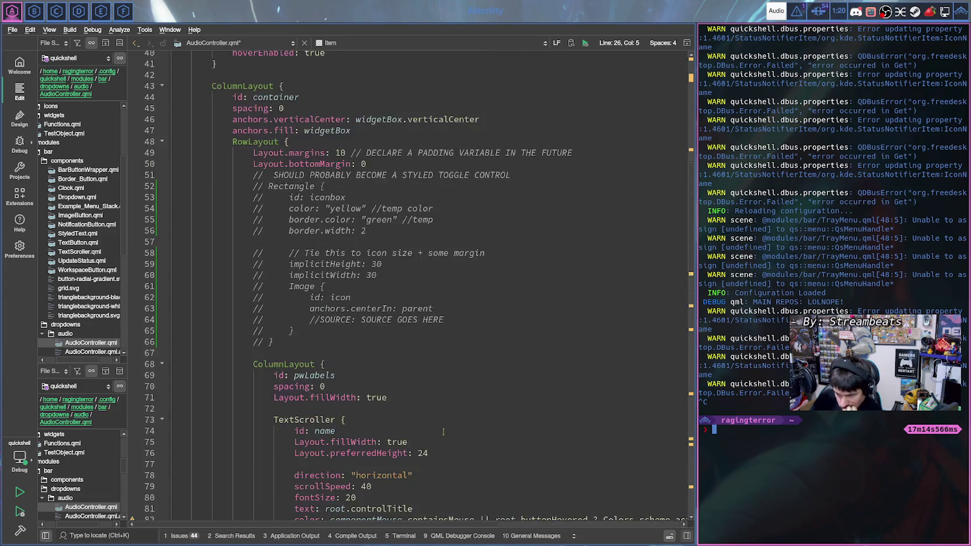
scroll(445, 429, "up", 3)
scroll(444, 431, "up", 5)
scroll(443, 432, "up", 4)
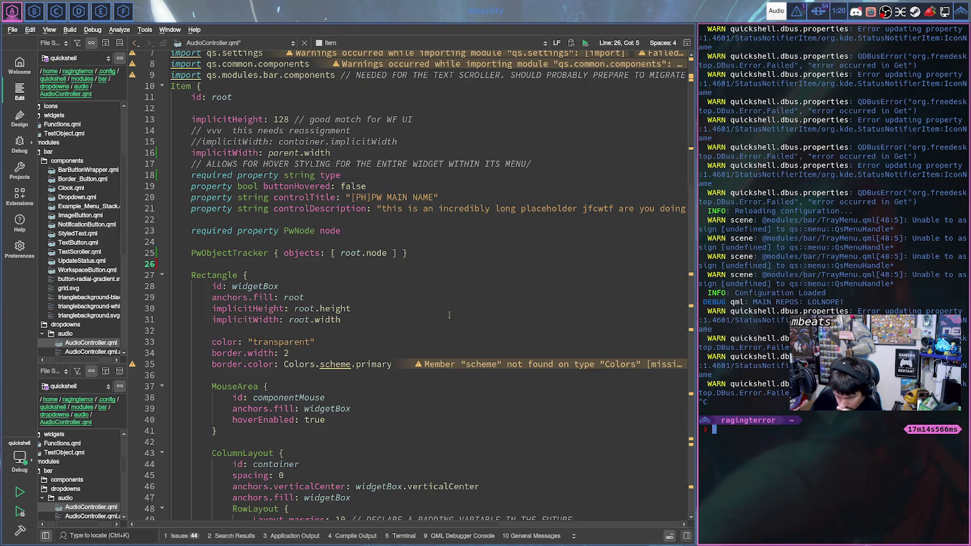
scroll(454, 321, "down", 10)
scroll(453, 324, "down", 7)
scroll(453, 329, "down", 4)
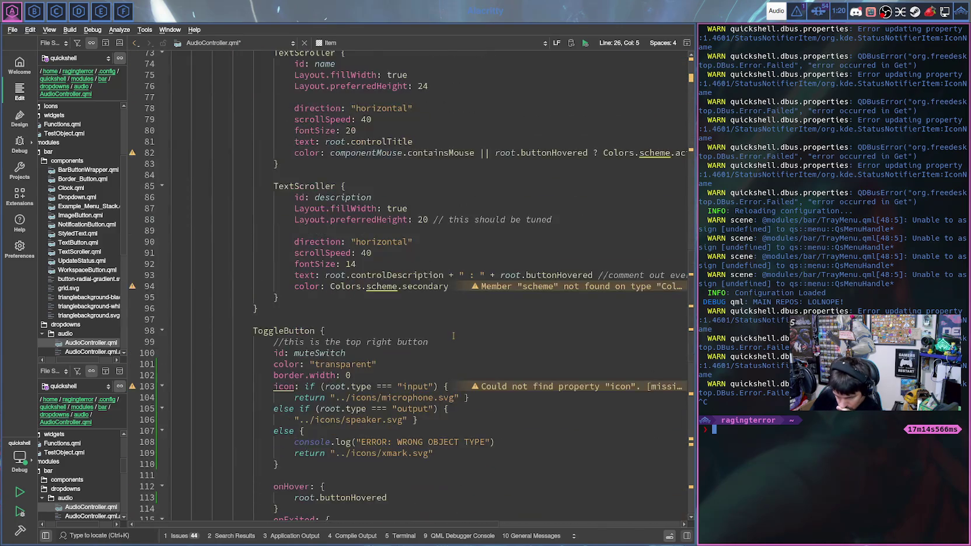
scroll(453, 335, "down", 5)
scroll(461, 286, "down", 4)
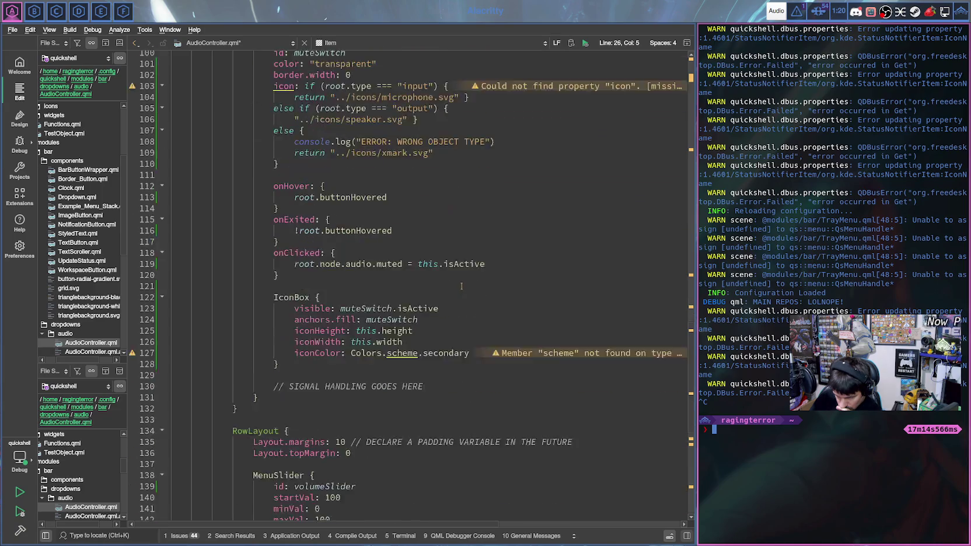
scroll(462, 286, "down", 10)
scroll(461, 286, "up", 2)
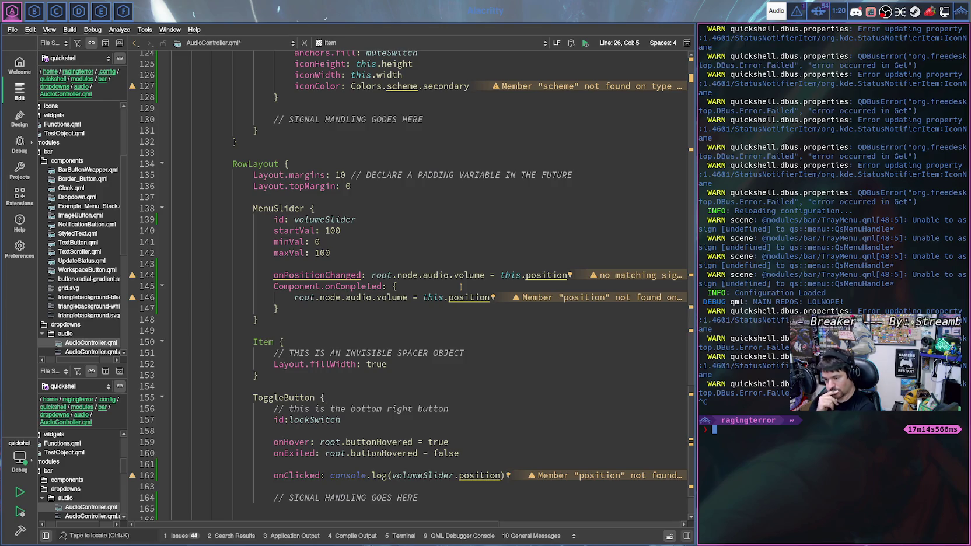
scroll(461, 287, "up", 10)
scroll(458, 295, "down", 1)
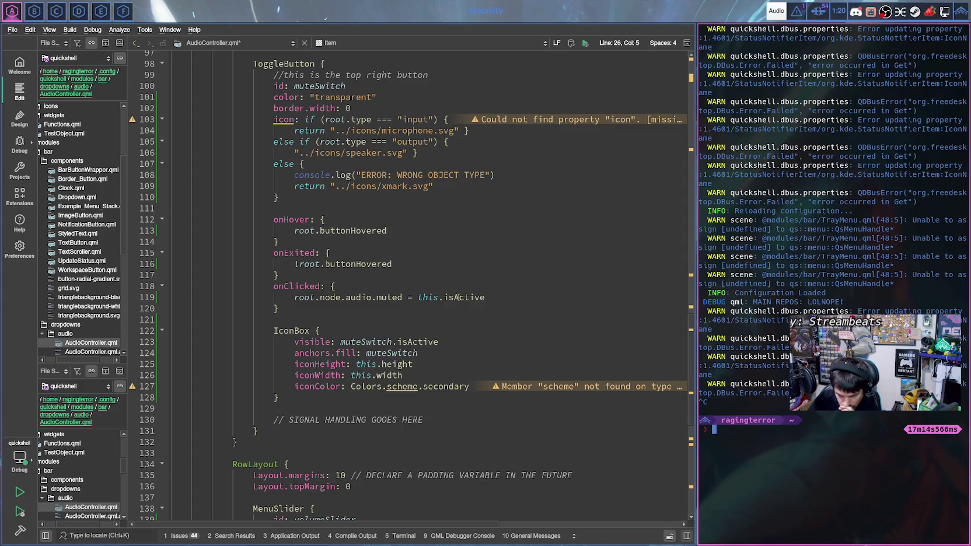
scroll(458, 310, "down", 2)
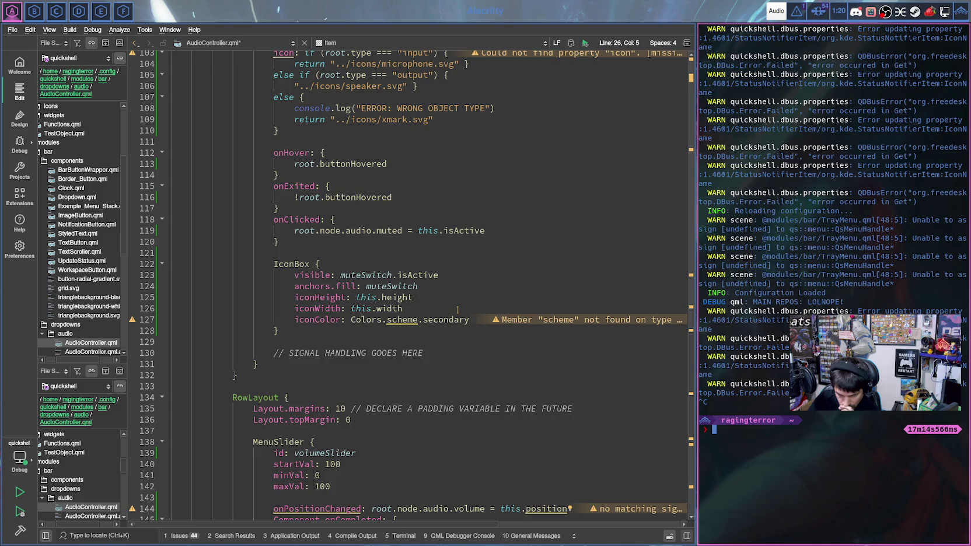
scroll(458, 309, "down", 2)
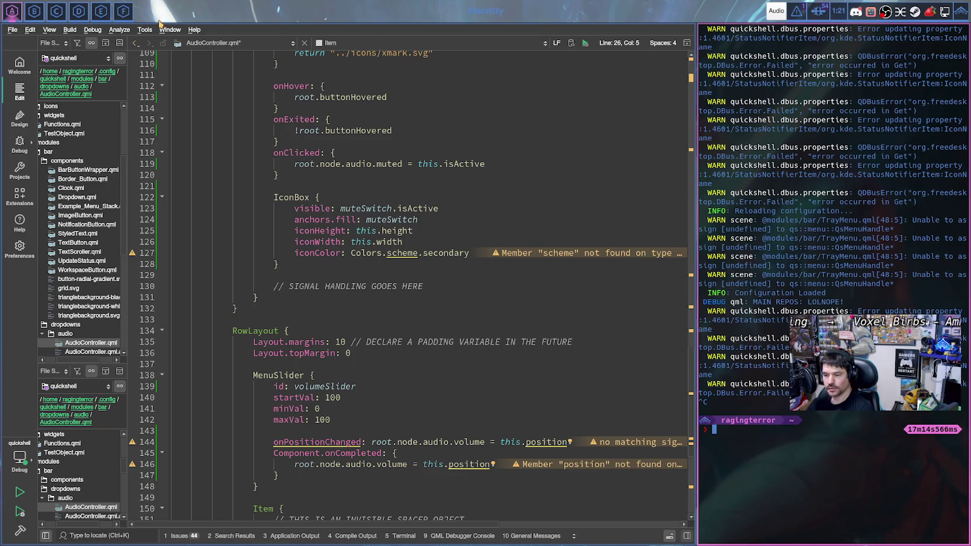
- Browse the open-documents list and scroll through the editor code
left_click(240, 43)
left_click(240, 43)
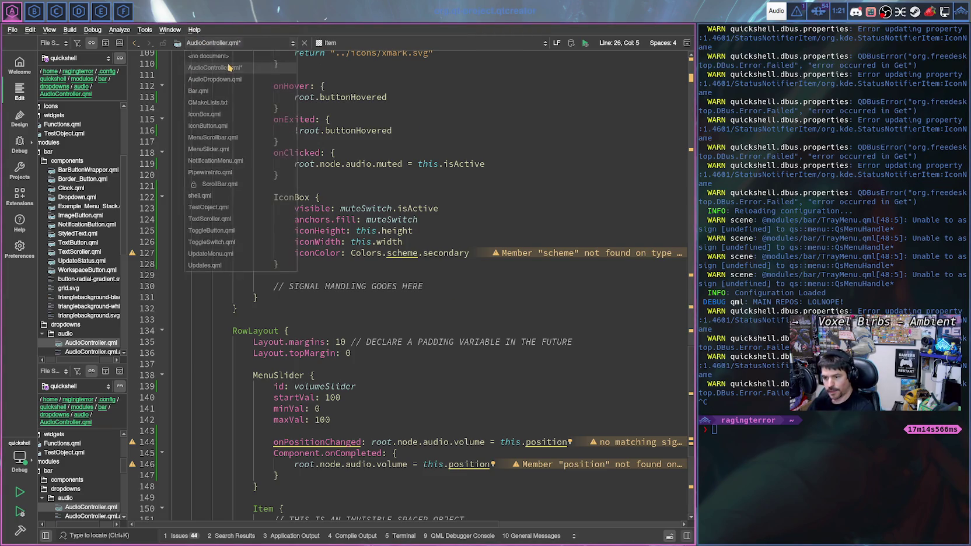
left_click(238, 44)
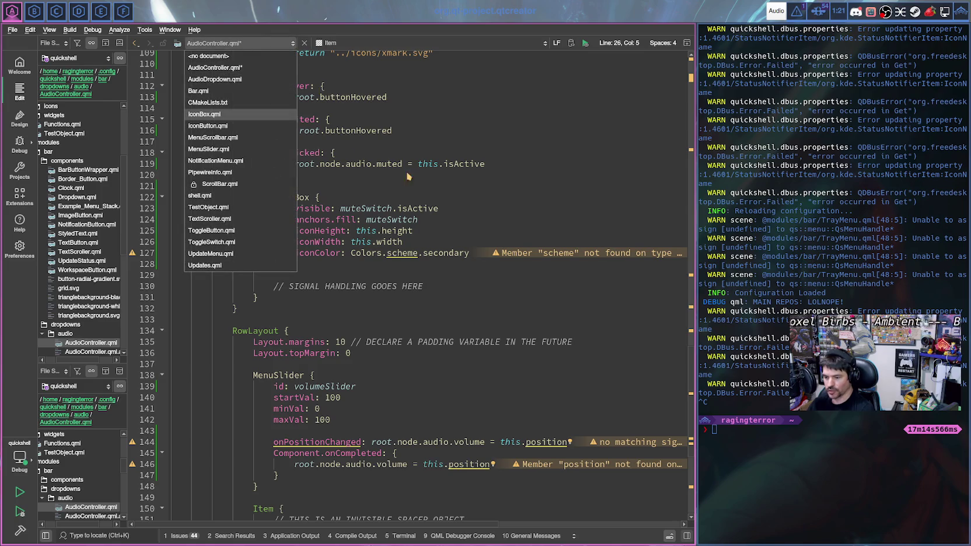
scroll(444, 233, "down", 4)
scroll(509, 275, "down", 3)
scroll(509, 275, "up", 20)
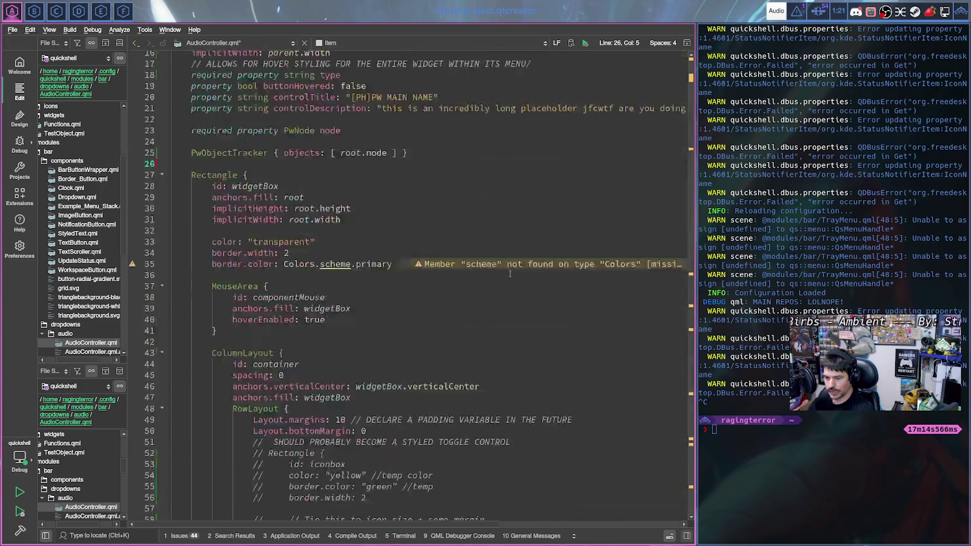
scroll(509, 275, "up", 5)
- Open the Audio Menu and scroll down to the Music-Channel device
left_click(774, 9)
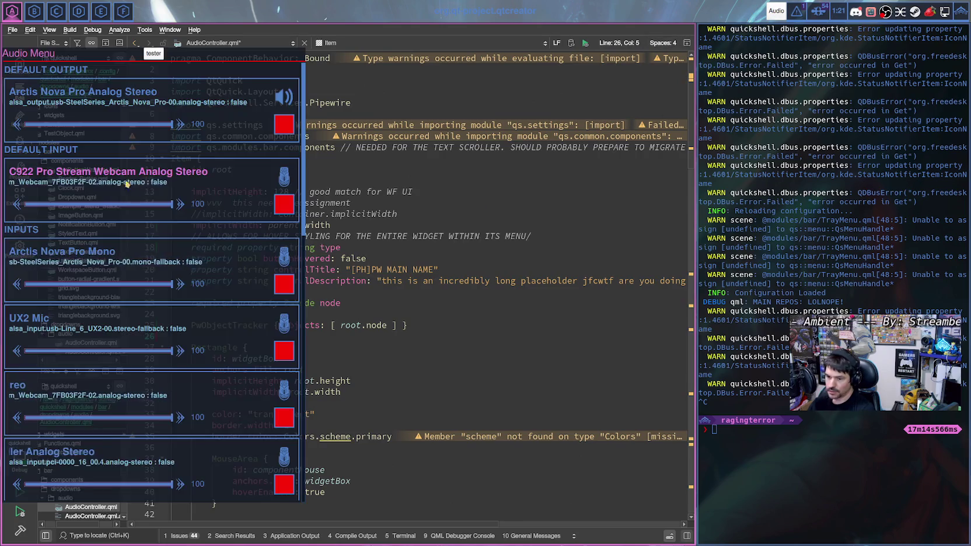
scroll(203, 175, "down", 1)
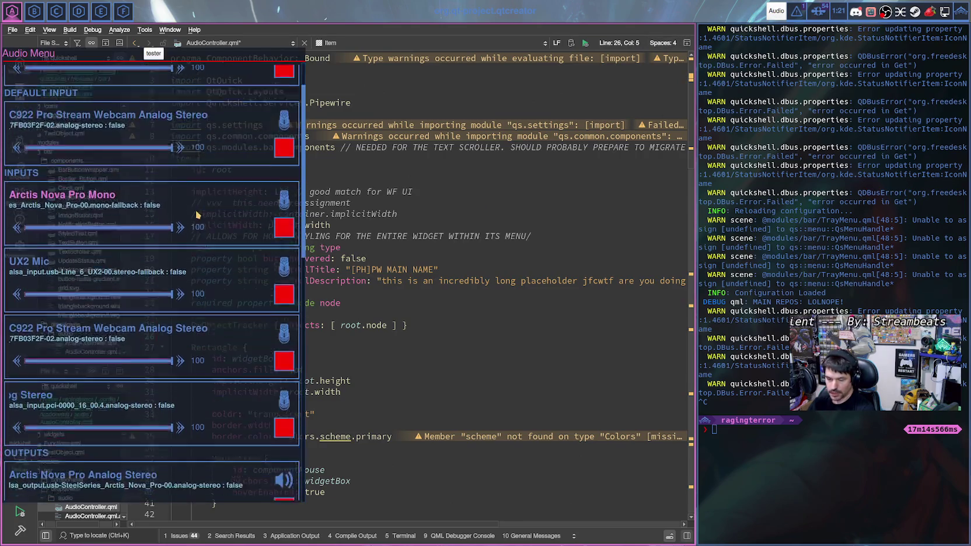
scroll(201, 187, "down", 3)
scroll(199, 201, "down", 1)
scroll(196, 217, "down", 2)
scroll(196, 217, "down", 2)
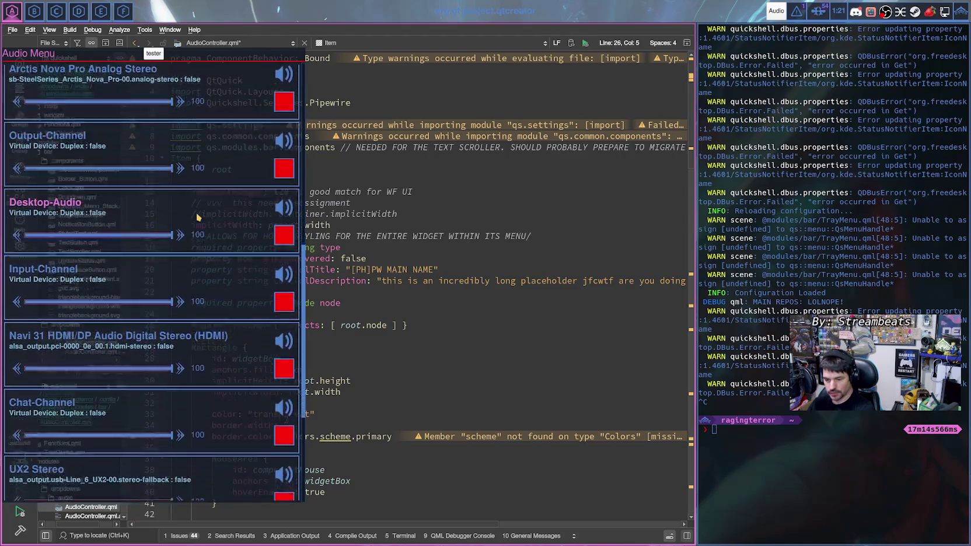
scroll(195, 219, "down", 2)
scroll(196, 220, "down", 1)
scroll(195, 222, "down", 1)
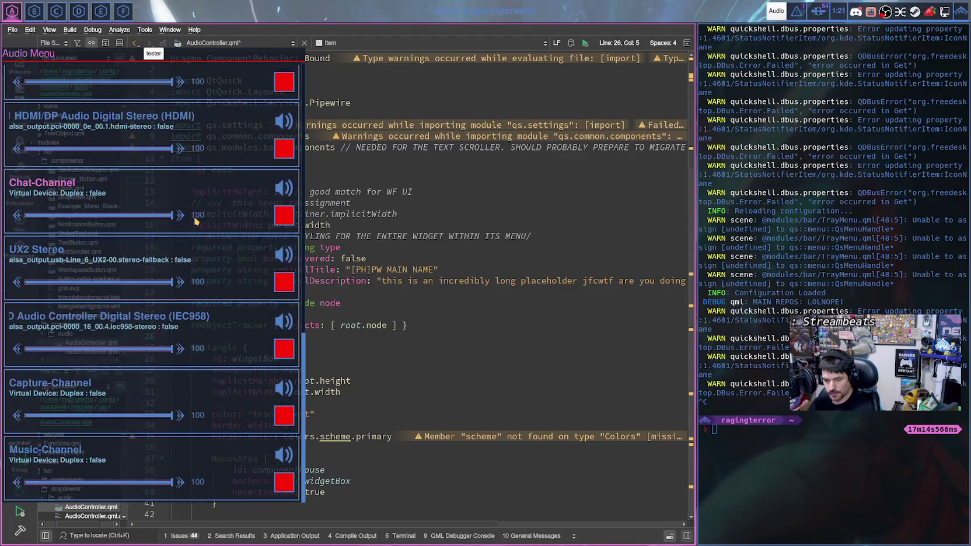
scroll(202, 251, "down", 1)
scroll(205, 254, "down", 1)
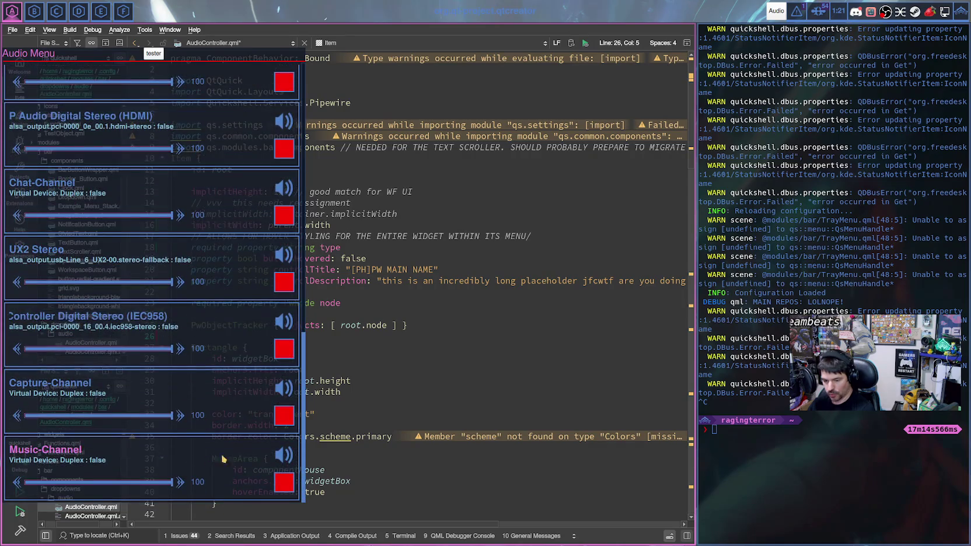
- Test Music-Channel mute and slider, ending at volume 100 unmuted
left_click(284, 455)
left_click_drag(172, 482, 71, 482)
left_click(284, 454)
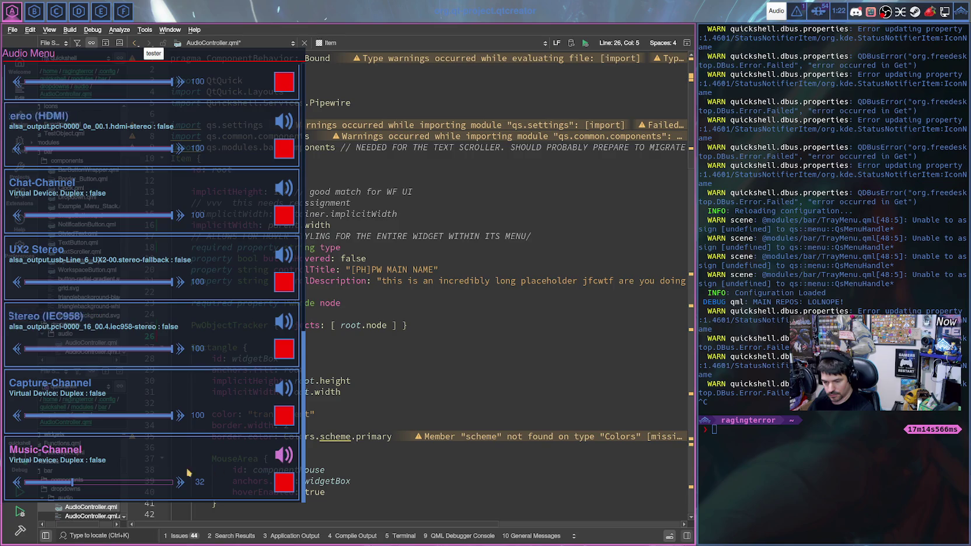
mouse_move(173, 482)
left_mouse_down()
mouse_move(129, 483)
mouse_move(137, 484)
left_mouse_up()
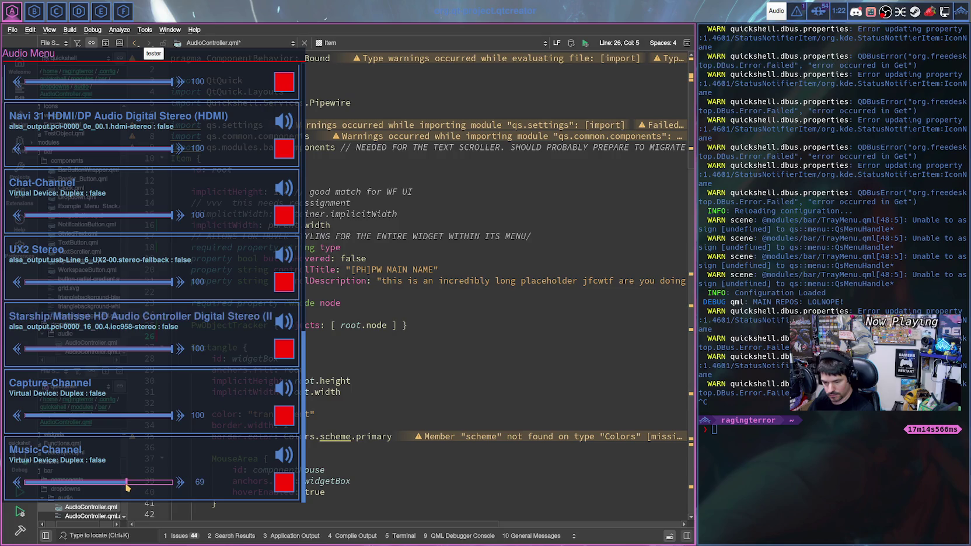
left_click_drag(132, 488, 126, 488)
left_click(279, 459)
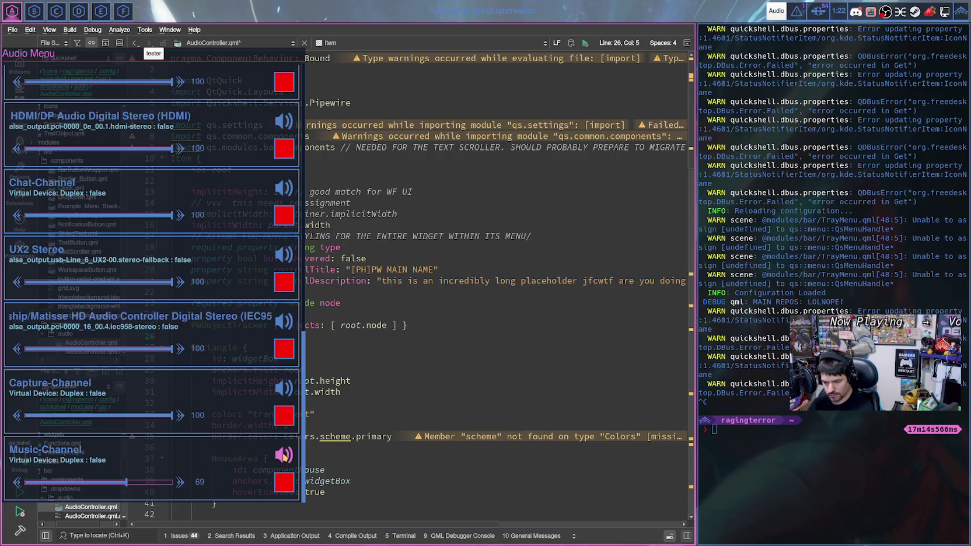
left_click(125, 484)
left_click_drag(126, 488, 173, 483)
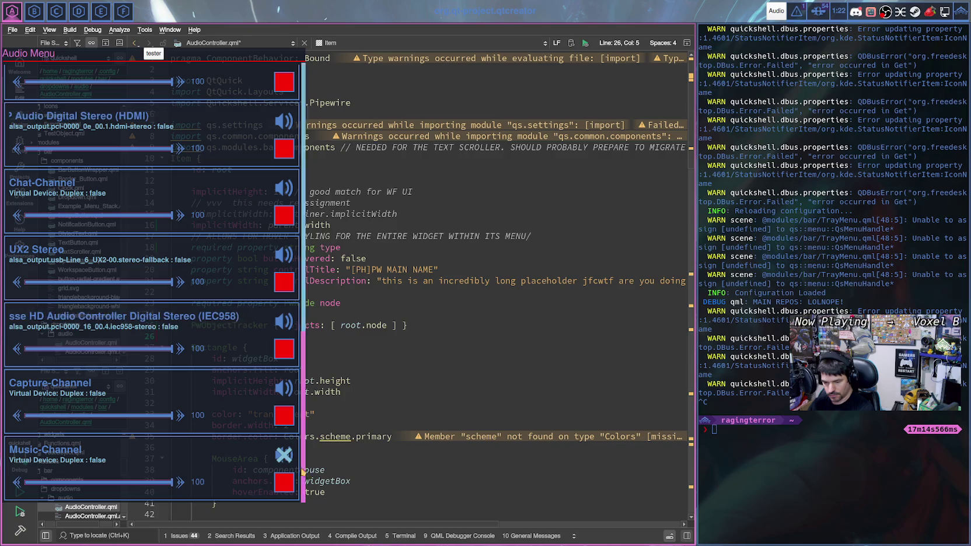
left_click(285, 457)
- Mute Music-Channel, click volume to 11, 26 and about 50, then unmute at full volume
left_click(285, 458)
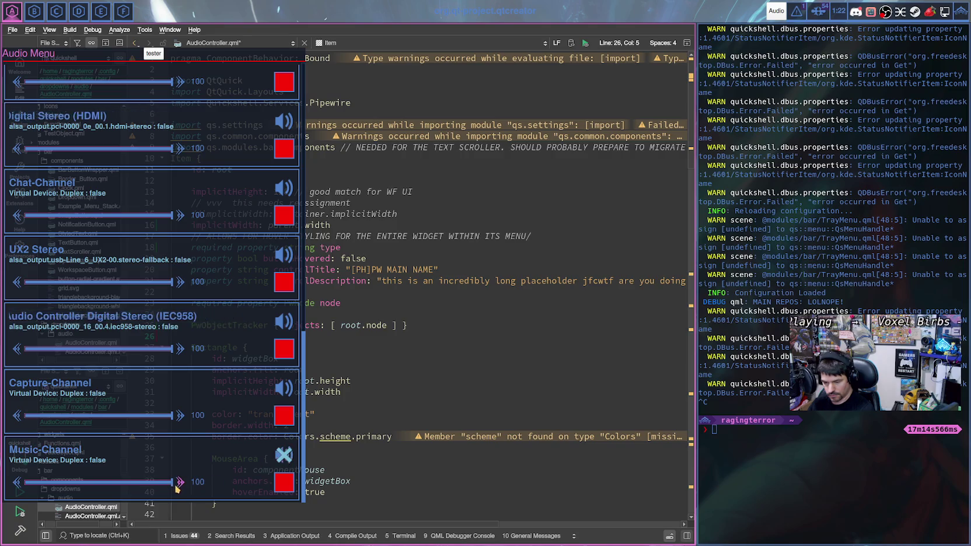
left_click(42, 485)
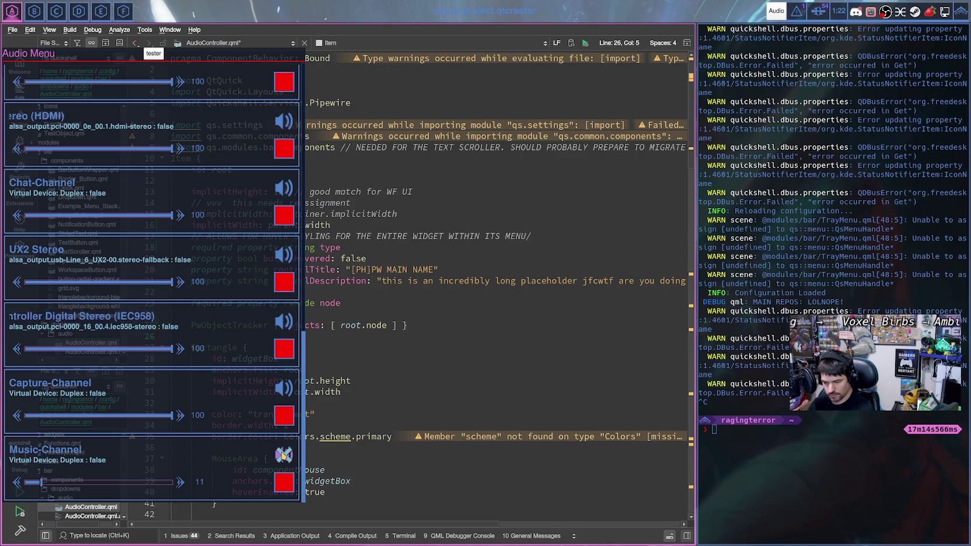
left_click(64, 483)
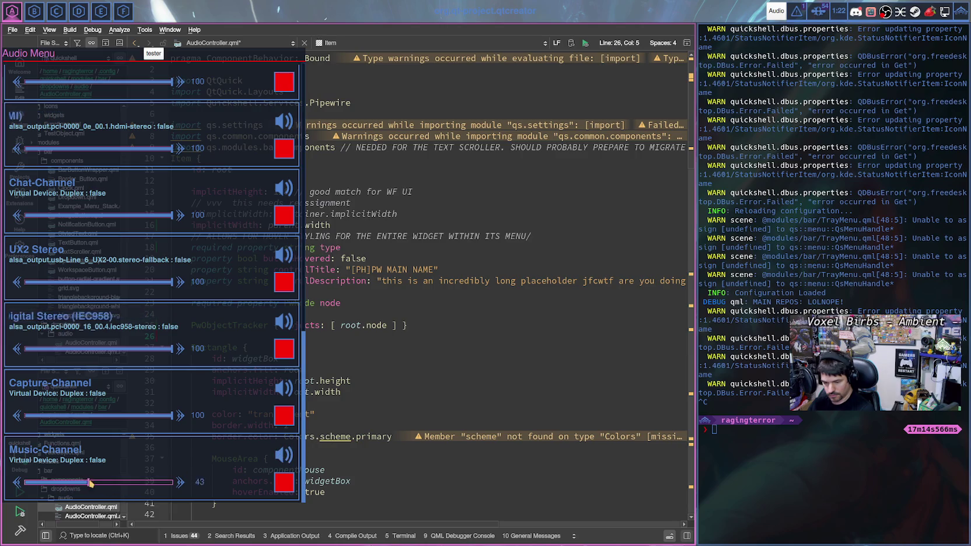
left_click(98, 484)
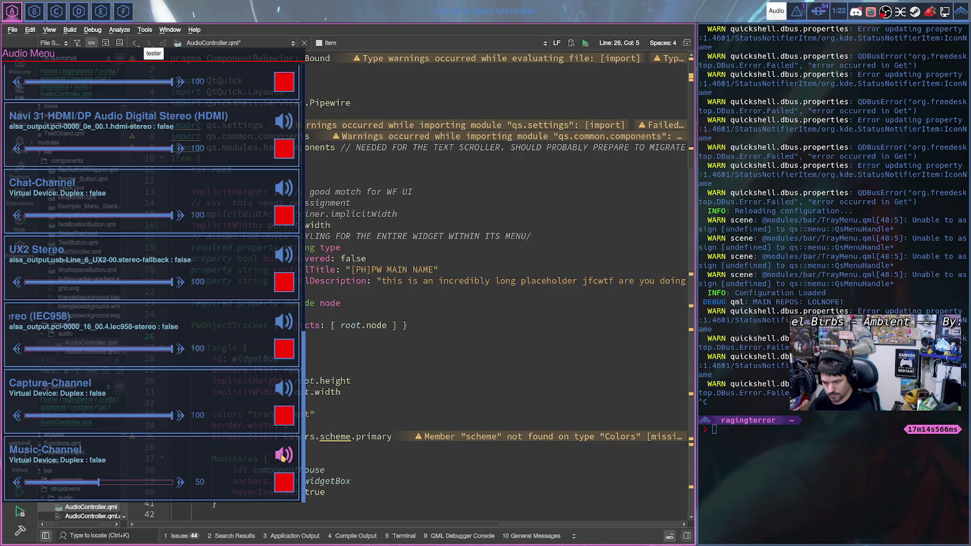
left_click(283, 459)
left_click(285, 464)
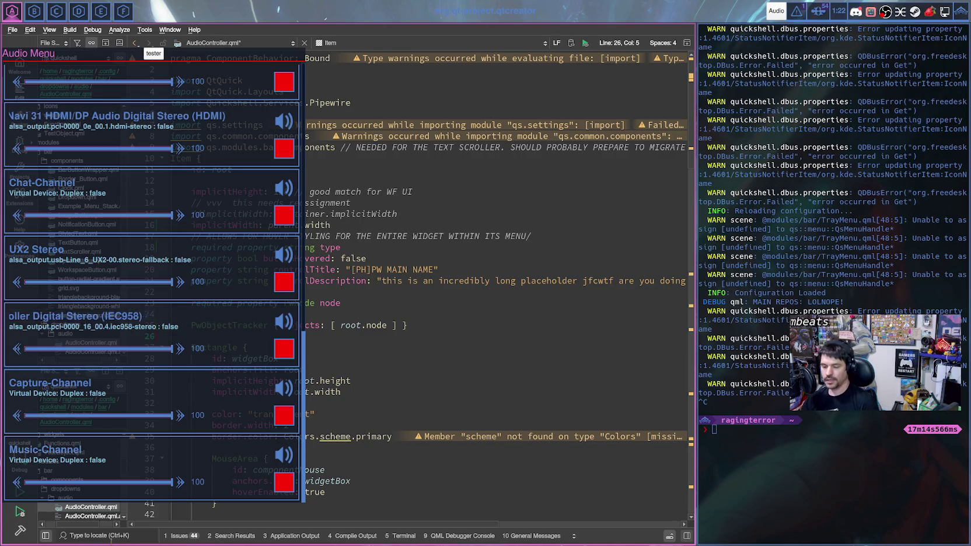
- Return to the code on line 28 and dismiss the open-documents list
left_click(482, 355)
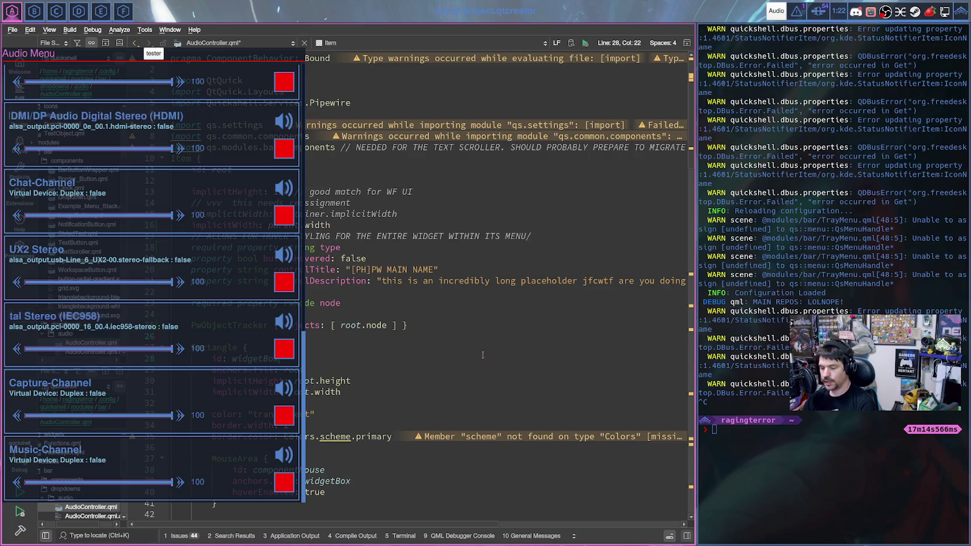
left_click(255, 43)
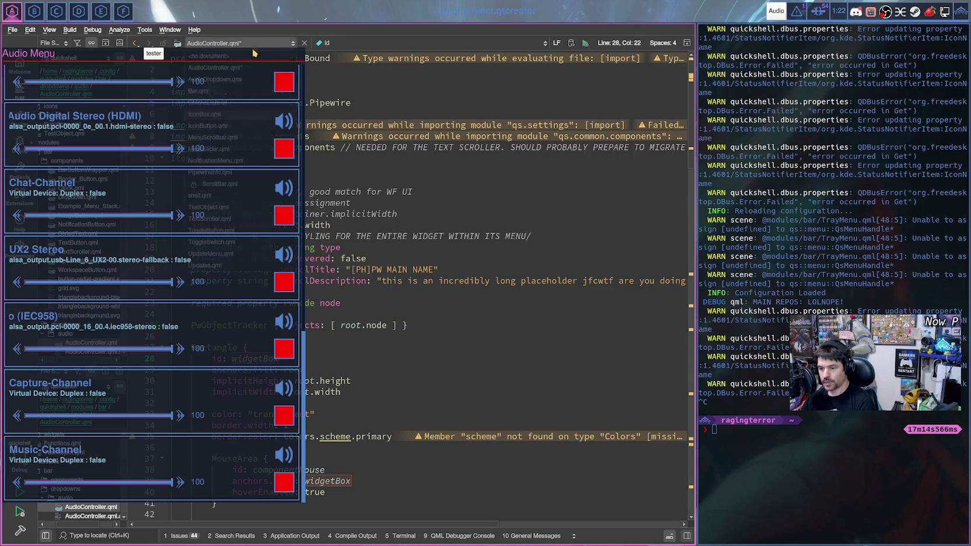
key("Escape")
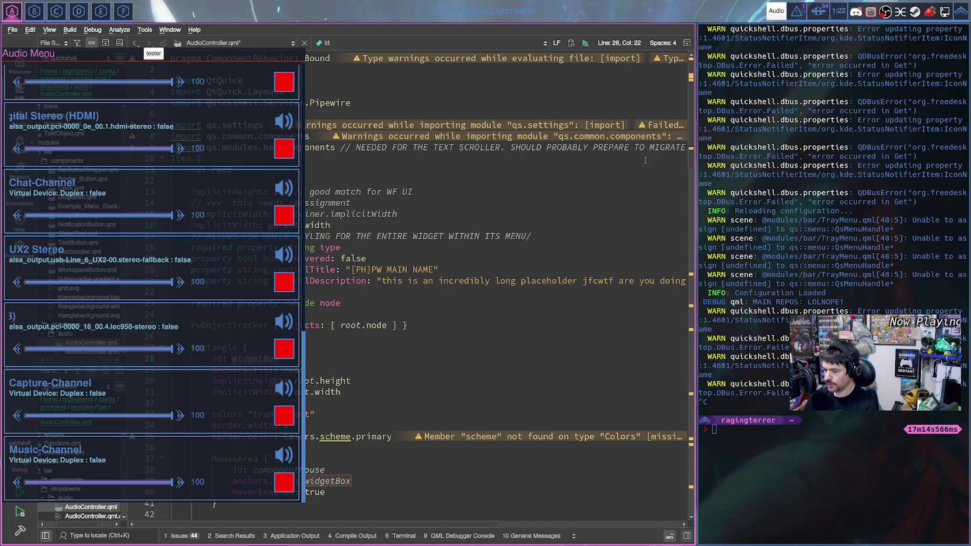
- Scroll AudioController.qml to the PwObjectTracker line and save the file with Ctrl+S
scroll(394, 385, "down", 1)
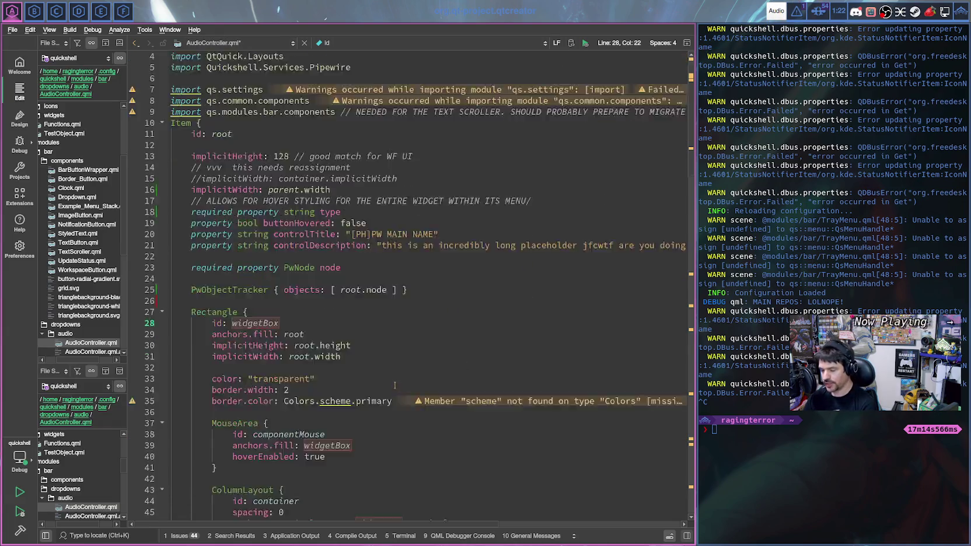
scroll(394, 386, "down", 7)
scroll(392, 411, "down", 3)
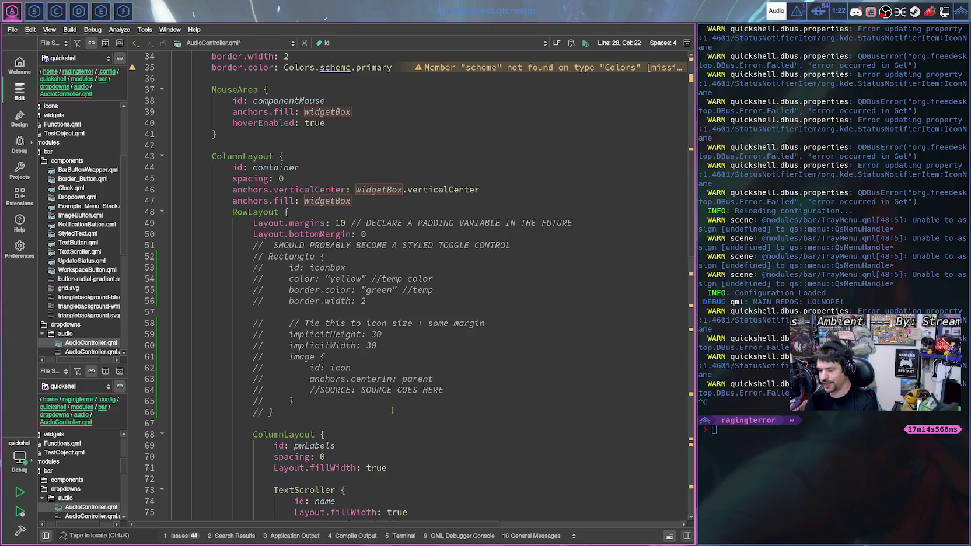
scroll(413, 279, "up", 1)
scroll(397, 315, "down", 9)
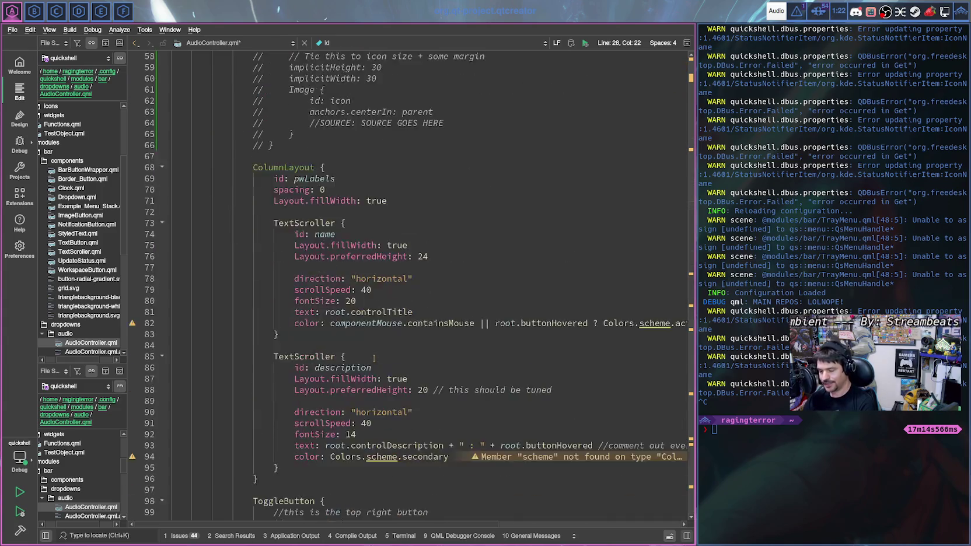
scroll(375, 358, "down", 4)
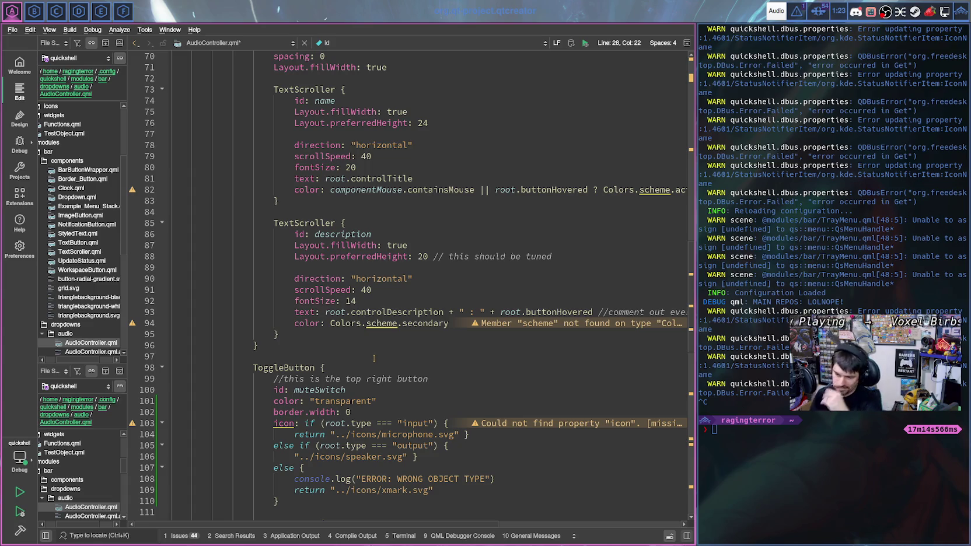
scroll(374, 358, "up", 7)
scroll(371, 358, "up", 9)
scroll(367, 355, "up", 7)
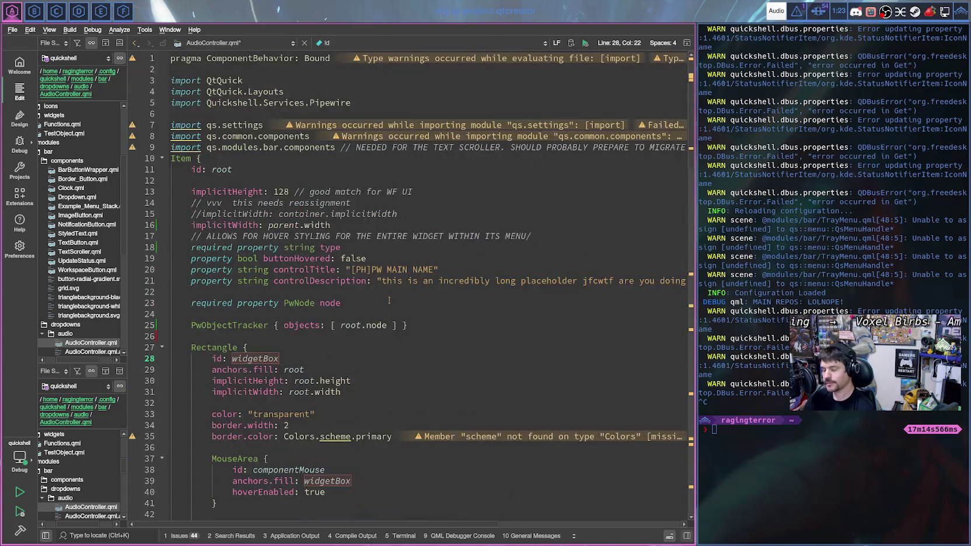
scroll(409, 357, "down", 1)
scroll(420, 359, "up", 1)
scroll(433, 361, "down", 1)
scroll(432, 356, "down", 6)
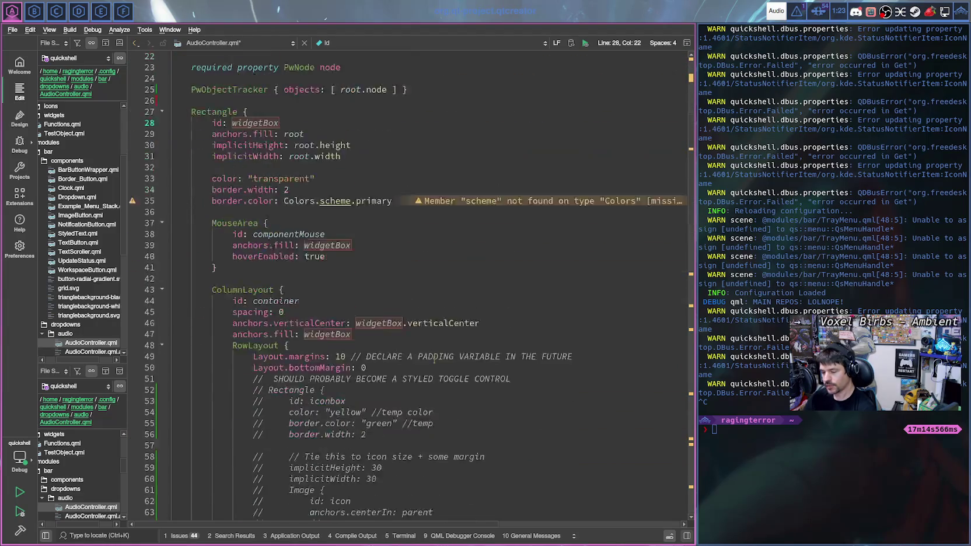
scroll(425, 333, "up", 7)
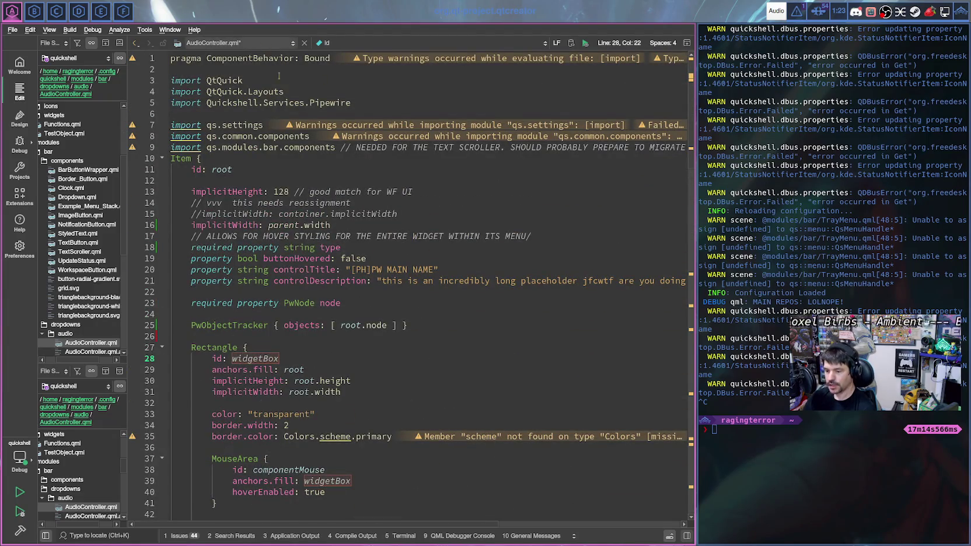
left_click(258, 327)
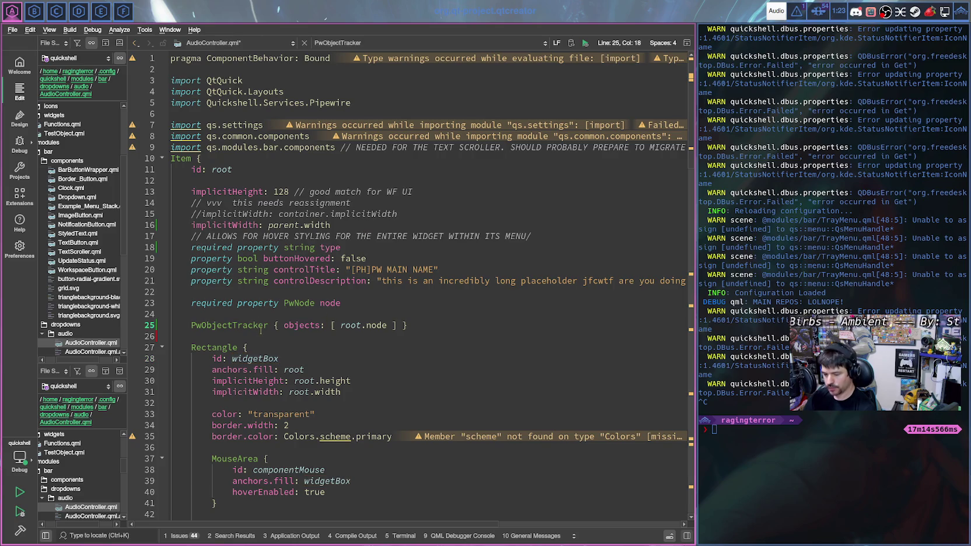
key("ctrl+s")
- Switch to AudioDropdown.qml and review its MenuScrollbar, Flickable and input/output device Repeaters
left_click(237, 43)
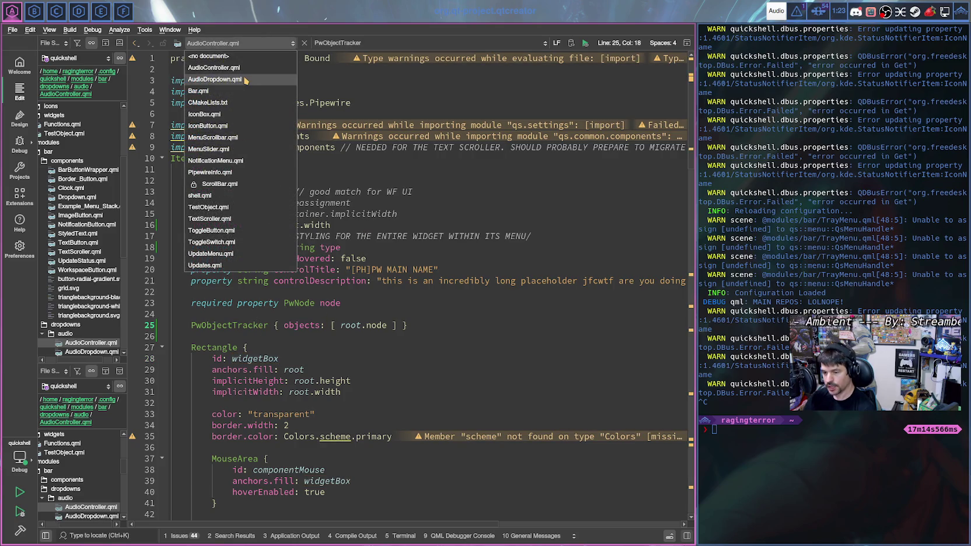
left_click(245, 79)
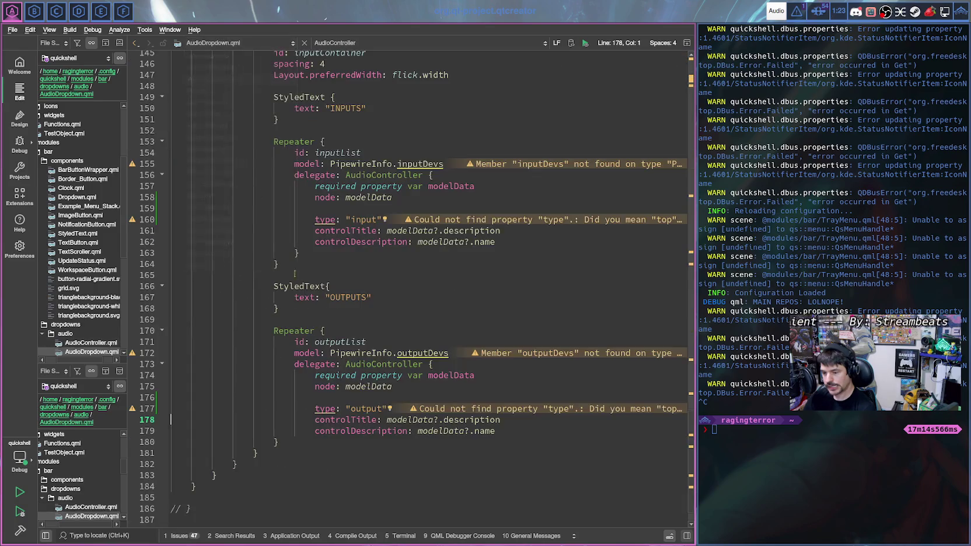
scroll(376, 342, "up", 6)
scroll(379, 341, "up", 2)
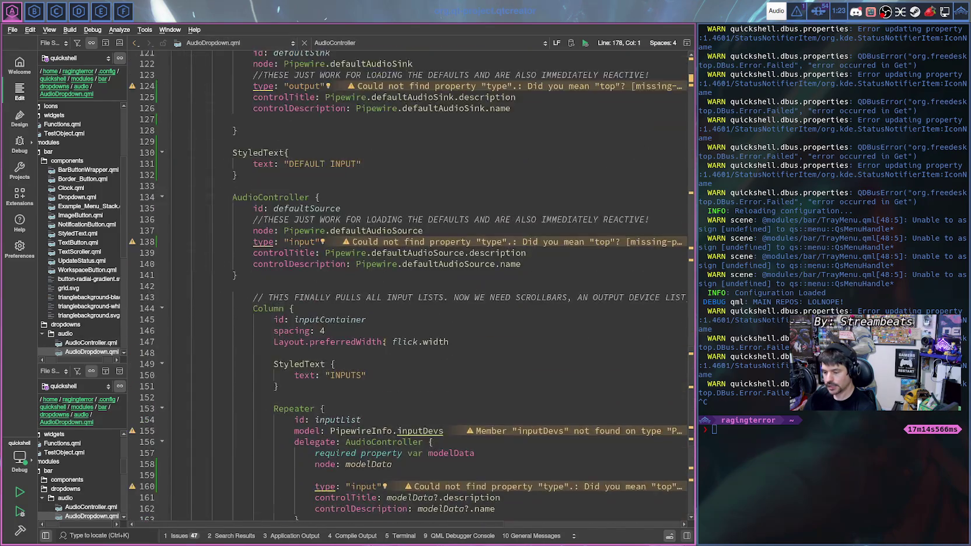
scroll(382, 341, "up", 2)
scroll(385, 342, "up", 2)
scroll(385, 342, "up", 3)
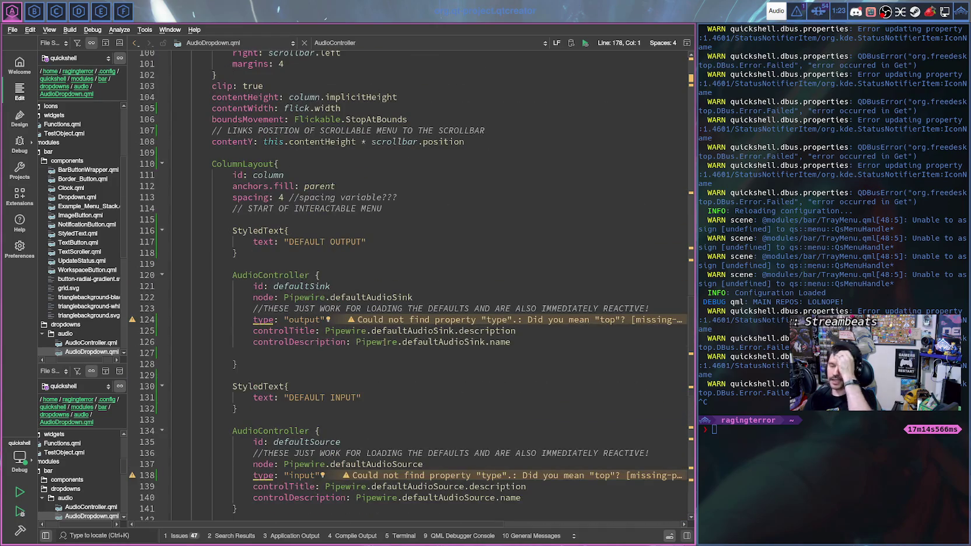
scroll(385, 341, "up", 2)
scroll(385, 341, "up", 5)
scroll(385, 342, "up", 6)
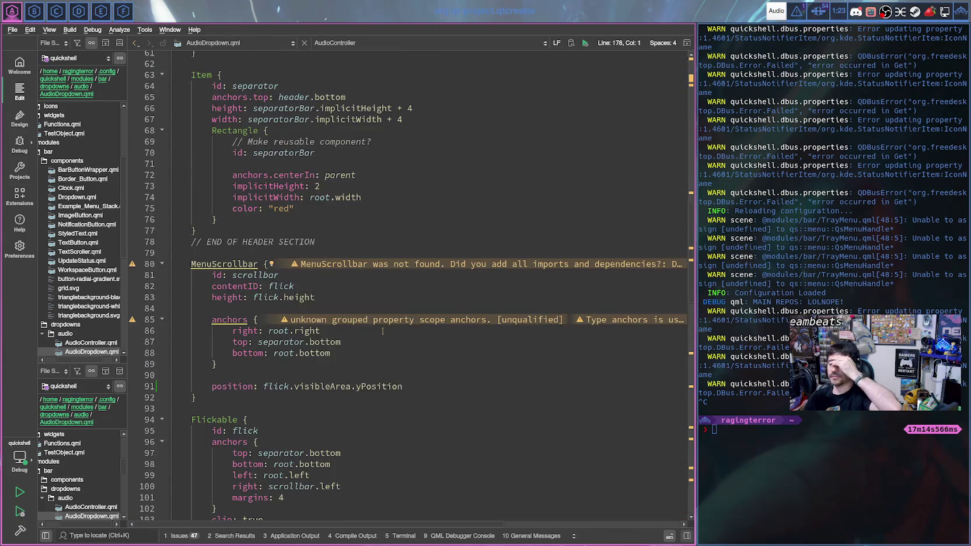
scroll(322, 281, "up", 5)
scroll(322, 281, "up", 11)
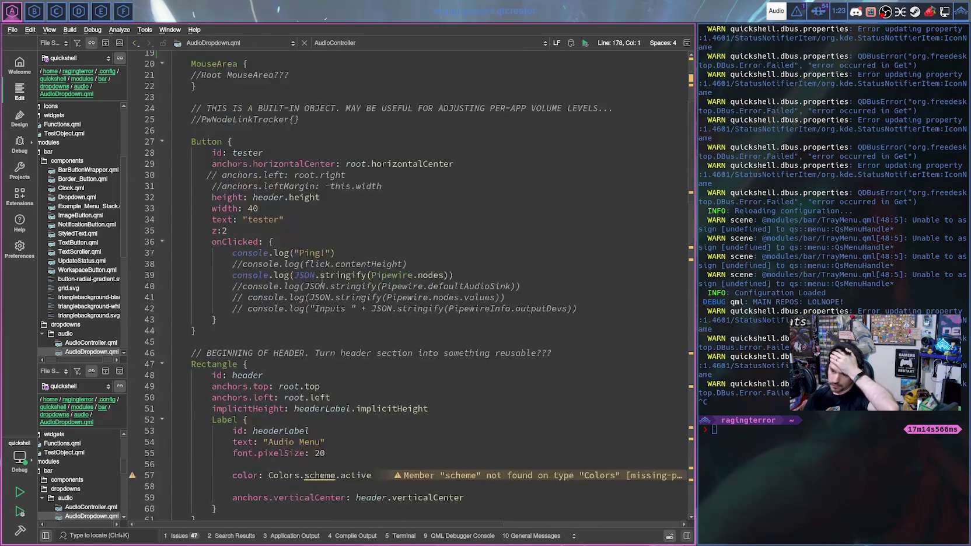
scroll(321, 280, "up", 4)
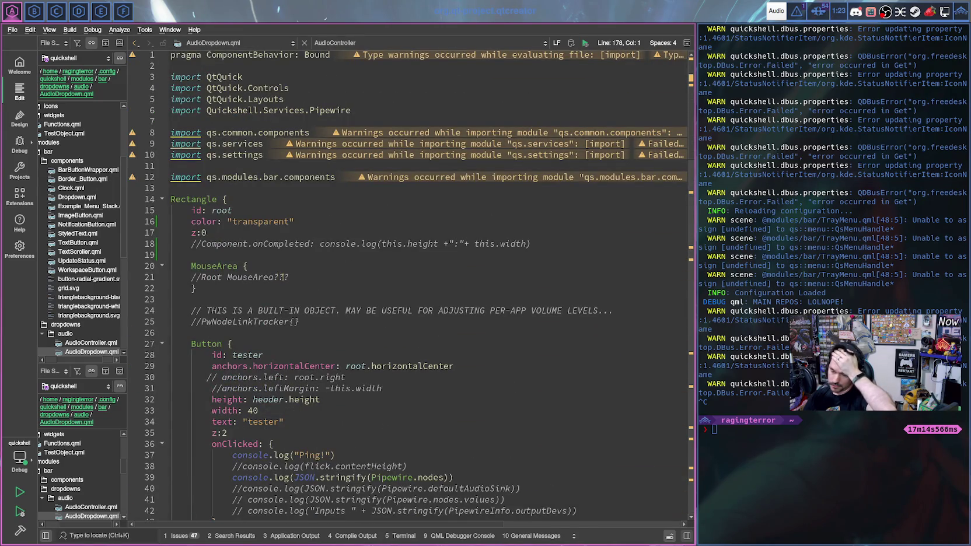
scroll(257, 339, "down", 1)
scroll(246, 374, "down", 1)
scroll(234, 397, "down", 20)
scroll(234, 398, "down", 13)
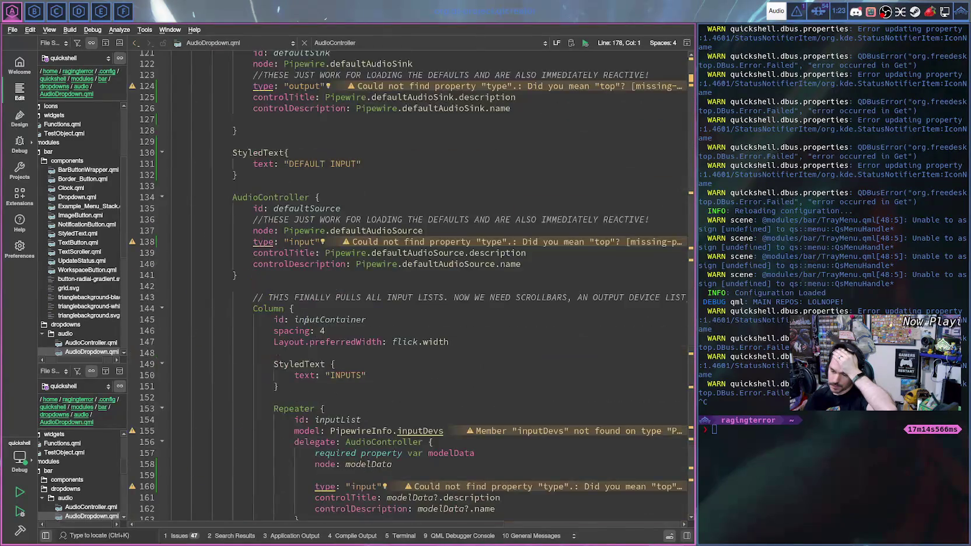
scroll(234, 397, "down", 5)
scroll(204, 386, "down", 2)
scroll(171, 376, "down", 2)
scroll(362, 327, "up", 1)
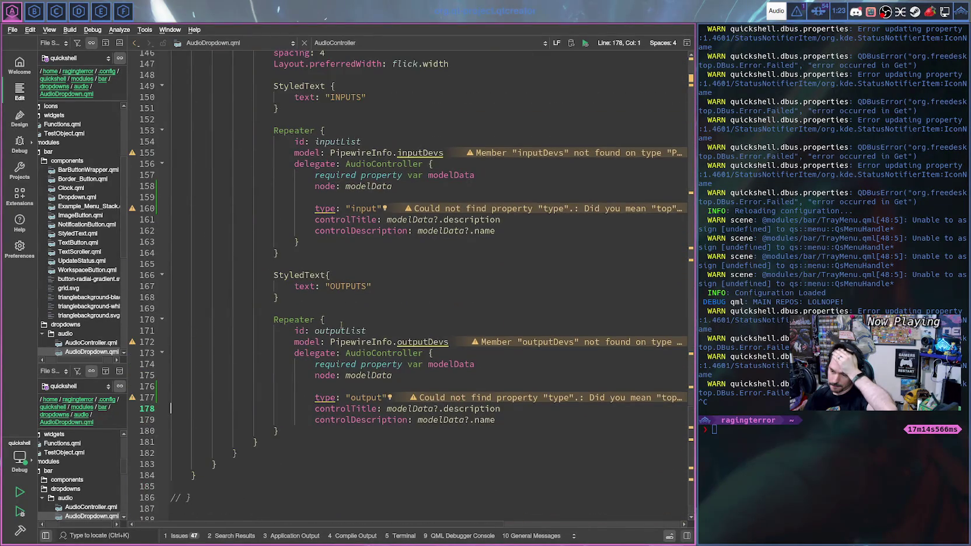
scroll(362, 327, "up", 1)
scroll(406, 342, "up", 4)
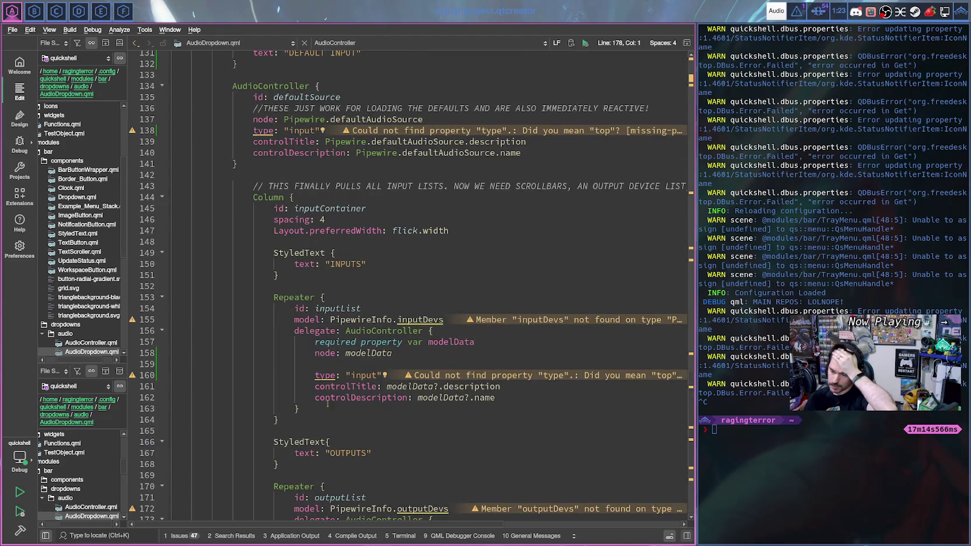
scroll(345, 432, "up", 4)
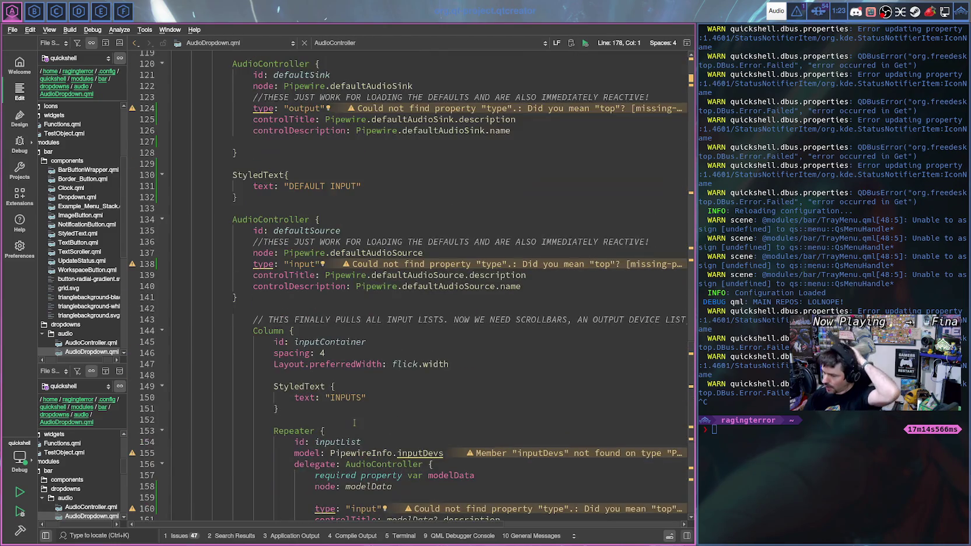
scroll(351, 418, "up", 4)
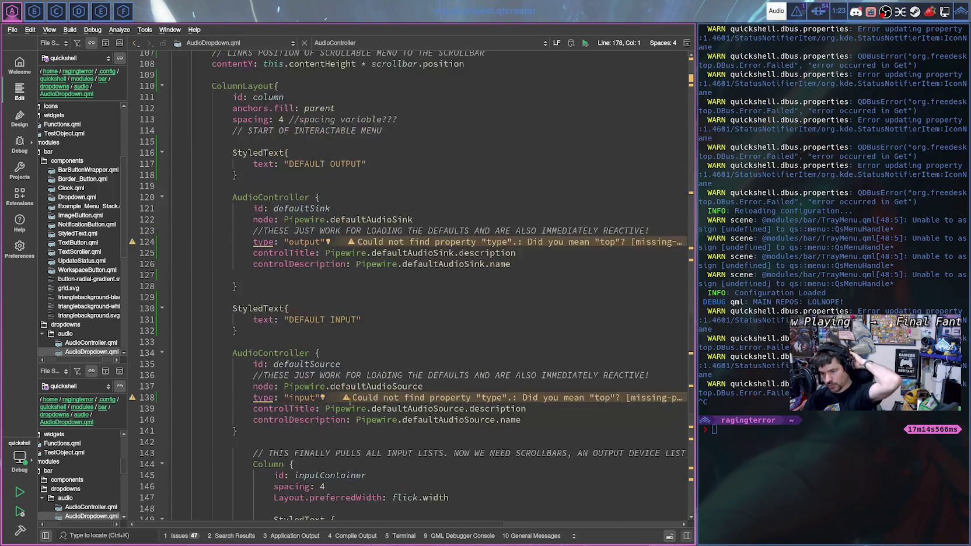
scroll(351, 414, "up", 1)
scroll(350, 403, "up", 4)
scroll(350, 398, "up", 3)
scroll(350, 398, "up", 3)
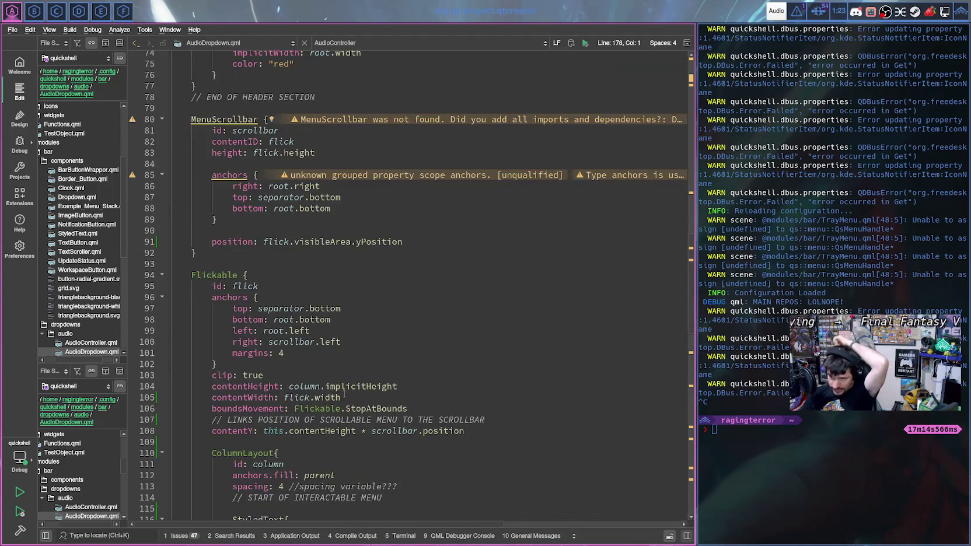
left_click(234, 43)
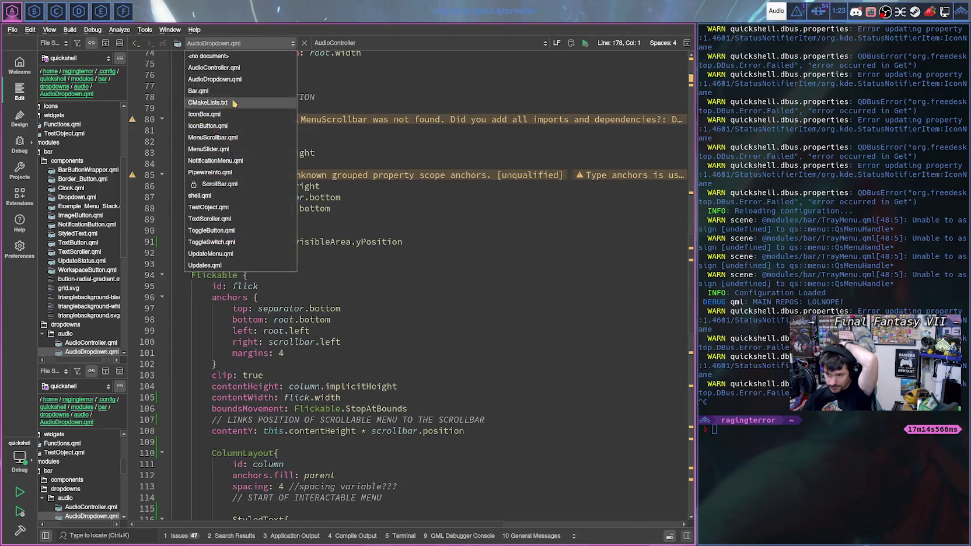
- Switch back to AudioController.qml and scroll through its code
left_click(226, 68)
scroll(414, 303, "down", 20)
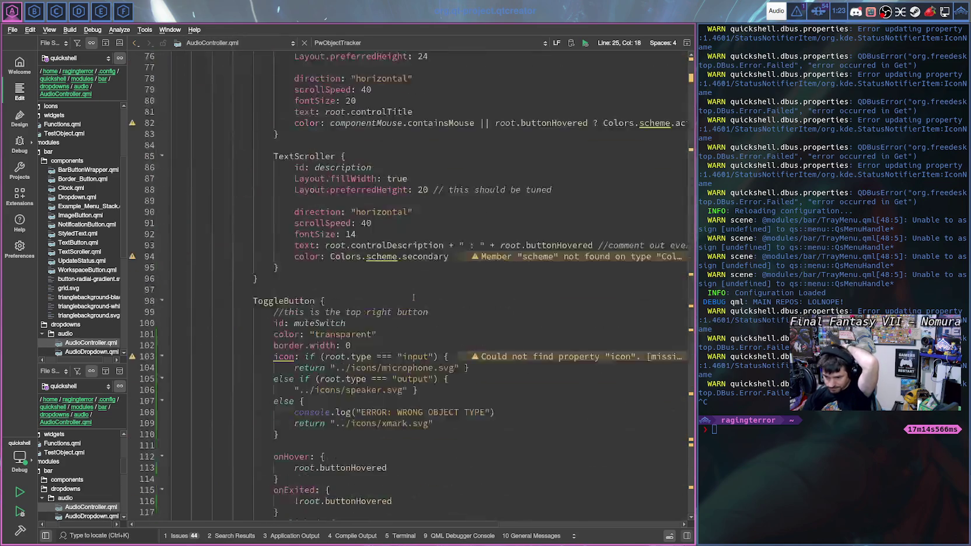
scroll(414, 303, "down", 20)
scroll(413, 303, "up", 1)
scroll(413, 303, "up", 2)
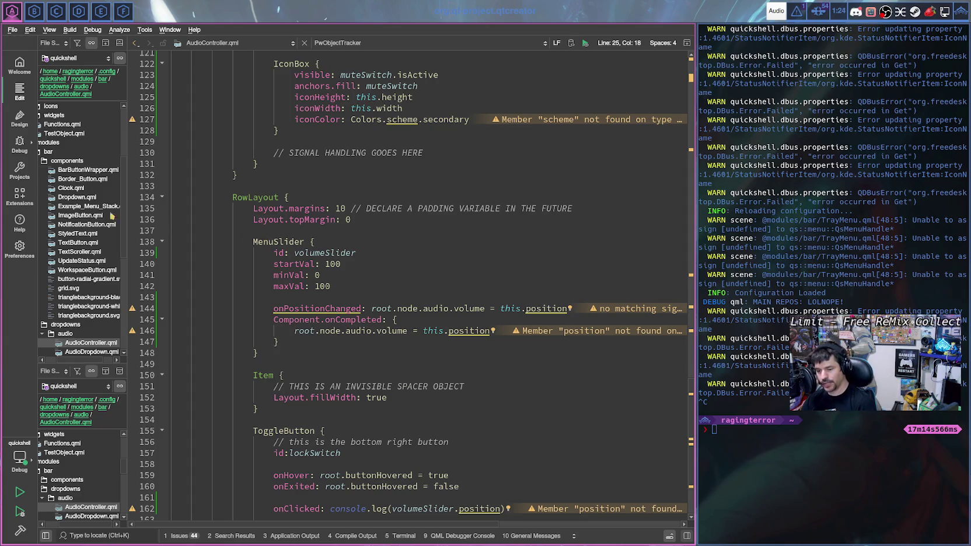
scroll(70, 151, "up", 2)
scroll(75, 148, "up", 1)
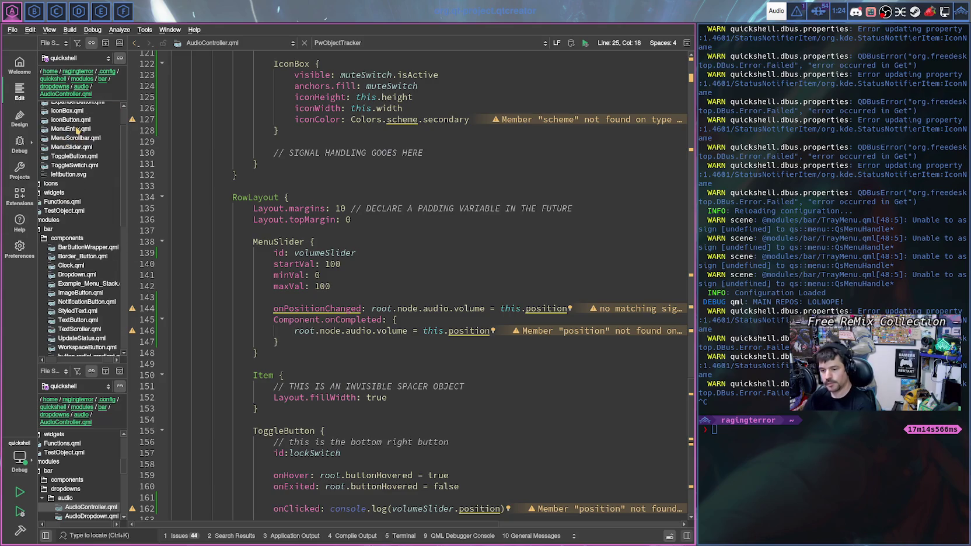
- Open MenuSlider.qml, place the cursor after levelDown on line 59, and bring up the Slider docs
left_click(75, 147)
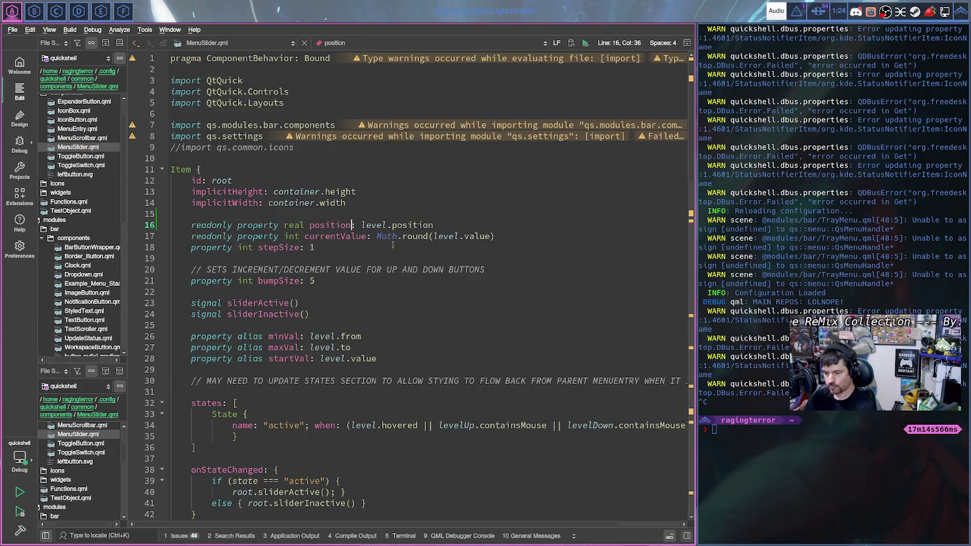
scroll(420, 240, "down", 5)
scroll(420, 239, "down", 2)
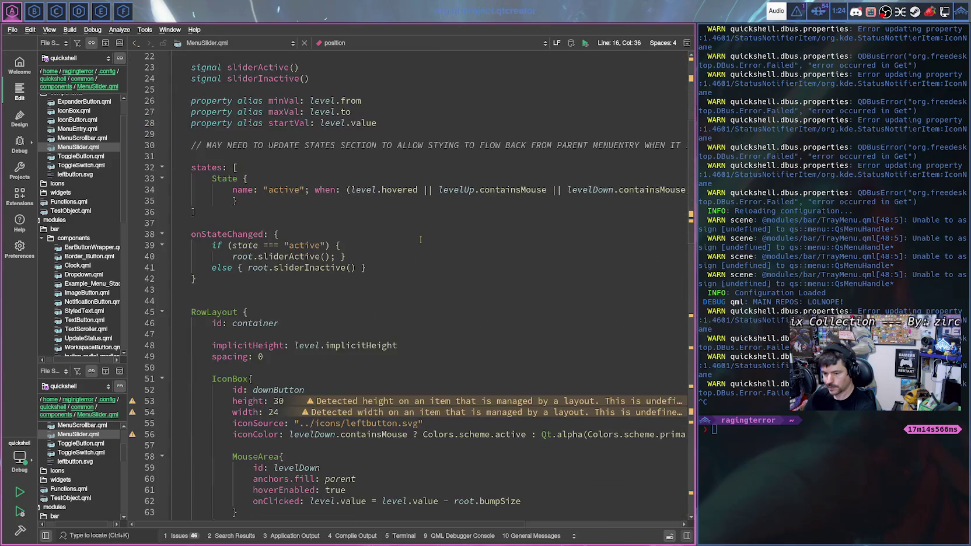
scroll(420, 240, "down", 1)
scroll(420, 239, "down", 2)
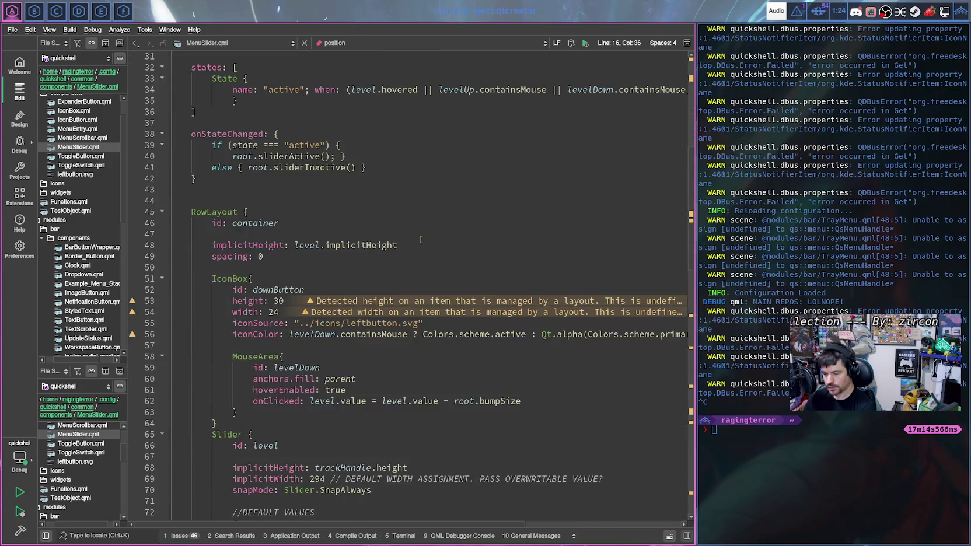
scroll(420, 239, "down", 3)
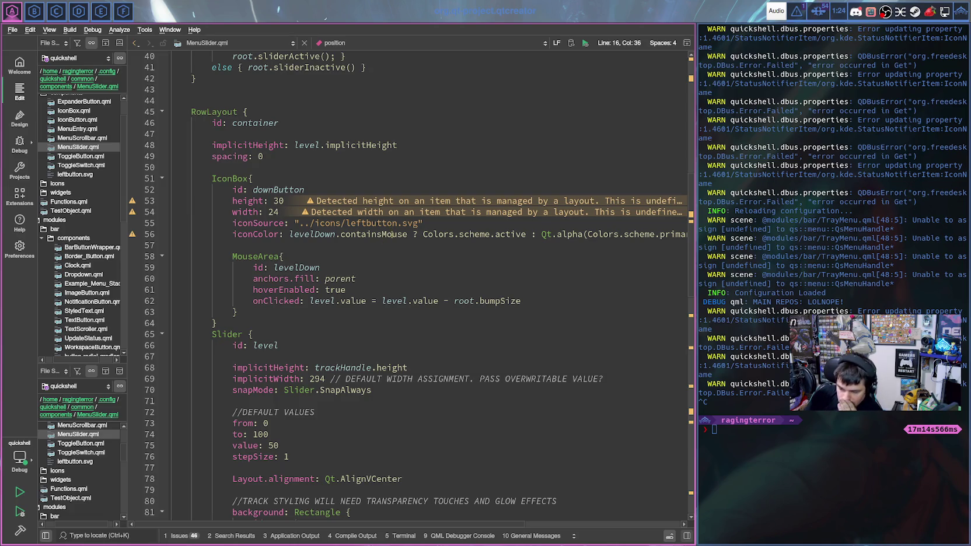
scroll(392, 234, "down", 3)
scroll(391, 234, "down", 1)
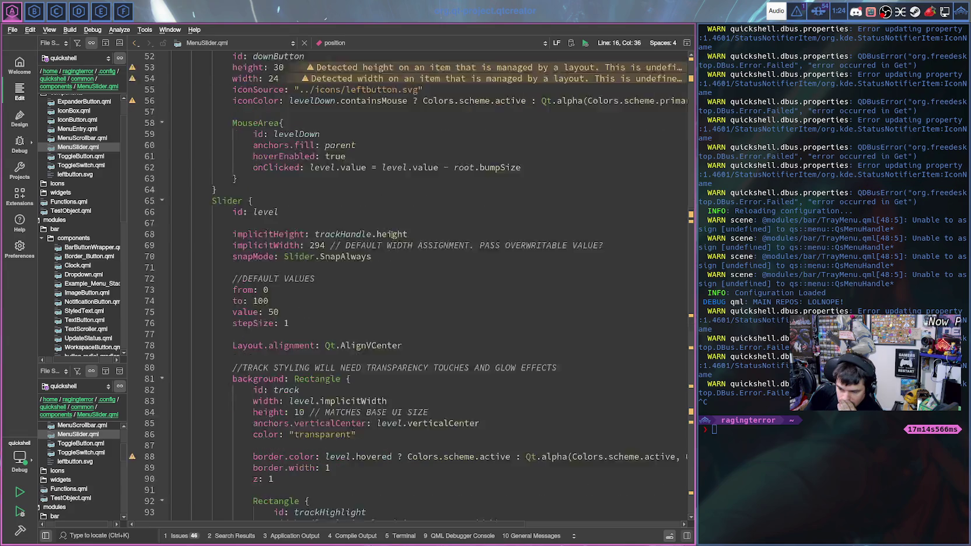
scroll(391, 234, "down", 8)
scroll(392, 235, "down", 1)
scroll(392, 234, "up", 20)
scroll(392, 236, "up", 1)
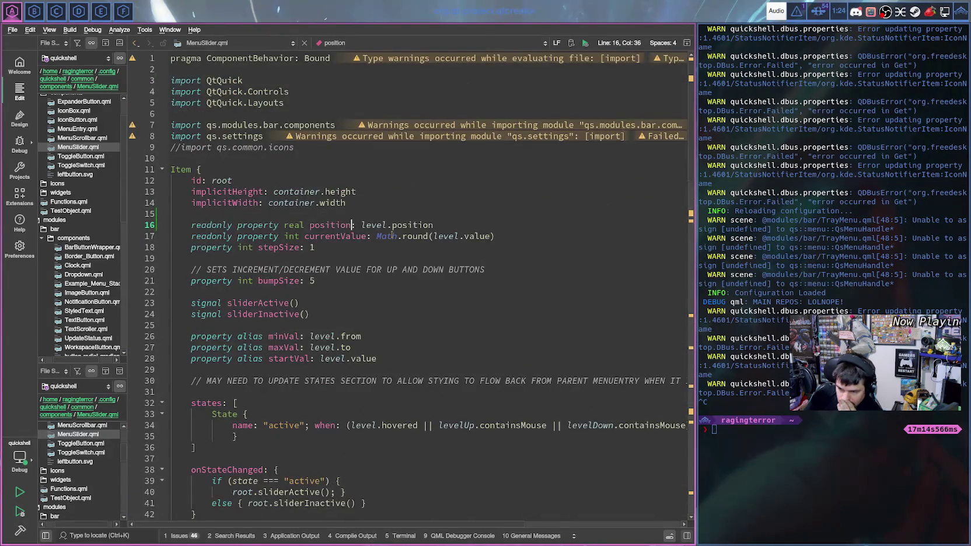
scroll(391, 236, "down", 4)
scroll(391, 236, "down", 2)
scroll(392, 236, "down", 2)
scroll(391, 235, "down", 1)
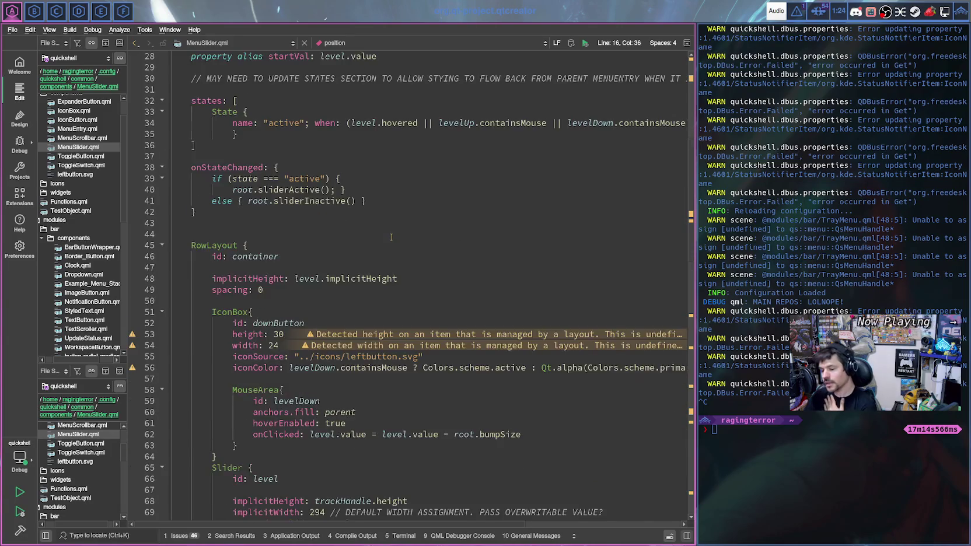
scroll(320, 258, "down", 5)
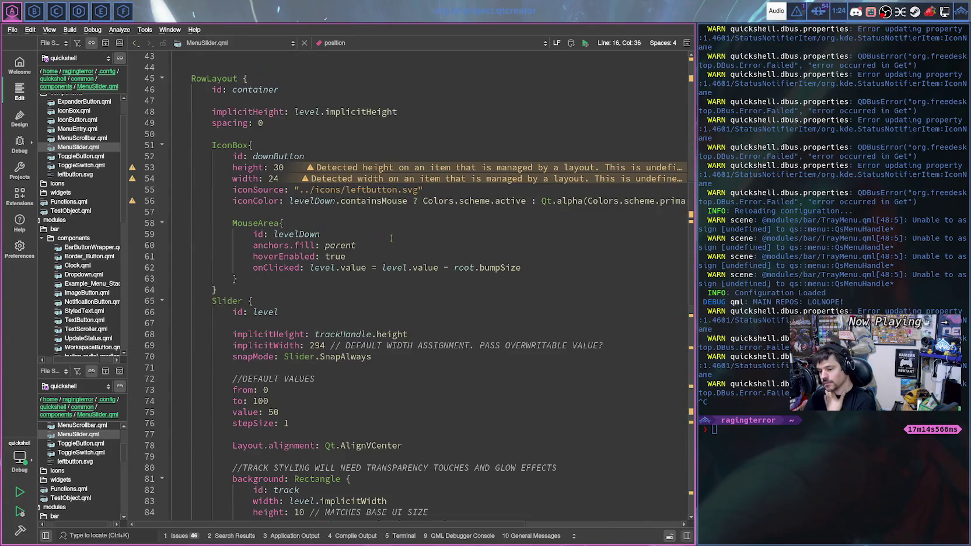
left_click(334, 232)
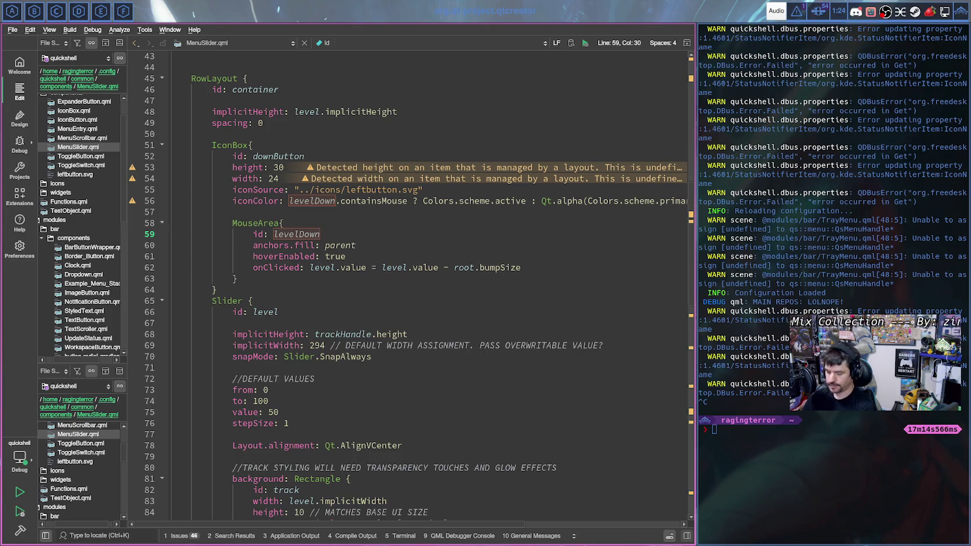
key("alt+Tab")
- Search the Qt docs for 'mousearea' and open the MouseArea QML Type page
scroll(610, 90, "up", 4)
left_click(574, 113)
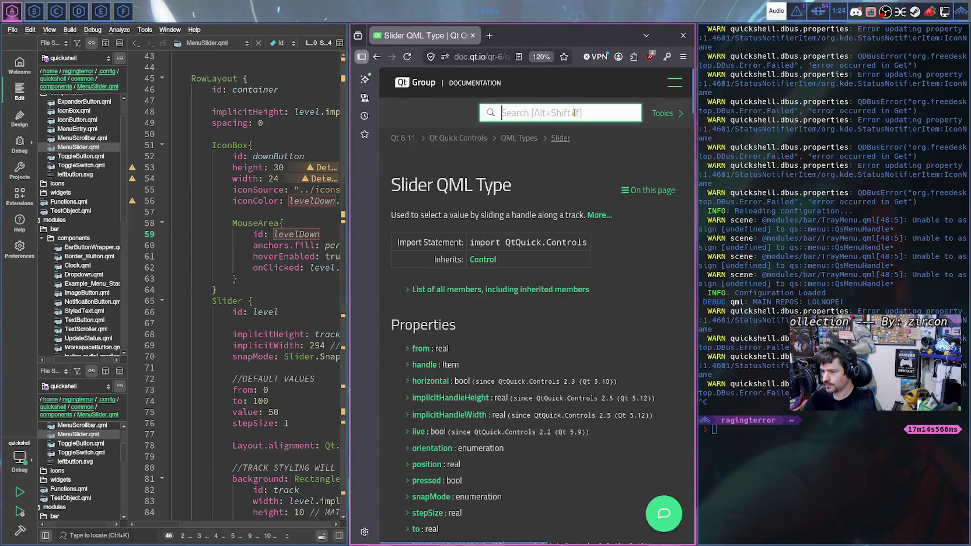
type("mousearea")
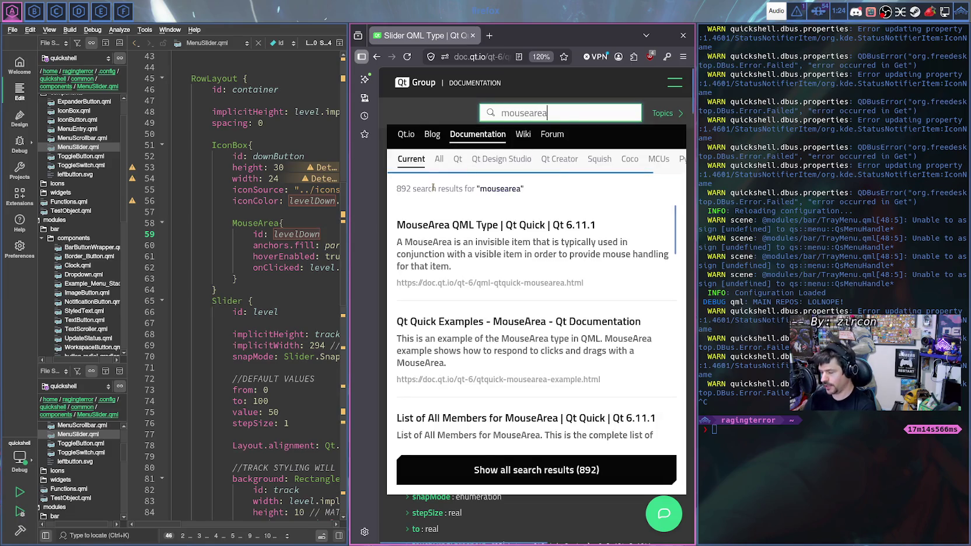
left_click(489, 226)
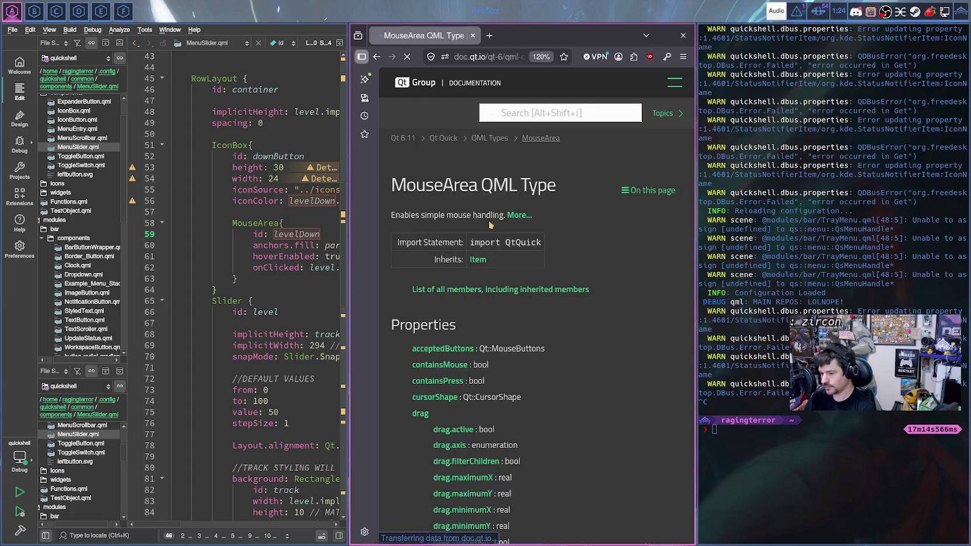
- Jump to MouseArea's enabled property and read its description
scroll(512, 263, "down", 3)
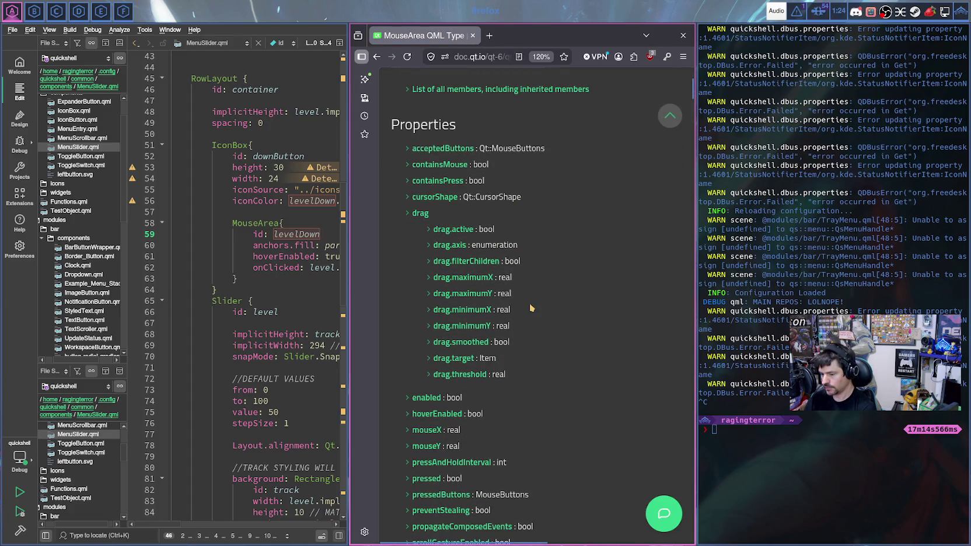
scroll(532, 308, "down", 3)
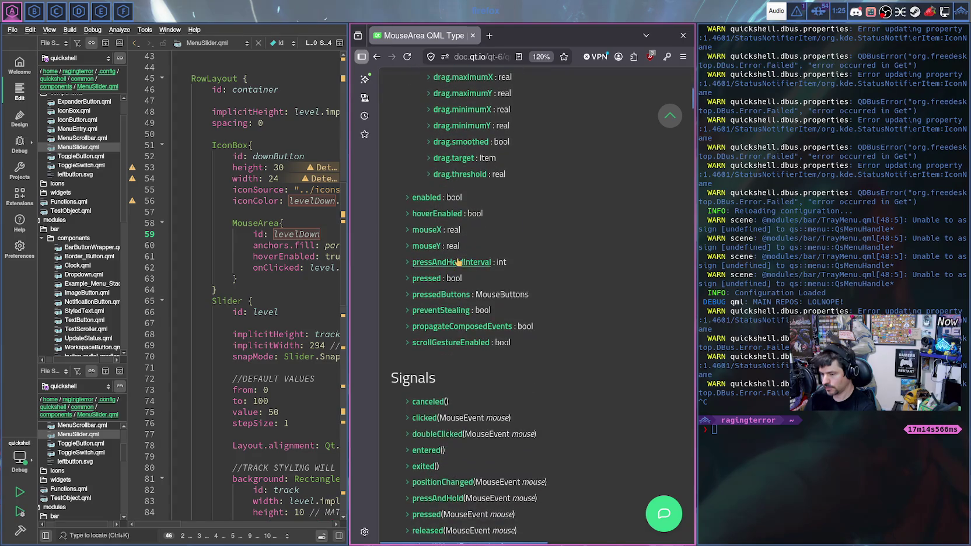
scroll(564, 235, "up", 6)
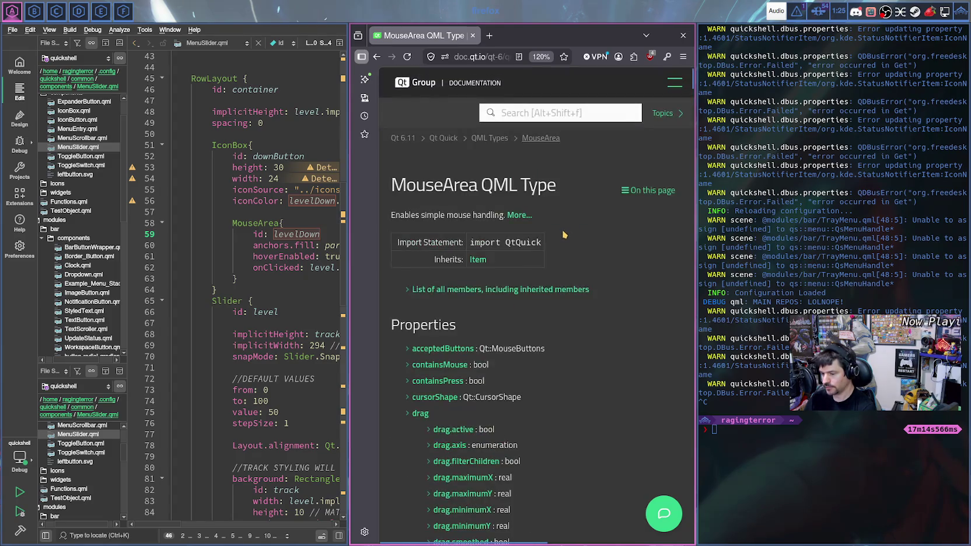
scroll(564, 235, "down", 3)
left_click(430, 397)
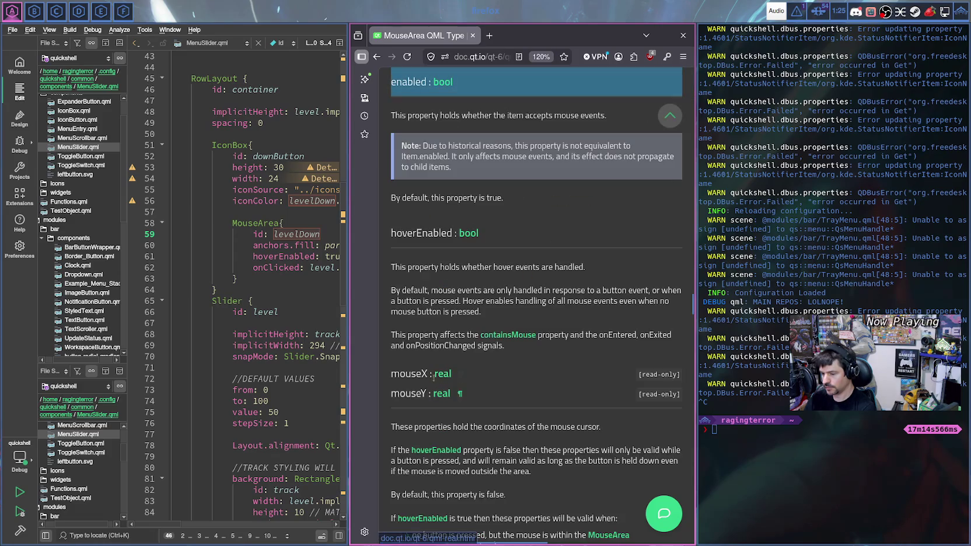
scroll(418, 247, "up", 2)
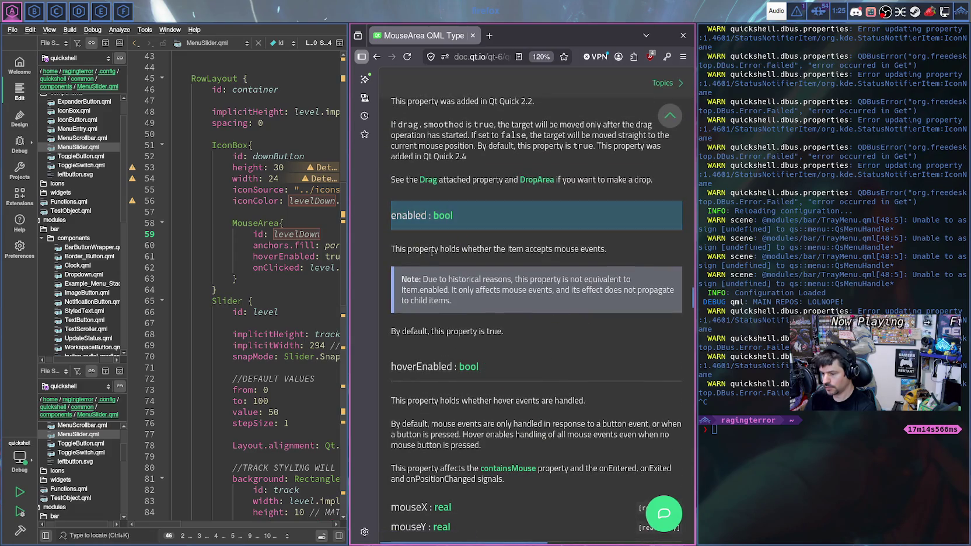
left_click_drag(607, 249, 395, 250)
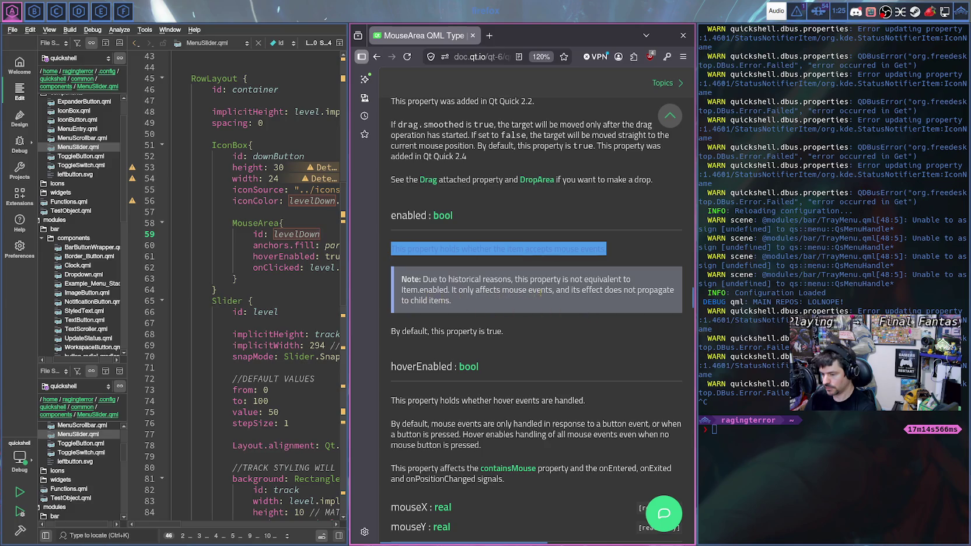
left_click(496, 328)
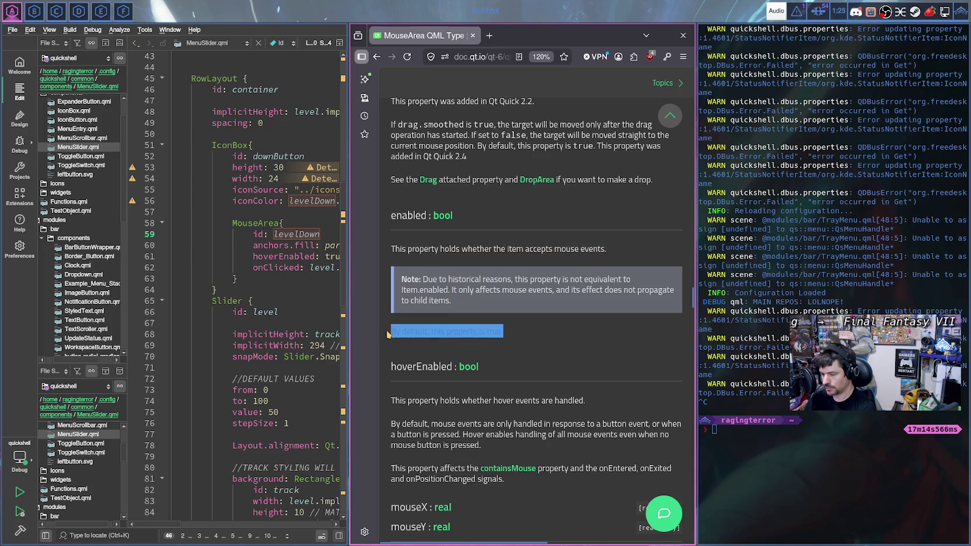
- Scroll through the MouseArea page's properties and signals
scroll(476, 327, "down", 2)
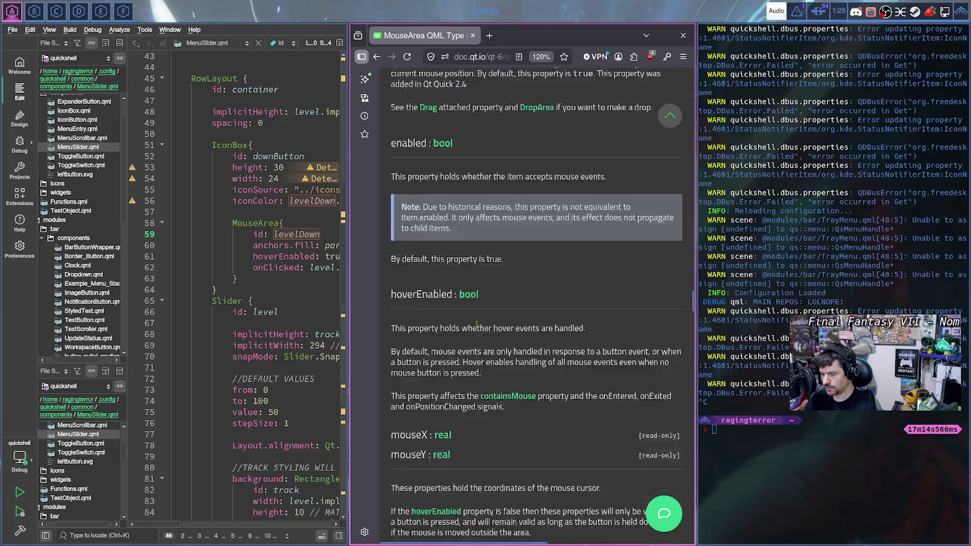
scroll(491, 310, "up", 5)
scroll(502, 292, "up", 5)
scroll(512, 284, "up", 3)
scroll(511, 282, "up", 4)
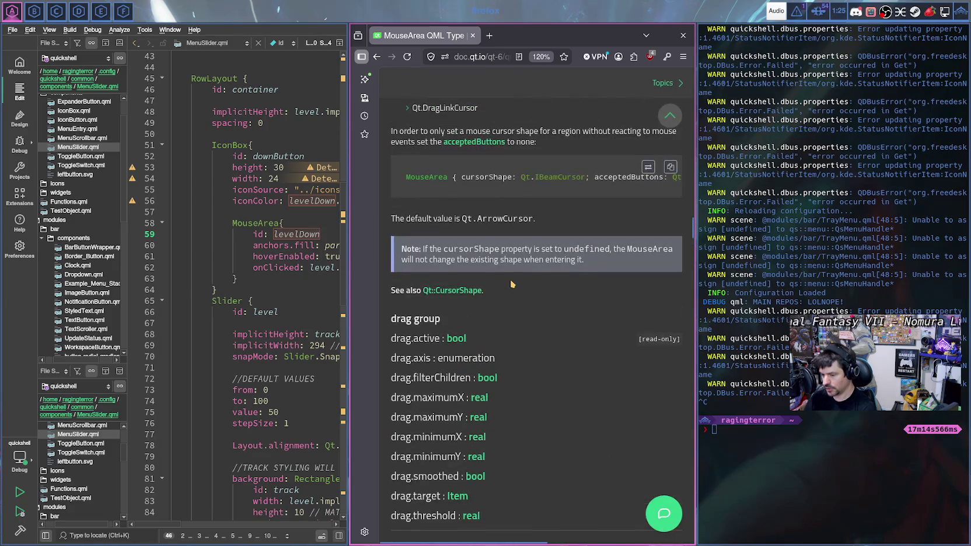
scroll(508, 292, "up", 10)
scroll(505, 299, "up", 3)
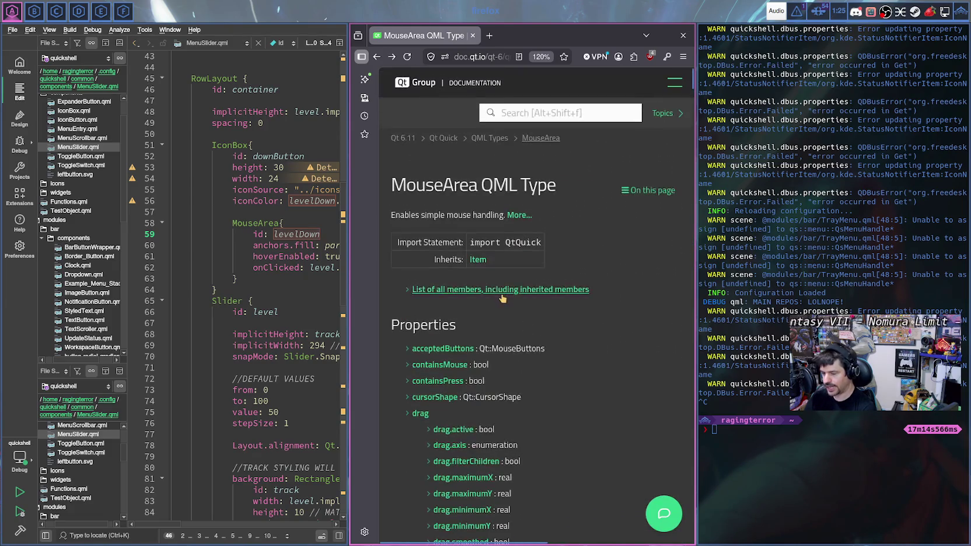
scroll(503, 298, "down", 3)
scroll(503, 298, "down", 2)
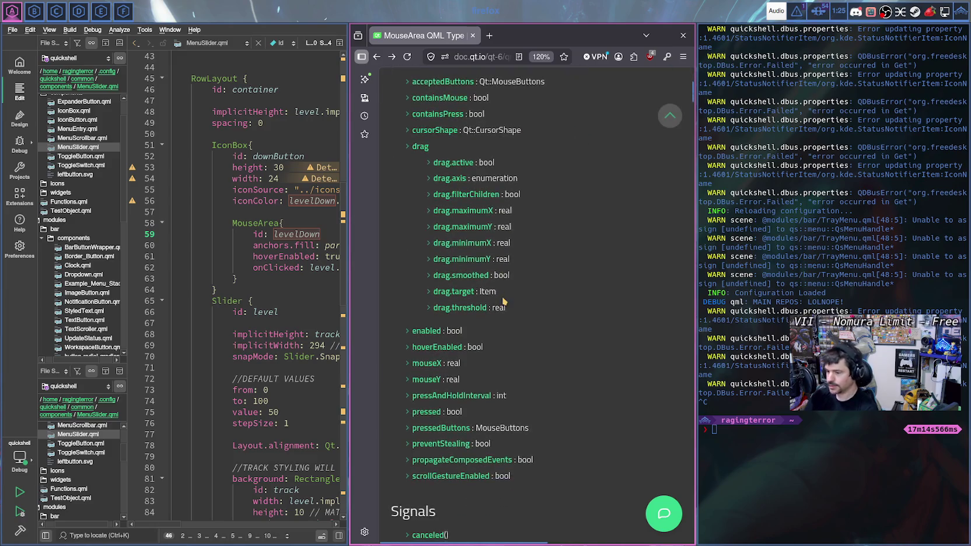
scroll(502, 292, "up", 2)
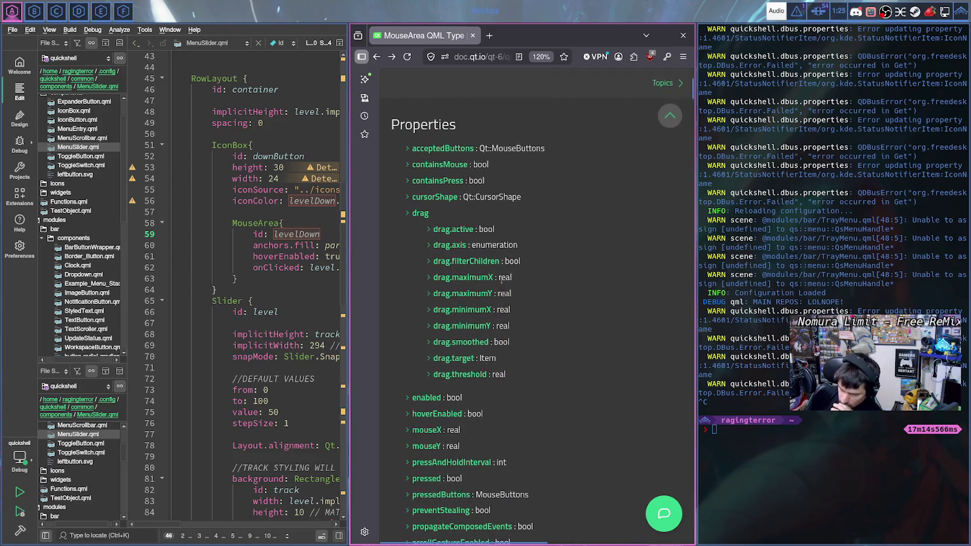
scroll(502, 289, "down", 1)
scroll(502, 286, "down", 2)
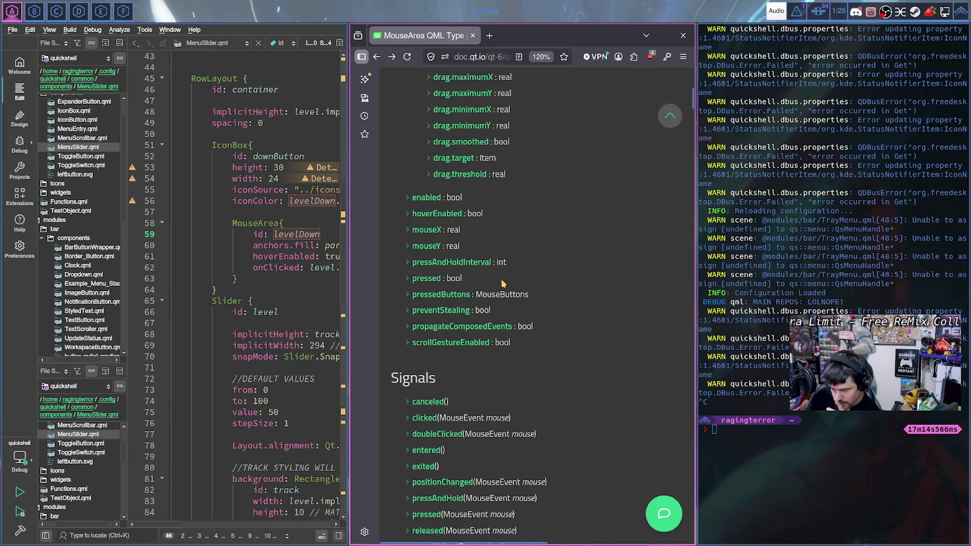
scroll(504, 281, "down", 2)
scroll(503, 280, "down", 5)
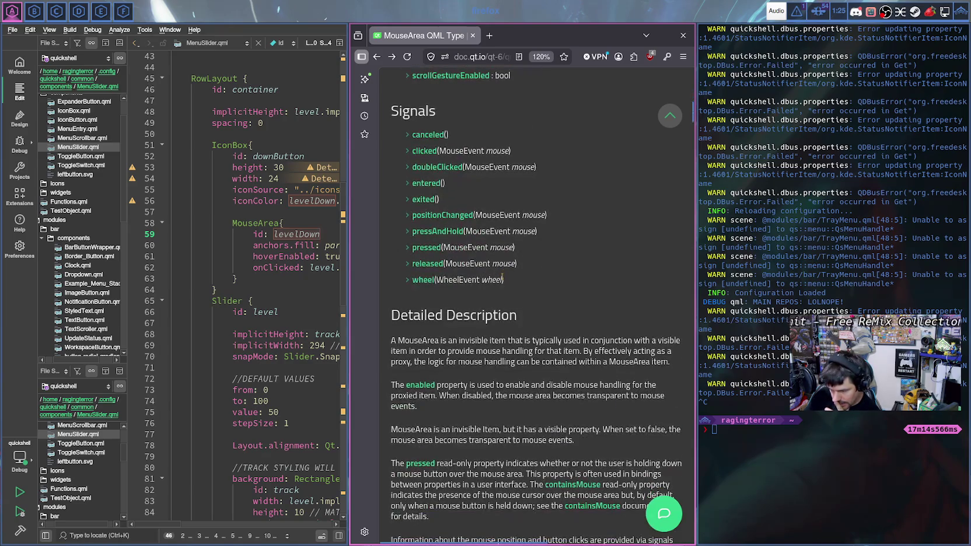
scroll(504, 280, "up", 10)
scroll(503, 281, "up", 8)
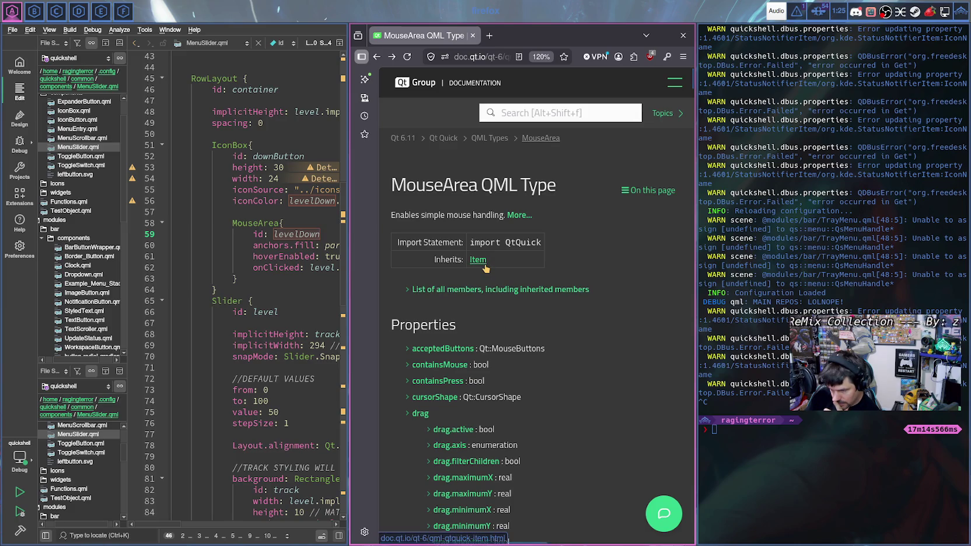
- Open the inherited Item QML Type page, scan its properties to visible, then return to MenuSlider.qml
left_click(478, 260)
scroll(487, 286, "down", 3)
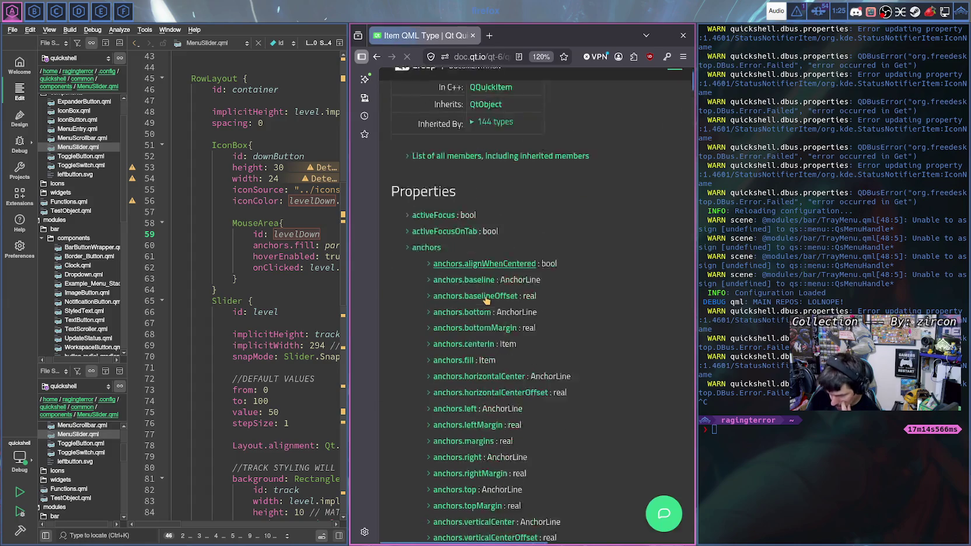
scroll(488, 301, "down", 6)
scroll(488, 302, "down", 8)
scroll(479, 295, "down", 5)
scroll(462, 286, "up", 1)
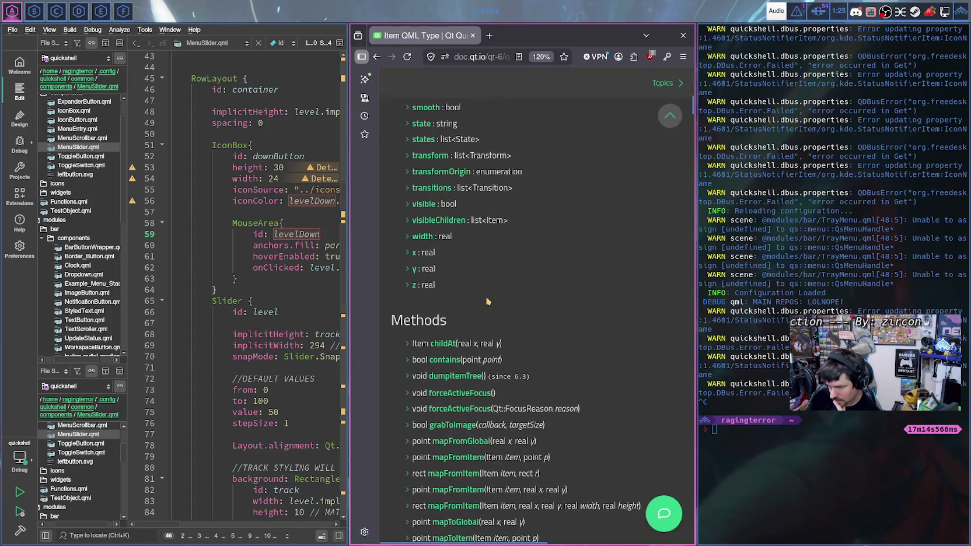
scroll(458, 285, "up", 2)
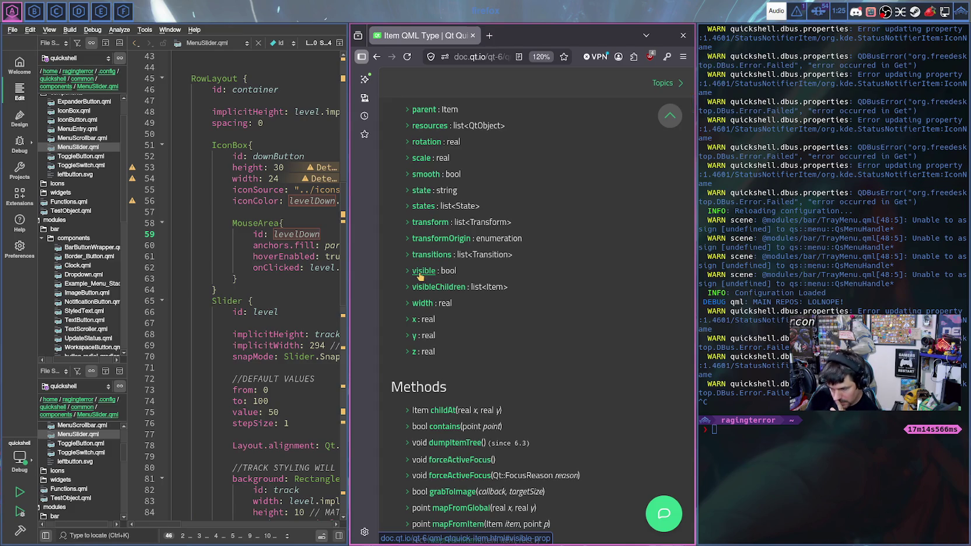
left_click(322, 234)
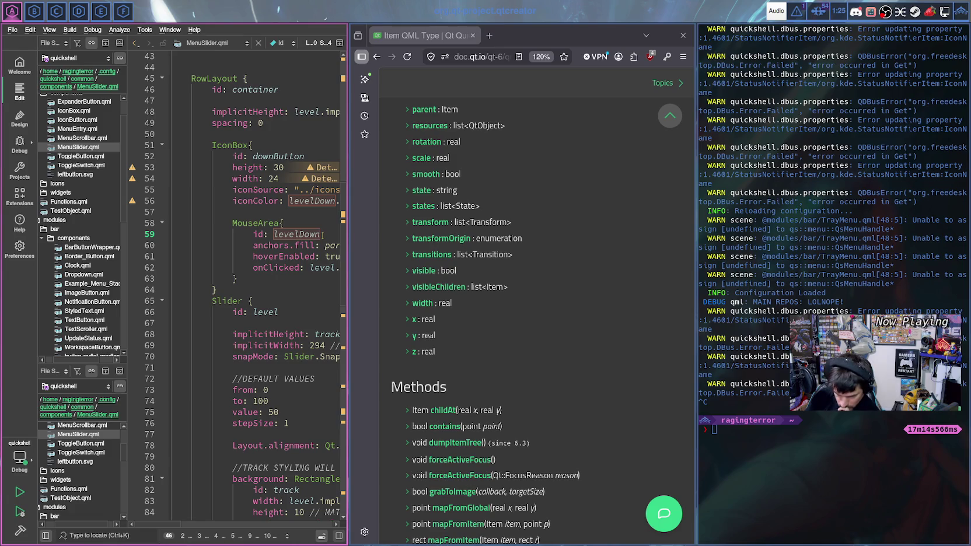
scroll(322, 234, "up", 1)
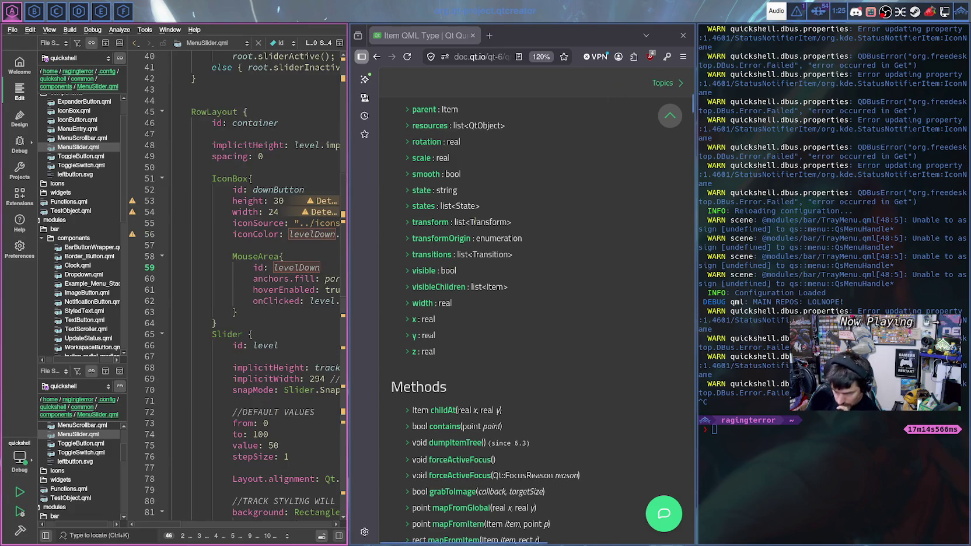
- Move the browser aside, scroll MenuSlider.qml to the top, and place the cursor near stepSize
key("super+v")
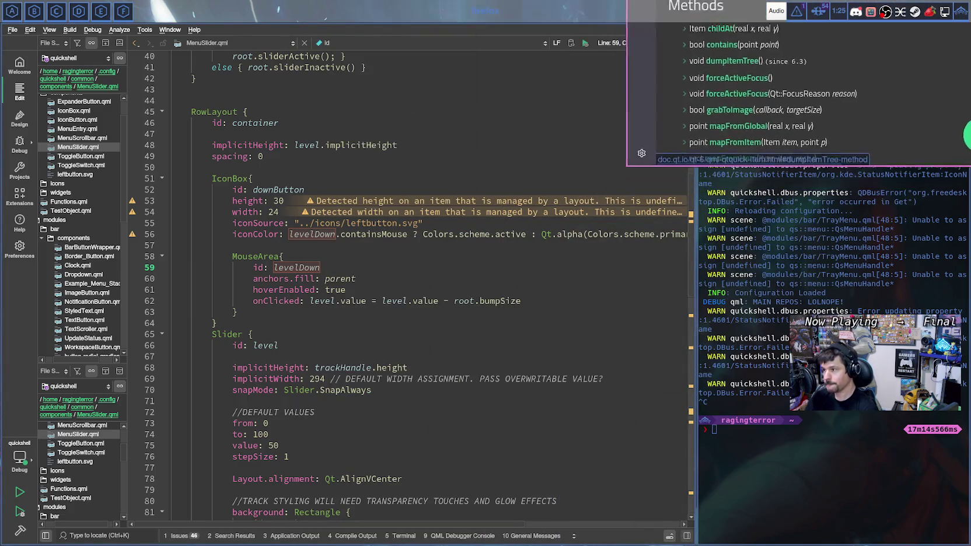
scroll(449, 211, "up", 1)
scroll(449, 211, "up", 2)
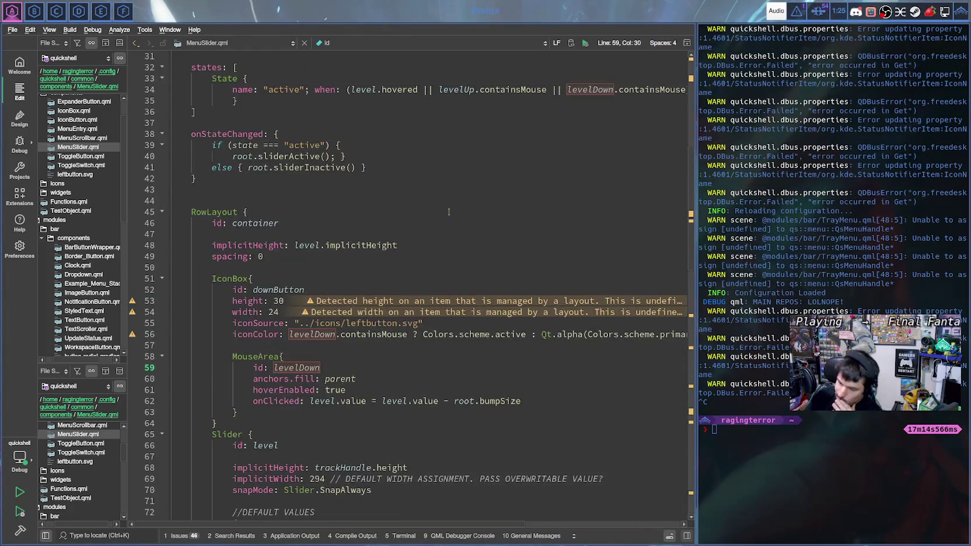
scroll(449, 211, "up", 3)
scroll(444, 209, "up", 4)
scroll(425, 203, "up", 3)
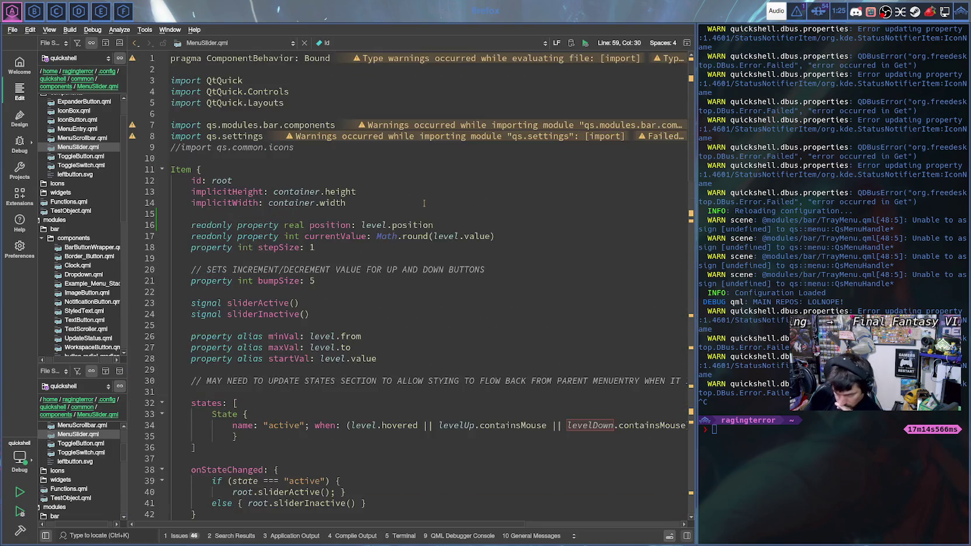
left_click(424, 203)
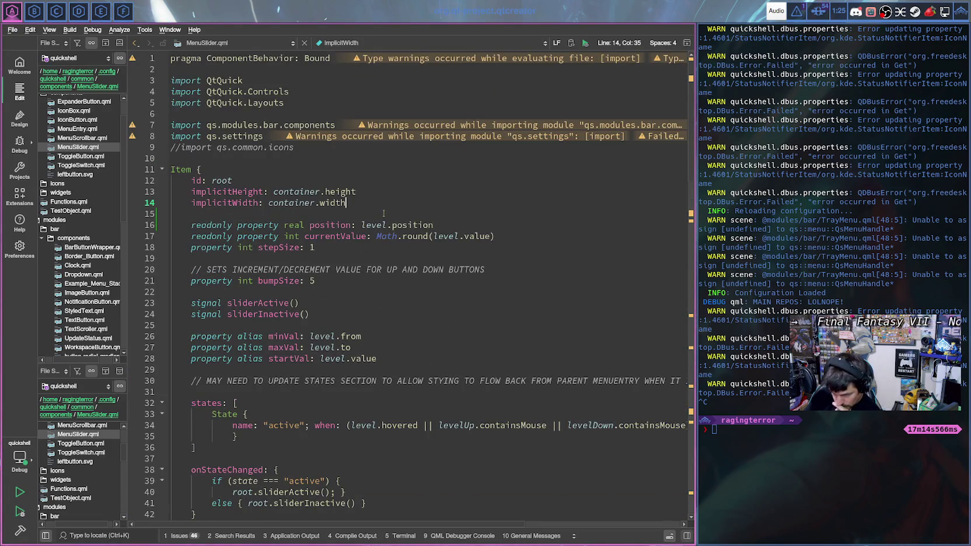
left_click(348, 245)
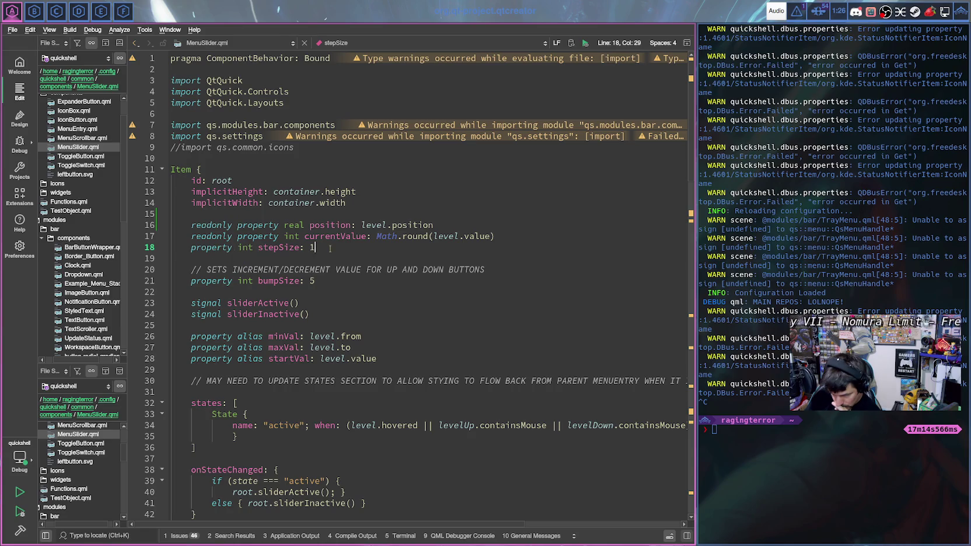
left_click(191, 247)
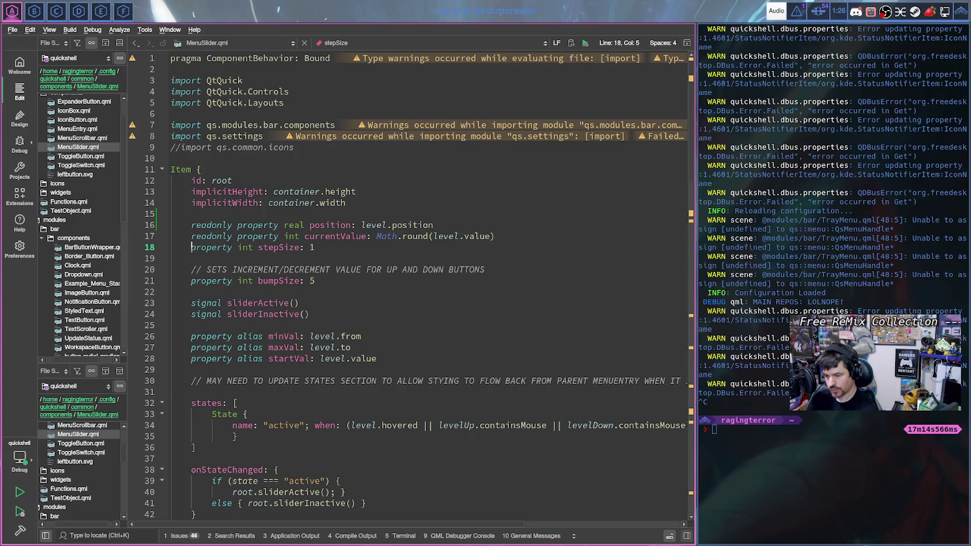
- Insert 'property bool locked: false' on a new line above stepSize
key("Return")
key("Down")
key("BackSpace")
key("Up")
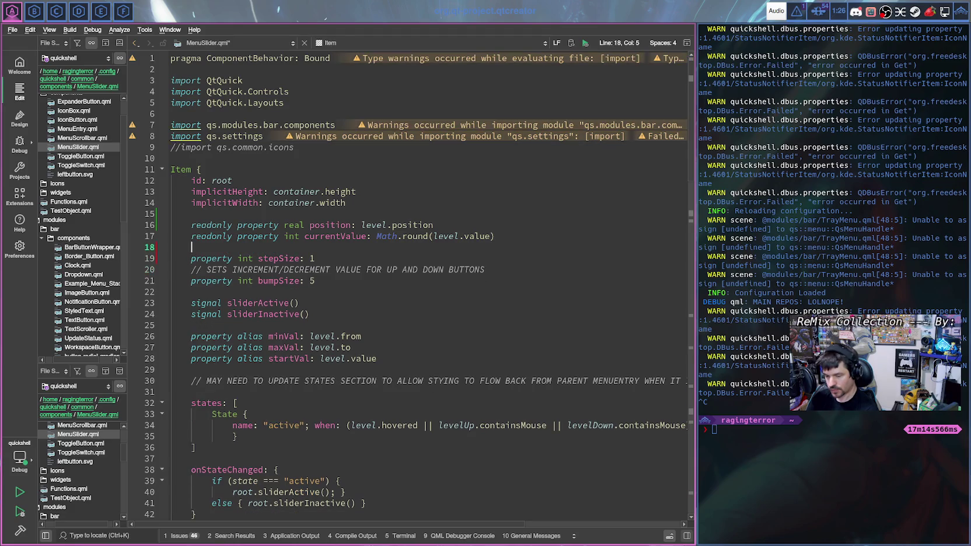
key("Return")
key("Up")
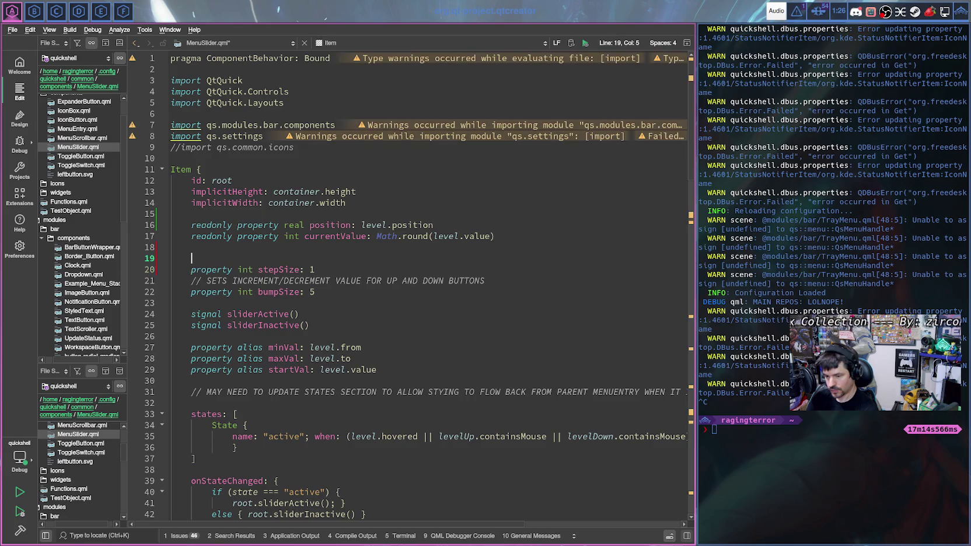
type("property boo")
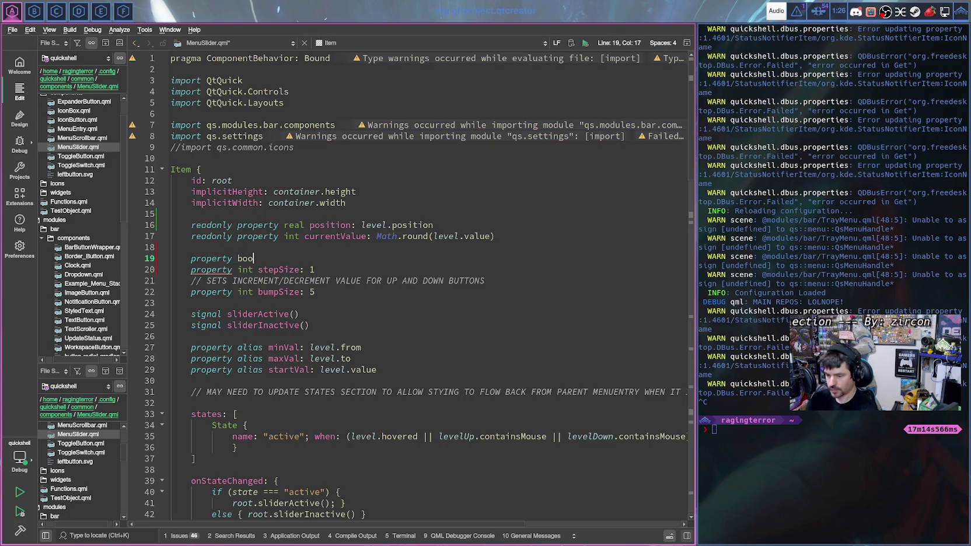
type("l ")
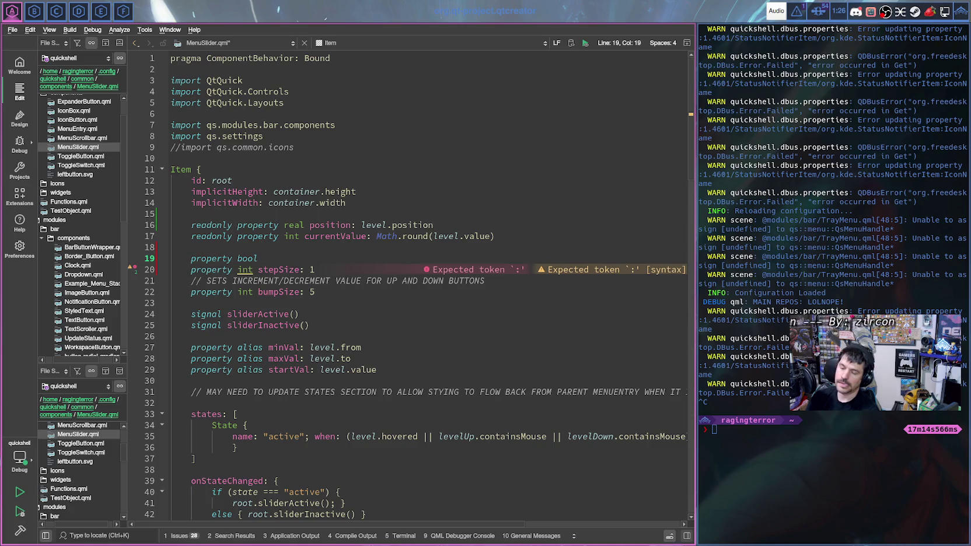
type("locki")
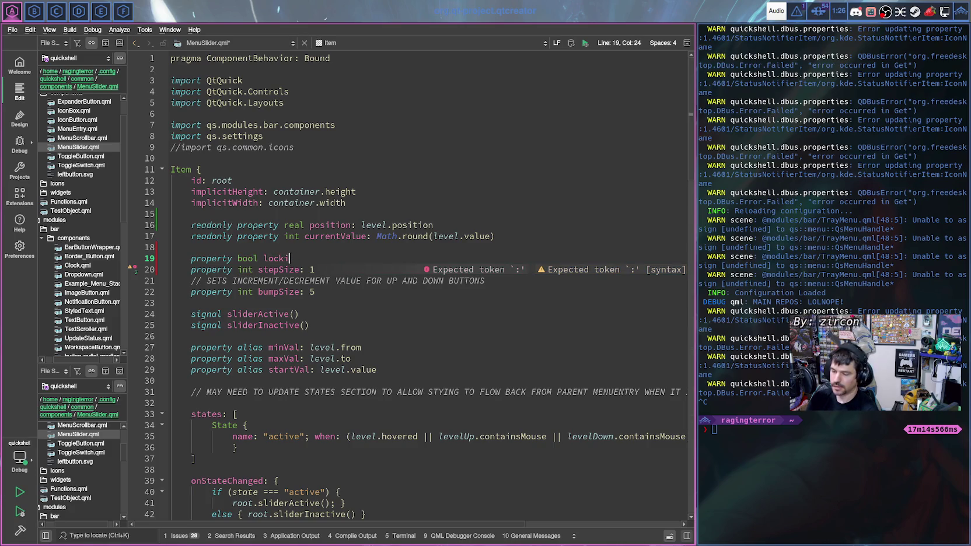
key("BackSpace")
type("ed: false")
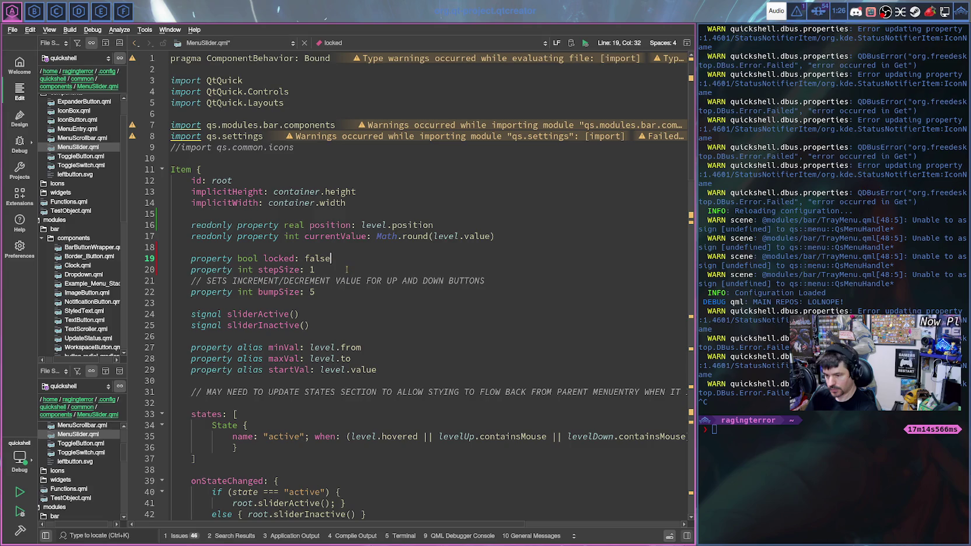
- Save MenuSlider.qml with the new locked property and scroll through the slider's code
key("ctrl+s")
scroll(347, 270, "down", 6)
scroll(347, 269, "down", 7)
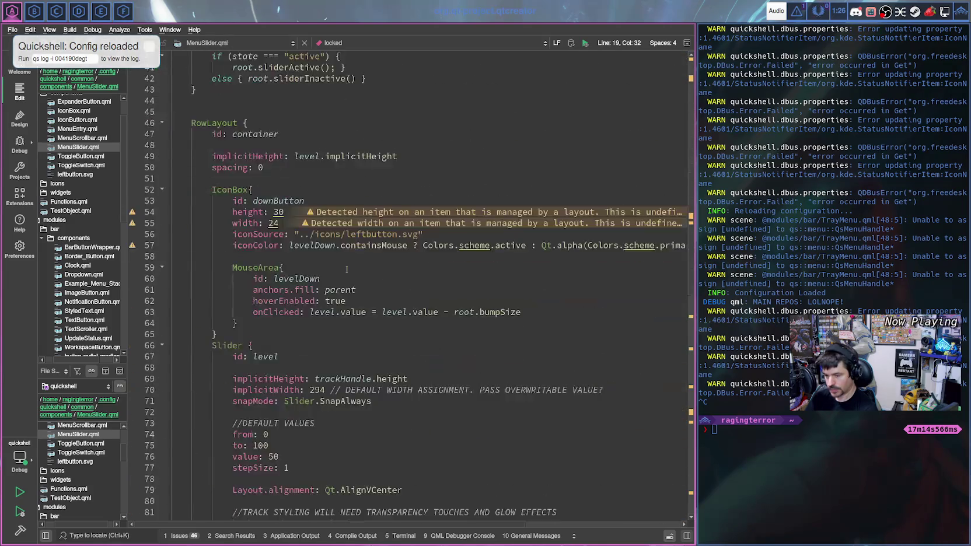
scroll(348, 266, "down", 2)
scroll(354, 265, "up", 2)
scroll(356, 267, "up", 6)
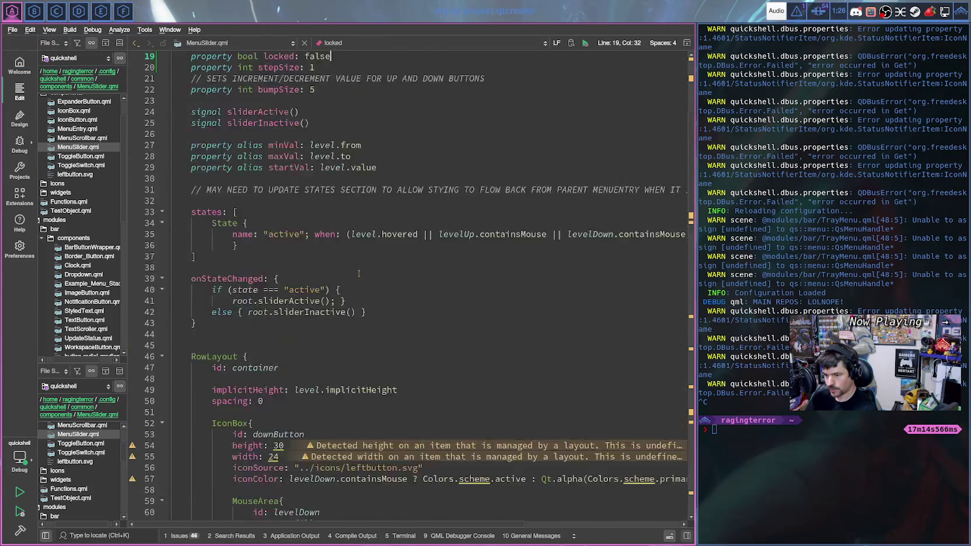
scroll(359, 268, "up", 5)
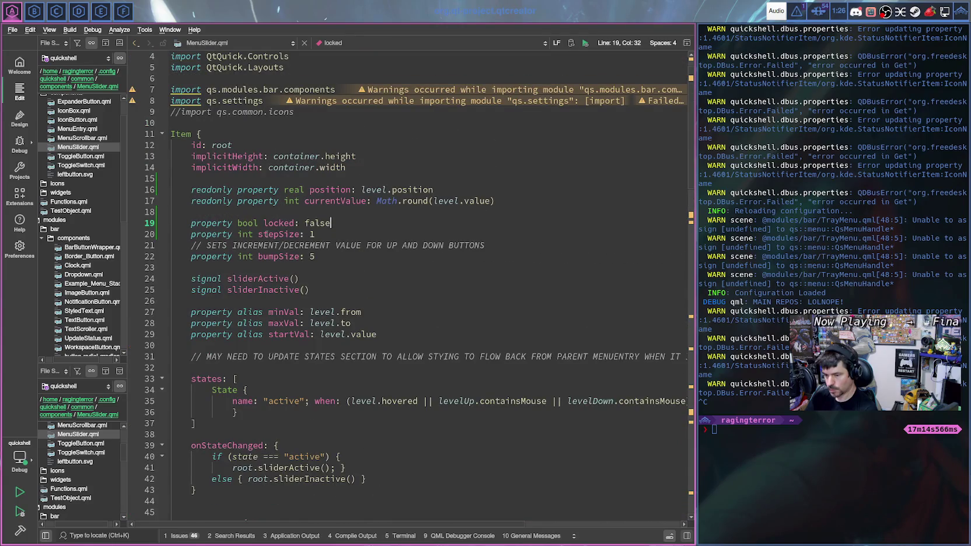
scroll(263, 228, "down", 3)
scroll(311, 245, "down", 9)
scroll(326, 257, "down", 4)
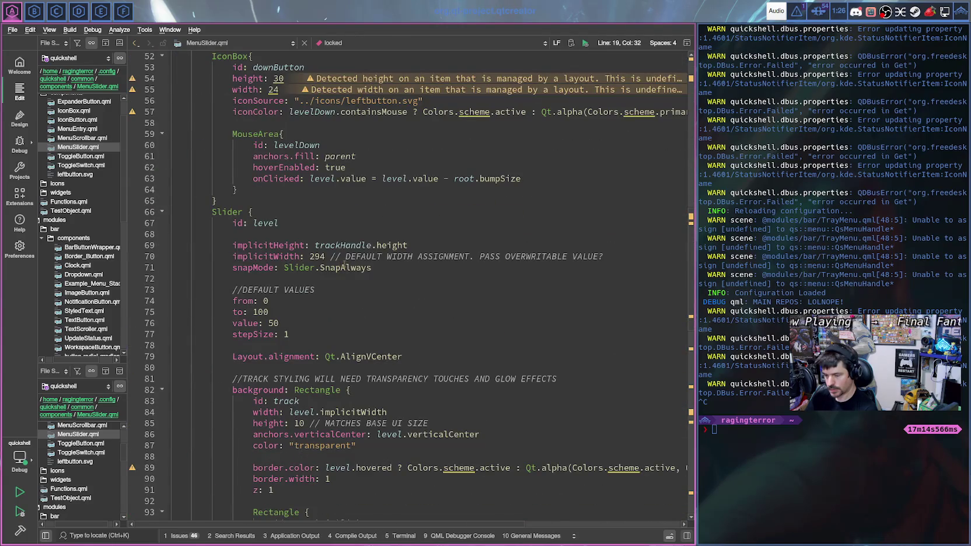
scroll(349, 265, "down", 4)
scroll(349, 265, "down", 1)
scroll(349, 265, "down", 14)
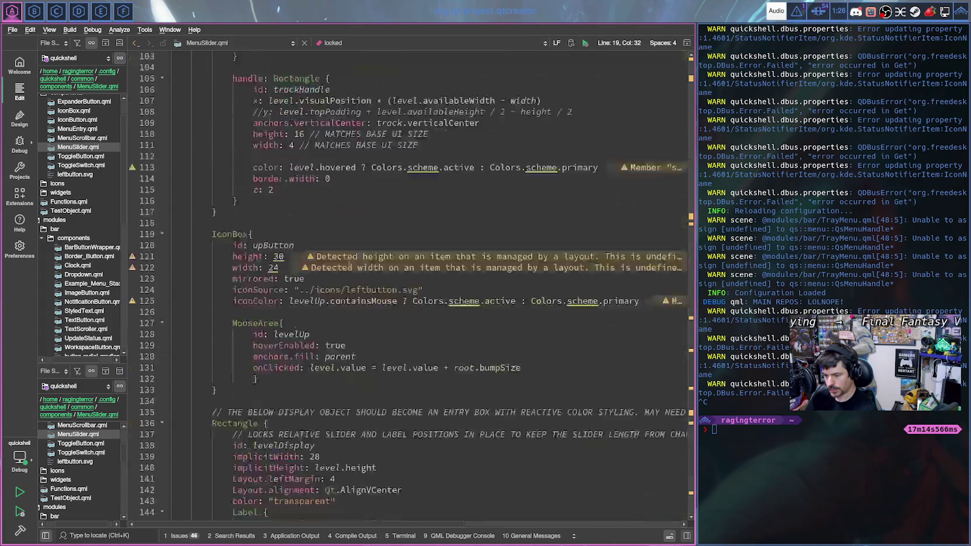
scroll(349, 265, "down", 1)
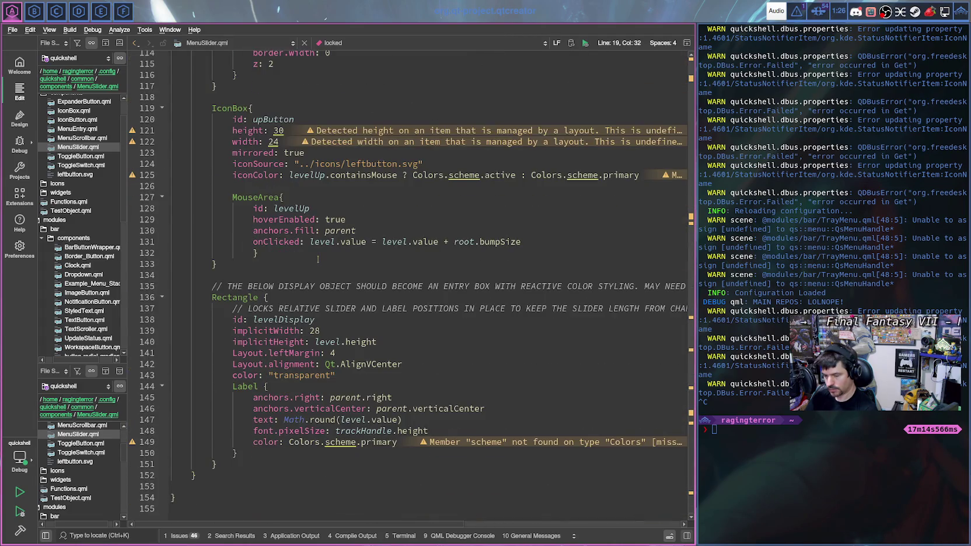
scroll(318, 257, "down", 1)
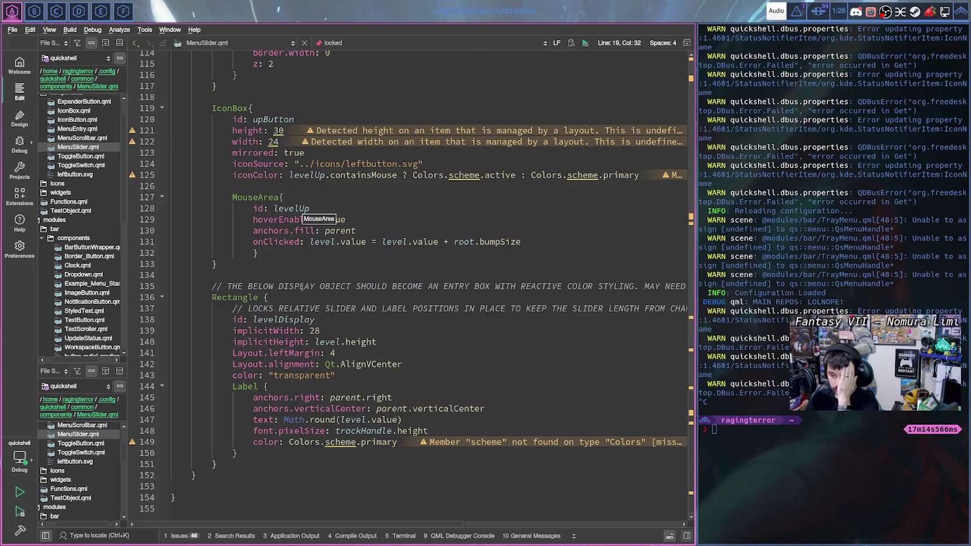
scroll(301, 286, "up", 4)
scroll(301, 286, "up", 2)
scroll(298, 290, "up", 3)
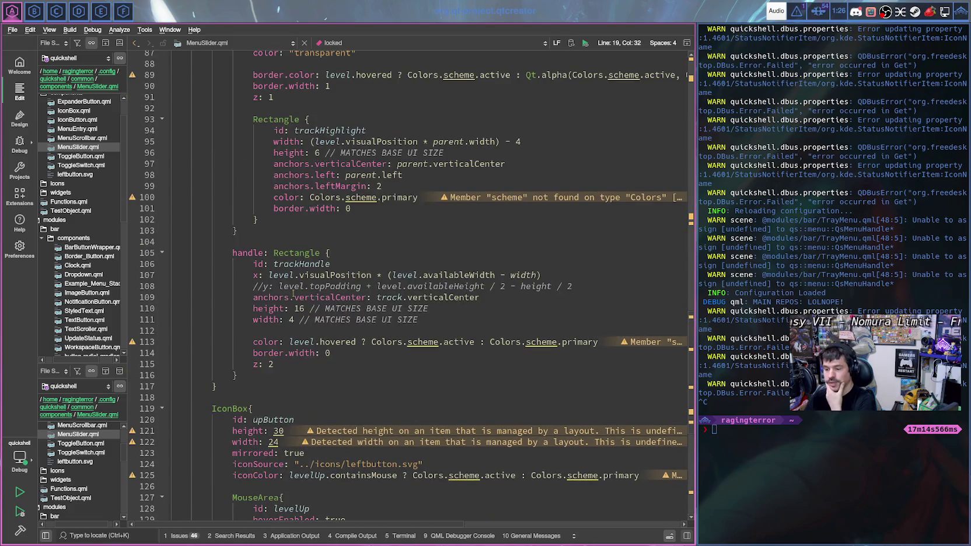
scroll(293, 293, "up", 1)
scroll(298, 296, "up", 2)
scroll(306, 299, "up", 1)
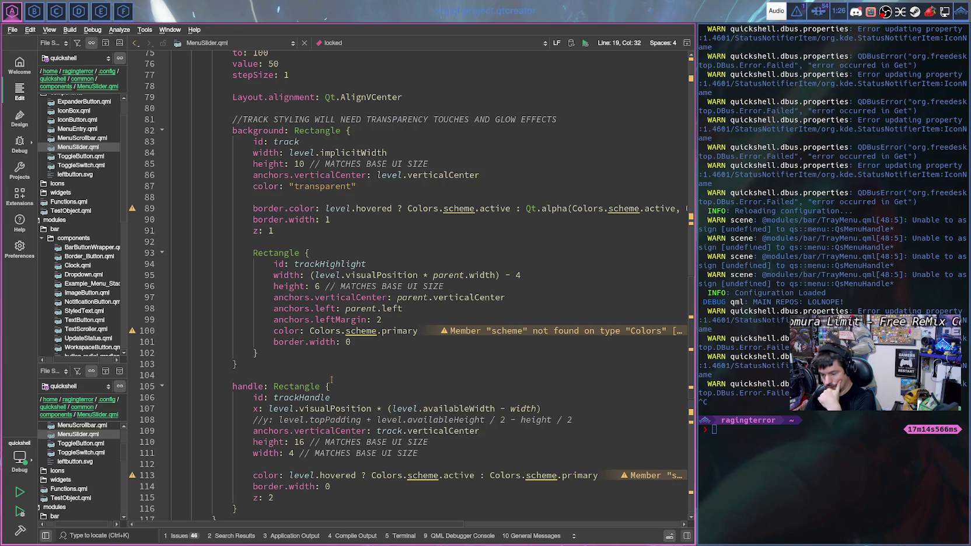
scroll(332, 379, "up", 3)
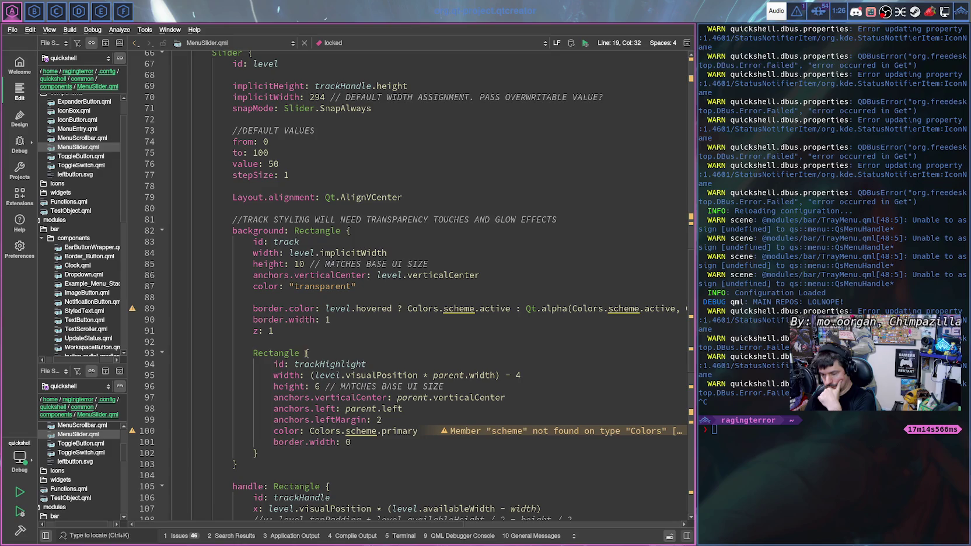
- Highlight the trackHighlight id's uses, then return up to the downButton's levelDown MouseArea
left_click(367, 363)
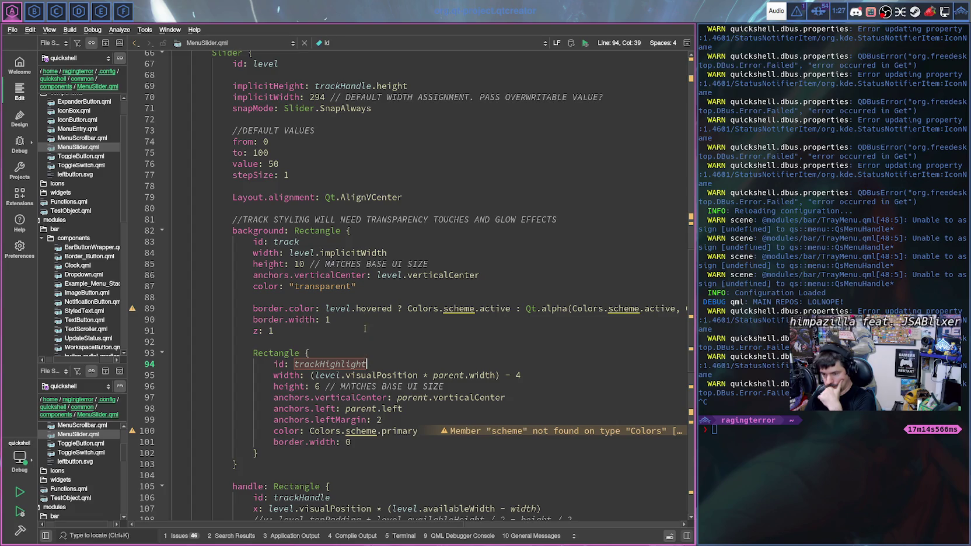
scroll(353, 296, "up", 1)
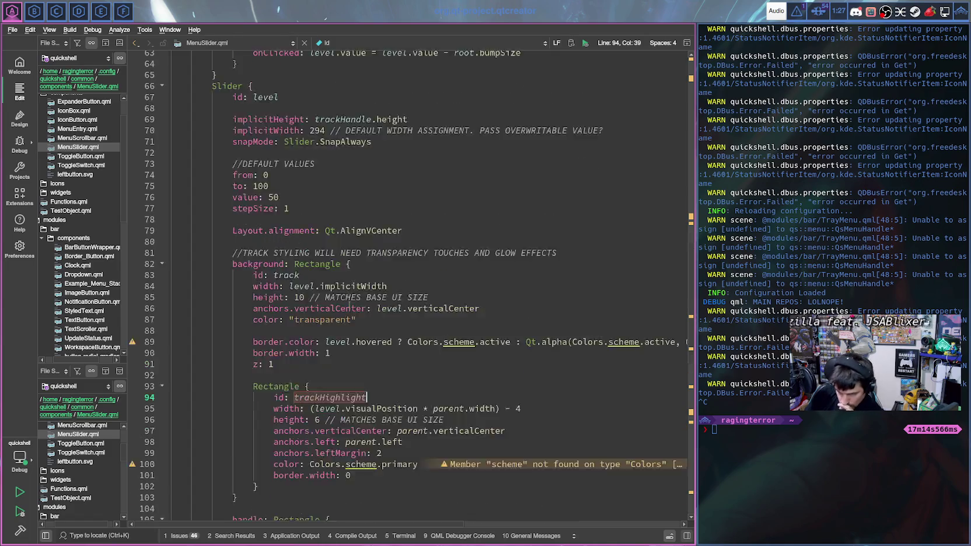
scroll(350, 297, "up", 1)
scroll(345, 298, "up", 1)
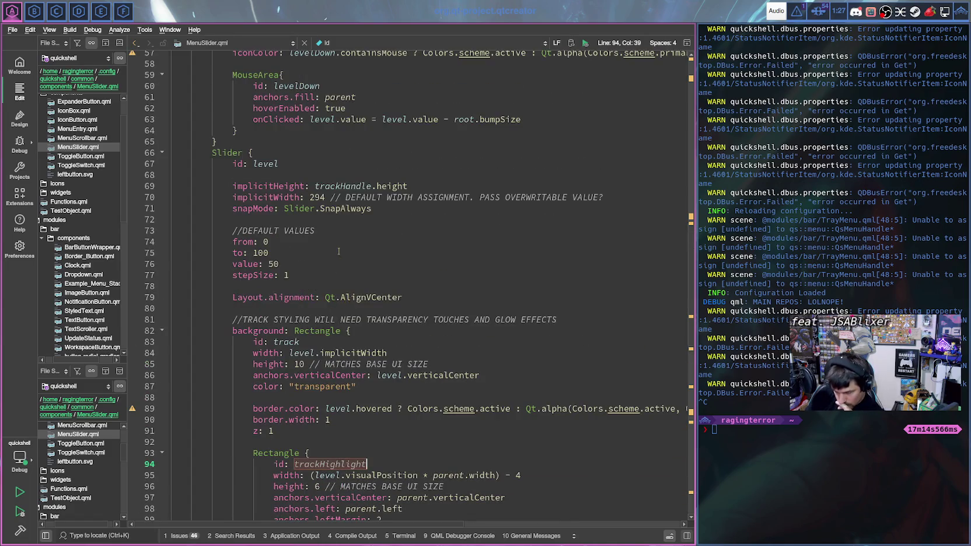
scroll(337, 241, "up", 1)
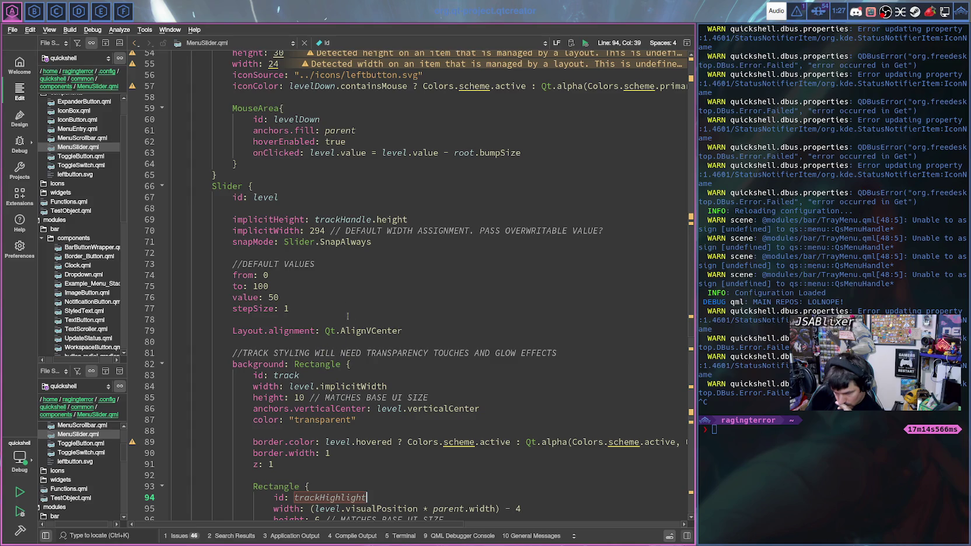
scroll(326, 228, "up", 2)
scroll(326, 239, "up", 3)
scroll(327, 248, "up", 2)
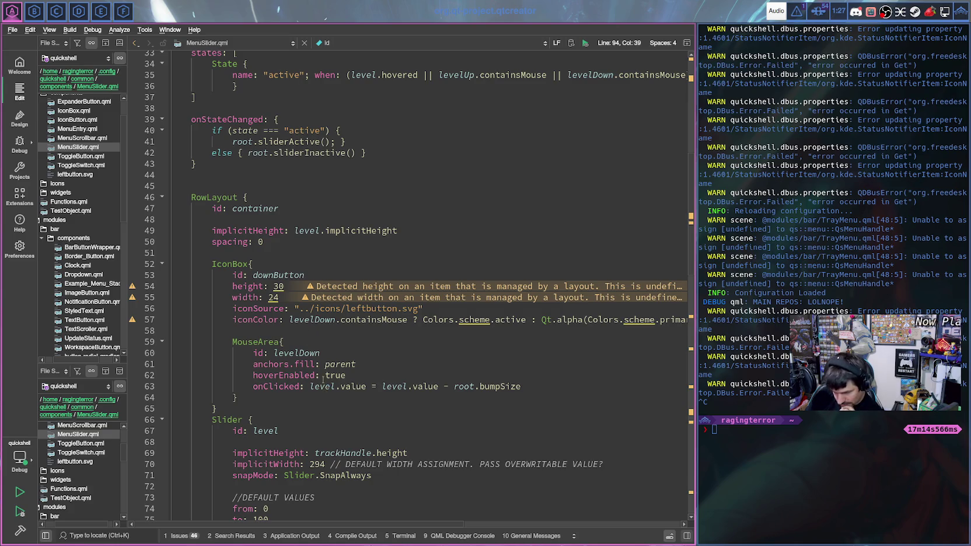
- Add a new line after 'id: levelDown' in the down button's MouseArea and begin typing 'visible:'
left_click(334, 356)
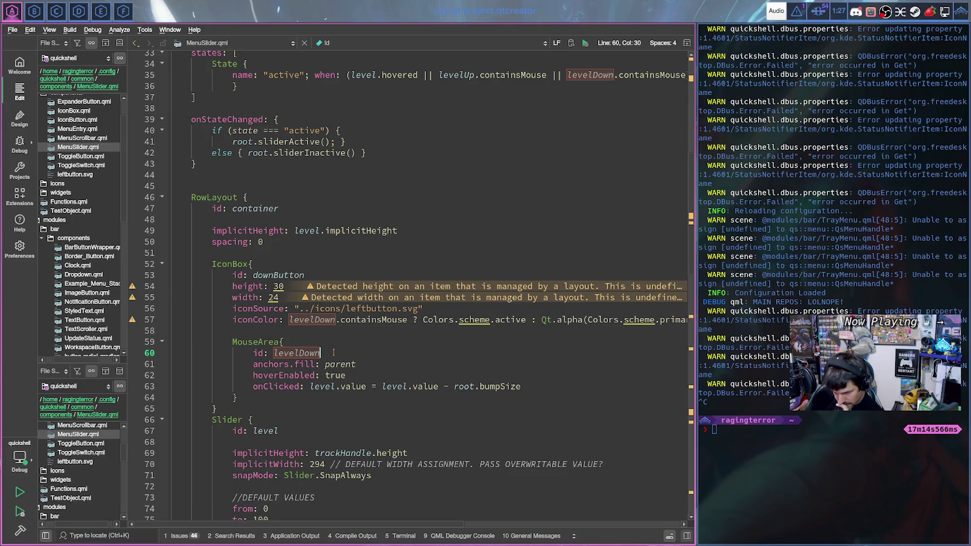
key("Return")
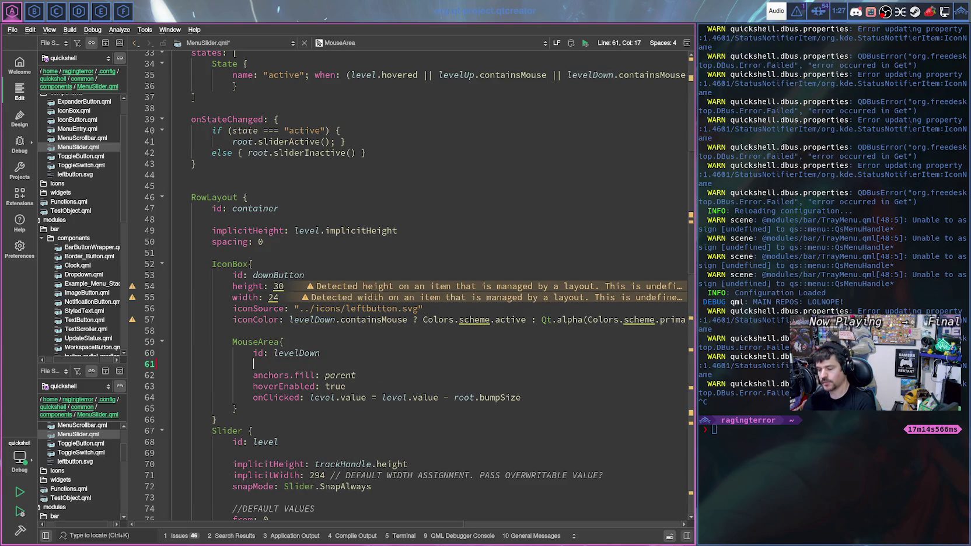
type("vis")
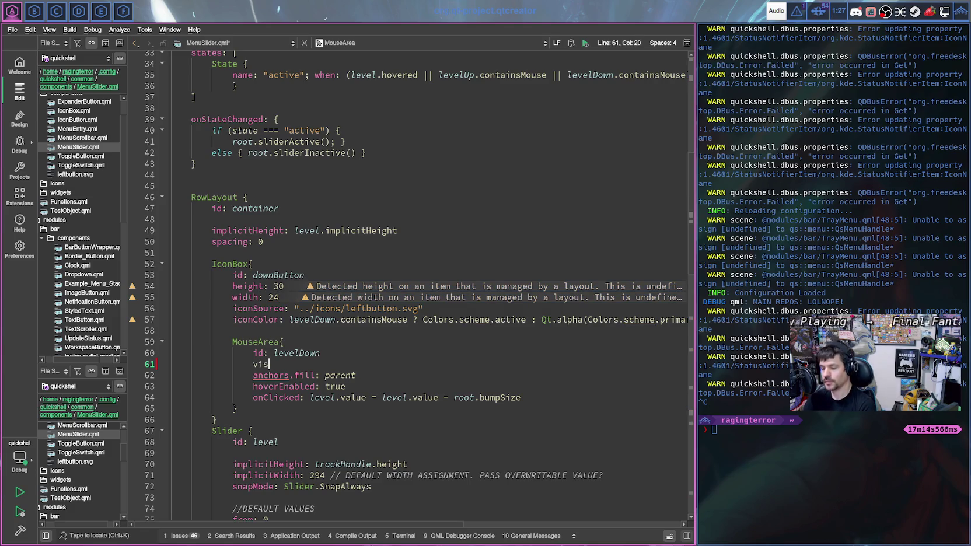